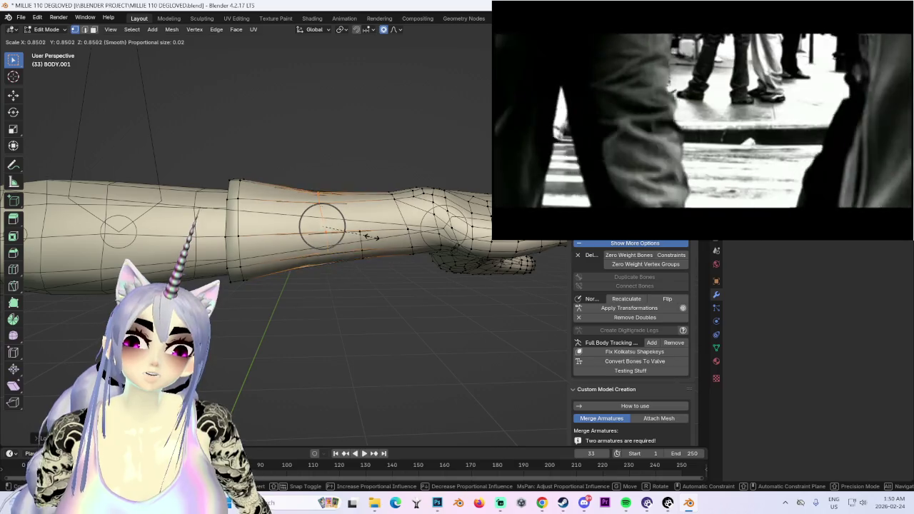
- Confirm the wrist edge loop scale at 0.8502, deselect it and inspect the arm
left_click(389, 236)
mouse_move(389, 236)
middle_mouse_down()
mouse_move(461, 243)
mouse_move(476, 255)
mouse_move(457, 228)
middle_mouse_up()
scroll(460, 242, "up", 3)
left_click(523, 263)
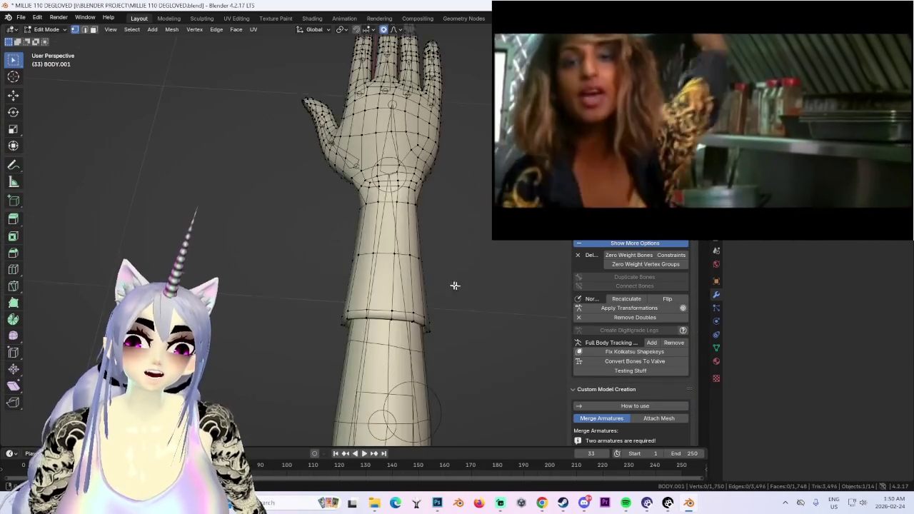
key("KP_1")
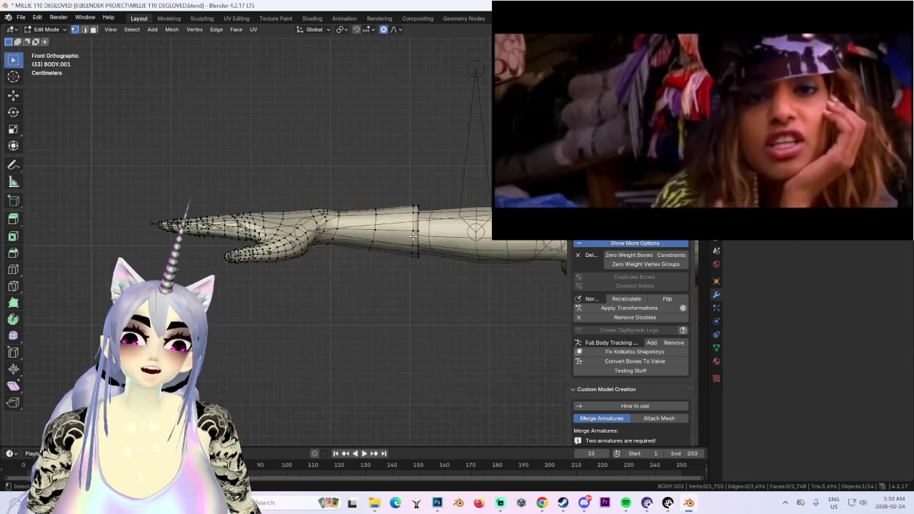
middle_click_drag(473, 212, 364, 215)
- Switch from Edit Mode back to Object Mode on BODY.001
left_click(54, 33)
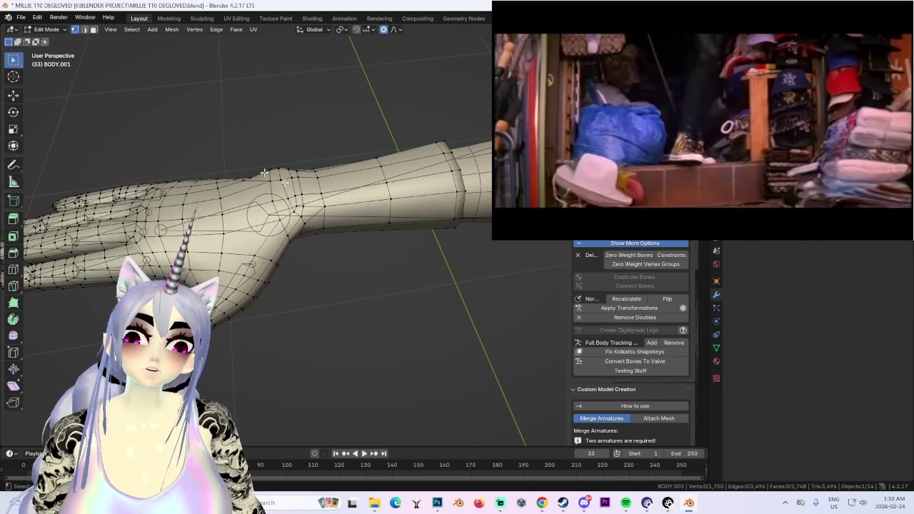
middle_click_drag(185, 131, 364, 184)
left_click(47, 30)
left_click(47, 40)
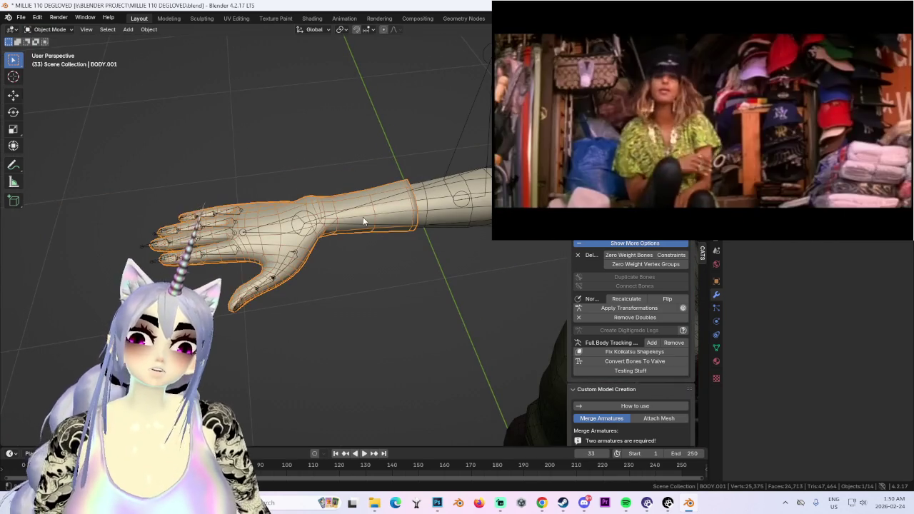
- Select the arm mesh, isolate it and view the hand from the top
key("KP_Divide")
key("KP_1")
left_click(517, 305)
left_click(717, 361)
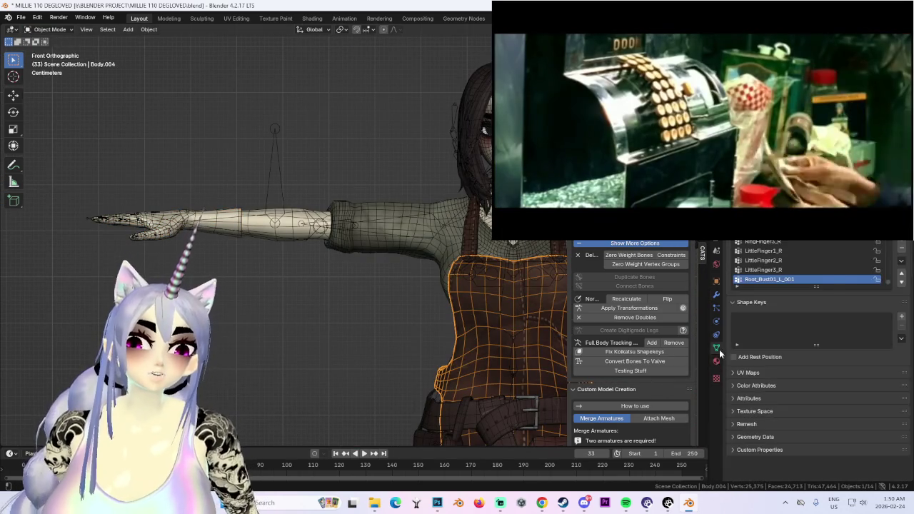
left_click(204, 223)
key("KP_Divide")
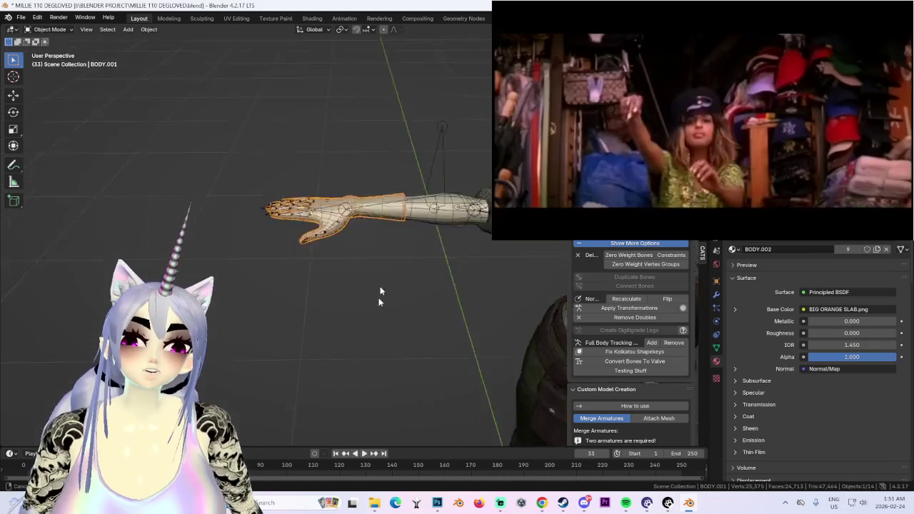
key("KP_7")
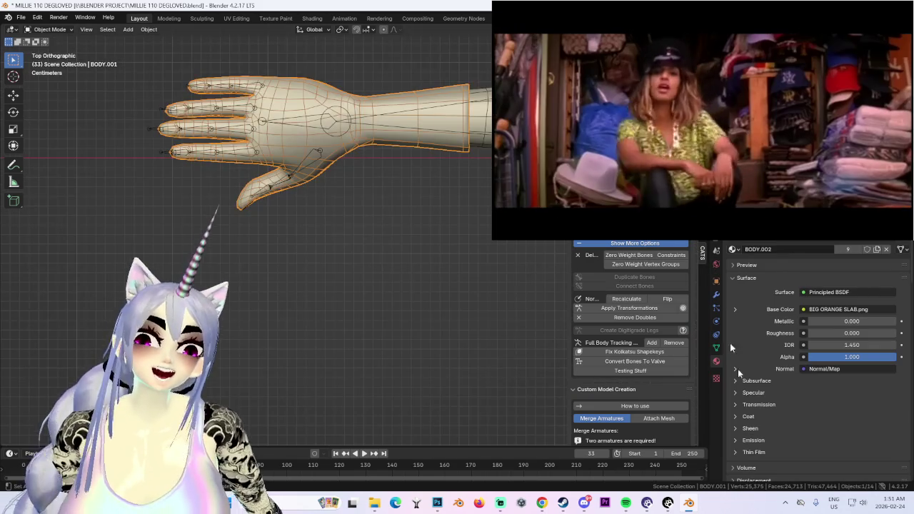
- Replace the hand's BODY.002 material with BODY, then bring up the UV Editing workspace
left_click(717, 349)
left_click(716, 362)
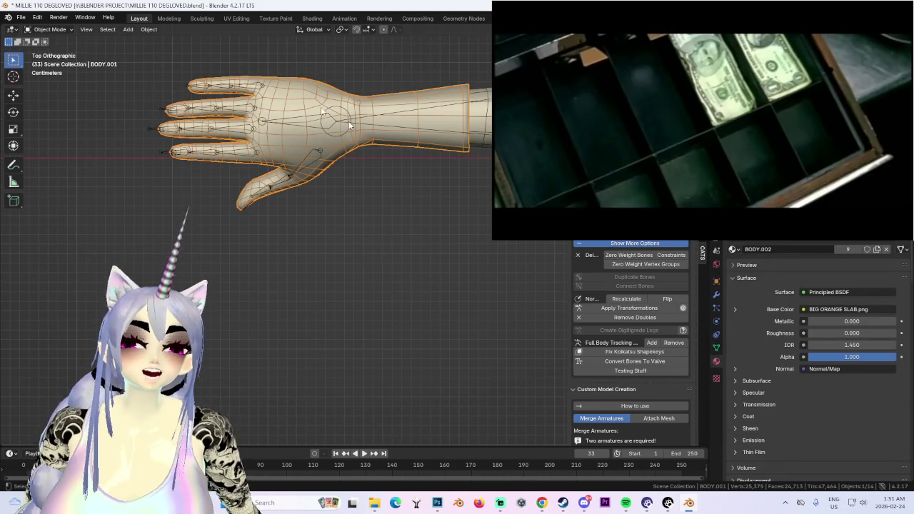
left_click(240, 20)
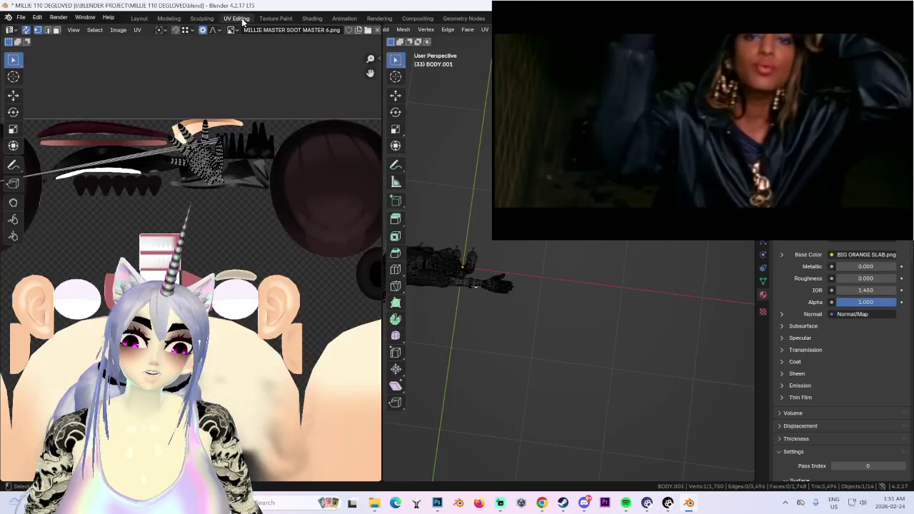
left_click(139, 18)
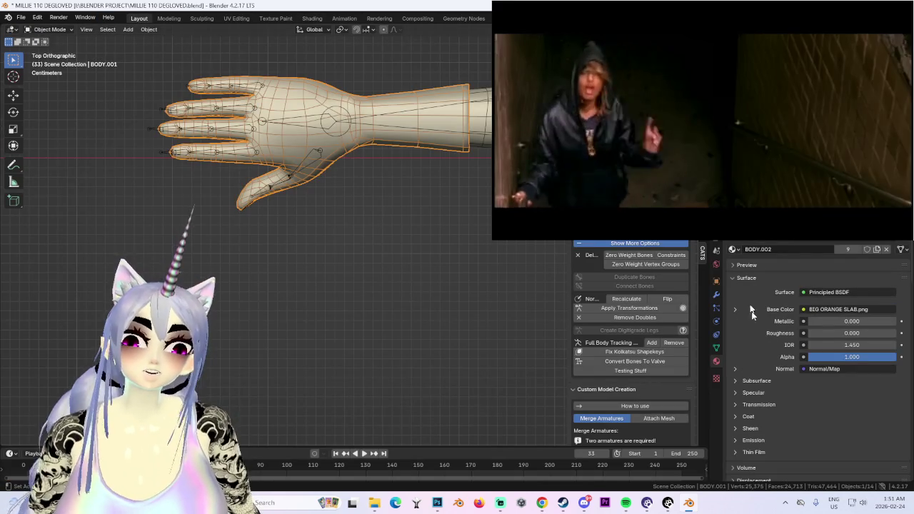
left_click(735, 249)
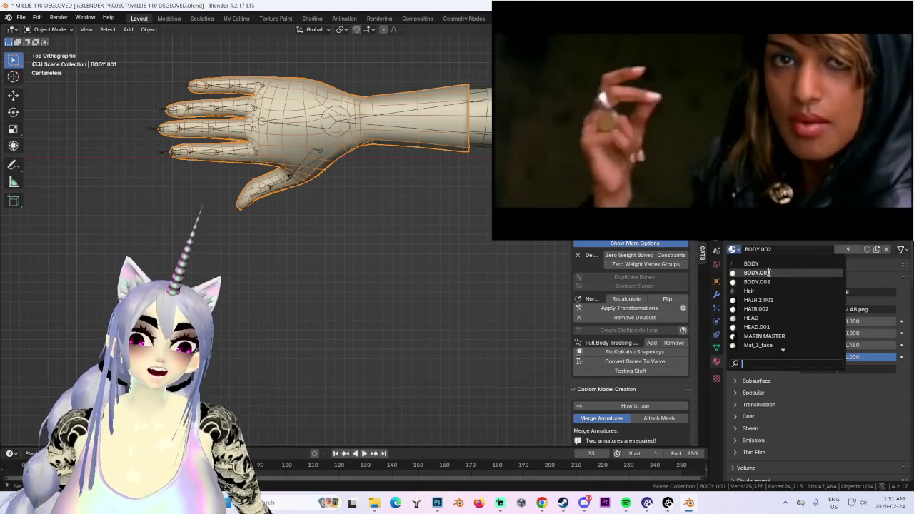
left_click(757, 266)
left_click(238, 19)
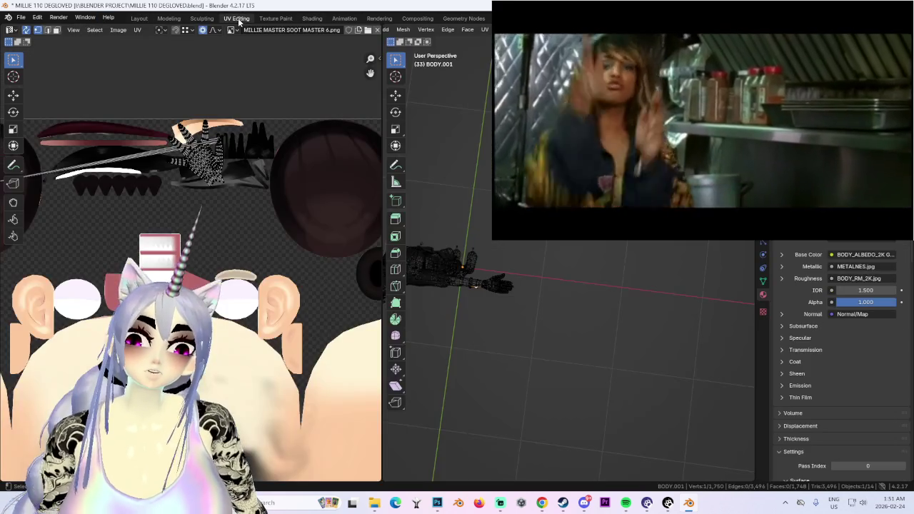
- Select the whole hand mesh with UV selection sync off and zoom the UV view
key("a")
scroll(266, 184, "up", 3)
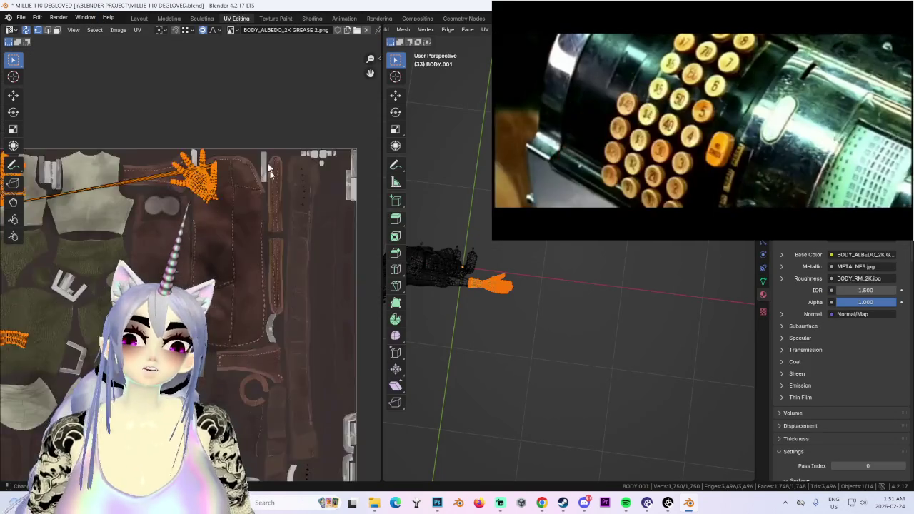
scroll(230, 170, "down", 2)
scroll(234, 271, "down", 1)
scroll(234, 270, "up", 1)
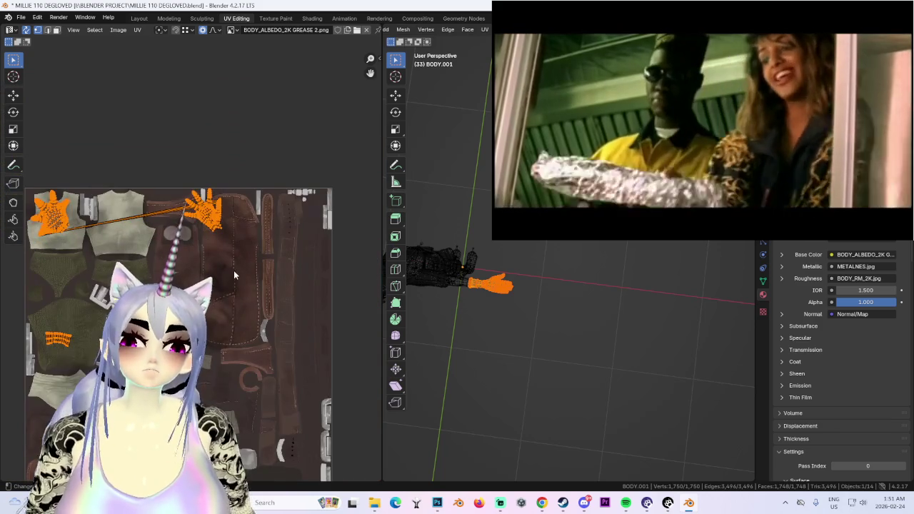
mouse_move(494, 285)
middle_mouse_down()
mouse_move(596, 296)
mouse_move(594, 321)
middle_mouse_up()
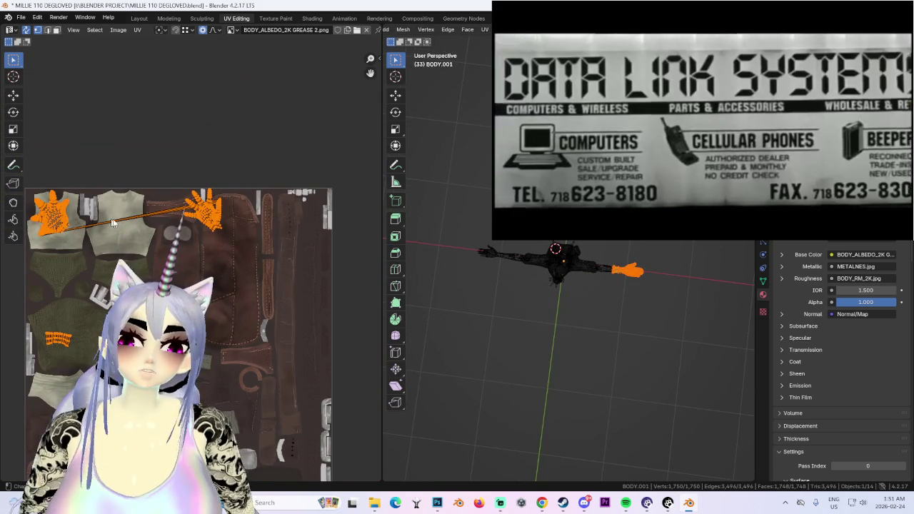
key("ctrl+KP_Subtract")
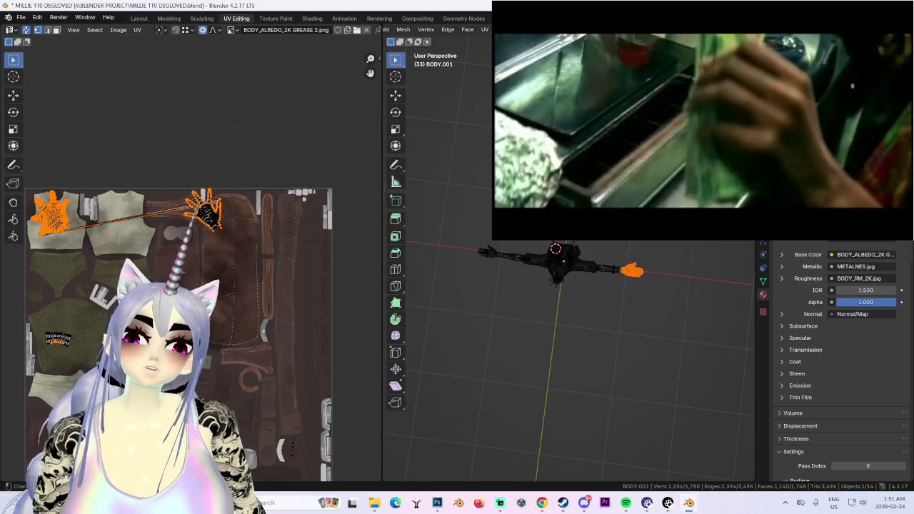
left_click(26, 30)
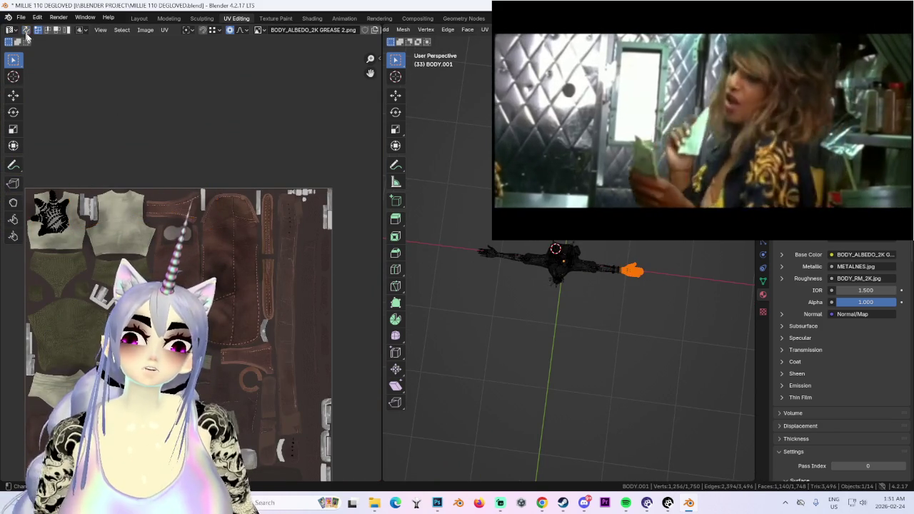
key("a")
scroll(713, 246, "up", 1)
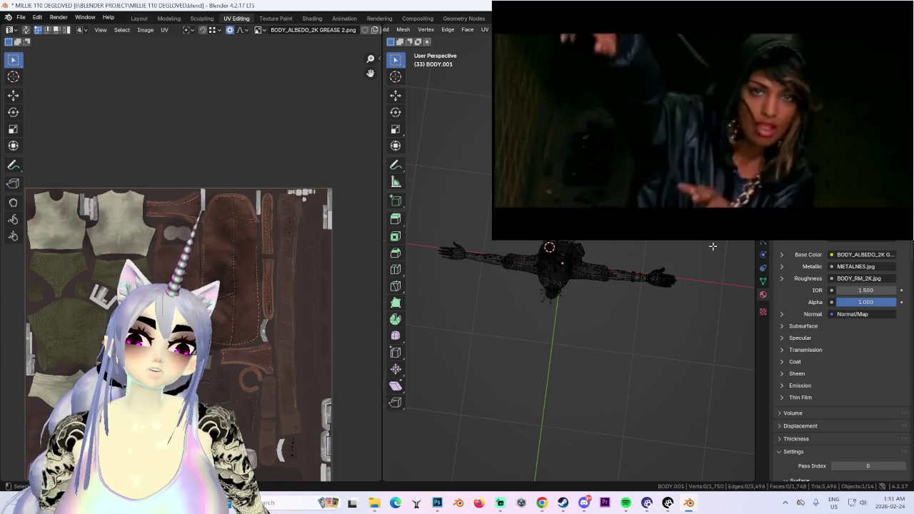
scroll(272, 151, "up", 3)
scroll(275, 193, "up", 2)
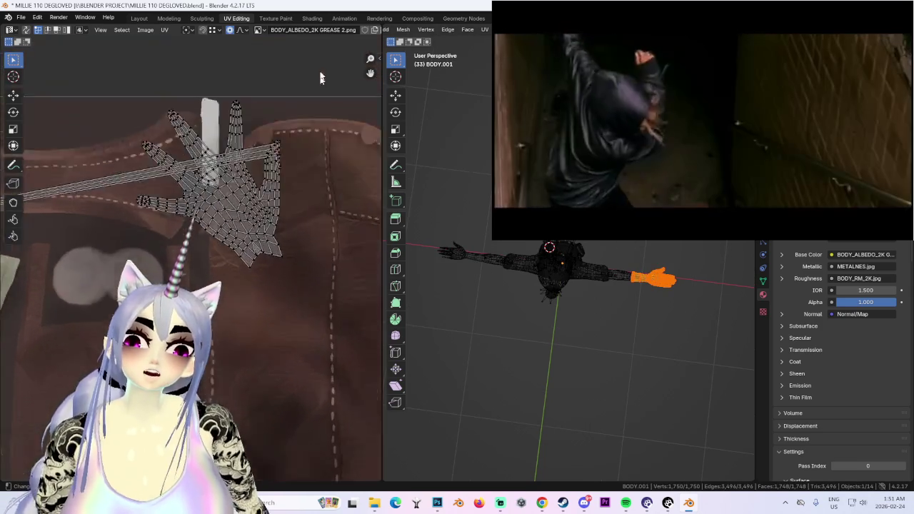
scroll(275, 202, "up", 2)
scroll(276, 202, "up", 2)
scroll(353, 188, "down", 2)
scroll(229, 215, "down", 4)
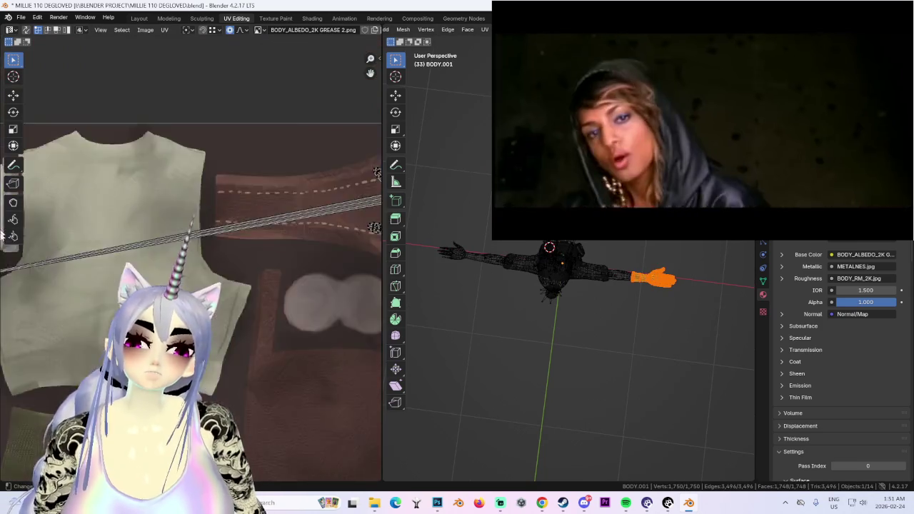
scroll(89, 251, "down", 3)
scroll(226, 239, "up", 2)
scroll(226, 238, "up", 2)
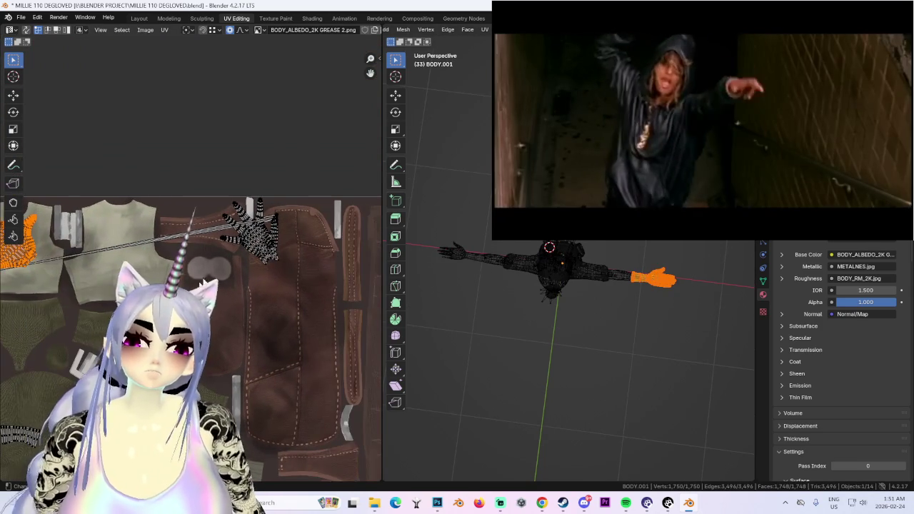
- Move the hand UV island onto the leather area of BODY_ALBEDO_2K GREASE 2.png, then return to Layout
key("g")
left_click(279, 327)
scroll(279, 327, "up", 2)
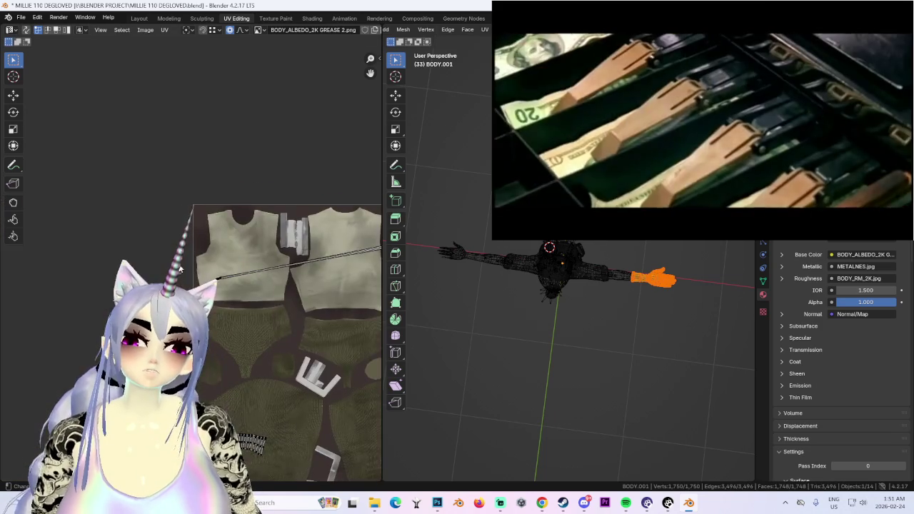
key("g")
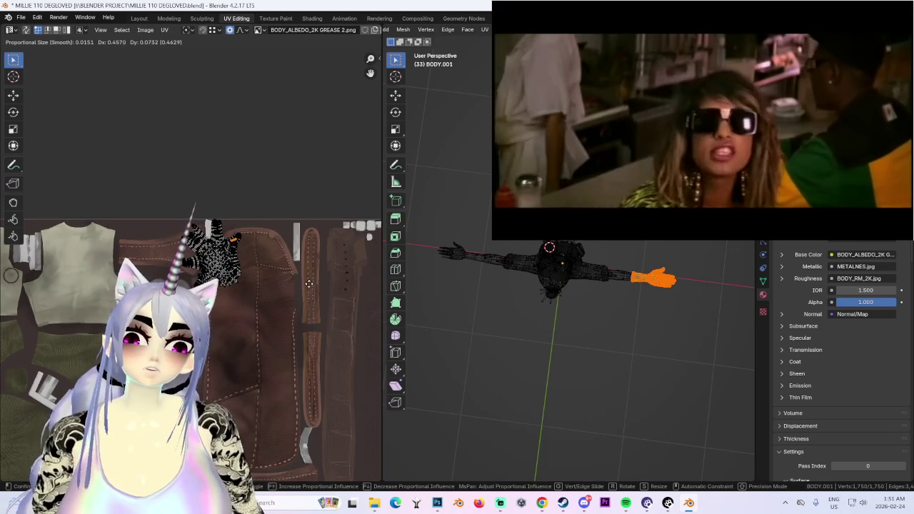
left_click(313, 281)
scroll(313, 281, "up", 1)
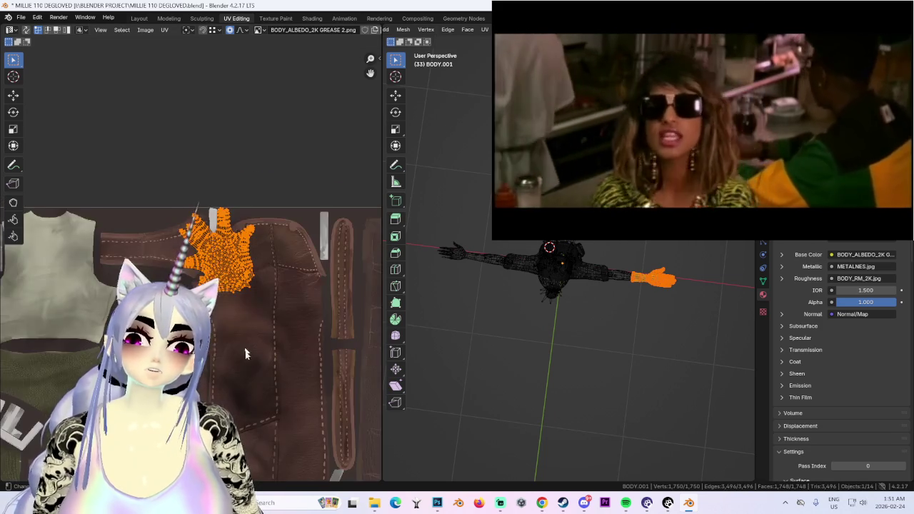
scroll(278, 321, "down", 1)
key("g")
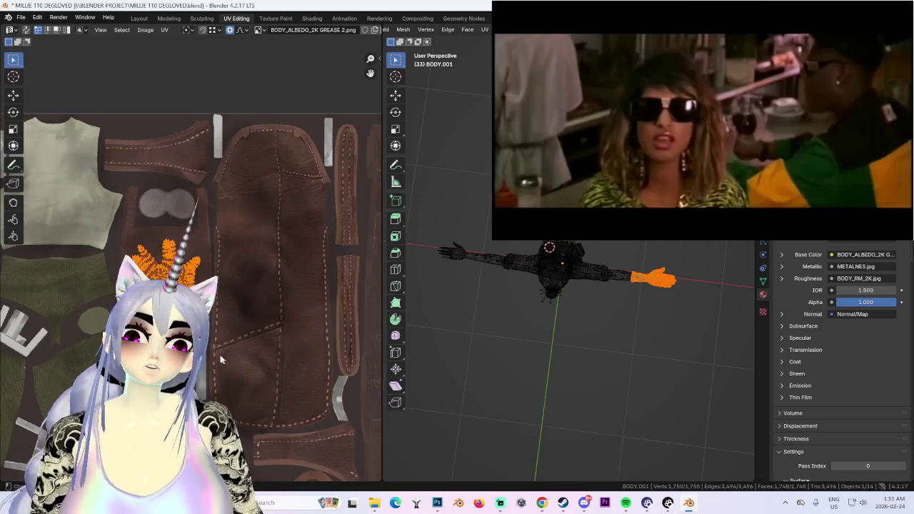
left_click(293, 286)
scroll(258, 260, "down", 2)
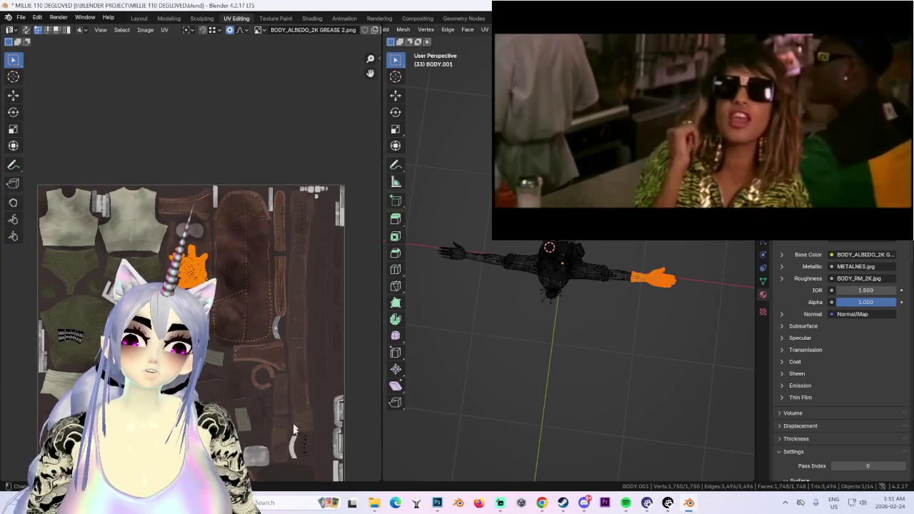
left_click(138, 17)
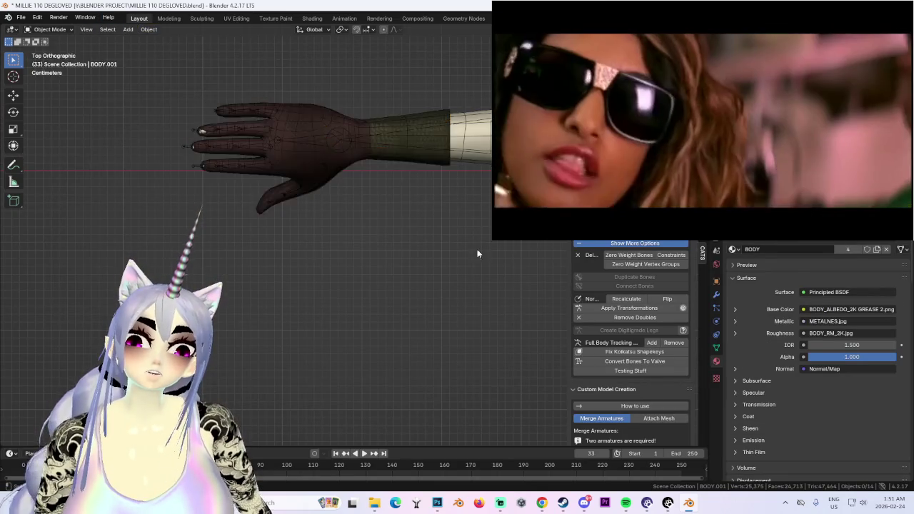
- Select the hand mesh and enter Edit Mode
mouse_move(412, 212)
middle_mouse_down()
mouse_move(329, 259)
mouse_move(427, 306)
mouse_move(445, 198)
mouse_move(433, 209)
mouse_move(331, 220)
mouse_move(383, 233)
mouse_move(333, 239)
mouse_move(378, 267)
mouse_move(288, 182)
mouse_move(348, 248)
mouse_move(429, 214)
mouse_move(400, 186)
mouse_move(441, 164)
middle_mouse_up()
left_click(312, 210)
key("Tab")
left_click(686, 29)
- Hide viewport overlays with Shift+Alt+Z and zoom in on the textured face
scroll(400, 186, "up", 3)
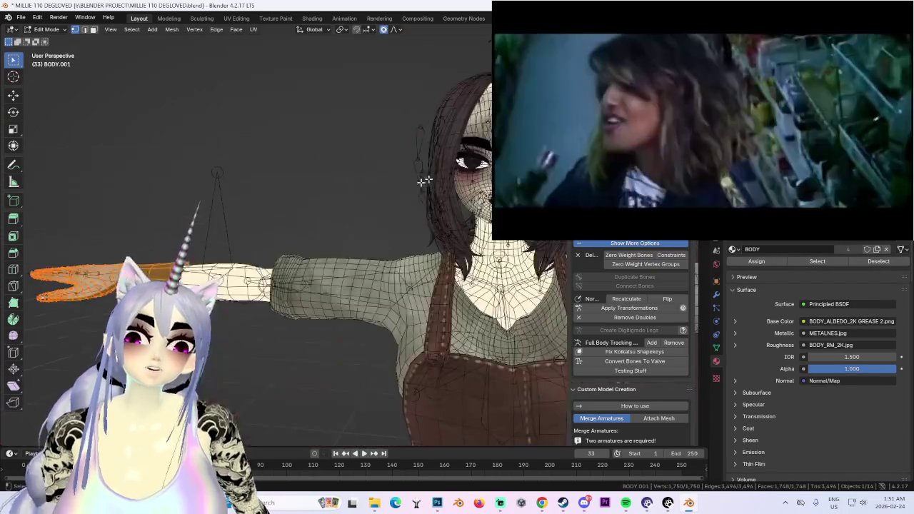
scroll(441, 164, "up", 1)
key("shift+alt+z")
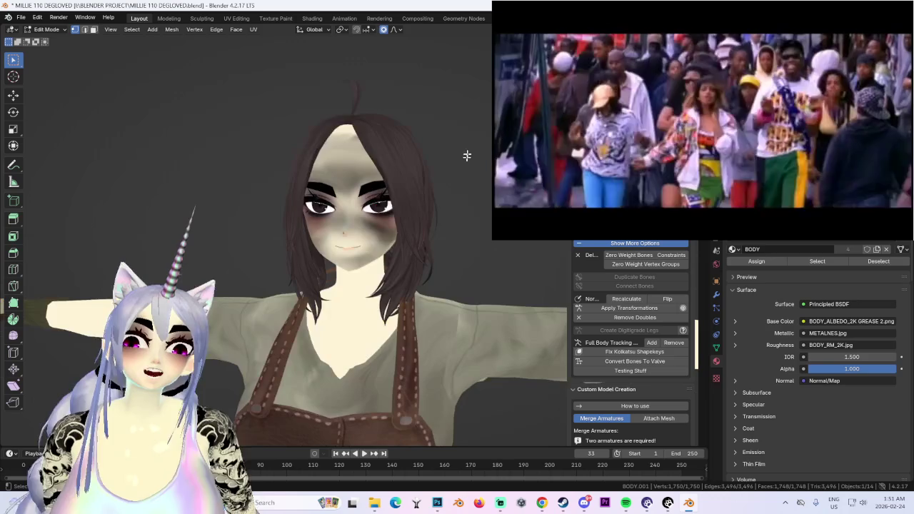
scroll(379, 200, "up", 1)
scroll(379, 200, "up", 1)
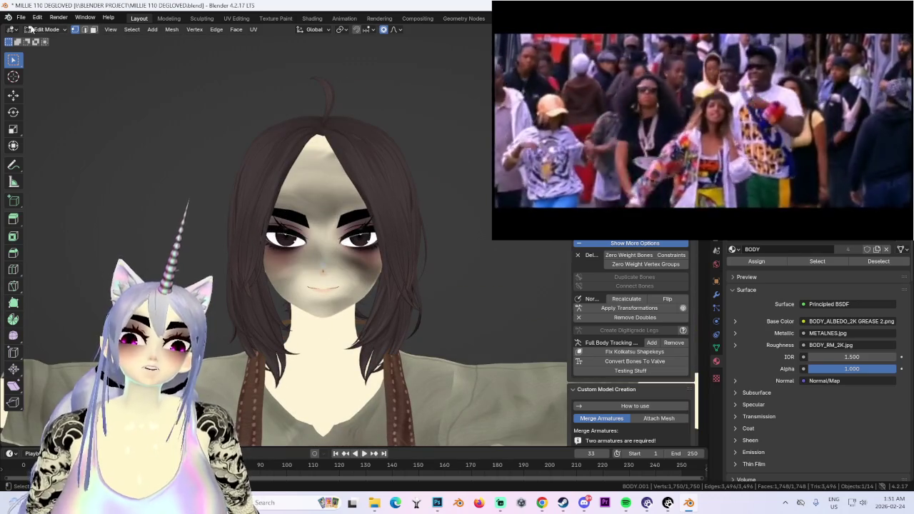
left_click(46, 30)
- Switch to Object Mode and set the ForeheadGIRL 2 shape key to 1.0
left_click(50, 37)
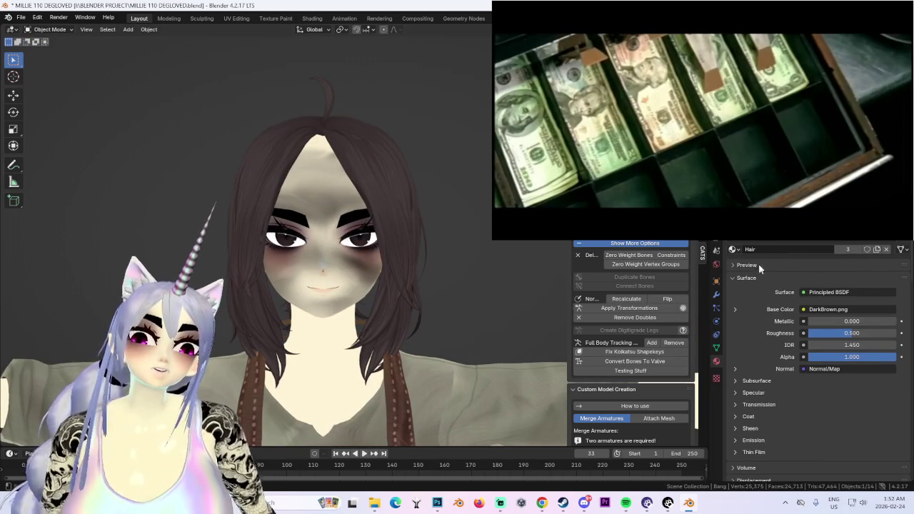
left_click(717, 349)
left_click_drag(851, 362, 886, 362)
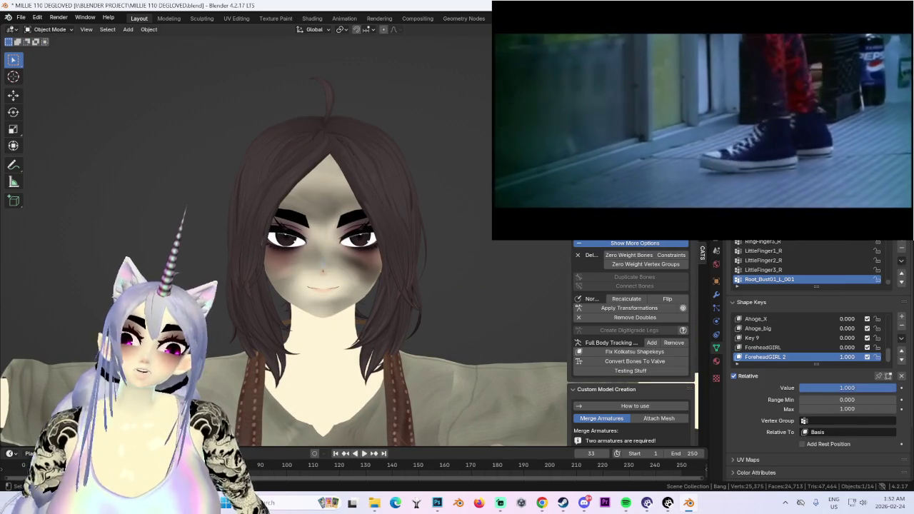
middle_click_drag(411, 241, 469, 175)
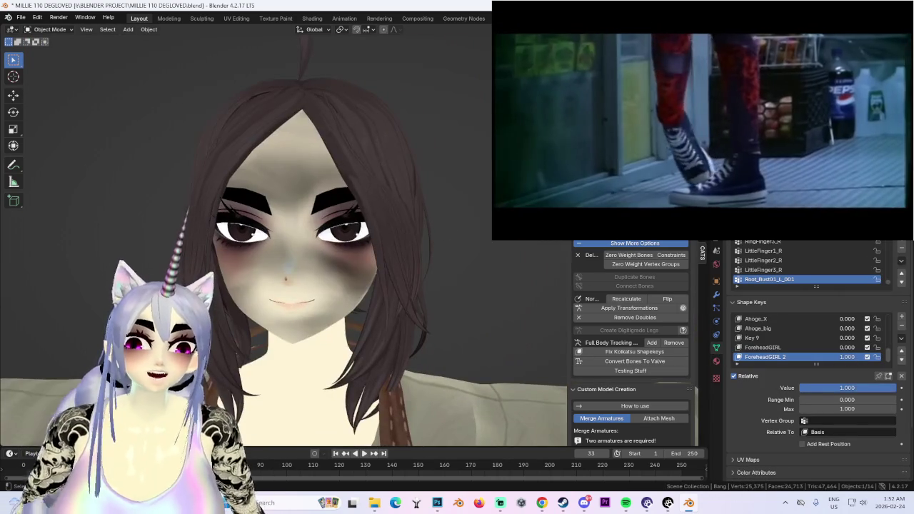
middle_click_drag(429, 214, 366, 173)
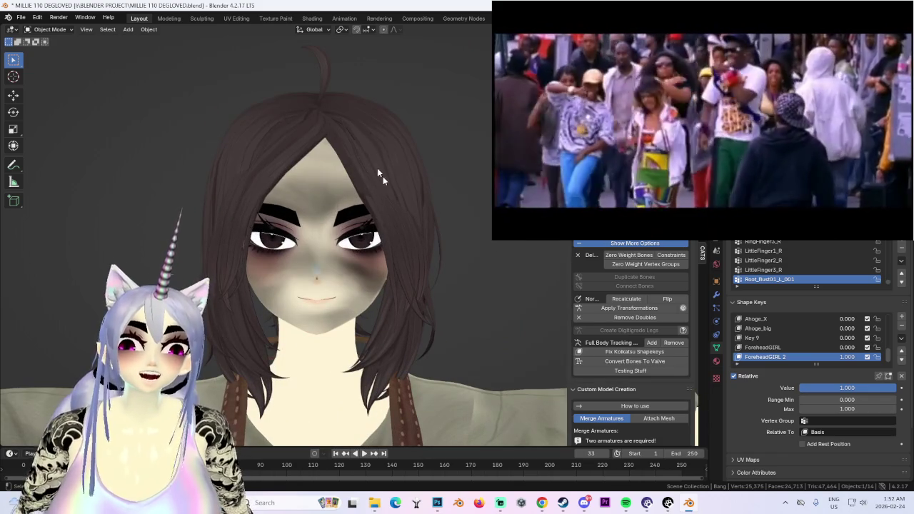
- Try a duplicate fringe over the face, then delete the duplicated Bang.001
key("ctrl+z")
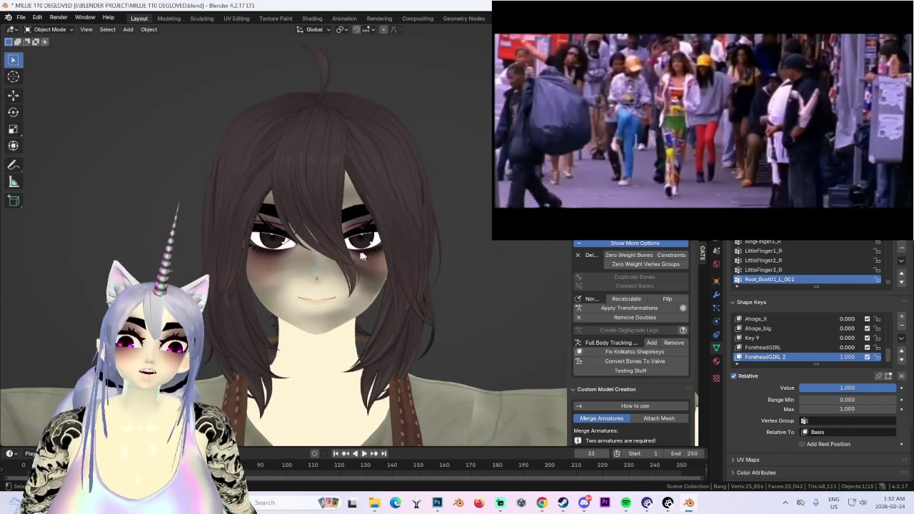
mouse_move(450, 232)
middle_mouse_down()
mouse_move(491, 228)
mouse_move(429, 230)
middle_mouse_up()
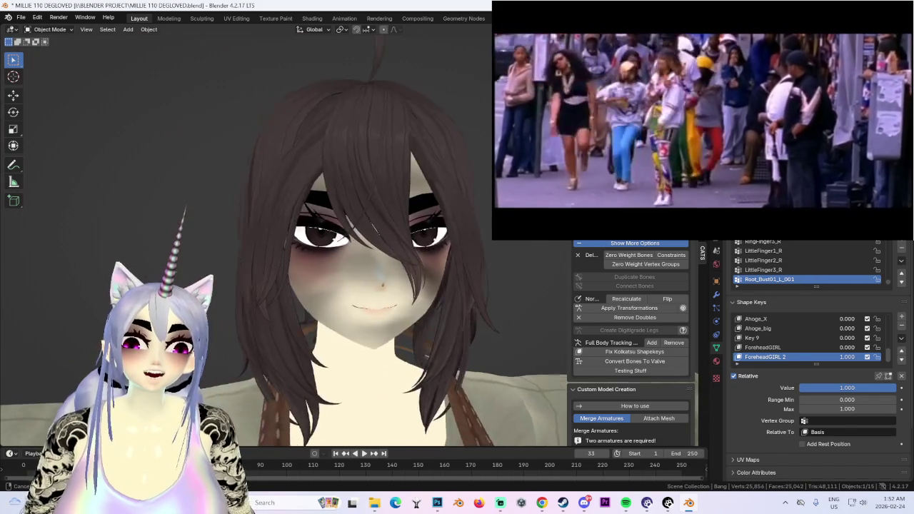
scroll(475, 261, "up", 2)
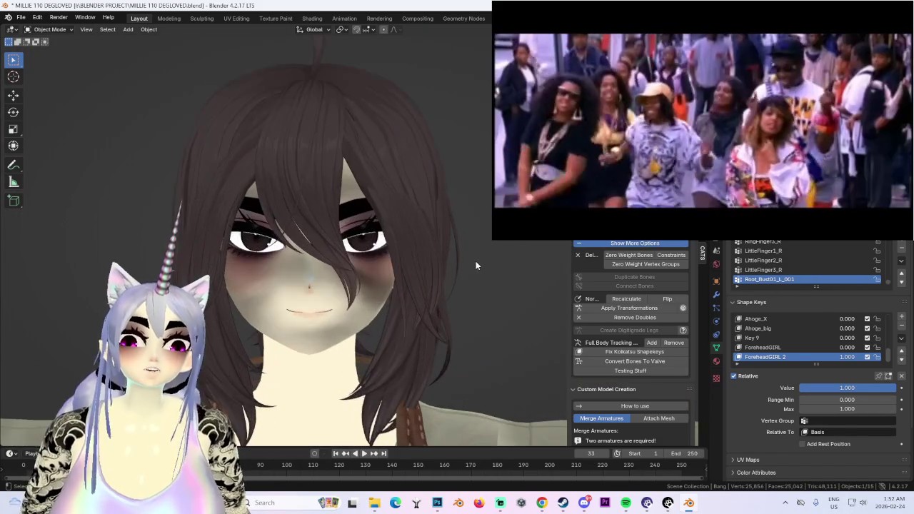
mouse_move(475, 261)
middle_mouse_down()
mouse_move(371, 258)
mouse_move(391, 203)
mouse_move(460, 213)
mouse_move(436, 215)
middle_mouse_up()
left_click(390, 203)
key("Delete")
scroll(367, 217, "down", 2)
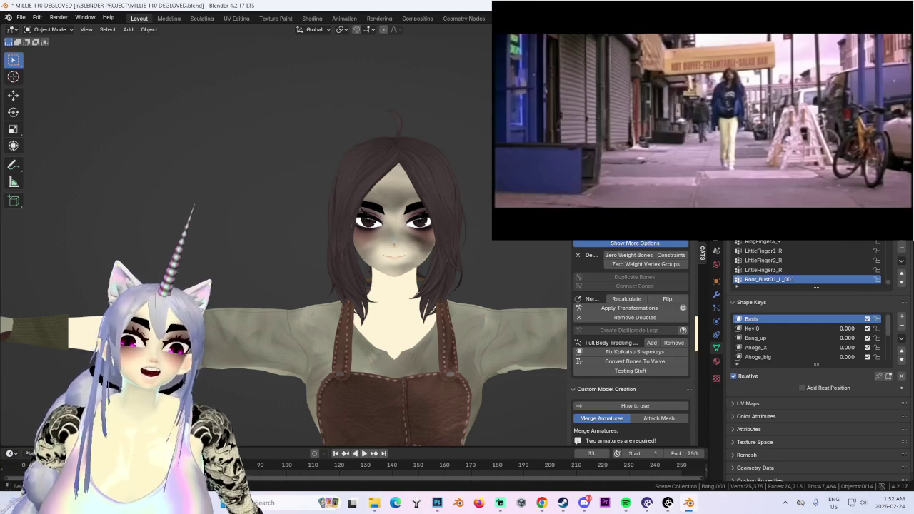
mouse_move(238, 173)
middle_mouse_down()
mouse_move(274, 251)
mouse_move(240, 259)
middle_mouse_up()
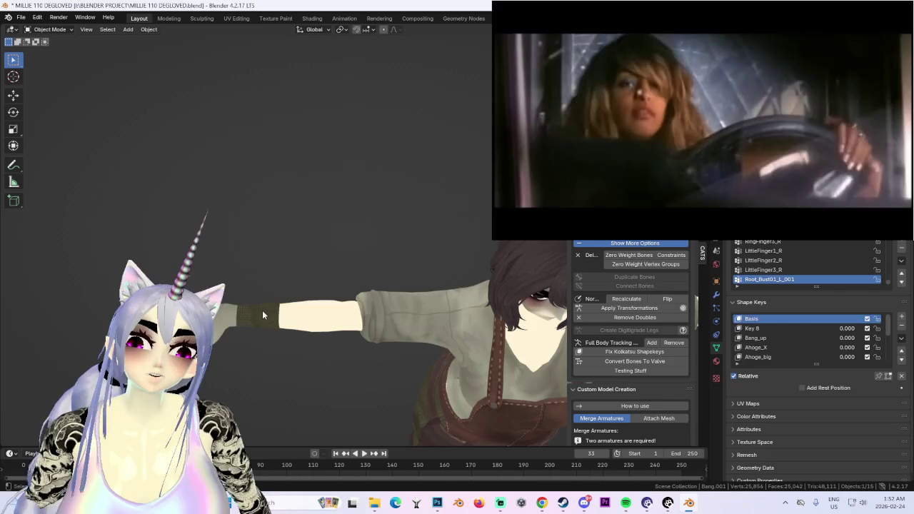
middle_click_drag(262, 310, 358, 245)
left_click(358, 245)
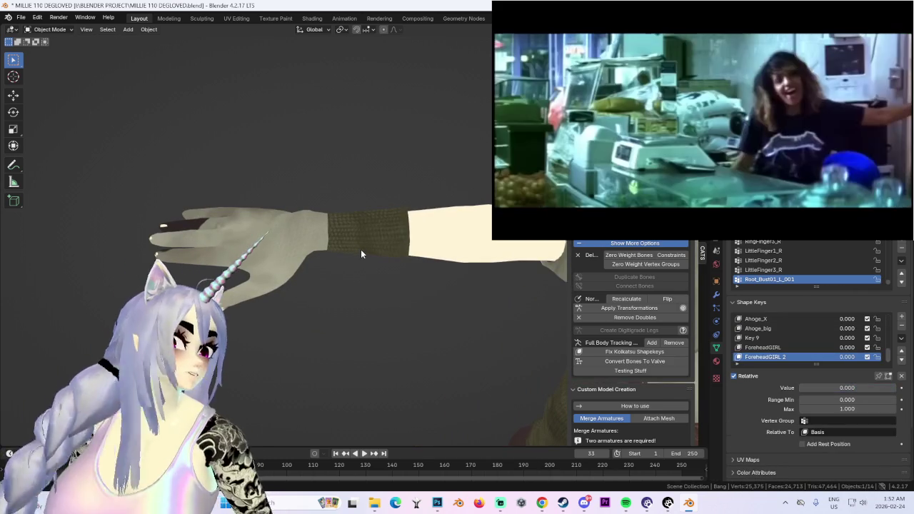
left_click(361, 250)
key("Tab")
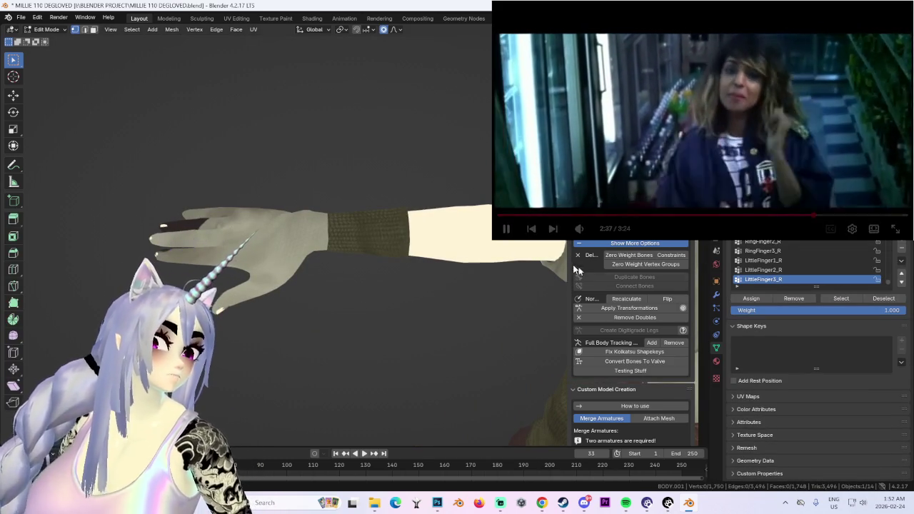
scroll(392, 231, "up", 1)
key("l")
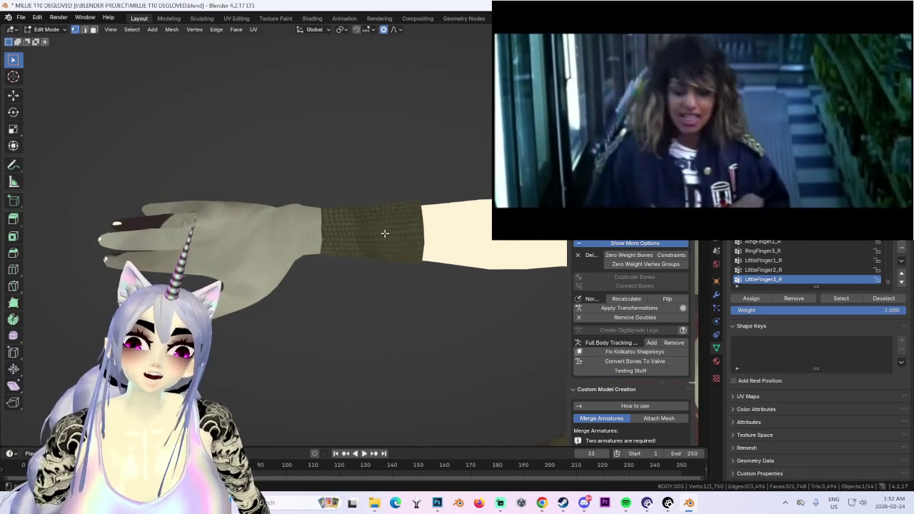
left_click(47, 30)
left_click(50, 43)
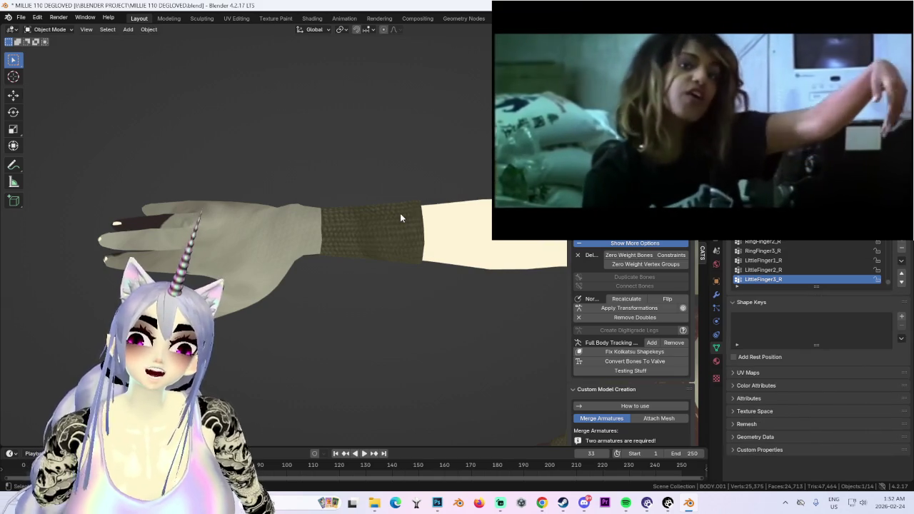
key("shift+alt+z")
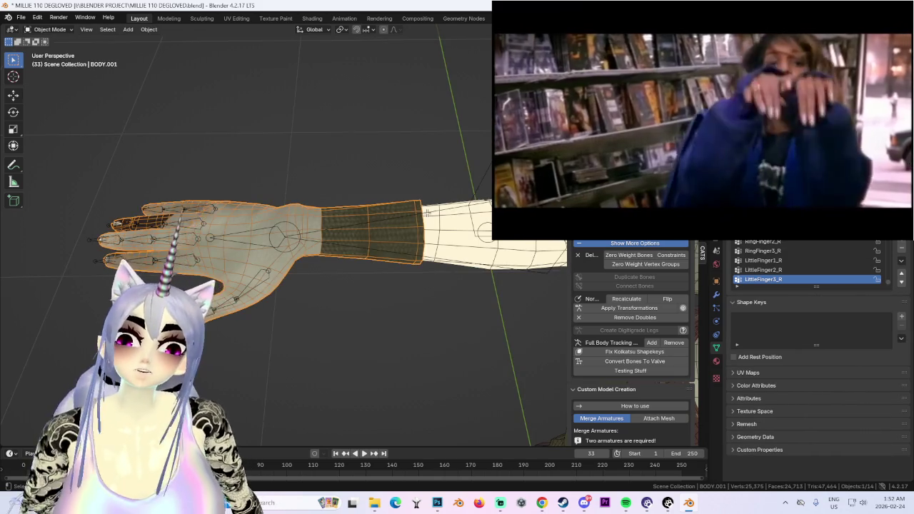
middle_click_drag(429, 217, 430, 225)
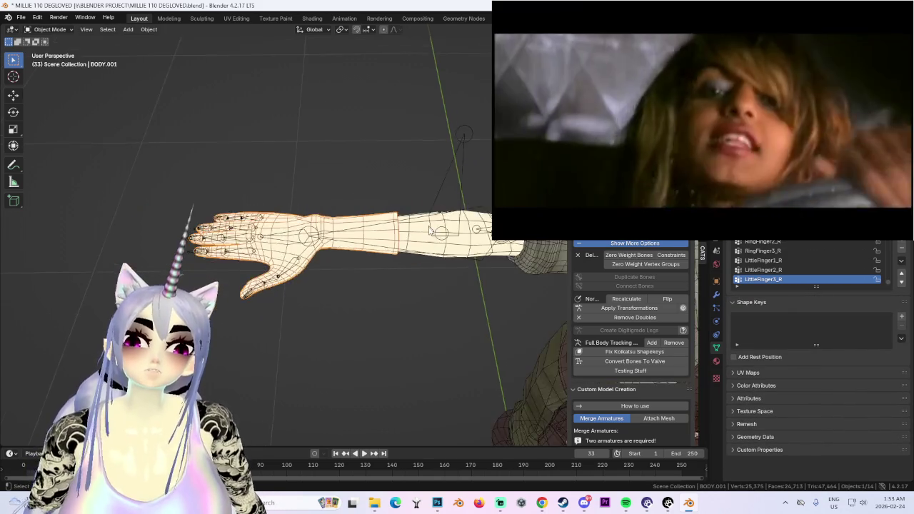
key("KP_1")
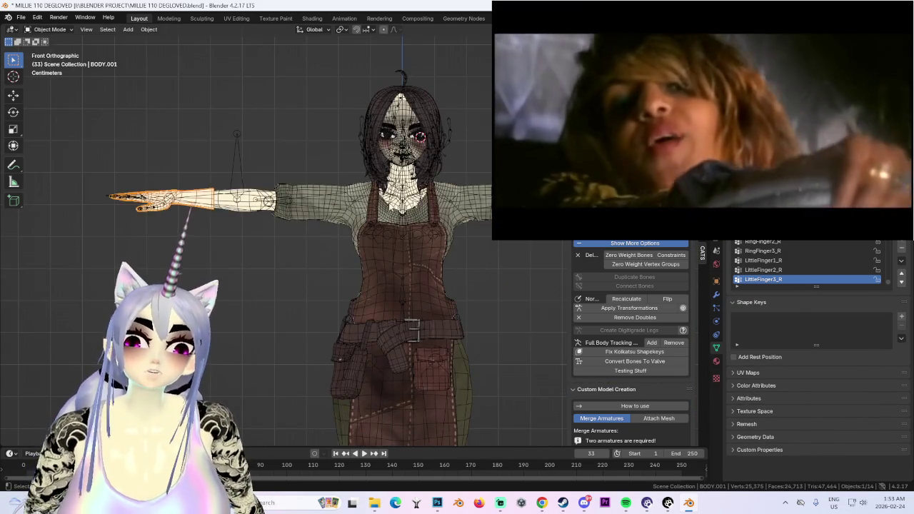
key("shift+alt+z")
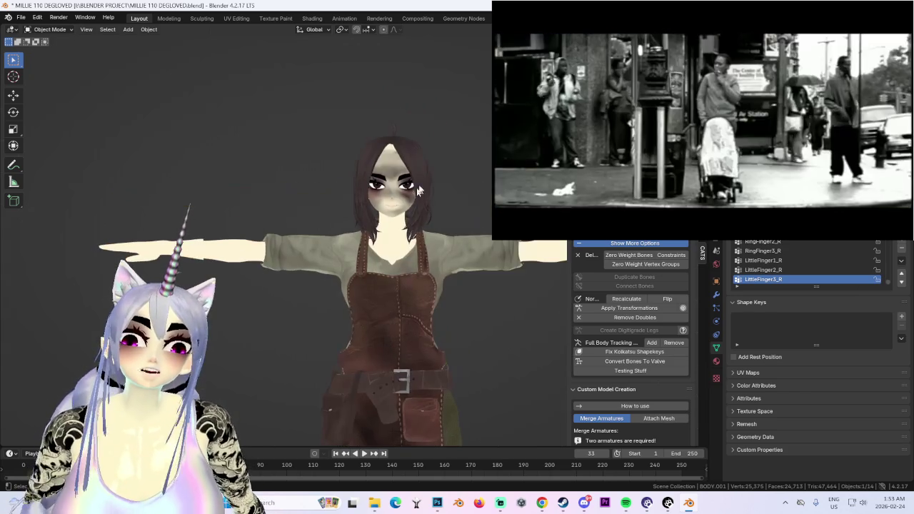
left_click(421, 166)
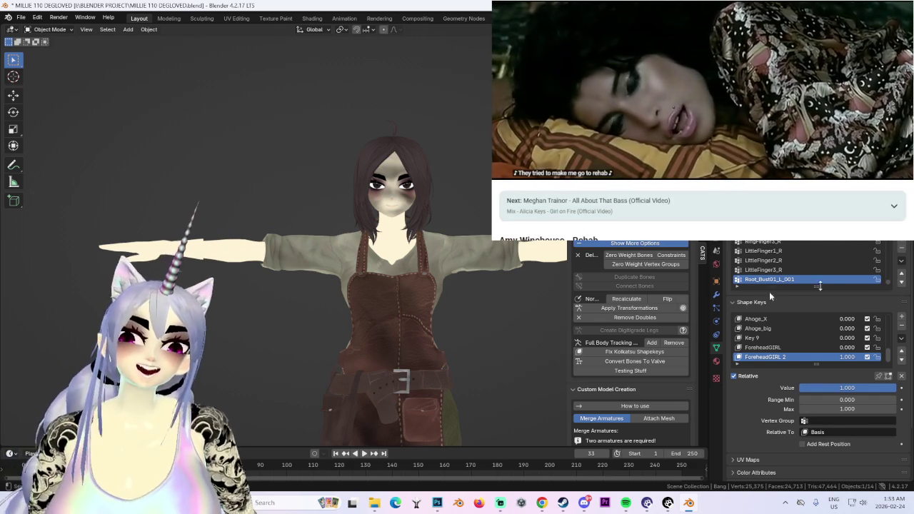
- Select BODY.001 and open a new blank browser tab
scroll(426, 235, "up", 3)
scroll(282, 293, "up", 3)
left_click(282, 286)
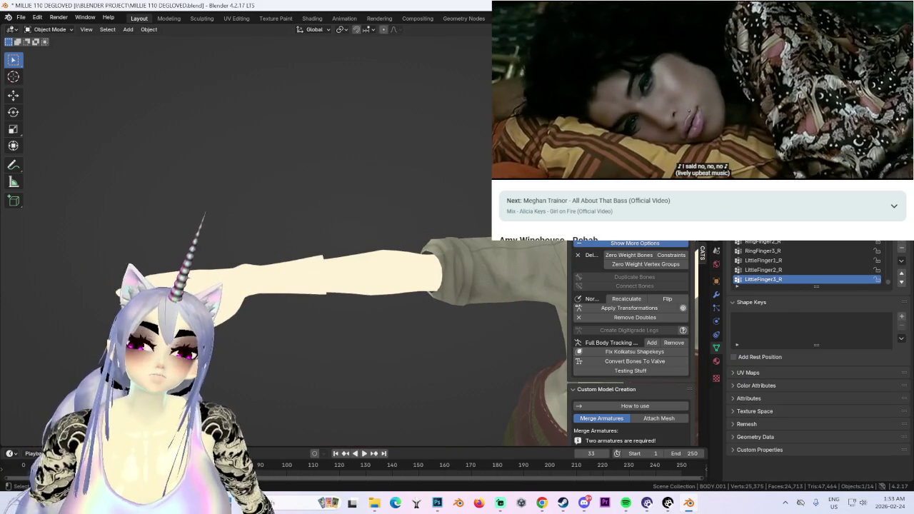
key("ctrl+t")
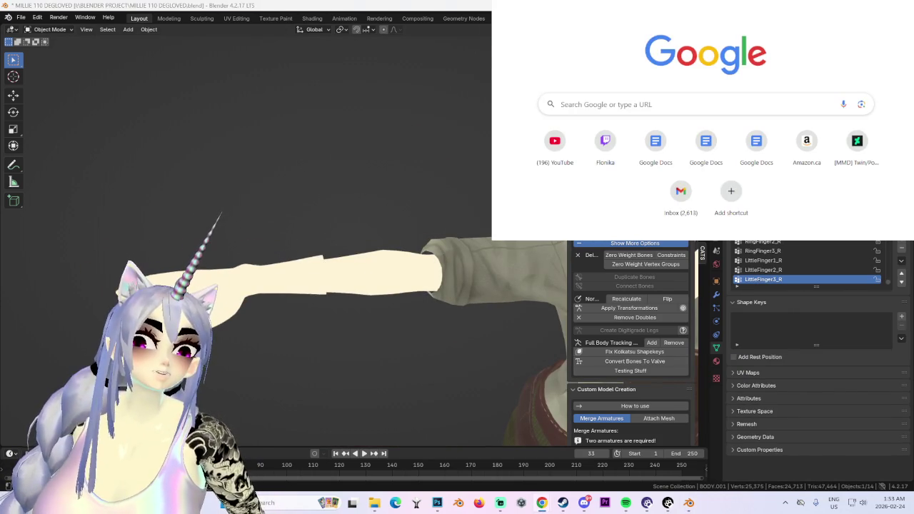
- Search Google for 'LEATHER GLOVES TEXTURE'
key("alt+Tab")
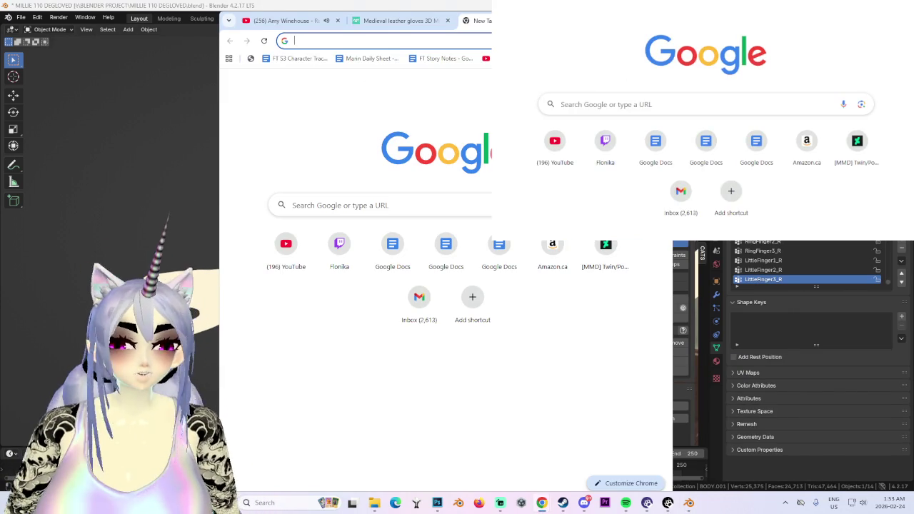
type("L")
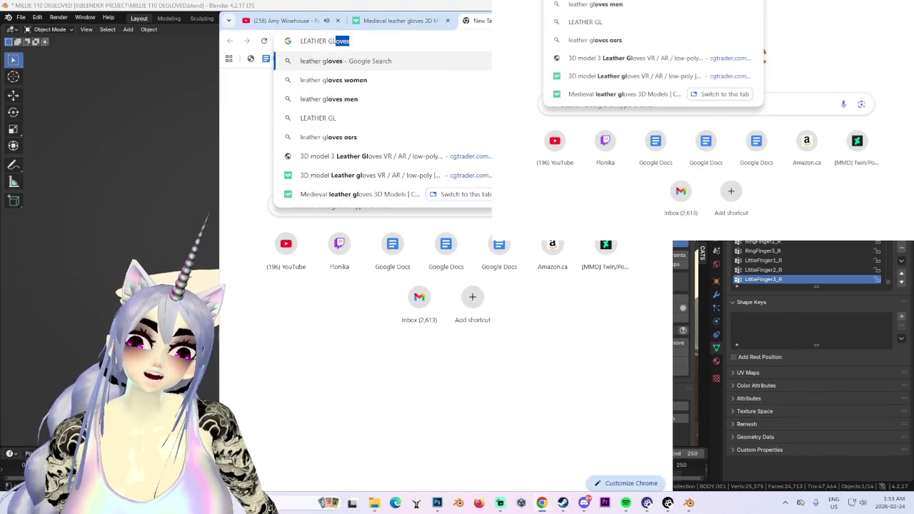
type("EATHER+GLOVES+TEXTU")
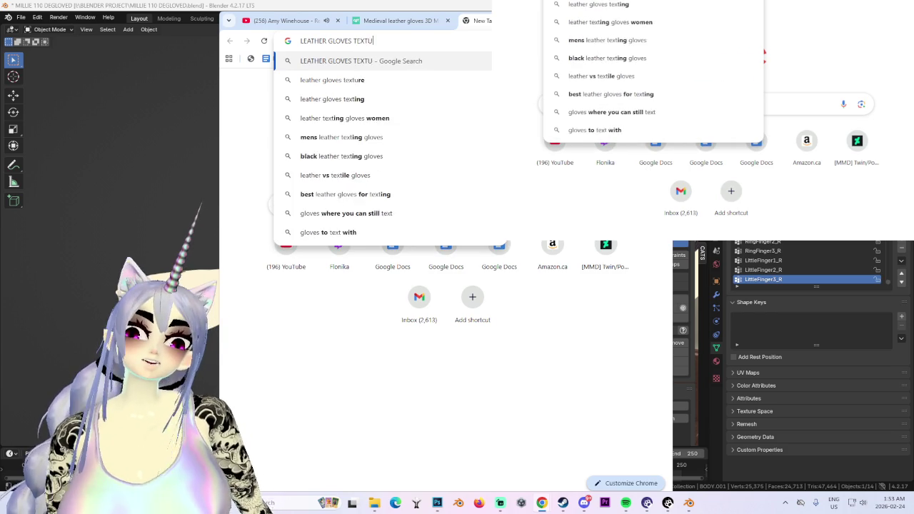
type("RE")
key("Return")
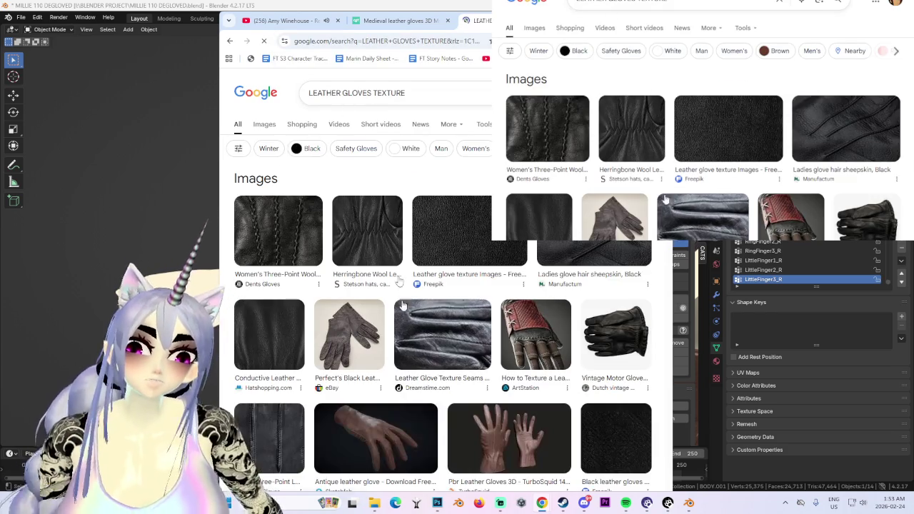
scroll(418, 362, "down", 2)
- Preview the Antique leather glove image and visit its Sketchfab page
left_click(376, 297)
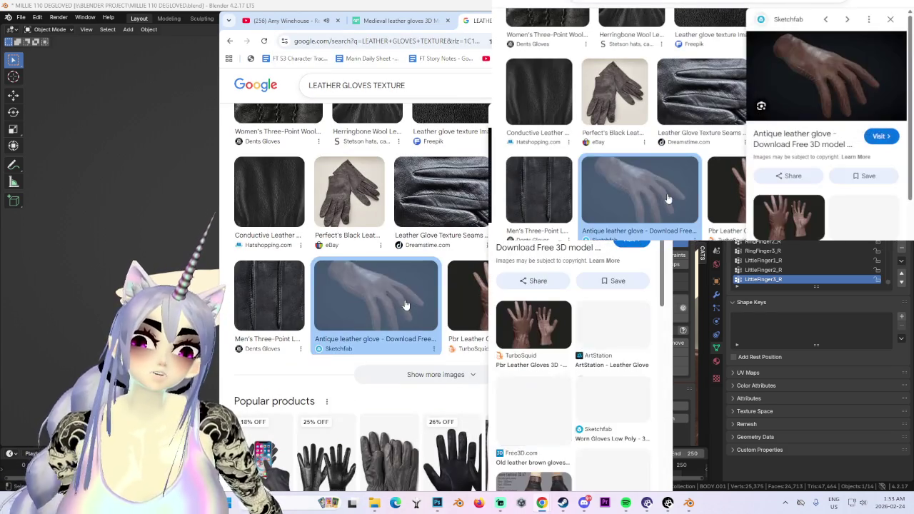
scroll(441, 427, "down", 3)
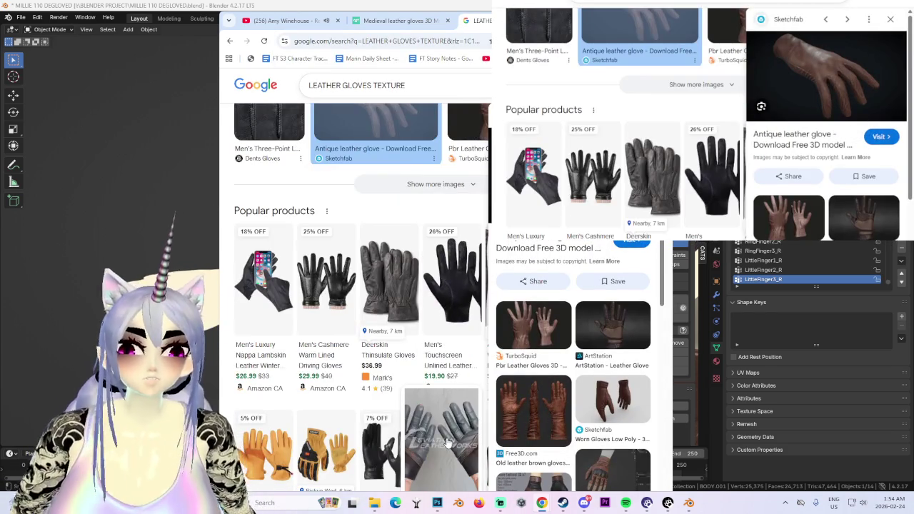
scroll(450, 439, "up", 3)
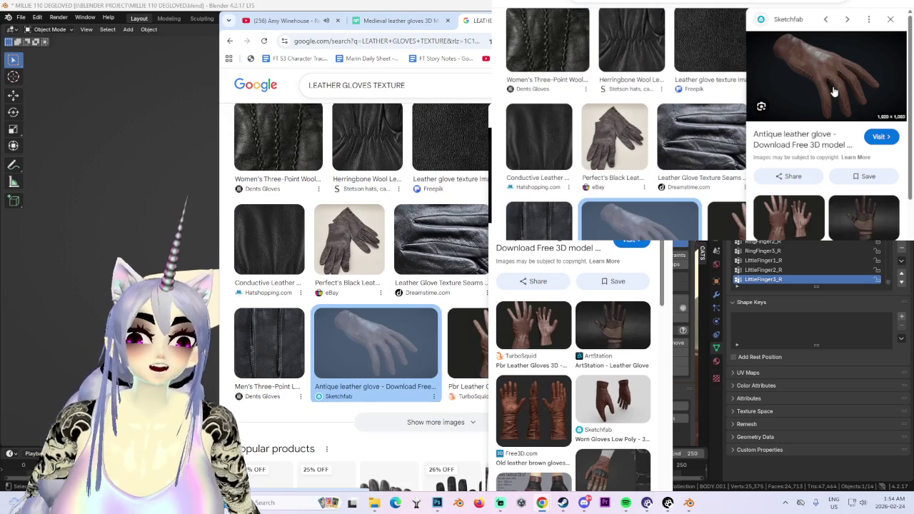
left_click(835, 91)
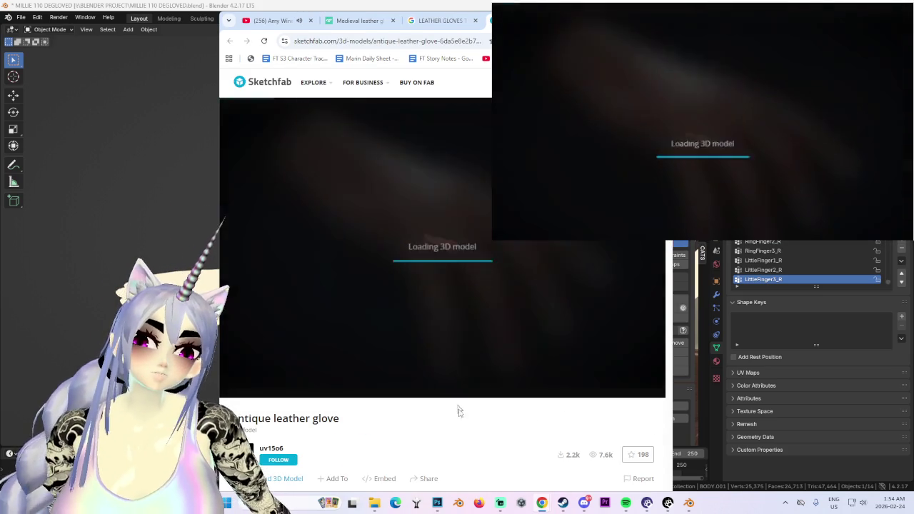
- Maximize the browser and orbit and zoom the Sketchfab antique leather glove from palm and back
mouse_move(457, 235)
left_mouse_down()
mouse_move(490, 250)
mouse_move(445, 237)
mouse_move(476, 221)
mouse_move(473, 176)
mouse_move(490, 257)
mouse_move(433, 255)
mouse_move(450, 302)
mouse_move(433, 283)
left_mouse_up()
key("super+Up")
scroll(434, 255, "up", 3)
scroll(389, 267, "up", 2)
scroll(433, 283, "down", 3)
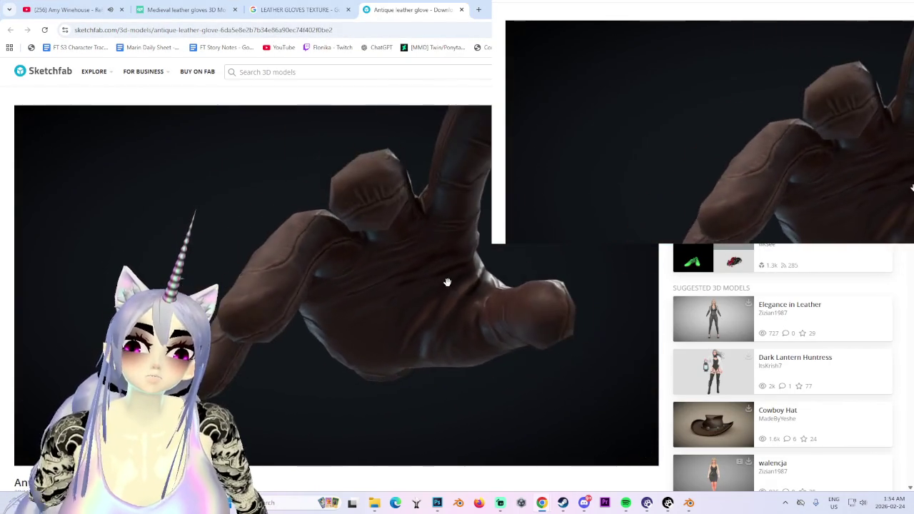
scroll(453, 296, "down", 5)
scroll(390, 307, "up", 1)
scroll(400, 307, "up", 2)
scroll(408, 306, "up", 2)
scroll(410, 306, "up", 3)
mouse_move(410, 305)
left_mouse_down()
mouse_move(398, 337)
mouse_move(391, 287)
left_mouse_up()
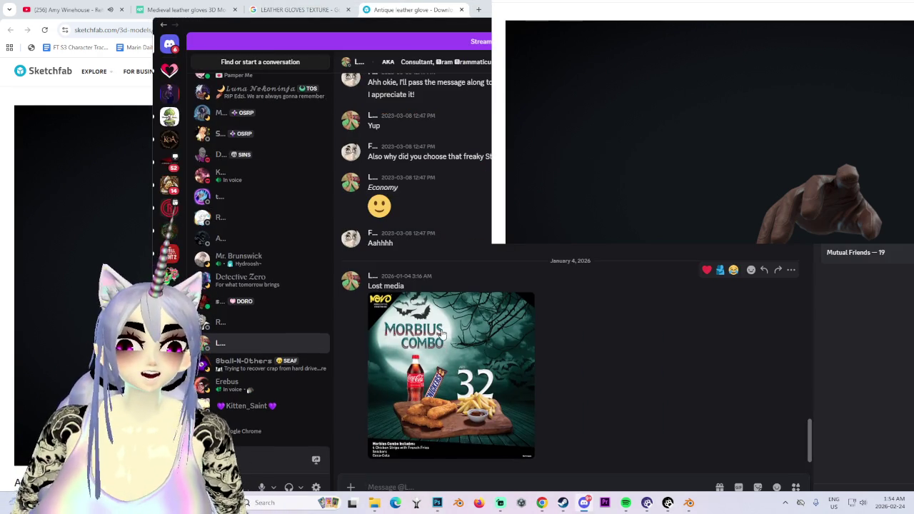
- Enlarge the Morbius image in Discord, move it aside, orbit the glove again and open a new tab
left_click(443, 334)
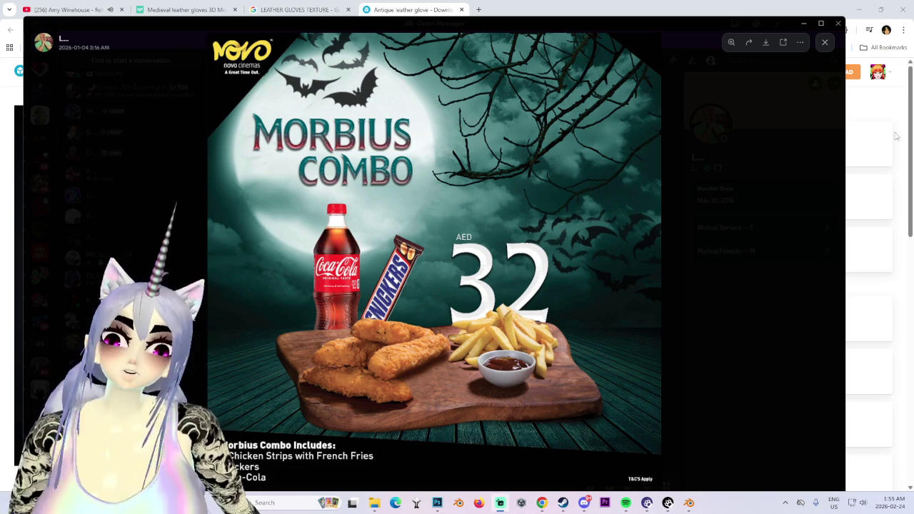
left_click_drag(505, 44, 913, 117)
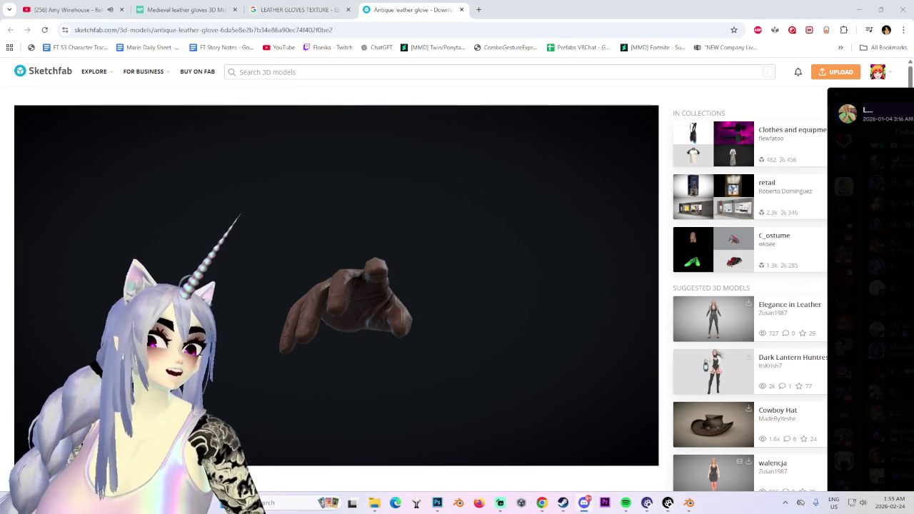
left_click(397, 307)
left_click_drag(377, 300, 407, 285)
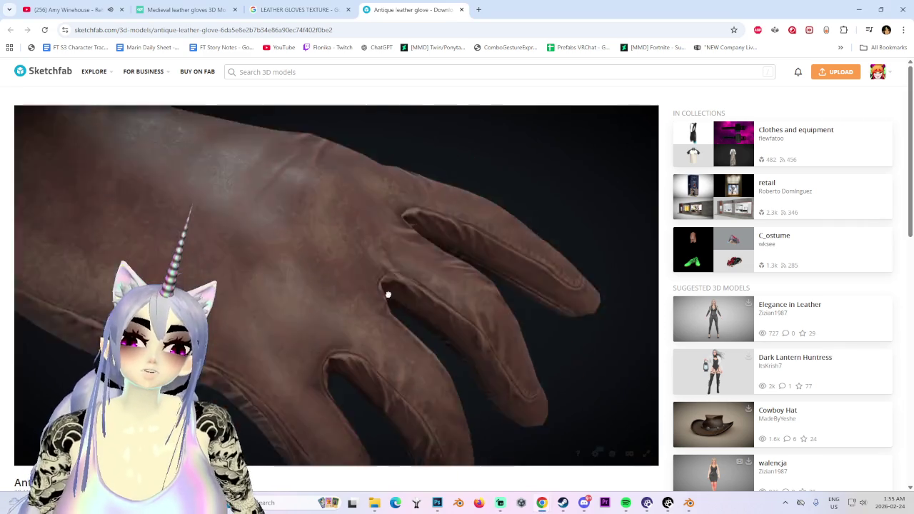
left_click(479, 10)
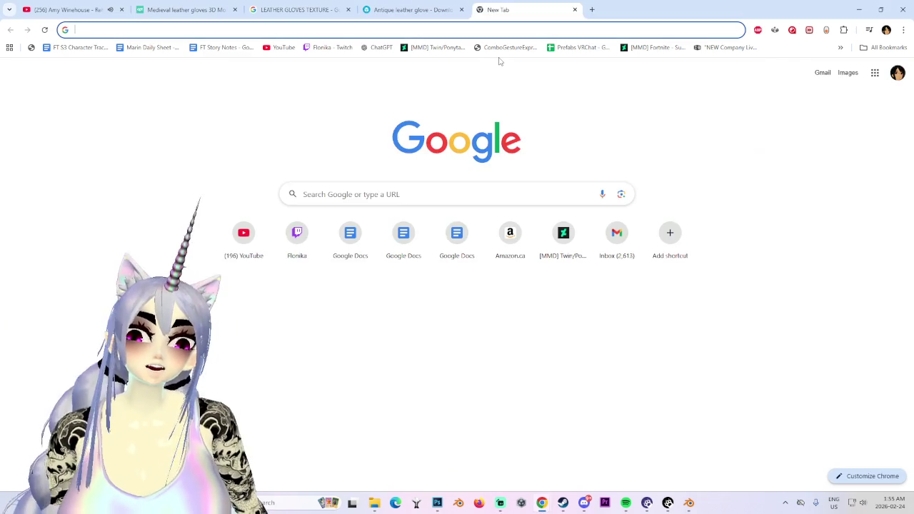
- Search Google Images for 'LEATHER TEX' leather textures
type("LEATHER TEX")
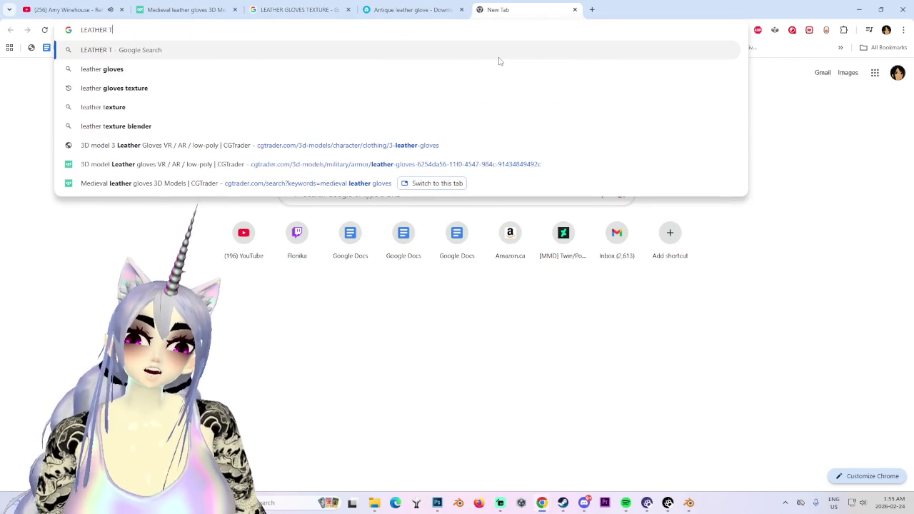
key("Return")
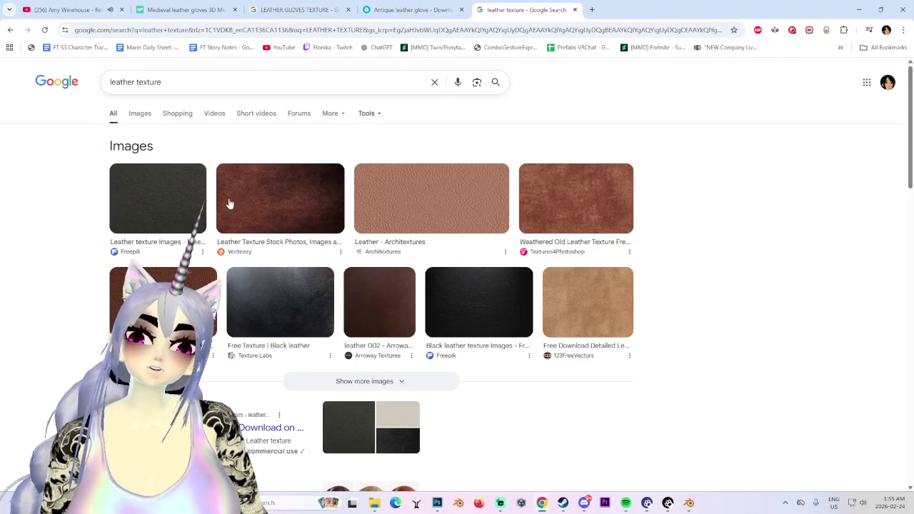
left_click(143, 123)
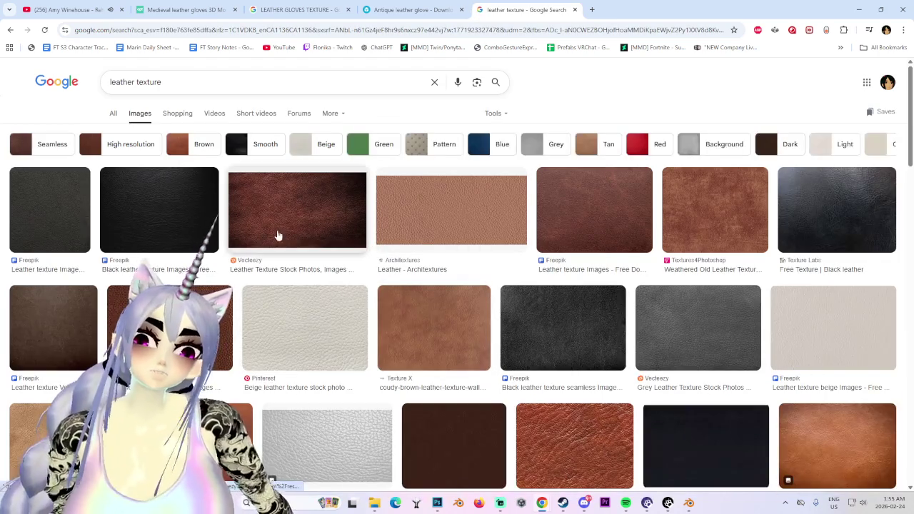
left_click(437, 503)
scroll(352, 221, "up", 1, "alt")
scroll(351, 221, "up", 2, "alt")
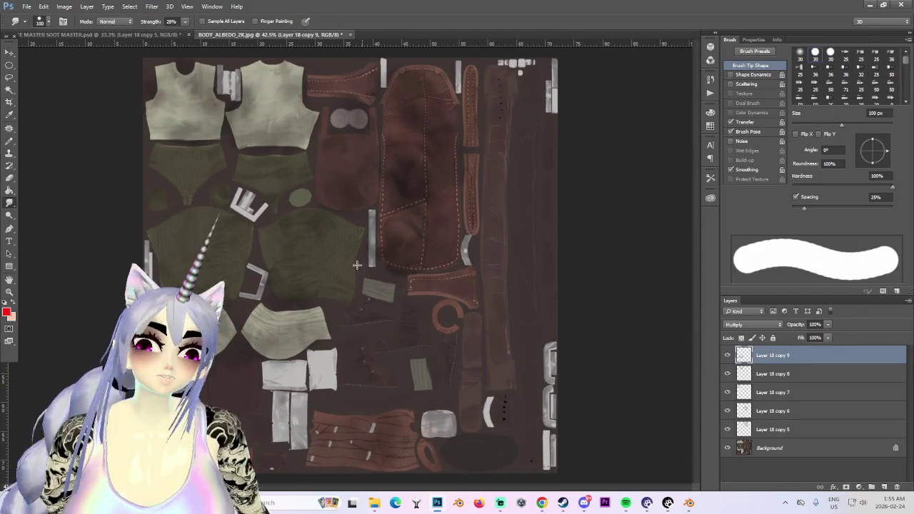
left_click(438, 504)
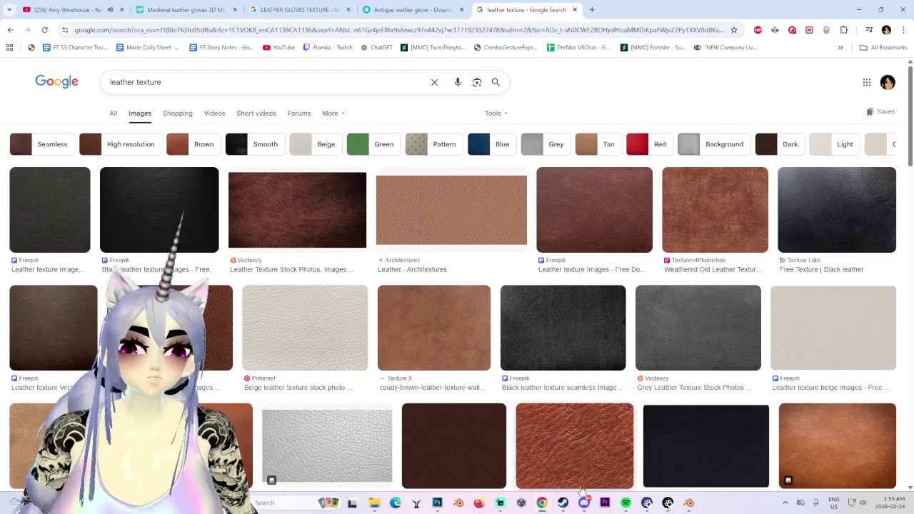
- Preview the weathered, dark brown Vecteezy, creased brown and worn Freepik leather textures
left_click(736, 209)
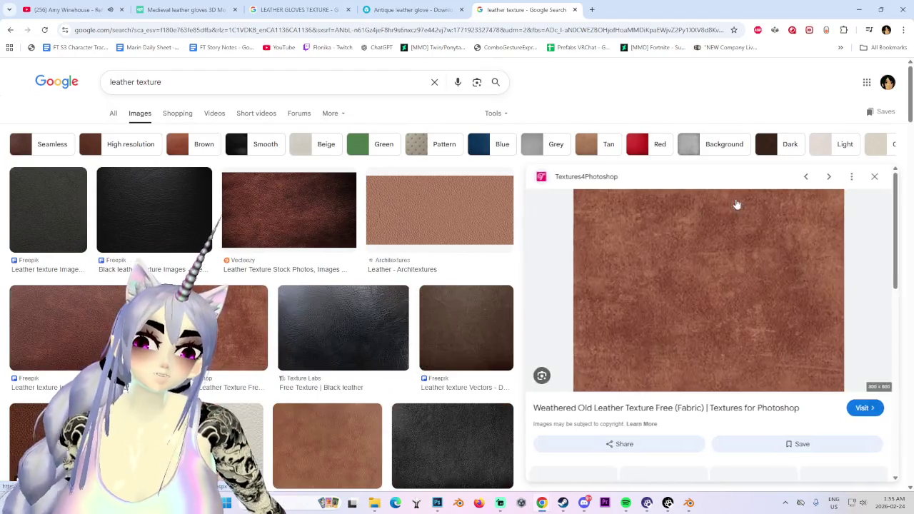
left_click(341, 221)
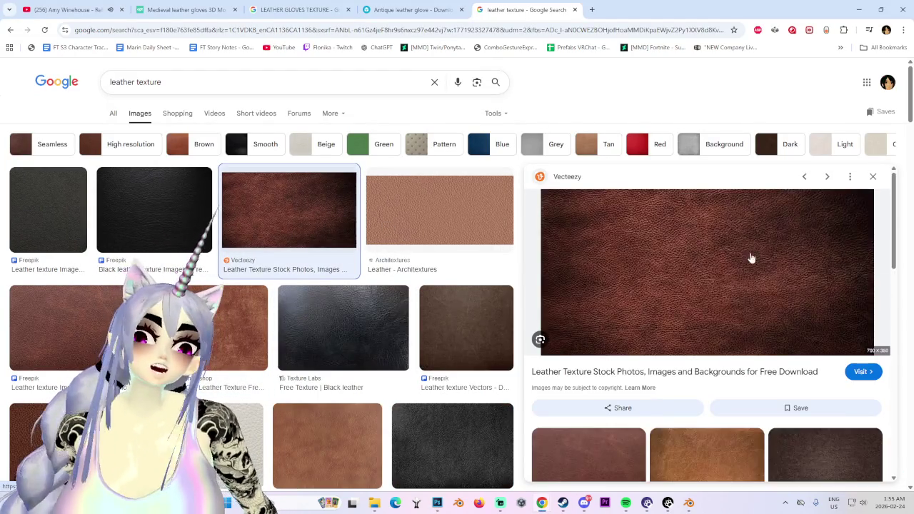
scroll(763, 243, "down", 2)
scroll(593, 357, "down", 1)
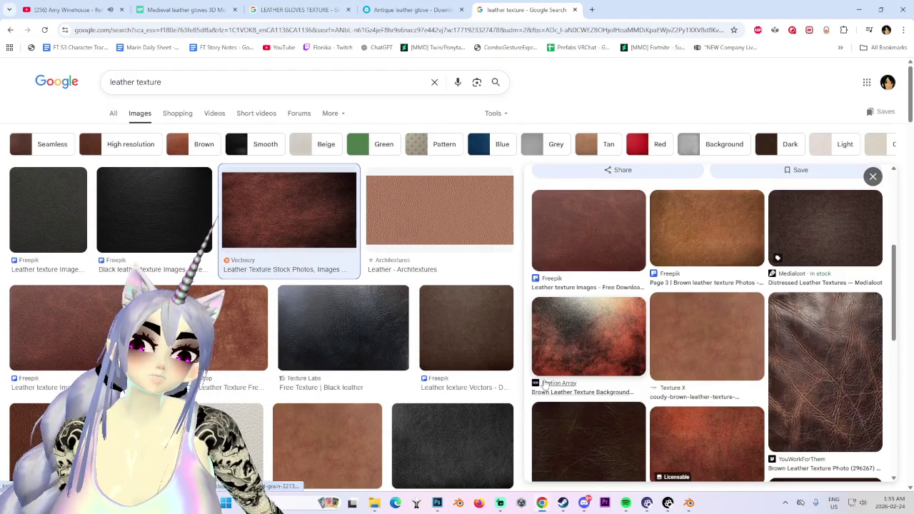
left_click(822, 357)
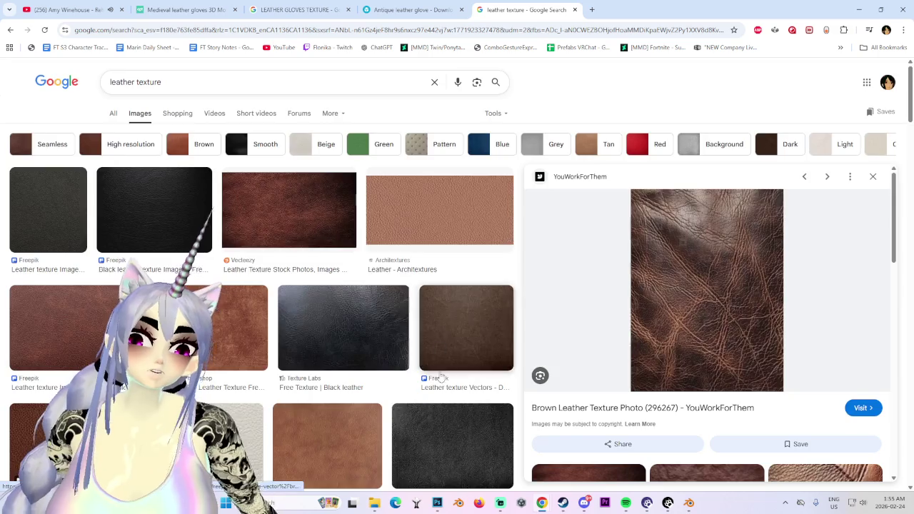
scroll(439, 358, "down", 2)
scroll(603, 385, "down", 3)
left_click(727, 262)
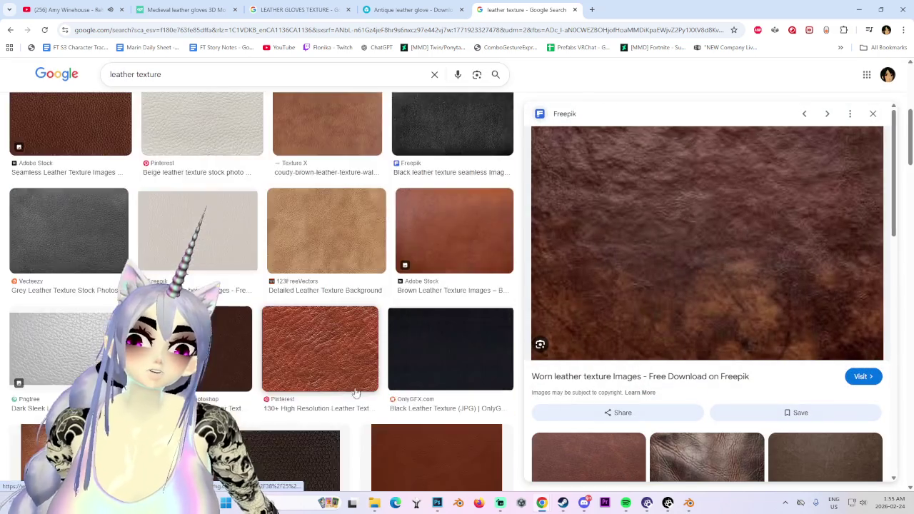
scroll(364, 398, "down", 5)
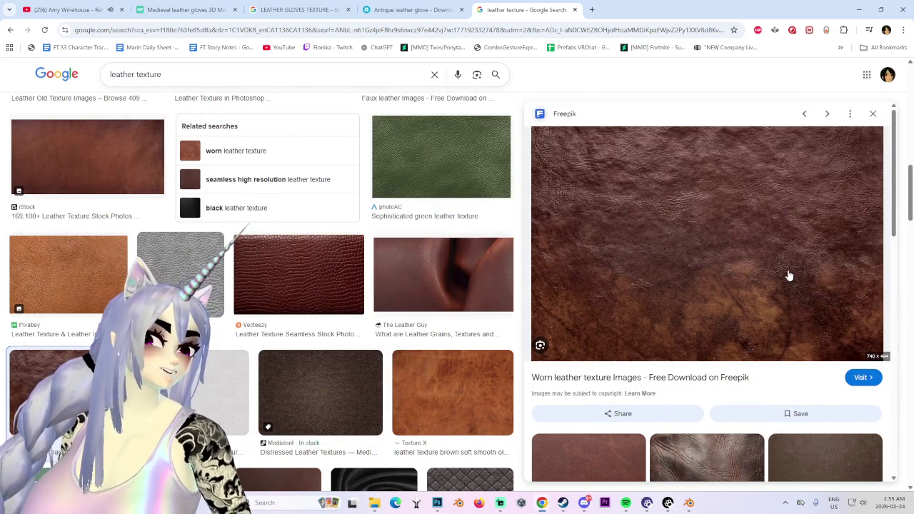
scroll(789, 276, "down", 3)
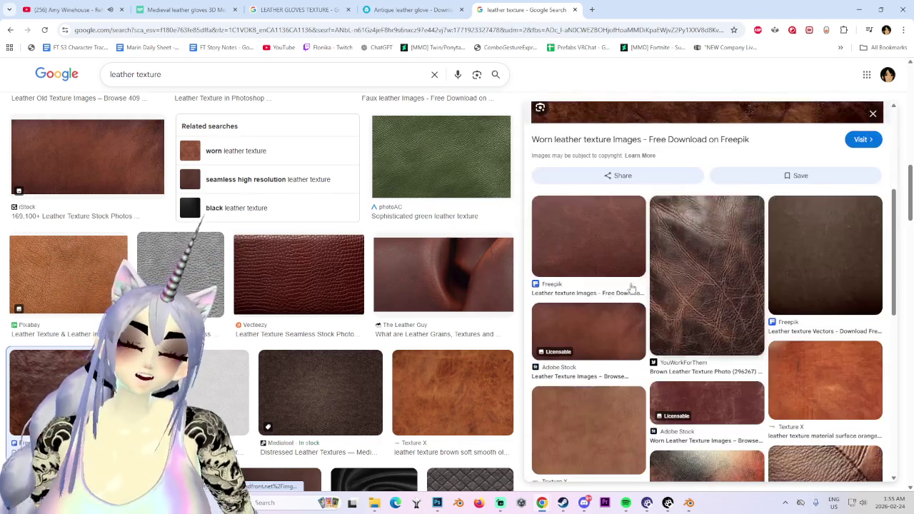
scroll(660, 306, "down", 1)
scroll(396, 372, "down", 5)
scroll(395, 372, "down", 2)
scroll(336, 457, "down", 2)
scroll(337, 457, "down", 2)
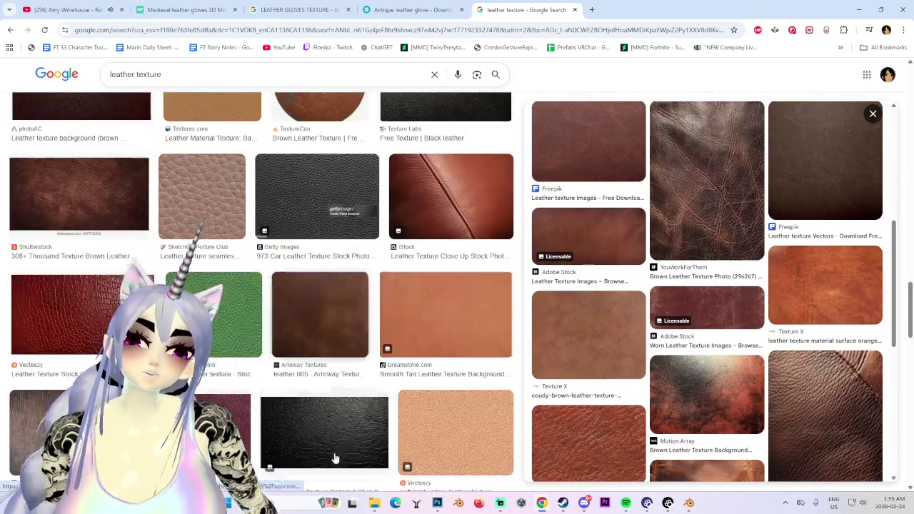
scroll(523, 304, "up", 3)
scroll(522, 303, "up", 4)
scroll(522, 303, "up", 4)
- Revisit the glove-search, medieval gloves and YouTube tabs, then return to Blender
left_click(284, 5)
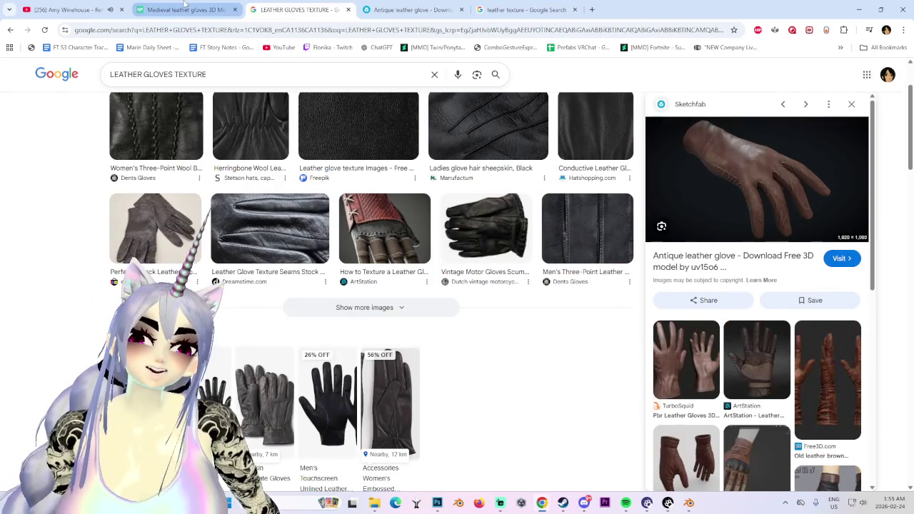
scroll(616, 336, "up", 2)
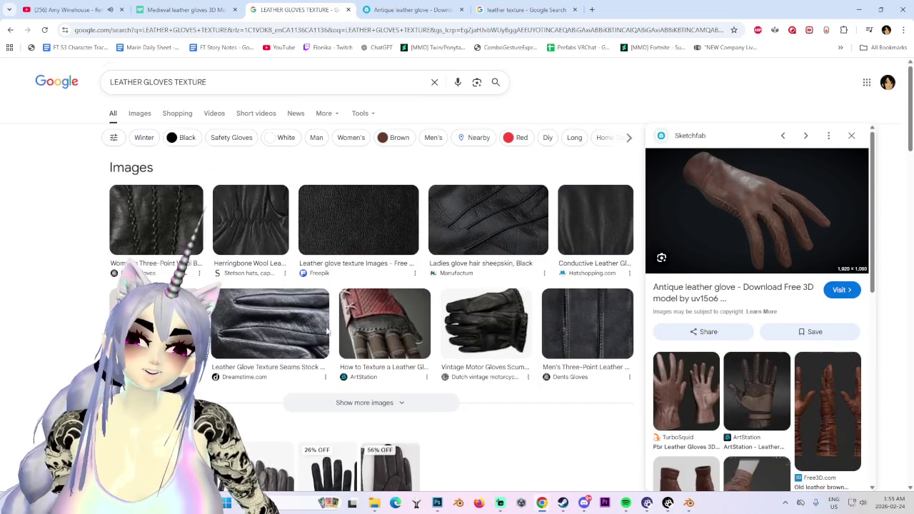
left_click(184, 10)
left_click(72, 7)
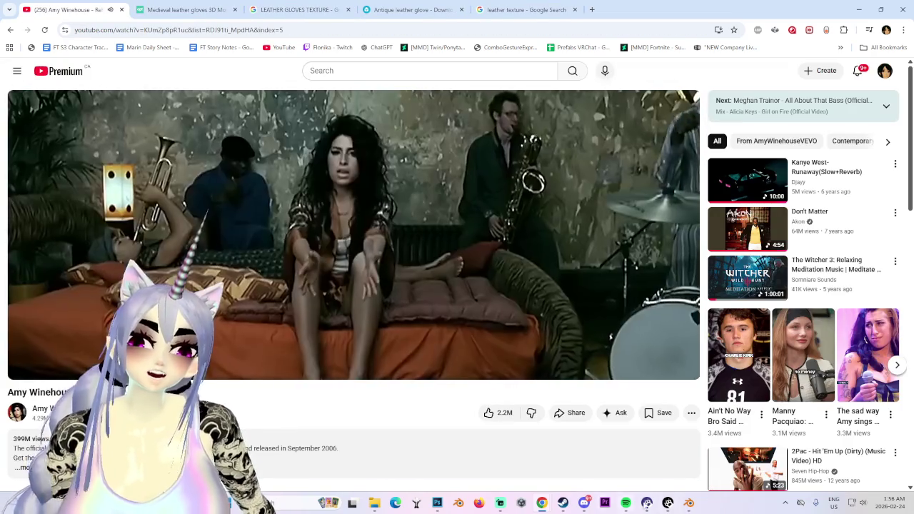
left_click(689, 503)
- Turn on the mesh wireframe and grid overlays and snap to the -Y front view of the arm
scroll(507, 343, "down", 3)
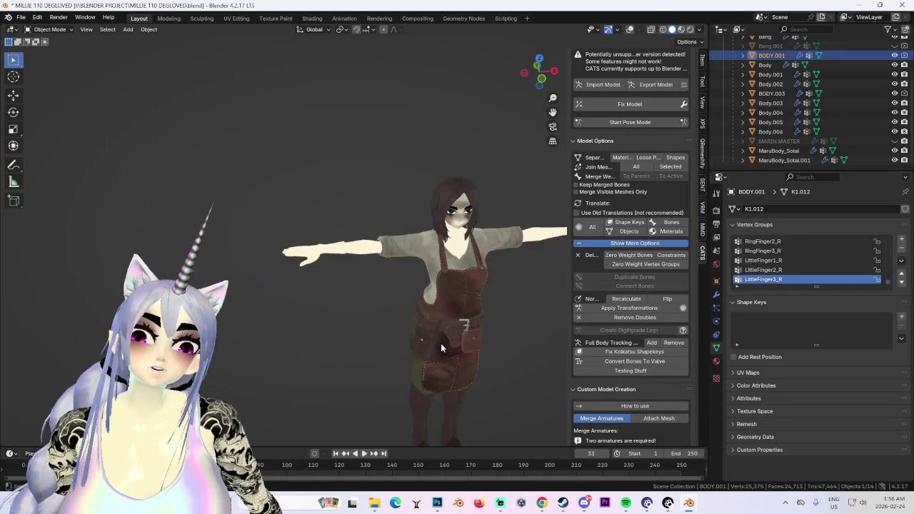
scroll(465, 321, "up", 5)
mouse_move(457, 308)
middle_mouse_down()
mouse_move(421, 306)
mouse_move(424, 297)
middle_mouse_up()
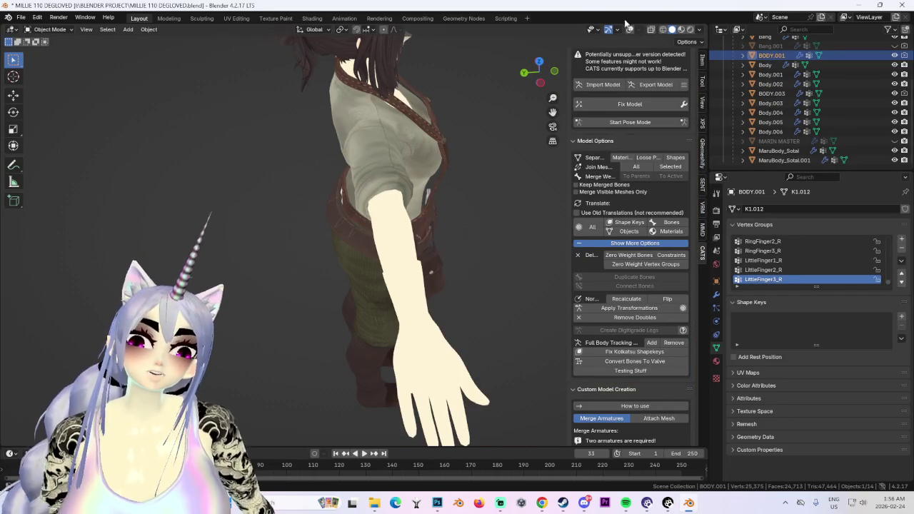
left_click(630, 29)
mouse_move(501, 215)
middle_mouse_down()
mouse_move(461, 170)
mouse_move(402, 195)
mouse_move(356, 296)
mouse_move(479, 66)
middle_mouse_up()
left_click(538, 86)
- Switch to the numpad-7 top view and put BODY.001 into Edit Mode
scroll(318, 213, "down", 4)
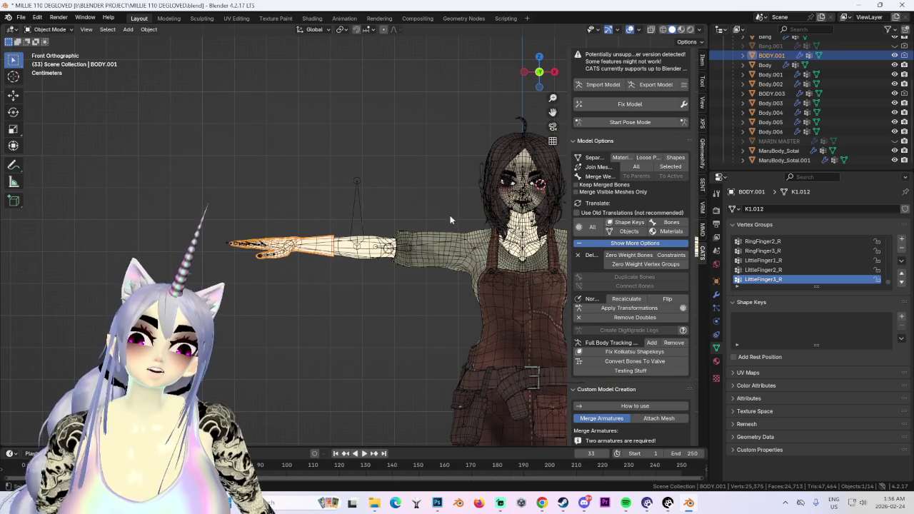
scroll(362, 209, "up", 3)
scroll(363, 209, "up", 1)
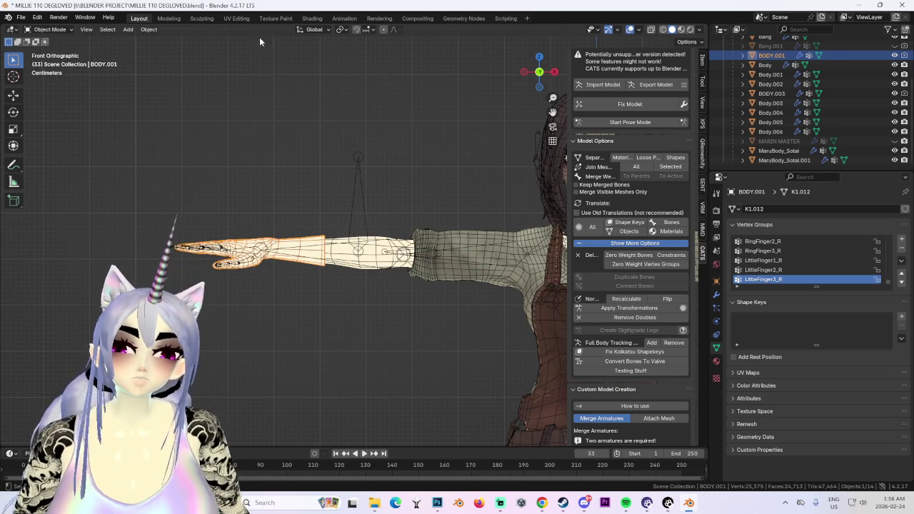
key("KP_7")
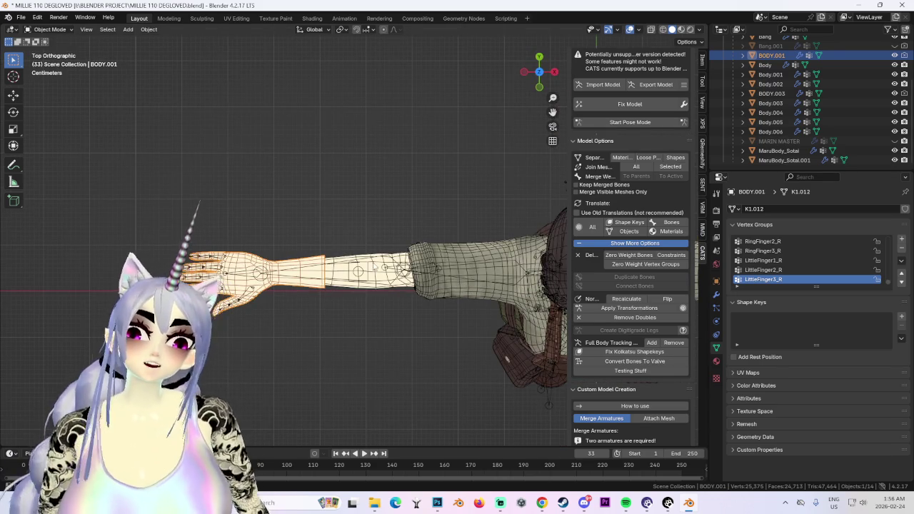
left_click(71, 30)
left_click(50, 44)
scroll(267, 198, "up", 2)
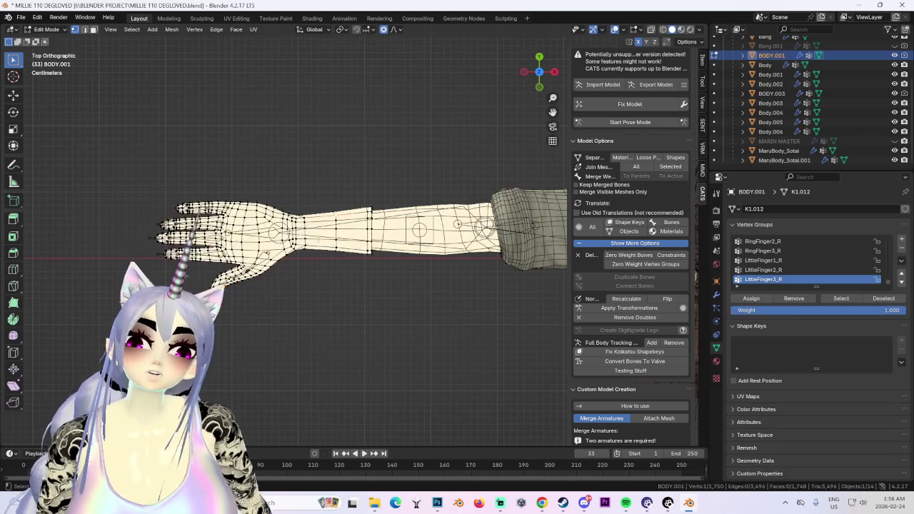
- Orbit around the arm and hand mesh in Edit Mode to inspect it from several angles
left_click(254, 30)
mouse_move(345, 178)
middle_mouse_down()
mouse_move(313, 244)
mouse_move(278, 161)
middle_mouse_up()
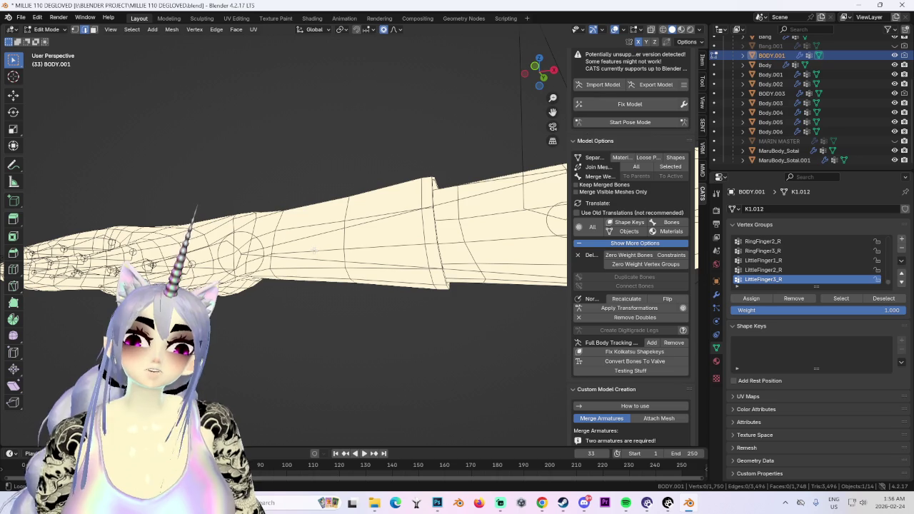
mouse_move(317, 253)
middle_mouse_down()
mouse_move(373, 283)
mouse_move(373, 235)
middle_mouse_up()
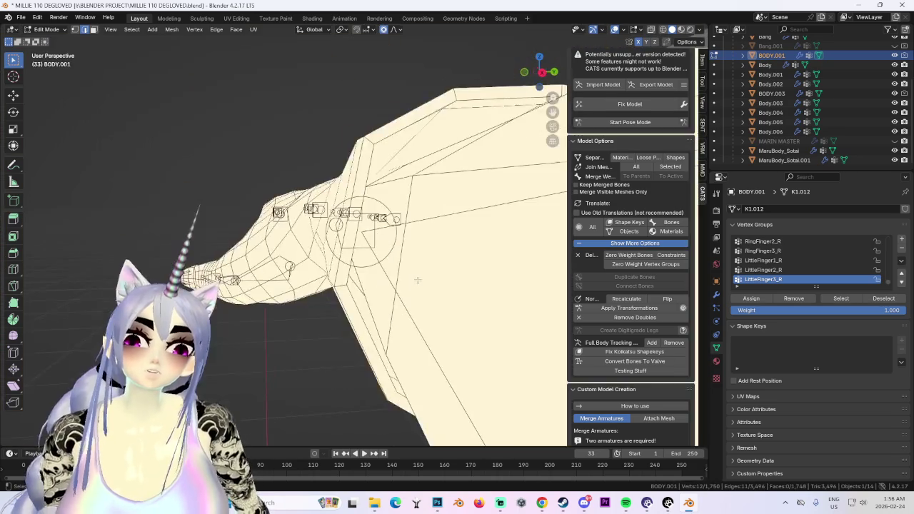
mouse_move(373, 235)
middle_mouse_down()
mouse_move(417, 289)
mouse_move(408, 295)
middle_mouse_up()
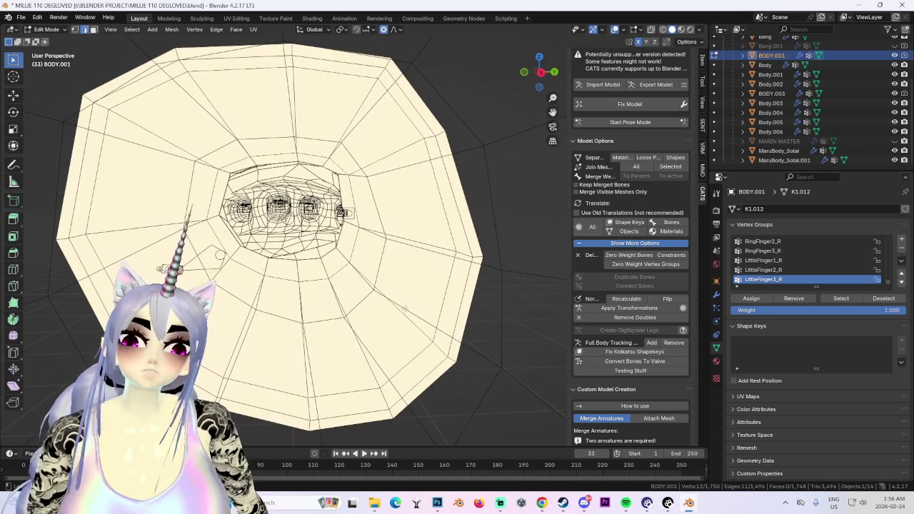
mouse_move(411, 311)
middle_mouse_down()
mouse_move(336, 310)
mouse_move(207, 271)
mouse_move(457, 284)
mouse_move(364, 265)
mouse_move(382, 346)
mouse_move(346, 247)
middle_mouse_up()
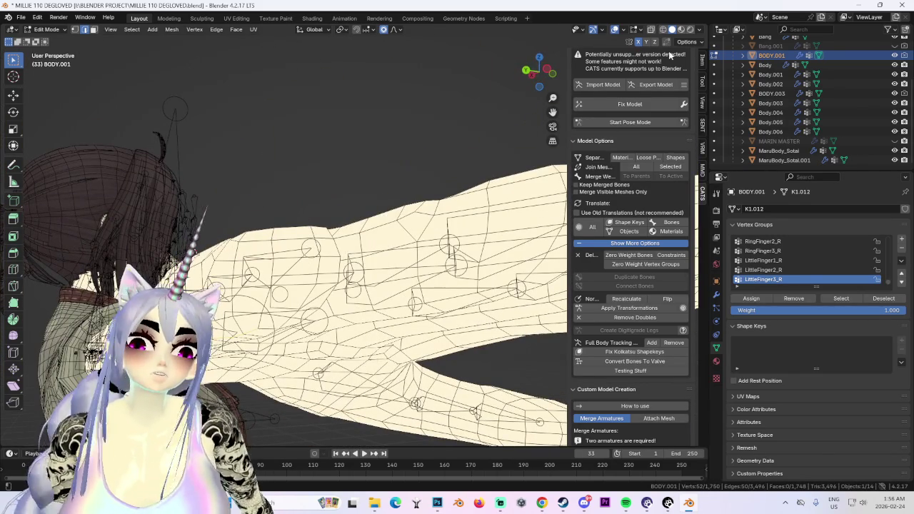
scroll(822, 107, "up", 4)
- Hide the Armature in the Outliner, then select an edge loop around the arm
left_click(896, 60)
mouse_move(300, 236)
middle_mouse_down()
mouse_move(257, 223)
mouse_move(286, 208)
mouse_move(272, 215)
middle_mouse_up()
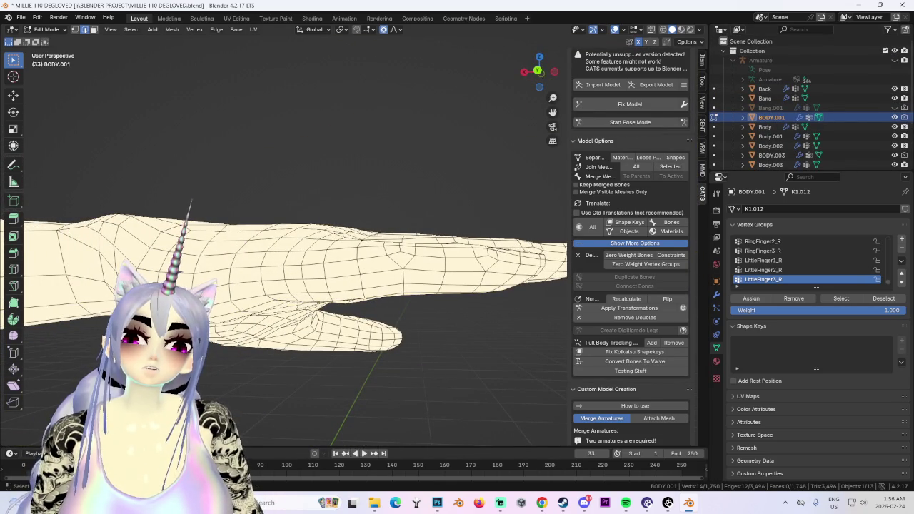
mouse_move(463, 251)
middle_mouse_down()
mouse_move(343, 280)
mouse_move(370, 273)
middle_mouse_up()
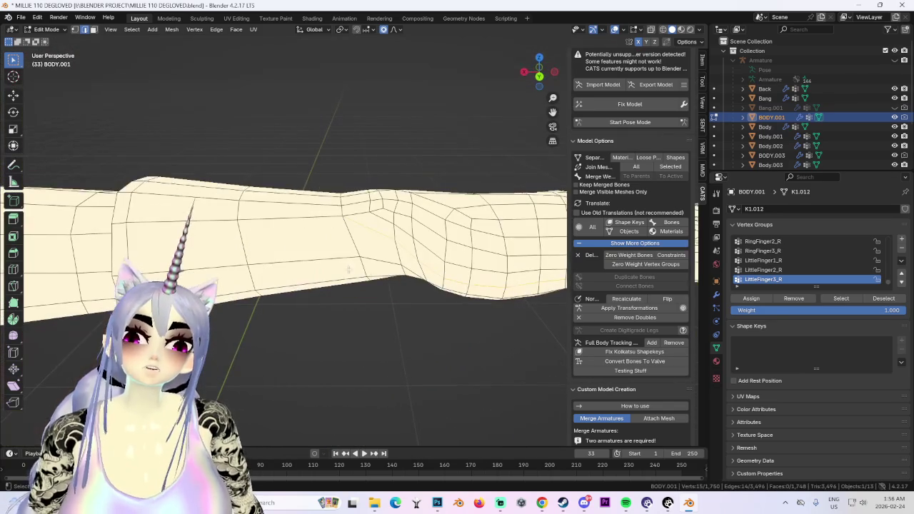
middle_click_drag(155, 229, 245, 246)
left_click(402, 272, "alt")
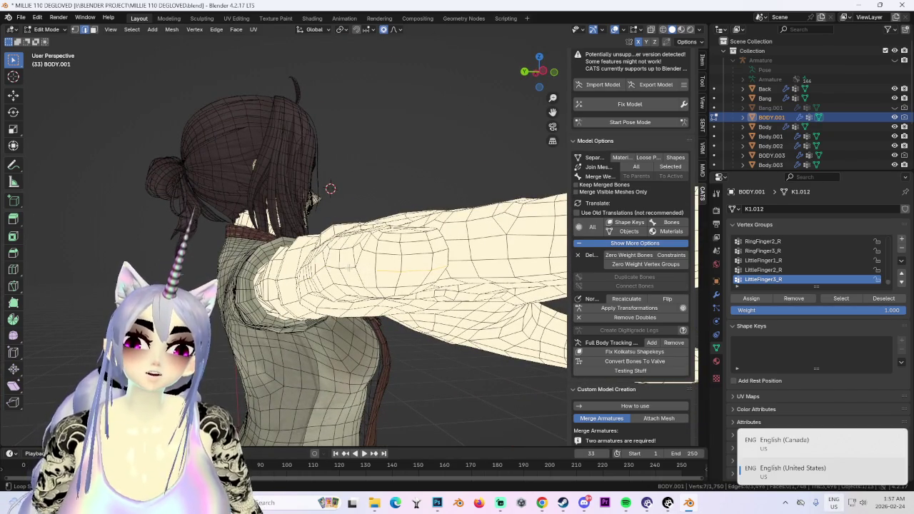
mouse_move(386, 270)
middle_mouse_down()
mouse_move(444, 274)
mouse_move(411, 280)
middle_mouse_up()
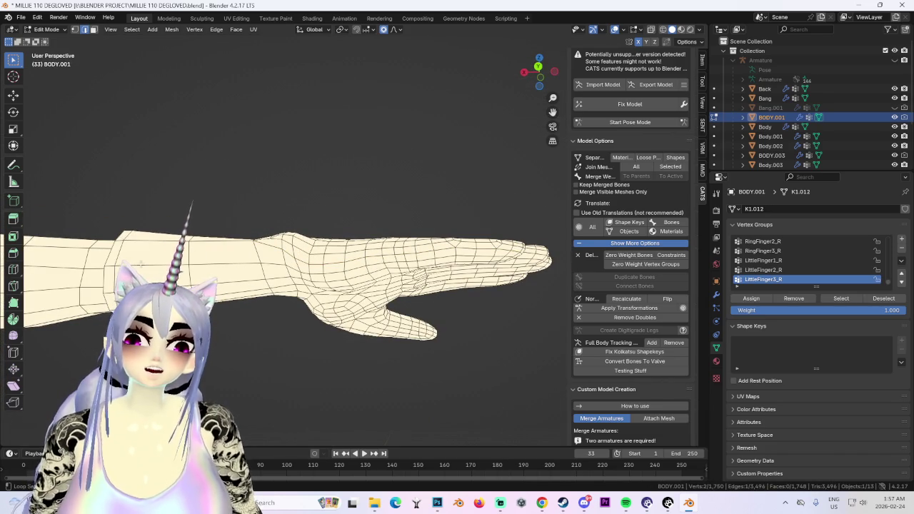
mouse_move(542, 283)
middle_mouse_down()
mouse_move(388, 312)
mouse_move(386, 265)
mouse_move(415, 268)
mouse_move(379, 275)
middle_mouse_up()
scroll(400, 271, "up", 3)
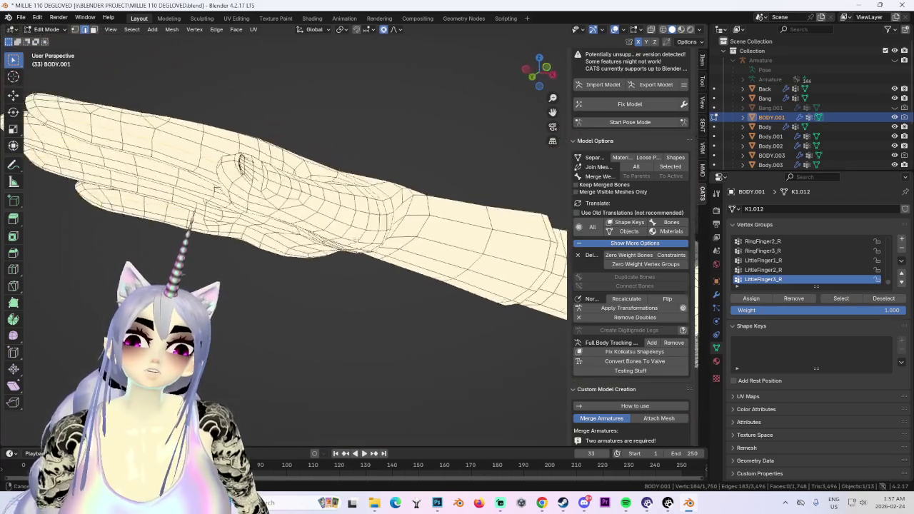
scroll(390, 267, "up", 2)
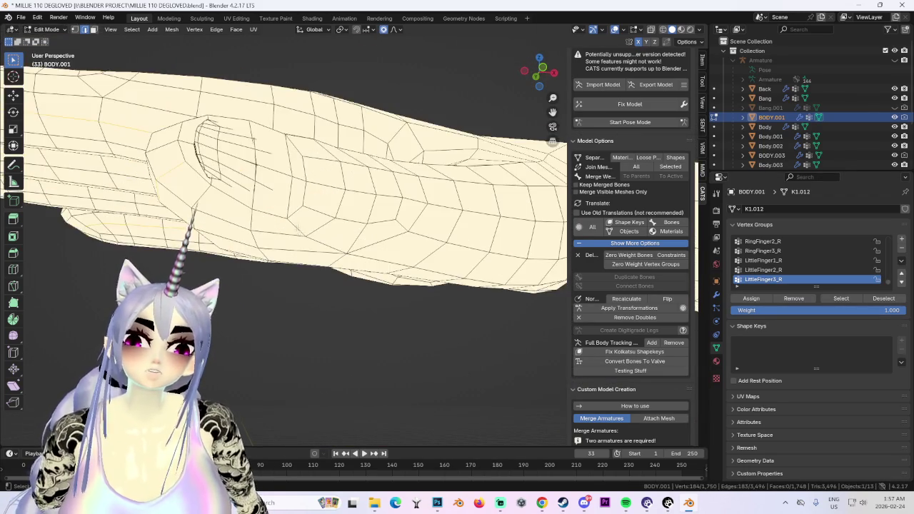
scroll(389, 268, "up", 3)
scroll(346, 251, "down", 2)
middle_click_drag(434, 268, 399, 266)
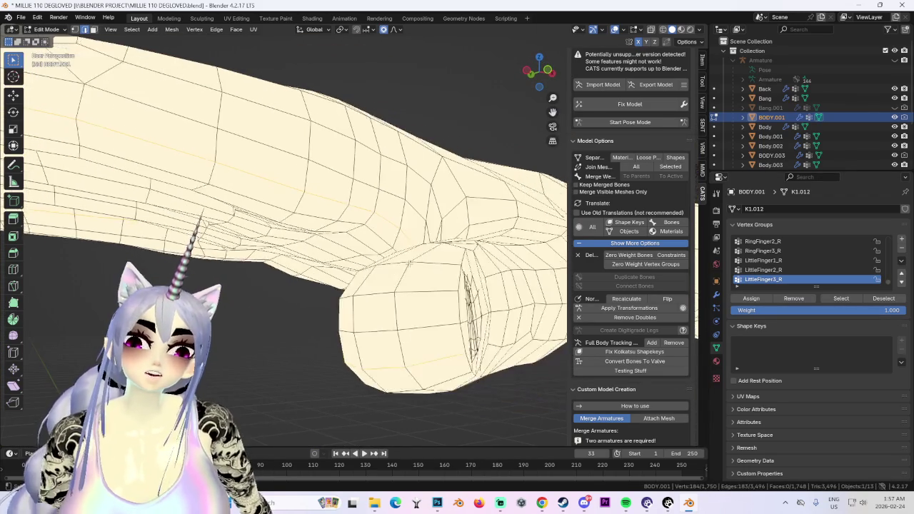
mouse_move(434, 315)
middle_mouse_down()
mouse_move(450, 353)
mouse_move(479, 299)
middle_mouse_up()
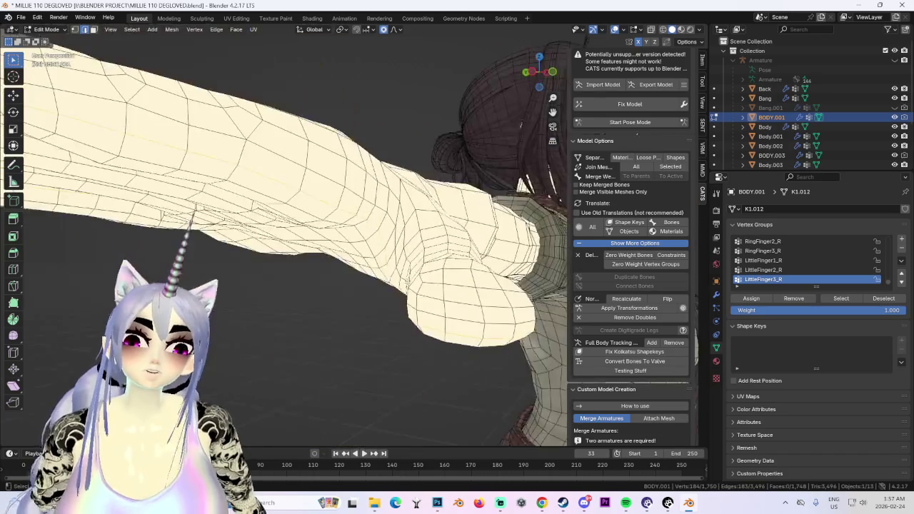
mouse_move(384, 143)
middle_mouse_down()
mouse_move(385, 288)
mouse_move(397, 248)
middle_mouse_up()
middle_click_drag(436, 196, 426, 174)
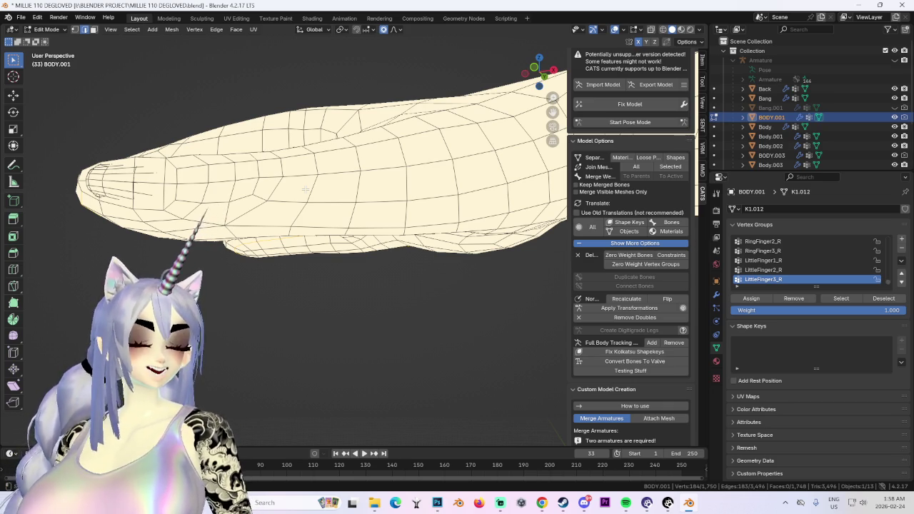
key("KP_1")
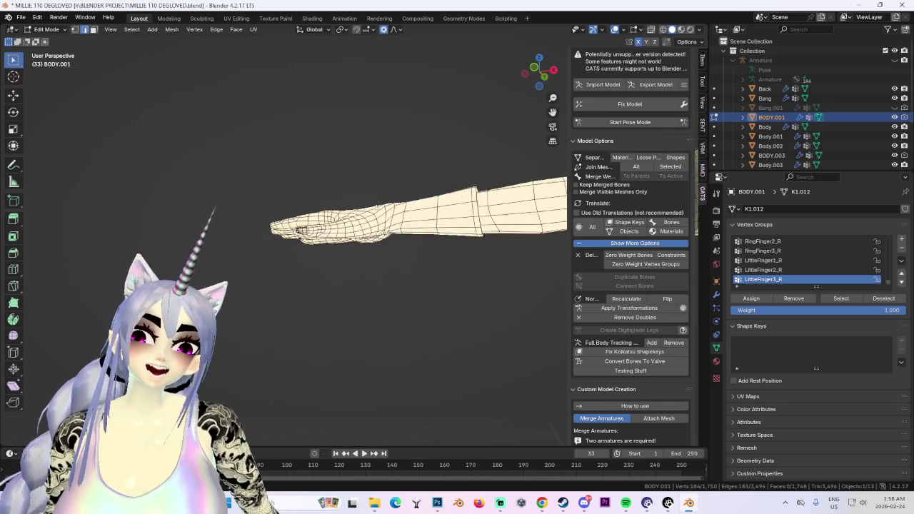
- Start CATS Pose Mode on the armature and zoom in on the neck and face
scroll(393, 286, "down", 2)
left_click(632, 123)
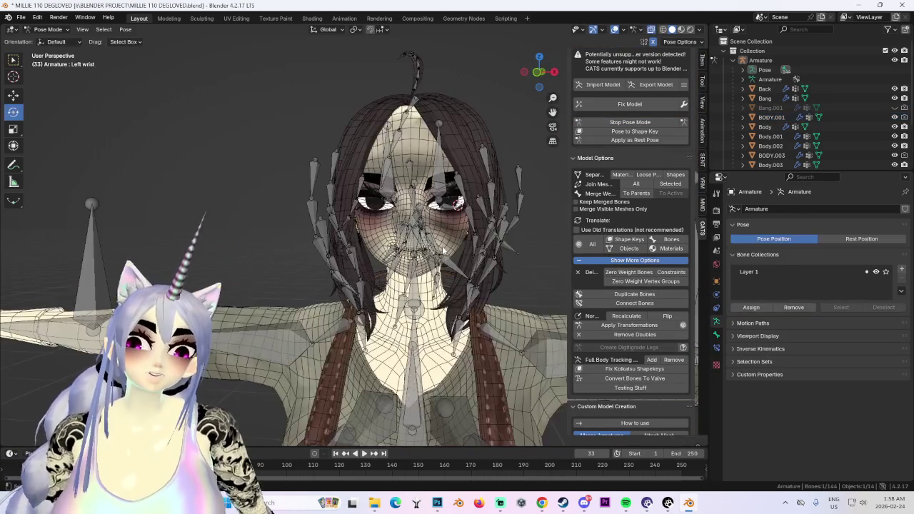
left_click(414, 236)
mouse_move(443, 300)
middle_mouse_down()
mouse_move(464, 295)
mouse_move(450, 279)
middle_mouse_up()
scroll(463, 295, "down", 3)
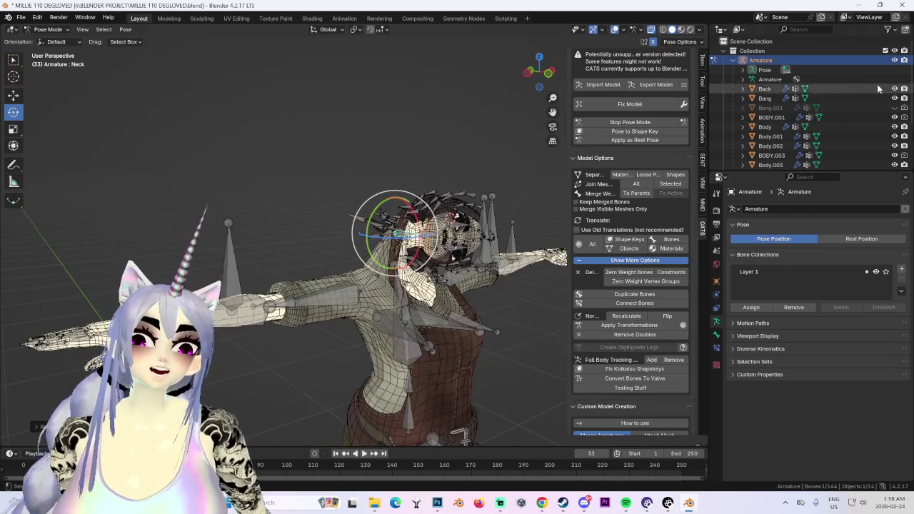
scroll(429, 250, "up", 4)
mouse_move(429, 250)
middle_mouse_down()
mouse_move(465, 214)
mouse_move(442, 243)
mouse_move(487, 218)
mouse_move(507, 241)
mouse_move(625, 20)
middle_mouse_up()
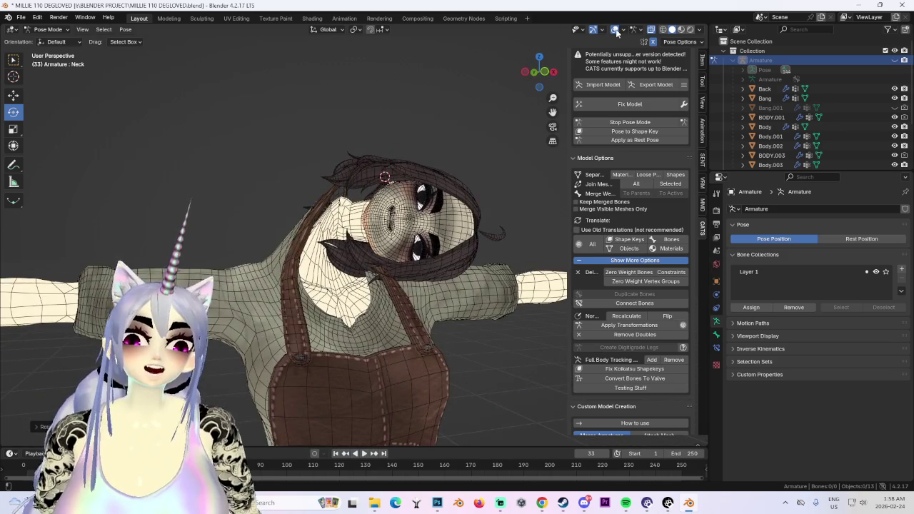
- Turn off overlays to show textures and view the character straight from the front
left_click(615, 29)
middle_click_drag(493, 192, 463, 200)
left_click(540, 73)
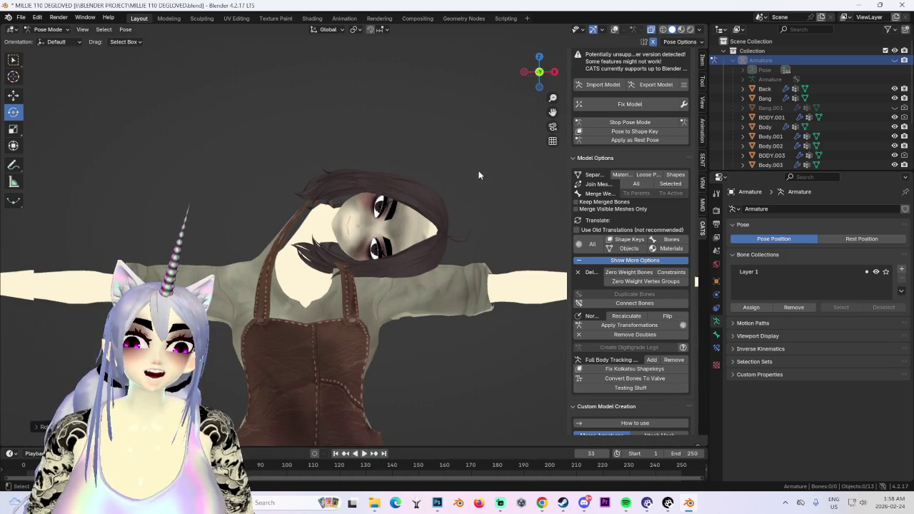
scroll(501, 224, "up", 3)
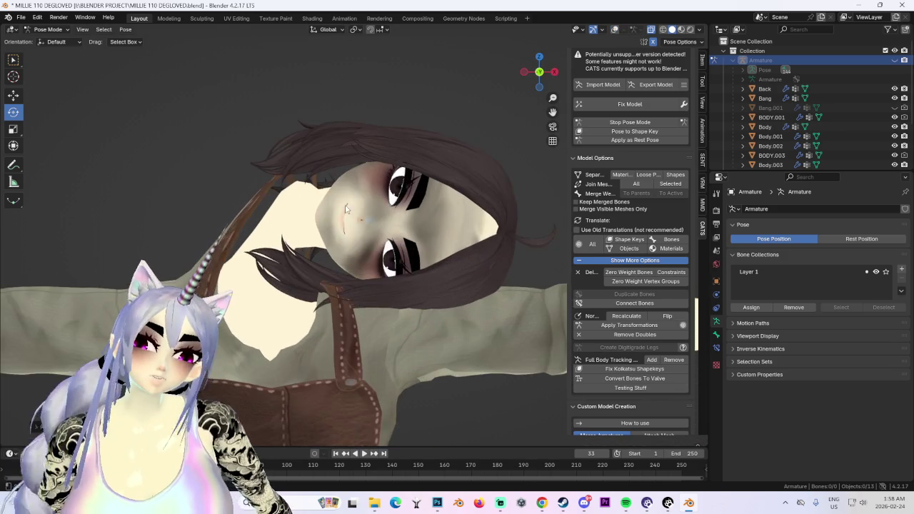
scroll(346, 327, "down", 3)
scroll(356, 335, "up", 3)
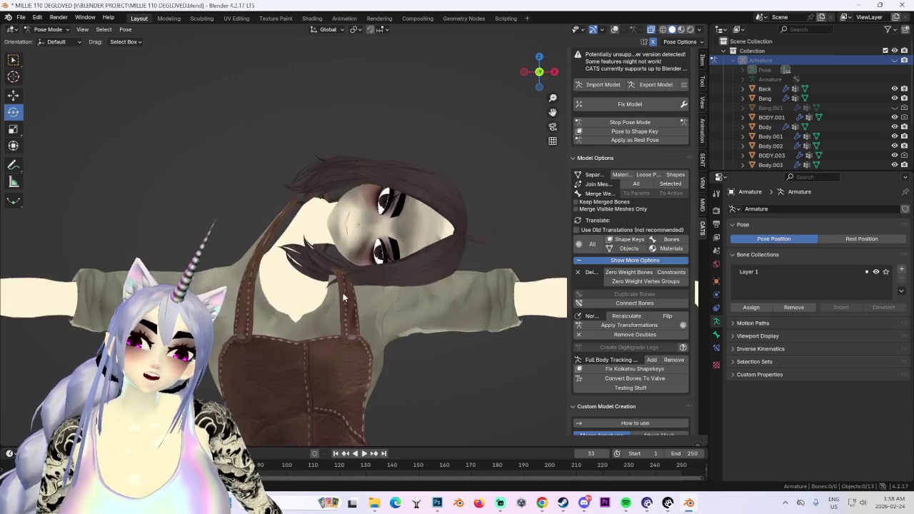
- Inspect the textured shirt, hair and leather apron from angled and frontal views
middle_click_drag(355, 335, 395, 283)
scroll(395, 288, "down", 3)
scroll(422, 265, "up", 2)
scroll(445, 247, "up", 2)
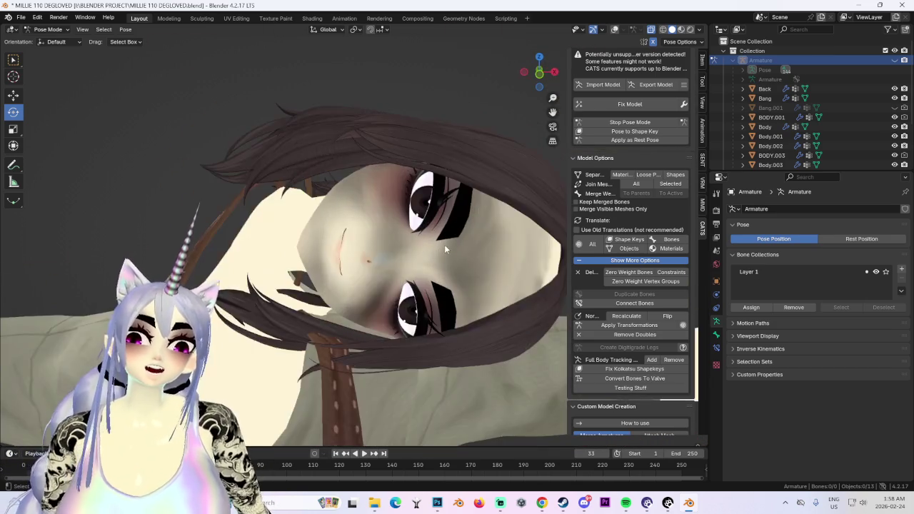
scroll(489, 242, "up", 1)
scroll(493, 250, "down", 2)
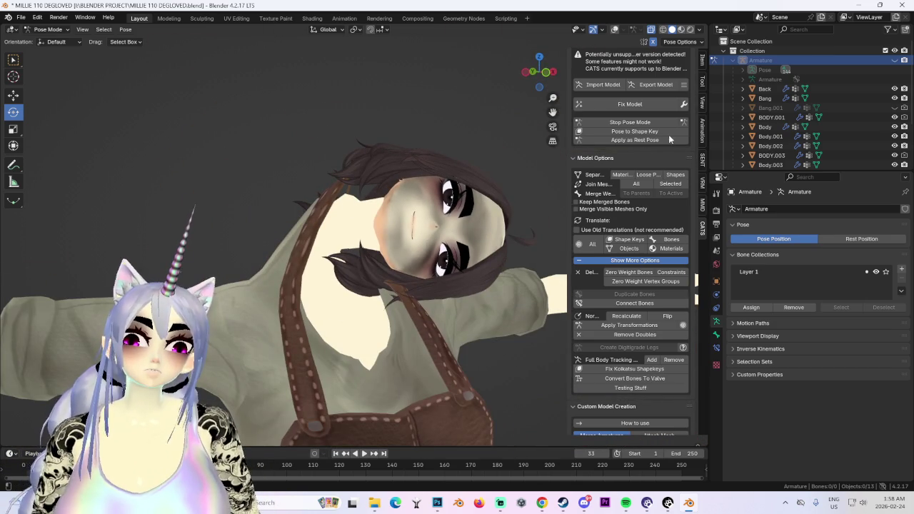
scroll(523, 168, "down", 3)
scroll(429, 221, "up", 1)
mouse_move(473, 232)
middle_mouse_down()
mouse_move(520, 238)
mouse_move(449, 266)
middle_mouse_up()
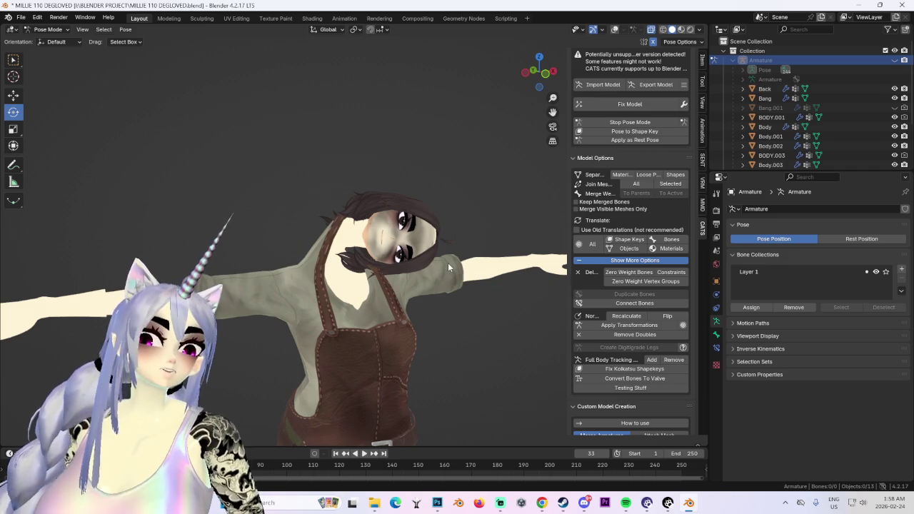
scroll(449, 267, "up", 3)
scroll(450, 267, "up", 2)
scroll(449, 267, "up", 1)
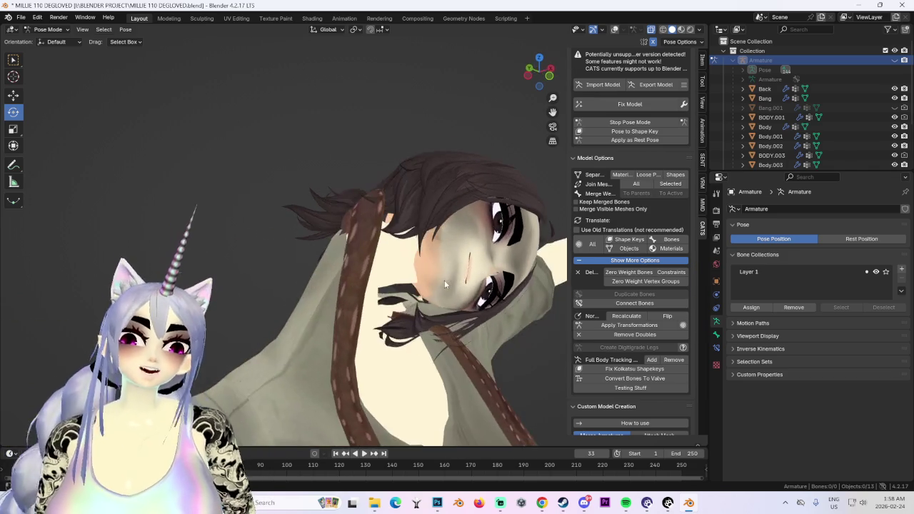
- Reset the avatar to its T-pose and turn the overlays back on
left_click(636, 122)
left_click(636, 123)
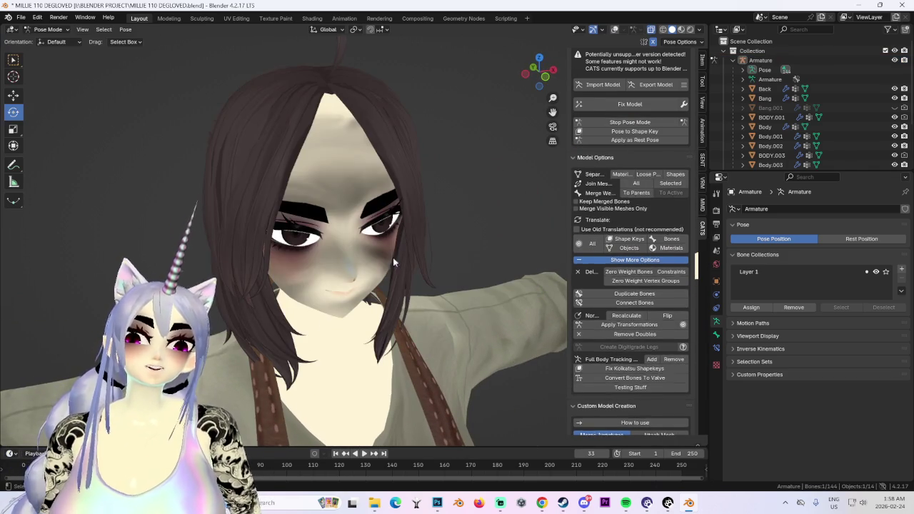
scroll(337, 231, "down", 2)
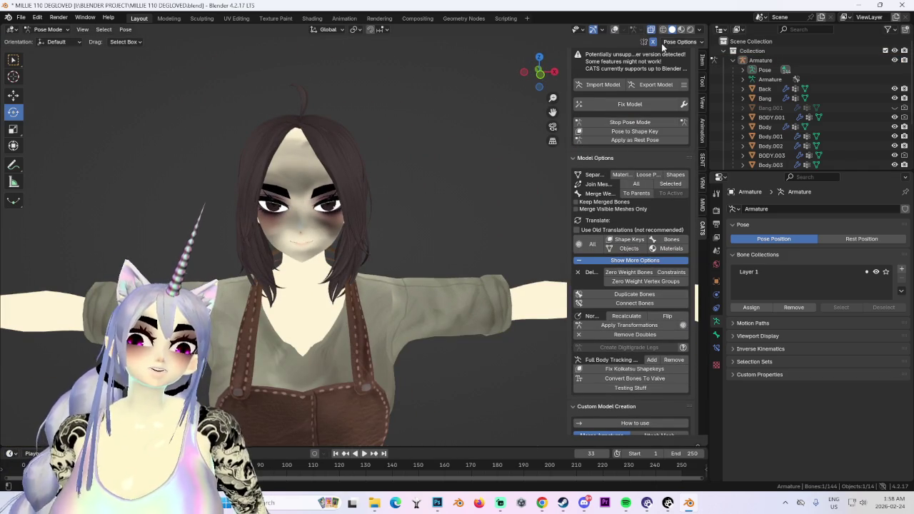
left_click(630, 123)
left_click(630, 123)
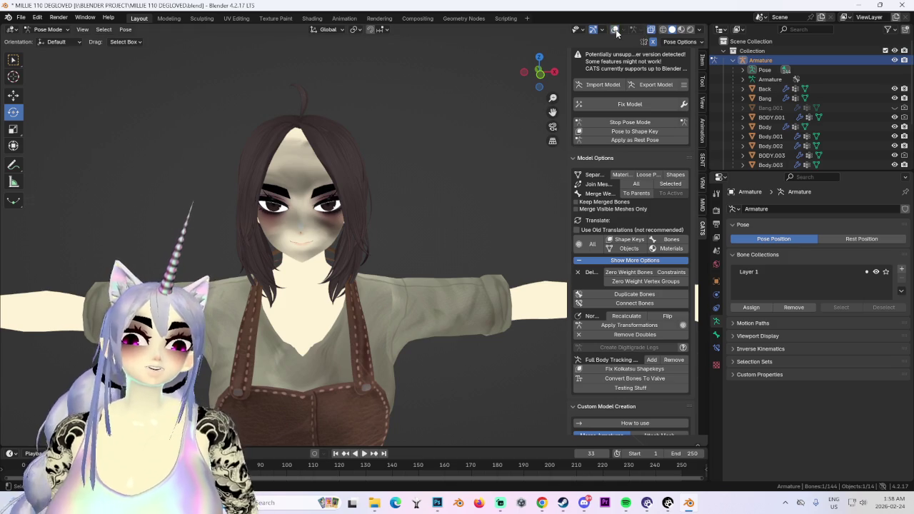
left_click(614, 30)
- Select the Head bone and begin rotating it around the Z axis
middle_click_drag(428, 236, 400, 227)
left_click(378, 222)
left_click(366, 230)
key("r")
key("z")
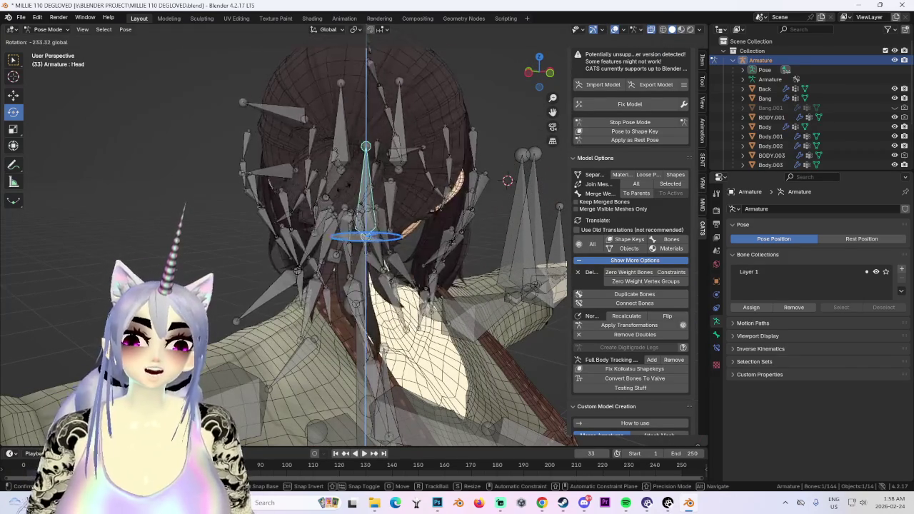
- Confirm the head rotation, then clear it with Alt+R so the face points forward
left_click(507, 180)
middle_click_drag(508, 180, 392, 214)
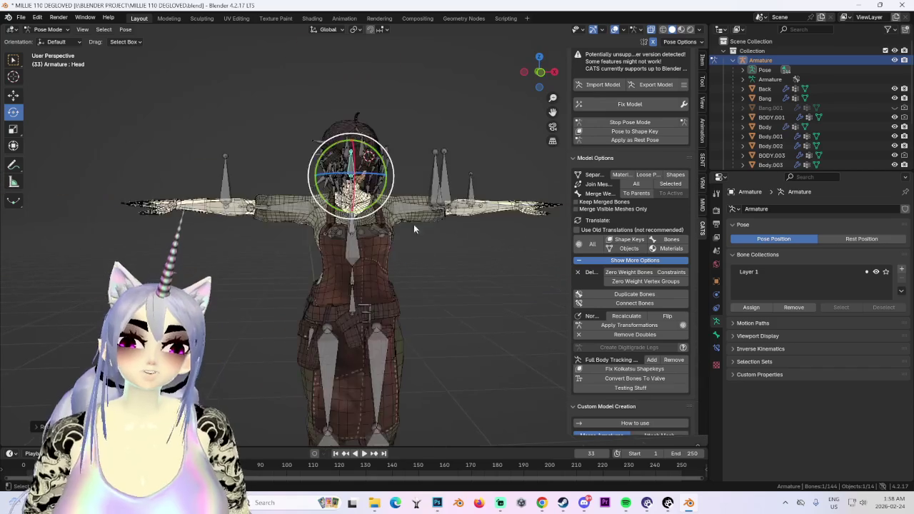
key("alt+r")
scroll(439, 239, "up", 2)
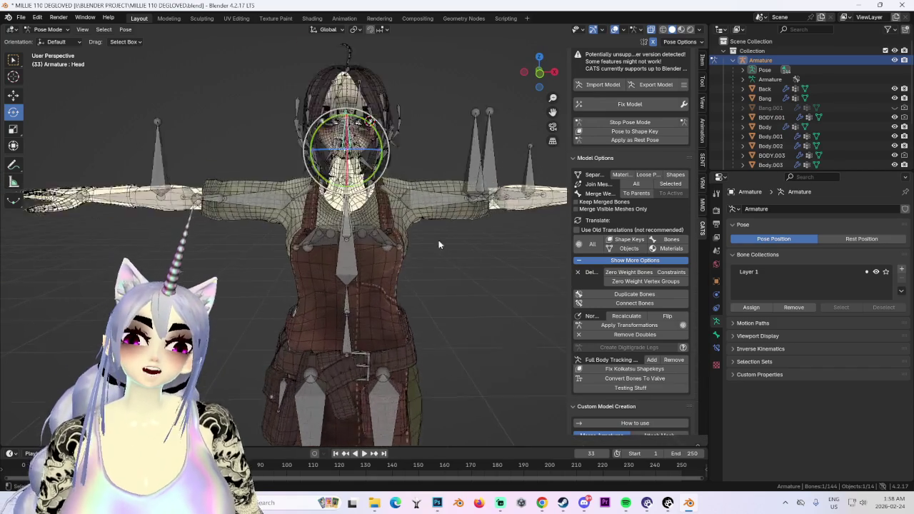
scroll(430, 233, "up", 2)
scroll(430, 233, "down", 1)
- Test-bend the left elbow bone, cancel it, then bend the left knee backward
left_click(470, 211)
scroll(470, 211, "up", 1)
left_click_drag(452, 205, 572, 327)
right_click(429, 292)
middle_click_drag(428, 291, 395, 232)
scroll(343, 335, "up", 3)
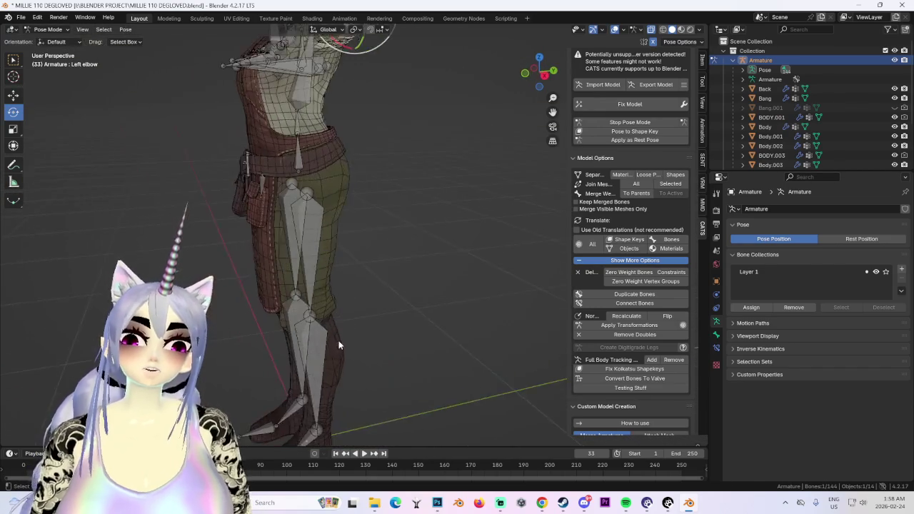
middle_click_drag(343, 335, 321, 287, "shift")
left_click(314, 289)
left_click_drag(300, 218, 359, 226)
mouse_move(359, 225)
middle_mouse_down()
mouse_move(505, 220)
mouse_move(437, 248)
middle_mouse_up()
- Deselect all bones and turn off the mesh wireframe overlay
left_click(848, 68)
scroll(362, 153, "down", 3)
middle_click_drag(363, 153, 435, 252)
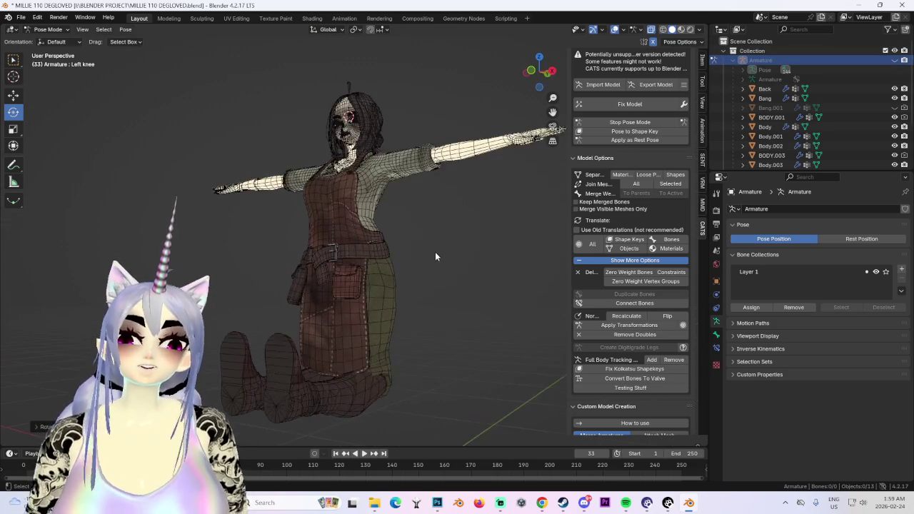
scroll(437, 251, "down", 2)
mouse_move(558, 114)
middle_mouse_down()
mouse_move(487, 193)
mouse_move(621, 17)
middle_mouse_up()
left_click(637, 29)
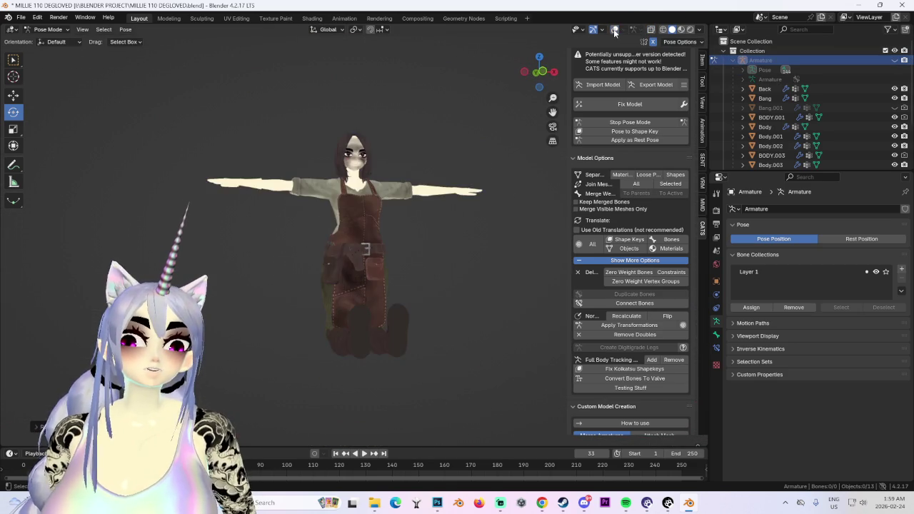
mouse_move(436, 252)
middle_mouse_down()
mouse_move(377, 280)
mouse_move(349, 276)
mouse_move(505, 263)
mouse_move(541, 269)
mouse_move(492, 290)
mouse_move(434, 285)
mouse_move(386, 297)
mouse_move(384, 308)
mouse_move(444, 300)
middle_mouse_up()
- Frame the character's face, return to Object Mode with Ctrl+Tab, and select the Bang mesh
left_click(442, 300)
middle_click_drag(405, 275, 466, 127)
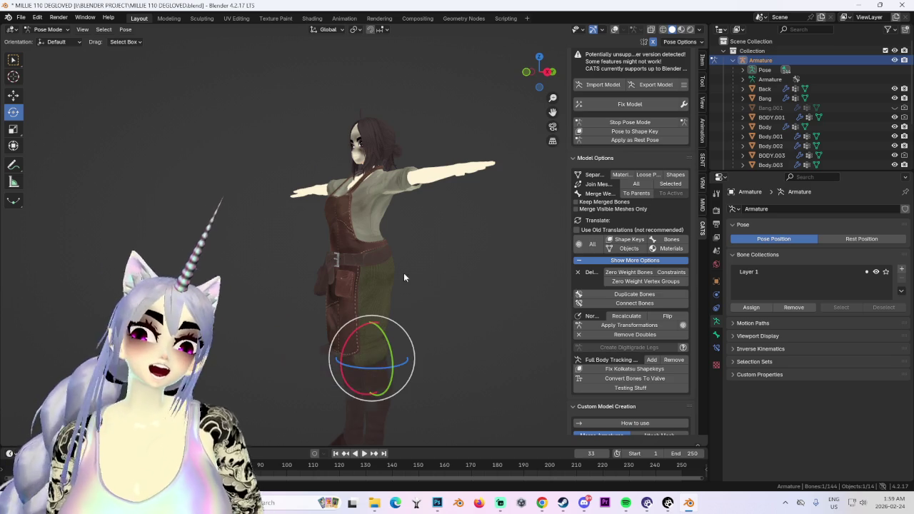
scroll(419, 173, "up", 2)
scroll(419, 174, "up", 3)
scroll(408, 155, "up", 3)
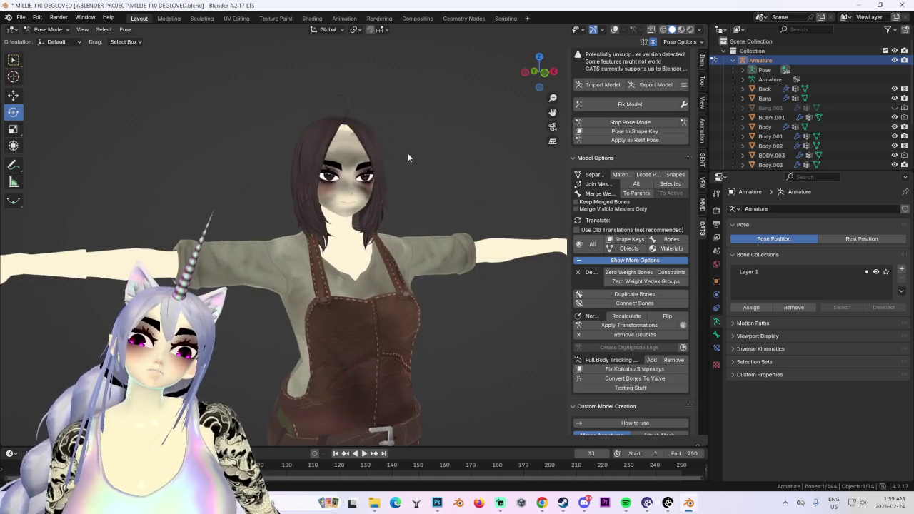
left_click(380, 141)
mouse_move(403, 137)
middle_mouse_down("shift")
mouse_move(389, 210)
mouse_move(359, 177)
middle_mouse_up("shift")
scroll(368, 197, "up", 3)
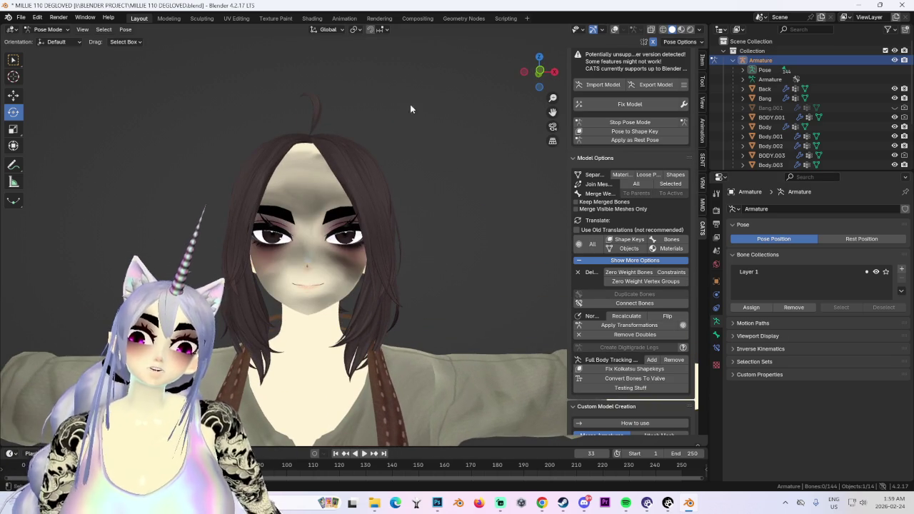
key("ctrl+Tab")
left_click(382, 203)
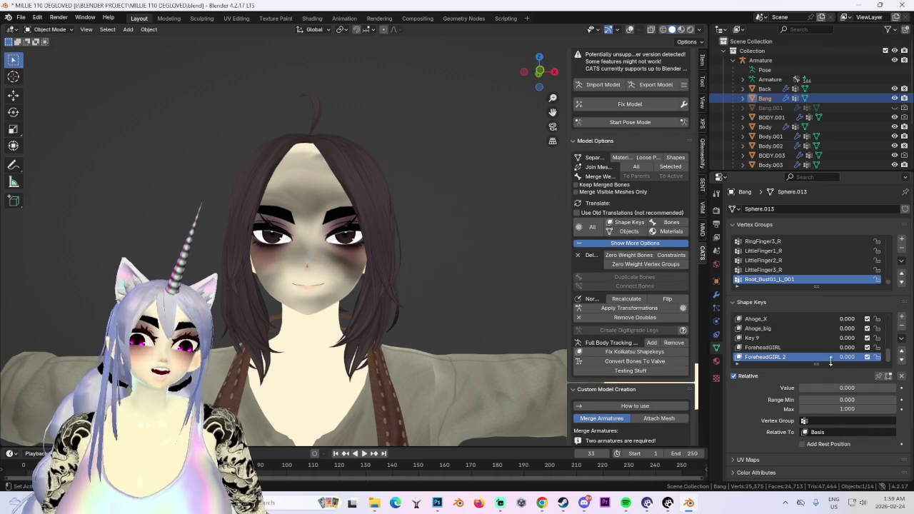
- Set the ForeheadGIRL 2 shape key to 1.000, comparing the face with and without it
left_click_drag(807, 388, 893, 388)
scroll(445, 270, "up", 1)
scroll(370, 229, "up", 2)
scroll(500, 300, "up", 2)
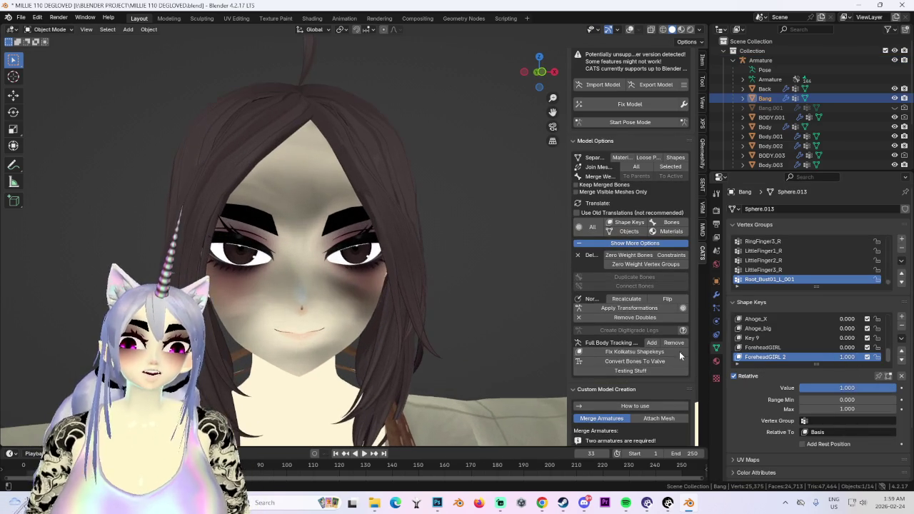
key("ctrl+z")
key("ctrl+shift+z")
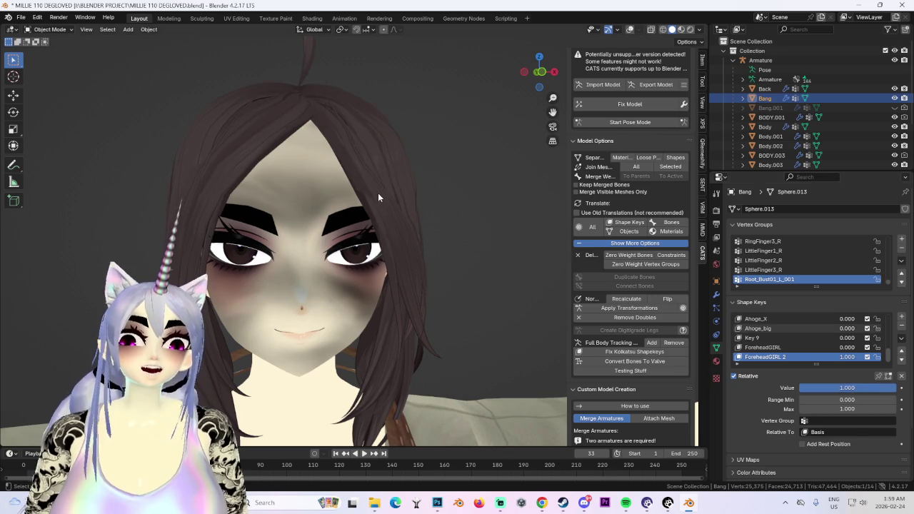
scroll(319, 187, "down", 2)
- Enter Sculpt Mode and pull the bangs off the forehead with the Grab brush
left_click(50, 29)
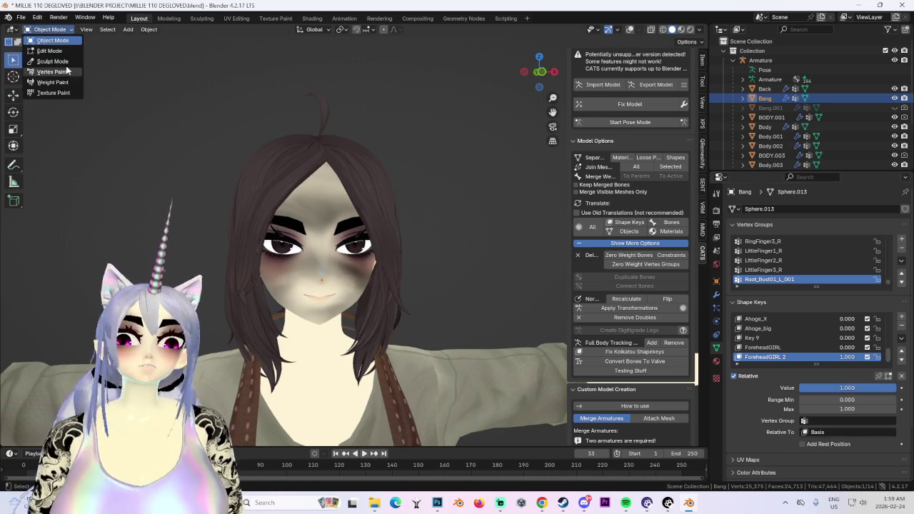
left_click(57, 76)
left_click(50, 29)
left_click(57, 64)
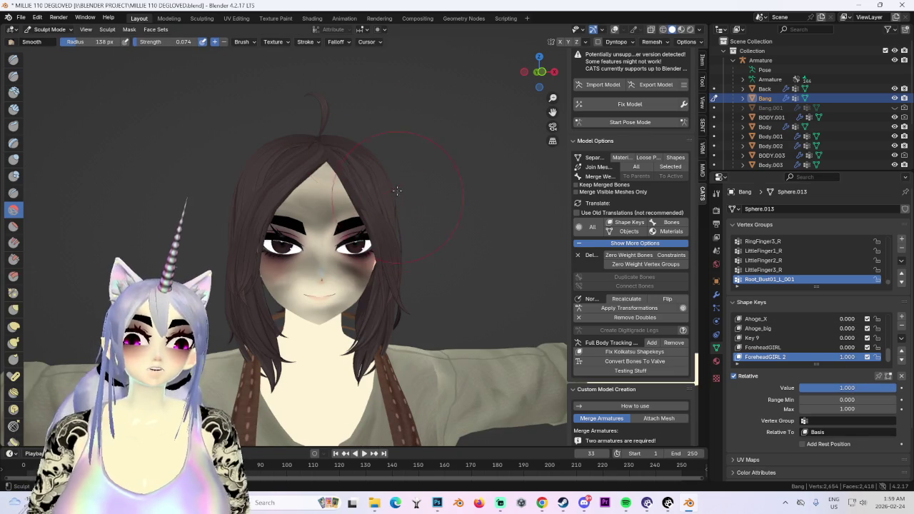
left_click(13, 309)
left_click_drag(307, 166, 325, 228)
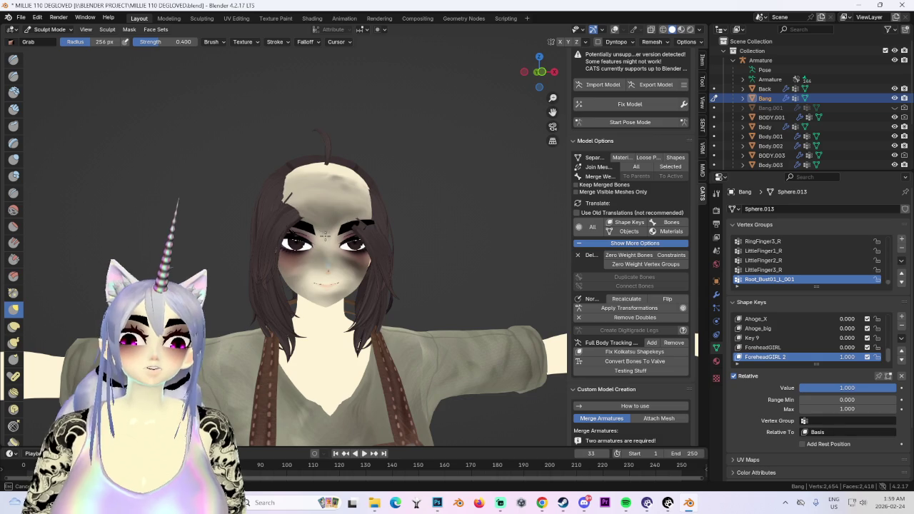
- Review the sculpted bangs from side, top and three-quarter views of the head
mouse_move(378, 194)
middle_mouse_down()
mouse_move(430, 222)
mouse_move(311, 222)
middle_mouse_up()
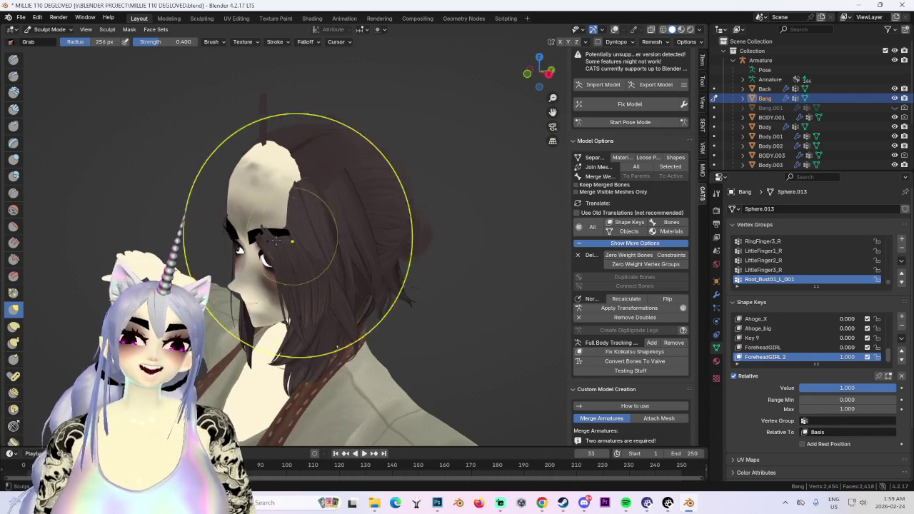
mouse_move(307, 232)
middle_mouse_down()
mouse_move(302, 239)
mouse_move(469, 266)
middle_mouse_up()
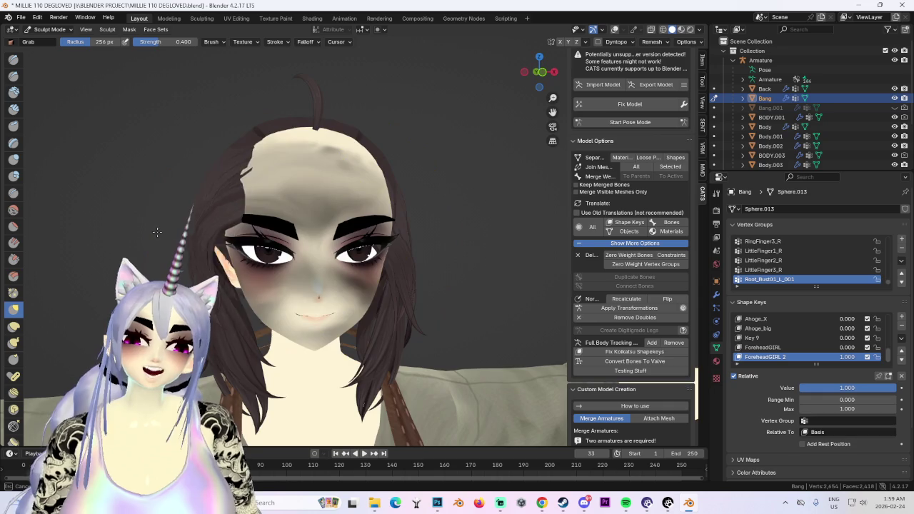
middle_click_drag(157, 233, 221, 200)
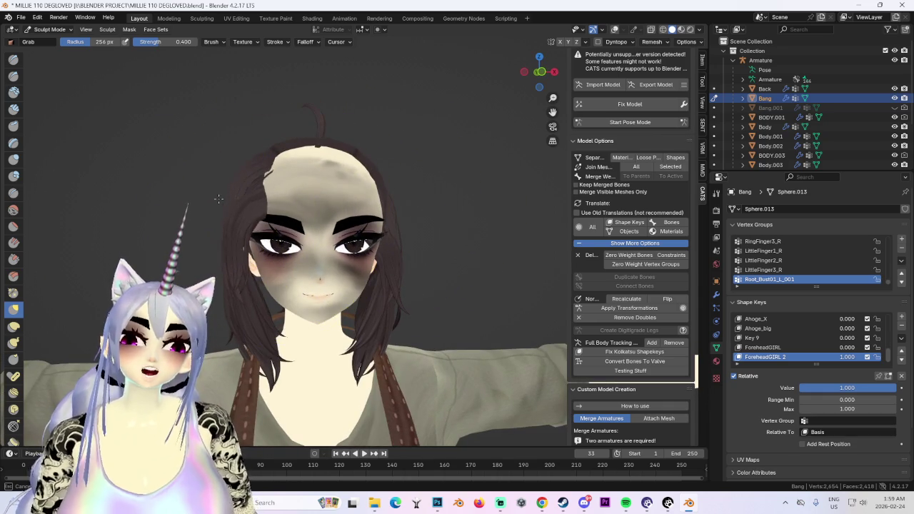
middle_click_drag(306, 185, 373, 197)
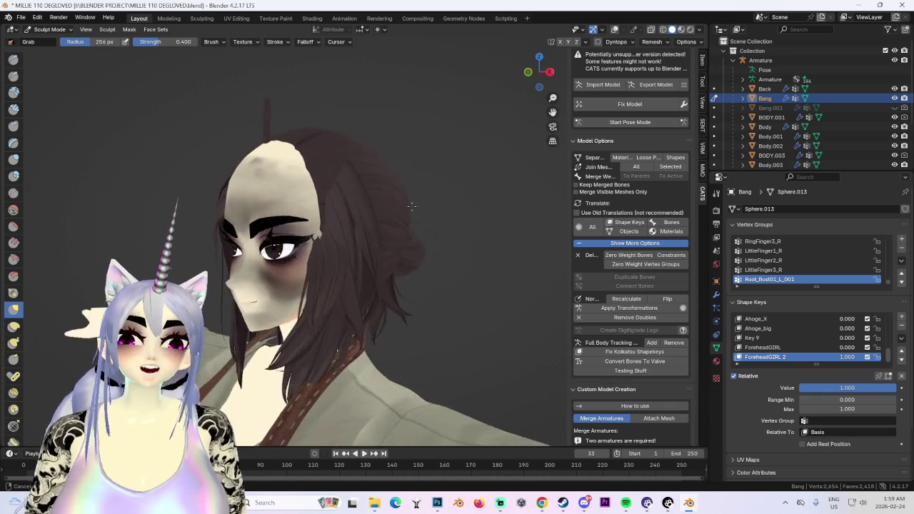
scroll(450, 203, "up", 2)
middle_click_drag(449, 203, 403, 182)
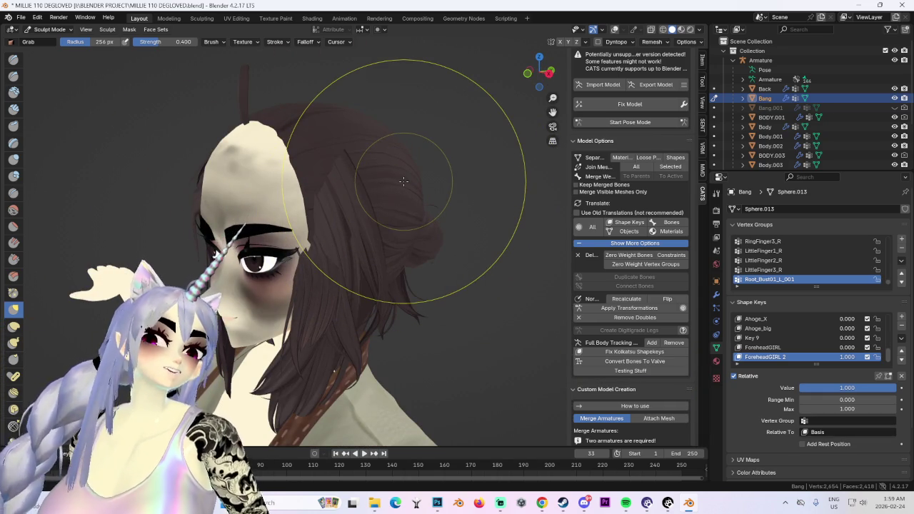
middle_click_drag(404, 181, 438, 153)
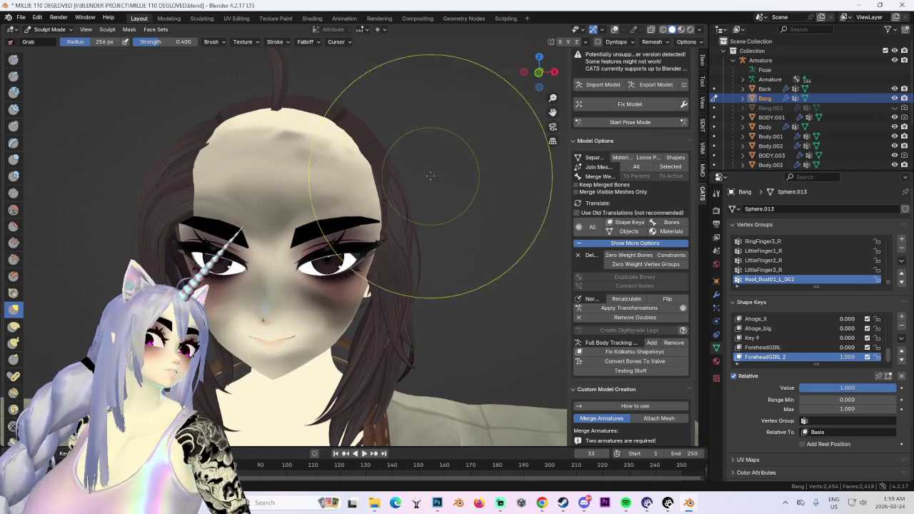
scroll(439, 153, "up", 2)
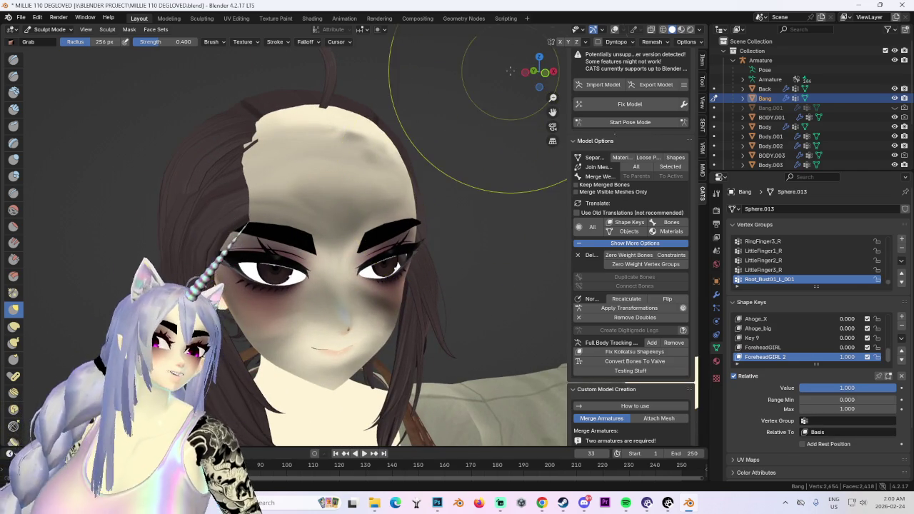
scroll(490, 81, "down", 3)
- Level the view on the face, then pull out to a three-quarter torso view
mouse_move(362, 164)
middle_mouse_down()
mouse_move(378, 205)
mouse_move(415, 193)
mouse_move(393, 218)
mouse_move(419, 153)
mouse_move(388, 86)
mouse_move(386, 141)
mouse_move(351, 196)
middle_mouse_up()
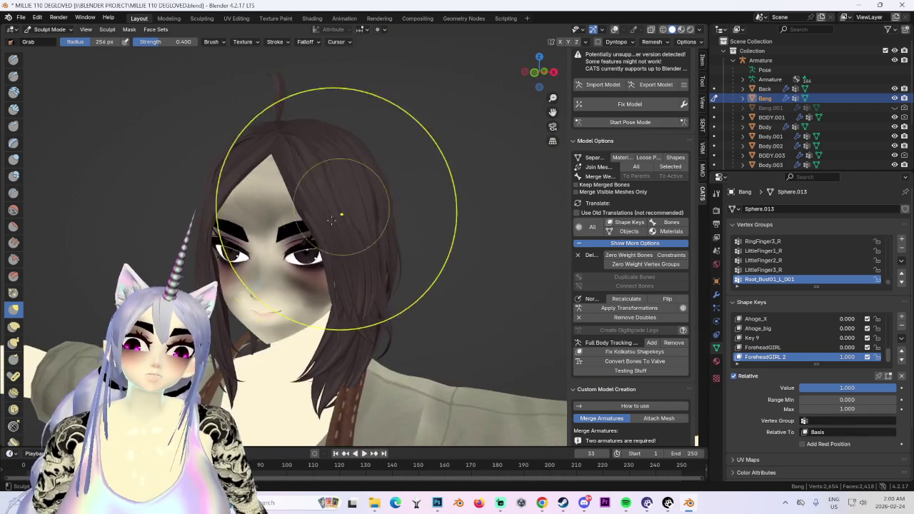
scroll(388, 122, "down", 2)
scroll(386, 199, "down", 2)
scroll(479, 92, "down", 1)
scroll(316, 276, "up", 2)
scroll(388, 174, "up", 1)
scroll(359, 235, "down", 2)
mouse_move(359, 236)
middle_mouse_down()
mouse_move(388, 205)
mouse_move(357, 246)
mouse_move(500, 214)
mouse_move(408, 250)
mouse_move(367, 152)
middle_mouse_up()
scroll(388, 204, "down", 1)
scroll(367, 153, "up", 3)
- Return to Object Mode, select BODY.001, and switch to the web browser
left_click(46, 29)
left_click(40, 46)
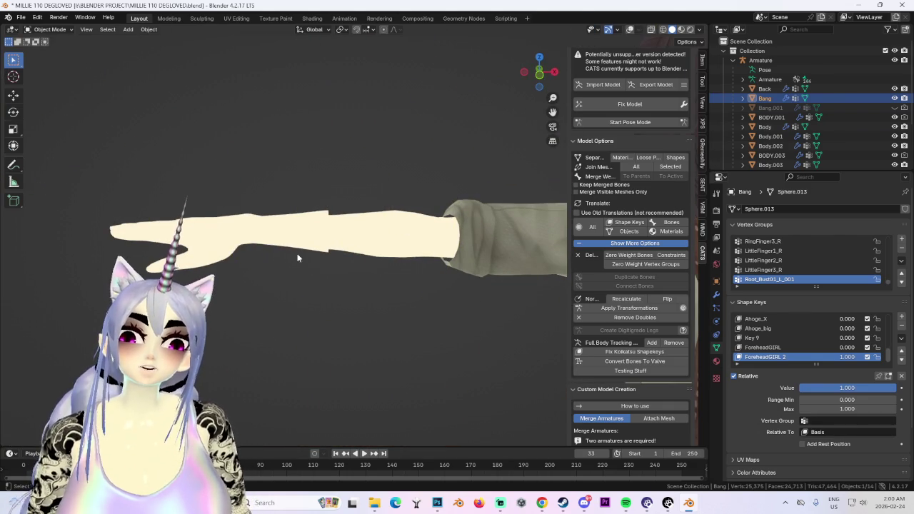
left_click(298, 259)
middle_click_drag(299, 230, 419, 281)
scroll(420, 280, "up", 2)
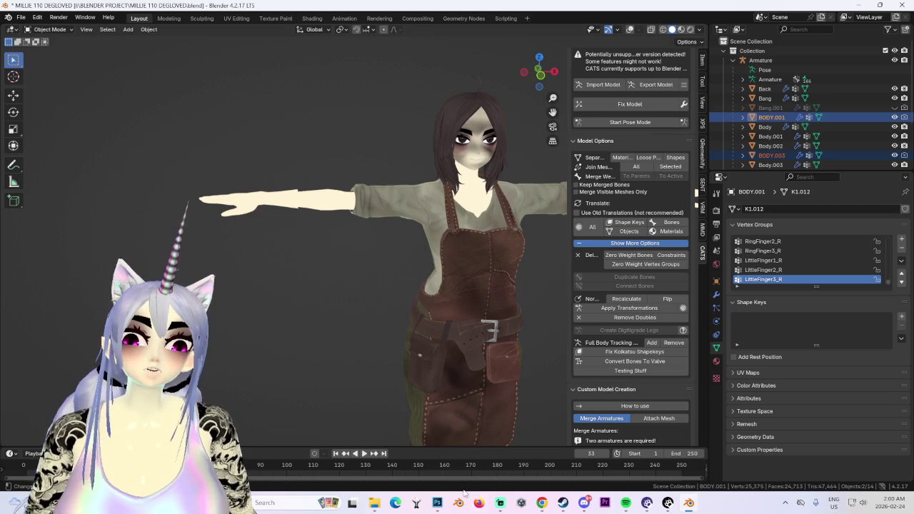
mouse_move(542, 503)
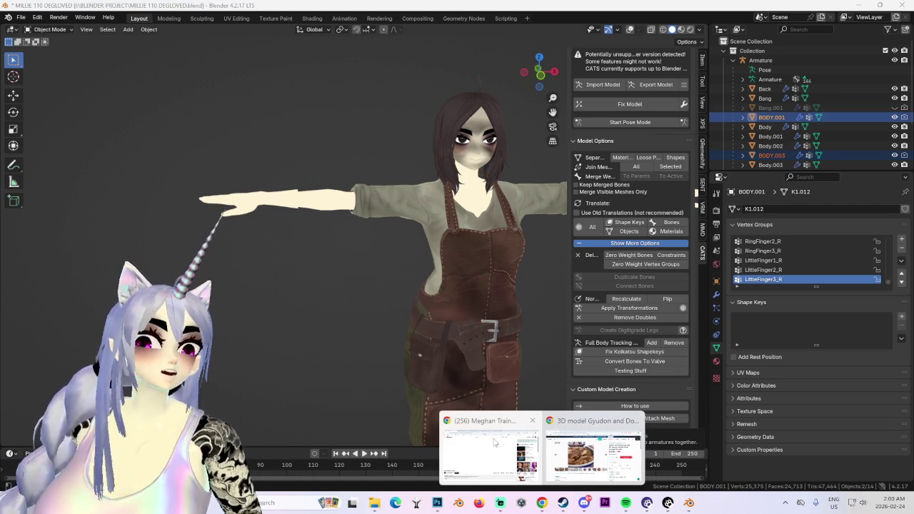
left_click(489, 450)
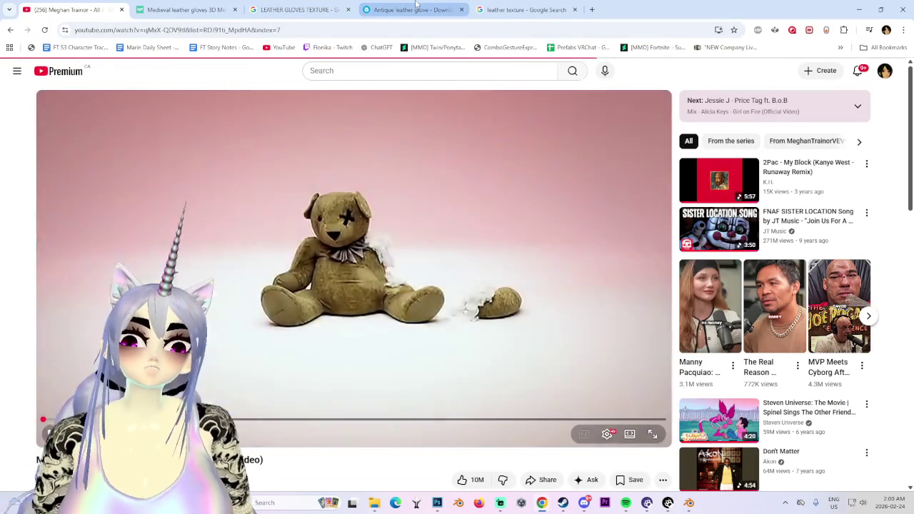
- Inspect the Antique leather glove model, then preview the dark brown Freepik leather image
left_click(416, 9)
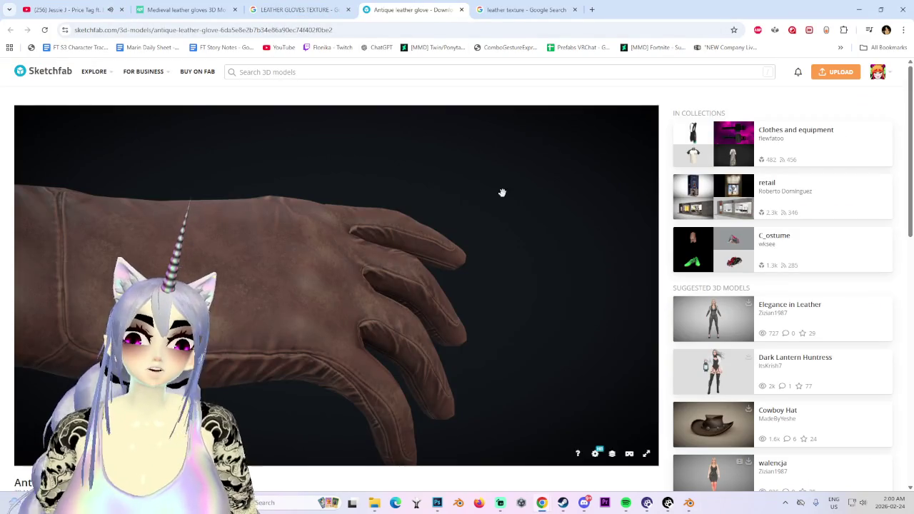
left_click_drag(509, 192, 471, 195)
key("ctrl+Tab")
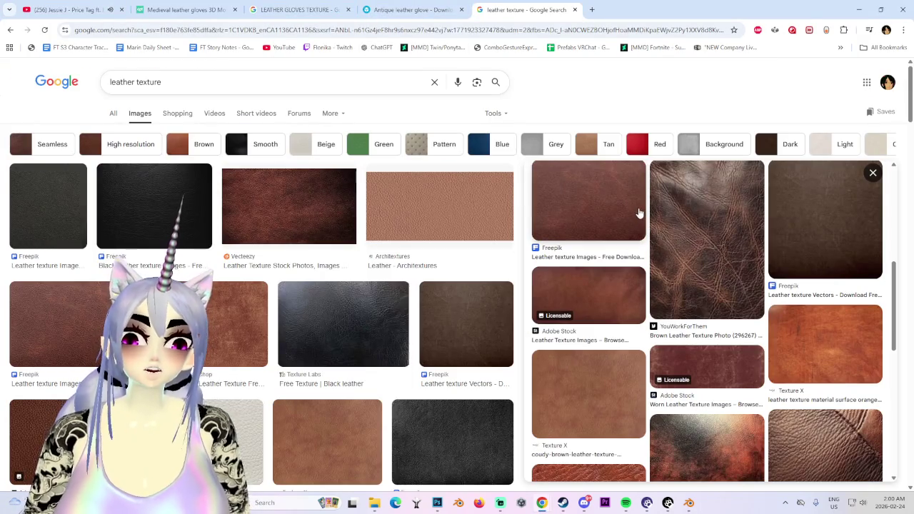
left_click(490, 321)
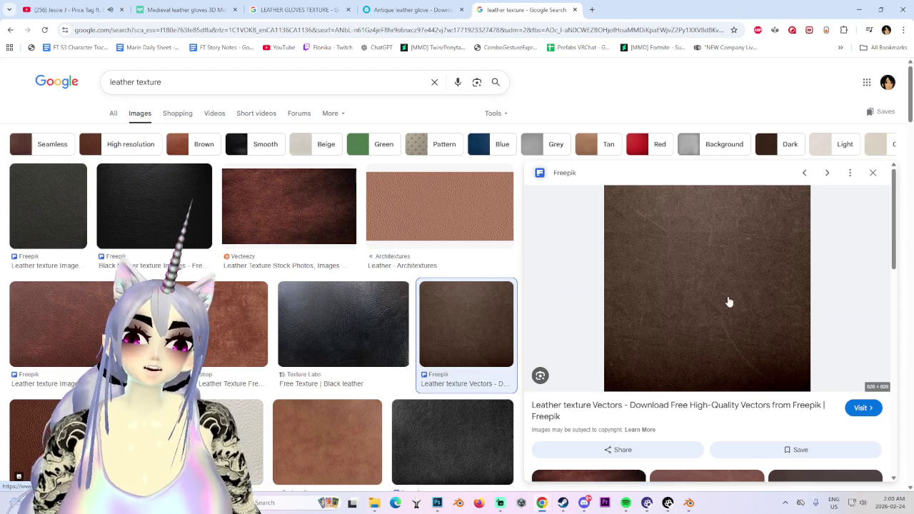
- Open the Freepik brown leather image full size, save it, and close its tab
right_click(679, 290)
left_click(718, 176)
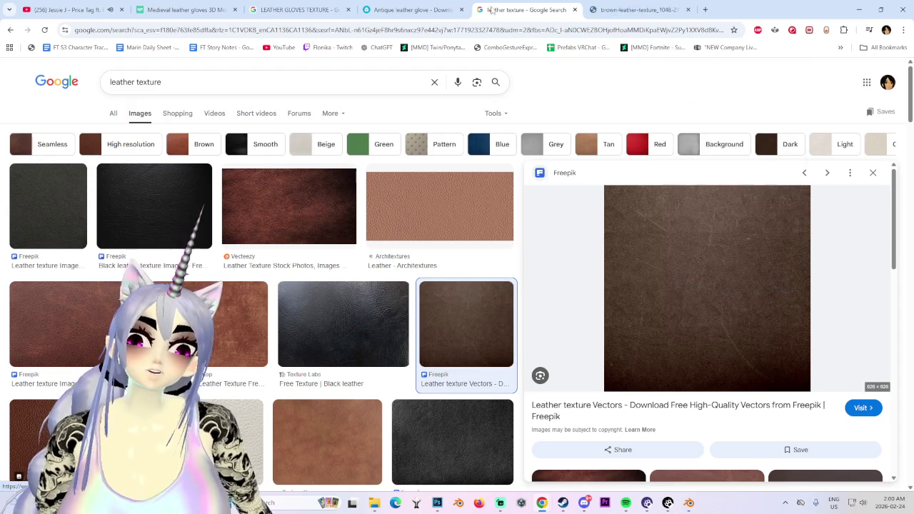
left_click(636, 9)
right_click(522, 237)
left_click(554, 262)
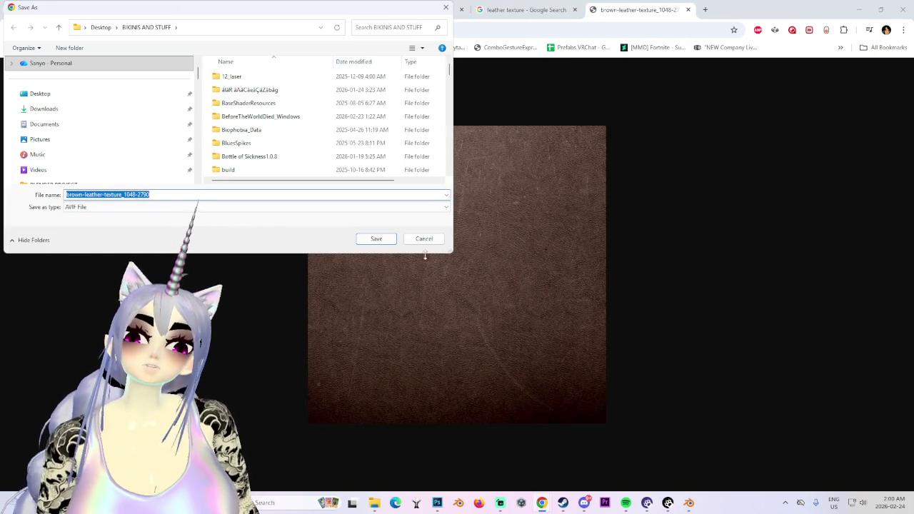
left_click(436, 240)
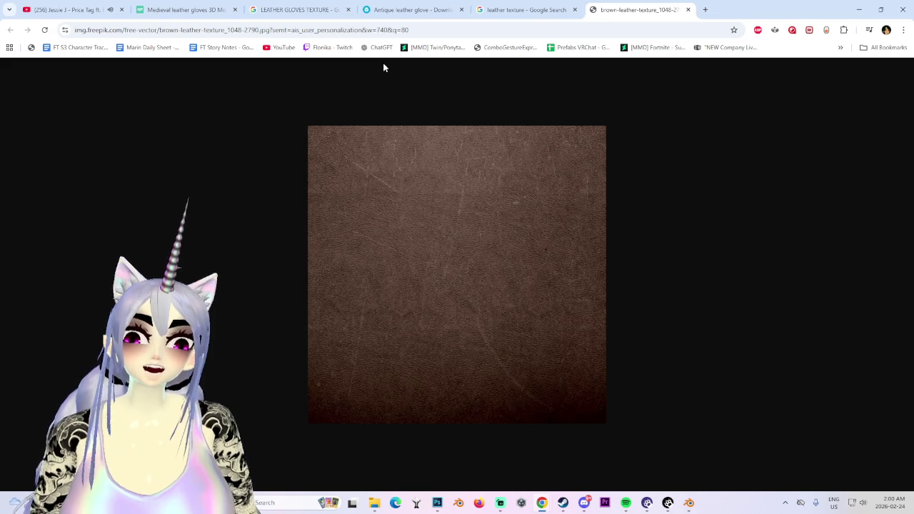
middle_click(619, 9)
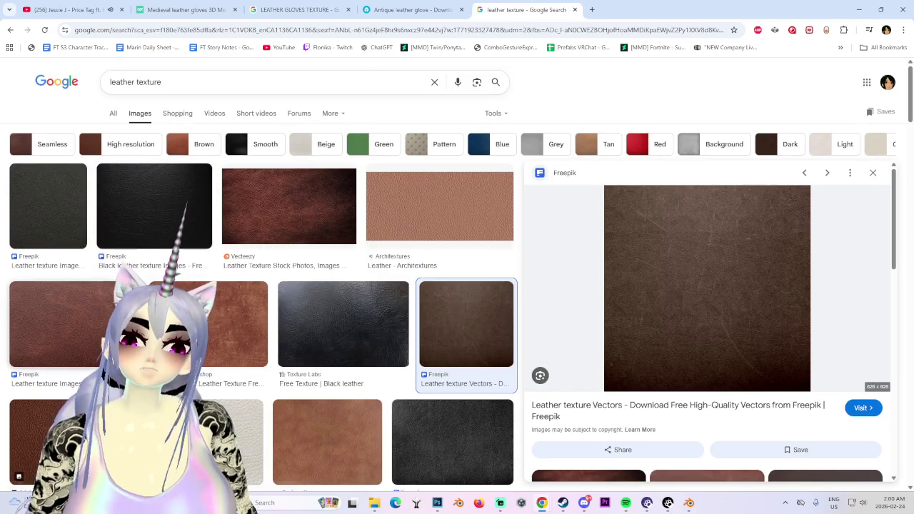
- Preview the iStock brown leather result and open its image in a new tab
scroll(261, 322, "down", 5)
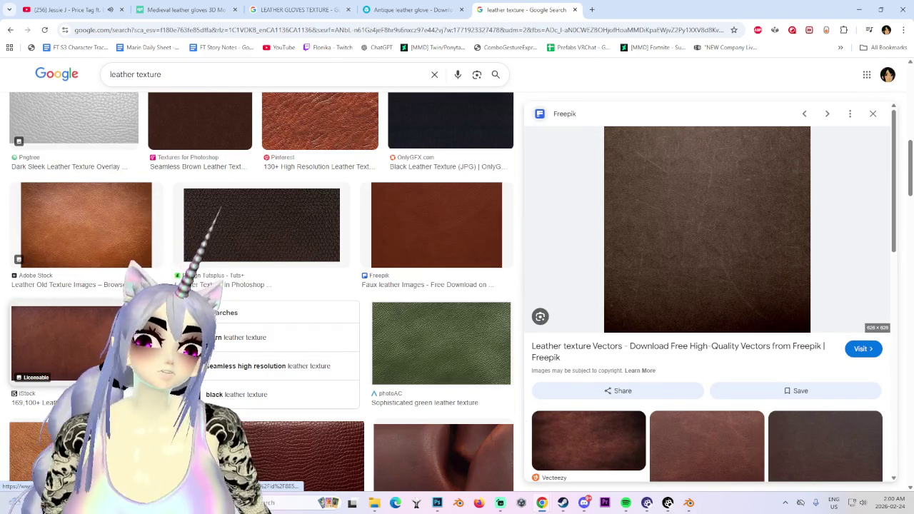
left_click(50, 340)
right_click(722, 190)
left_click(775, 318)
left_click(628, 11)
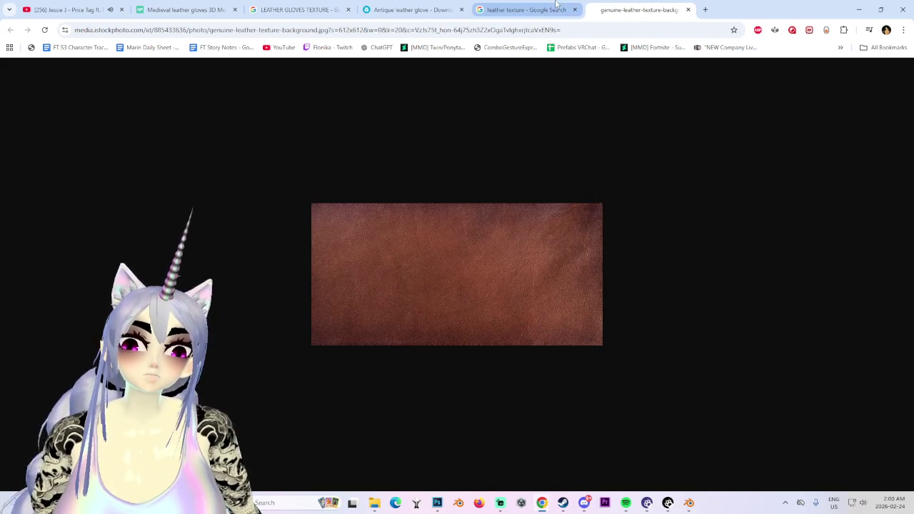
- Open the iStock leather image in a second tab, then start and cancel saving it
left_click(526, 9)
right_click(703, 173)
left_click(764, 293)
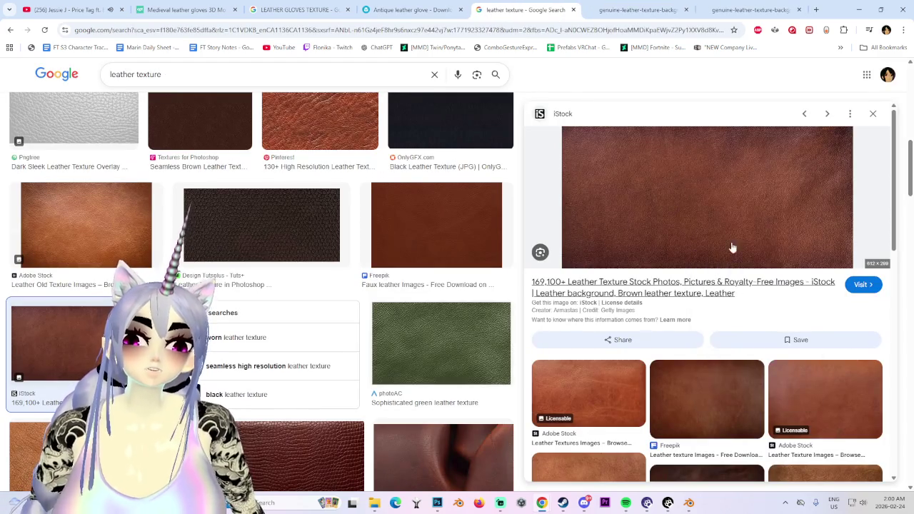
left_click(750, 10)
right_click(551, 261)
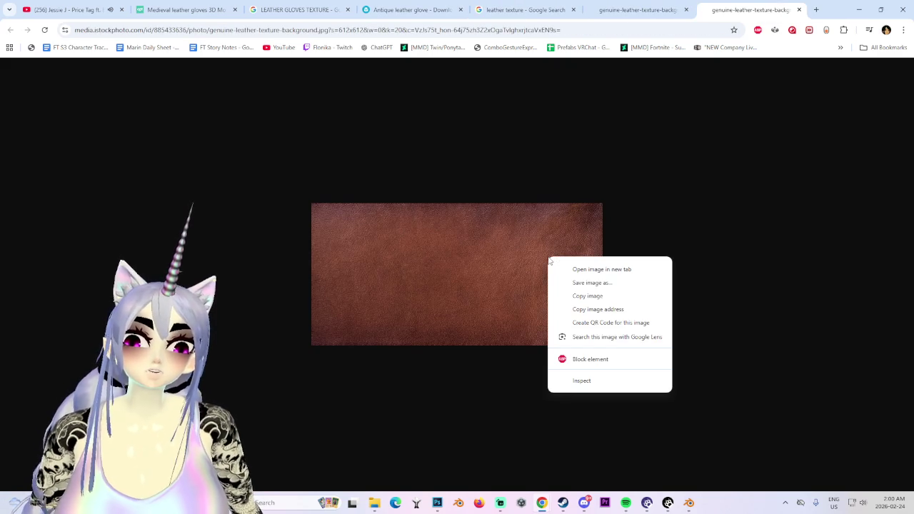
left_click(600, 283)
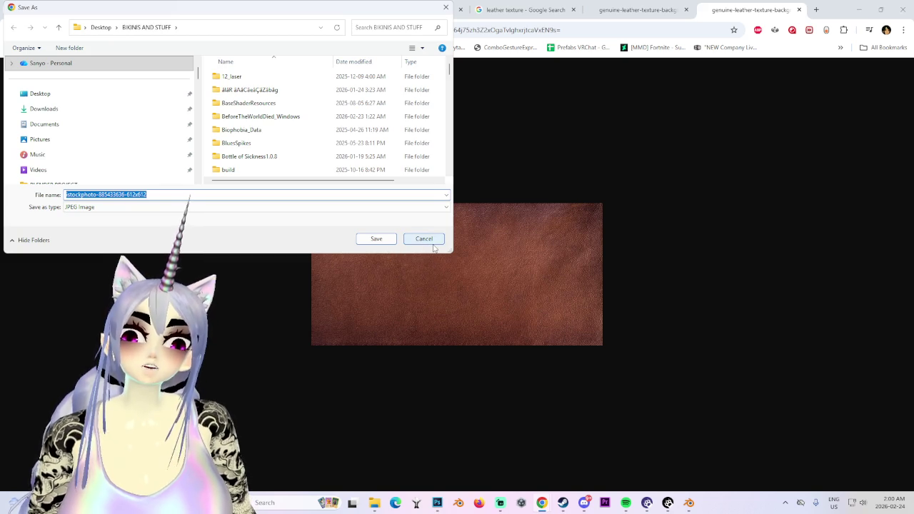
left_click(432, 243)
- Check the leather image tabs and open the iStock source page for the leather
left_click(608, 13)
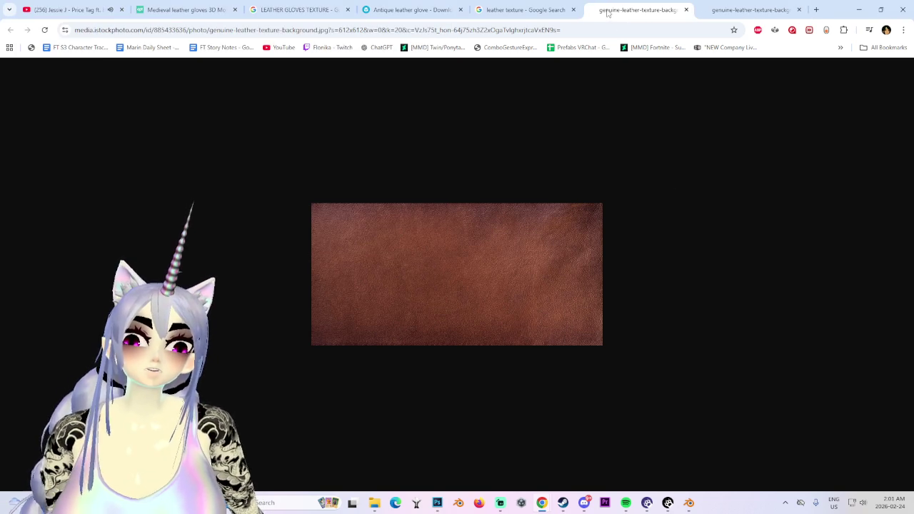
left_click(557, 12)
left_click(702, 200)
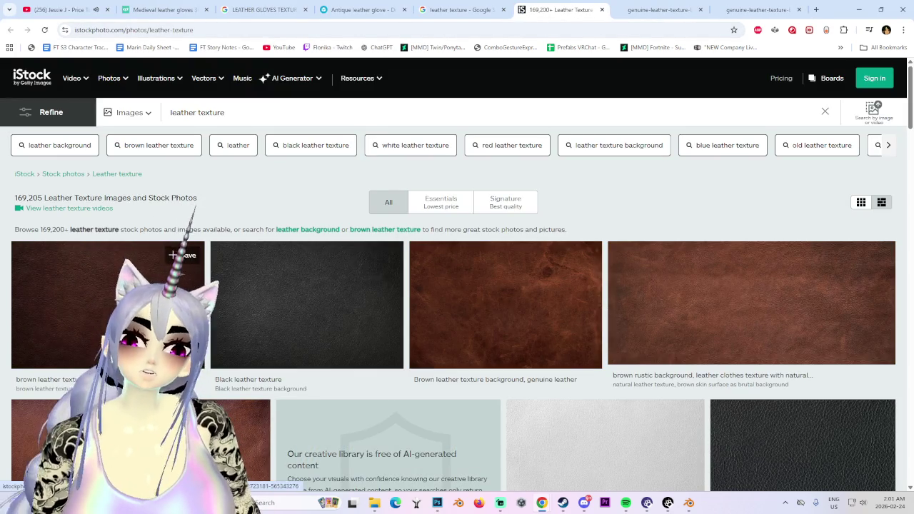
- View the iStock cowhide leather photo full size, then close its tab
scroll(376, 329, "down", 2)
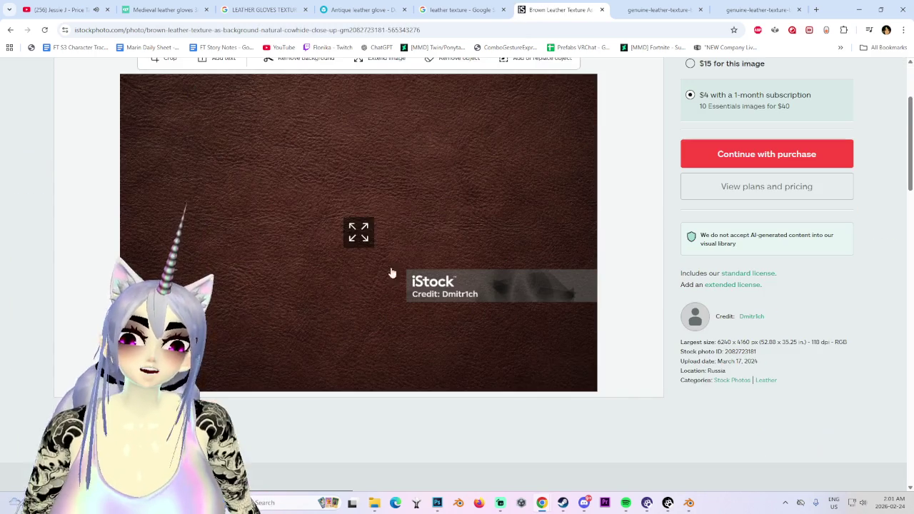
left_click(359, 233)
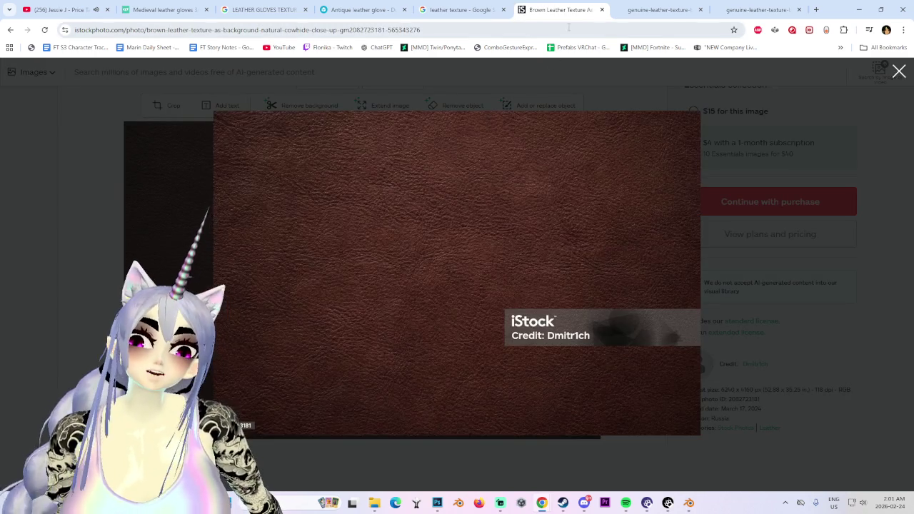
middle_click(576, 7)
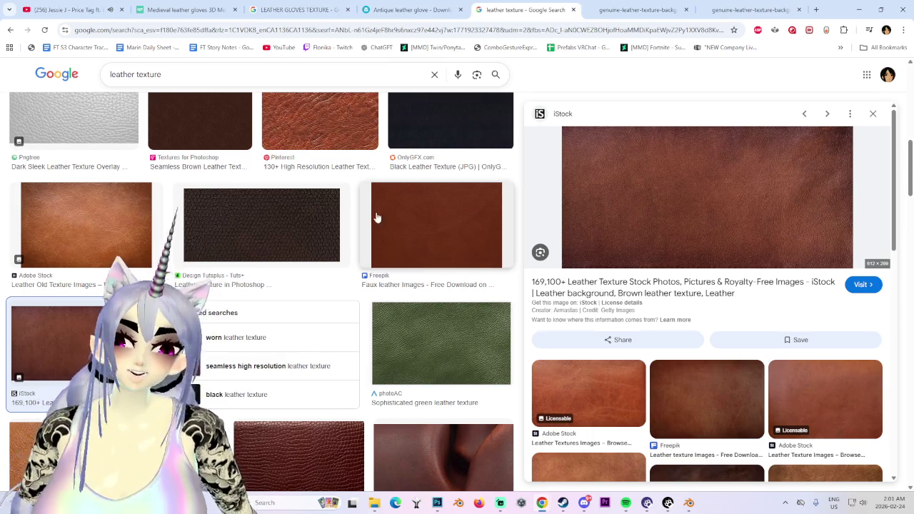
- Open the Adobe Stock Brown Leather Texture image in its own tab and return to results
scroll(374, 198, "down", 3)
scroll(500, 316, "down", 2)
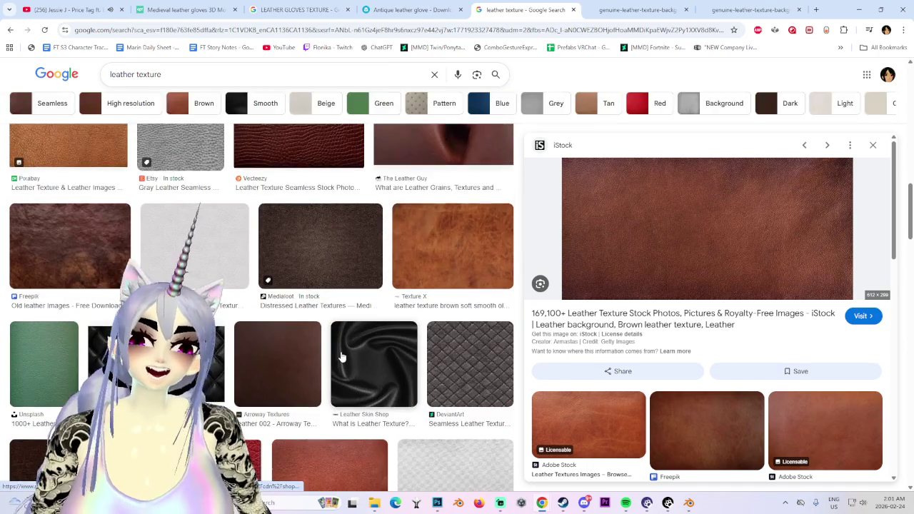
scroll(323, 345, "up", 1)
scroll(333, 341, "up", 1)
scroll(343, 338, "up", 1)
scroll(346, 337, "down", 3)
scroll(346, 338, "down", 3)
left_click(486, 292)
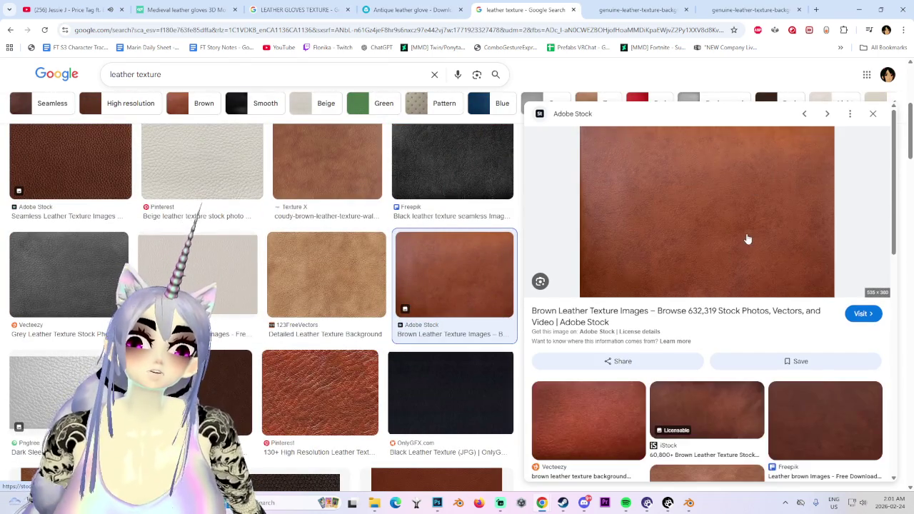
right_click(747, 237)
left_click(790, 366)
left_click(558, 9)
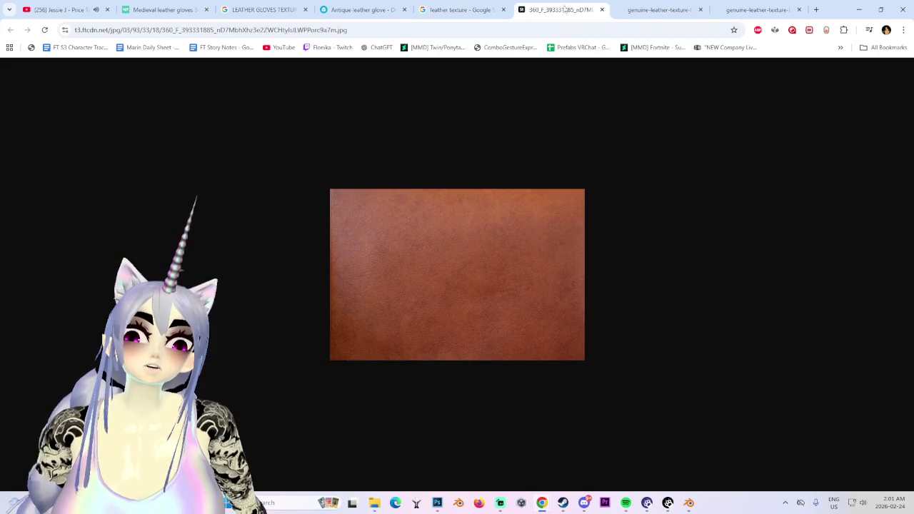
left_click(461, 10)
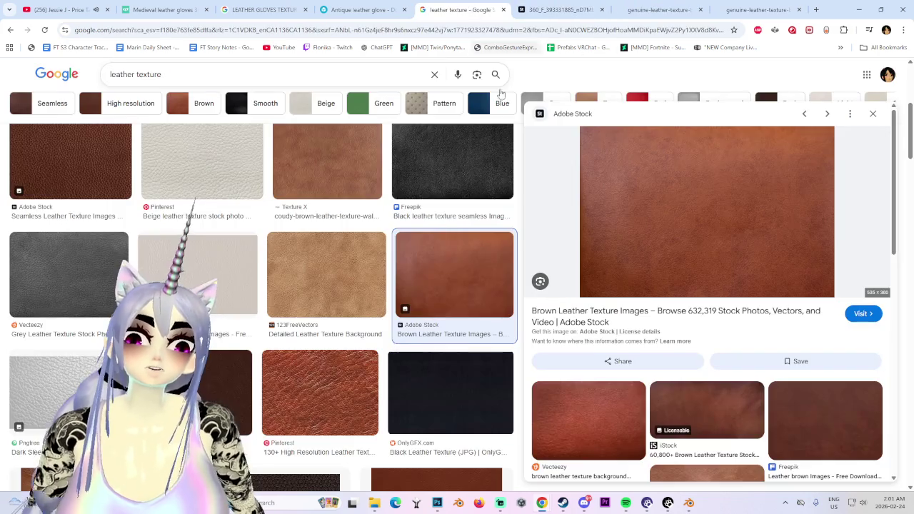
- Compare the Freepik brown leather and Quilted Brown Leather PBR Texture previews
left_click(799, 433)
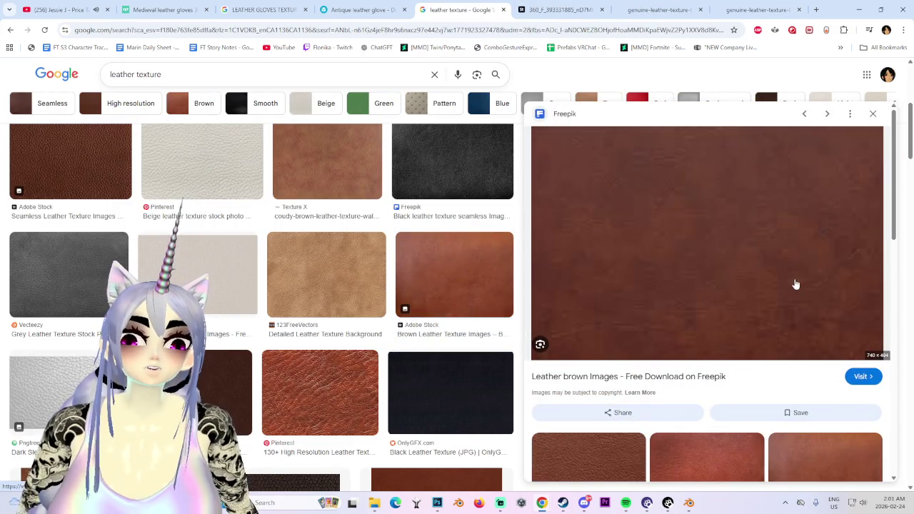
scroll(770, 286, "down", 2)
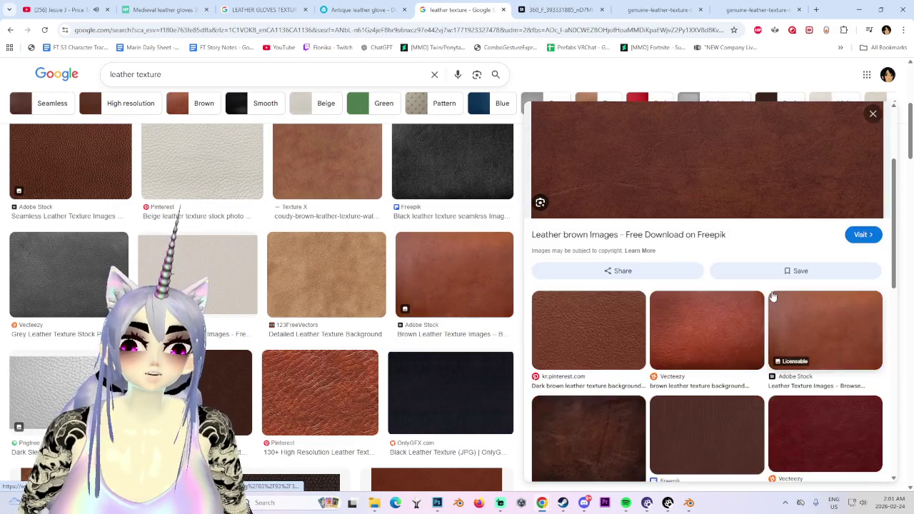
scroll(771, 293, "down", 2)
scroll(766, 298, "up", 1)
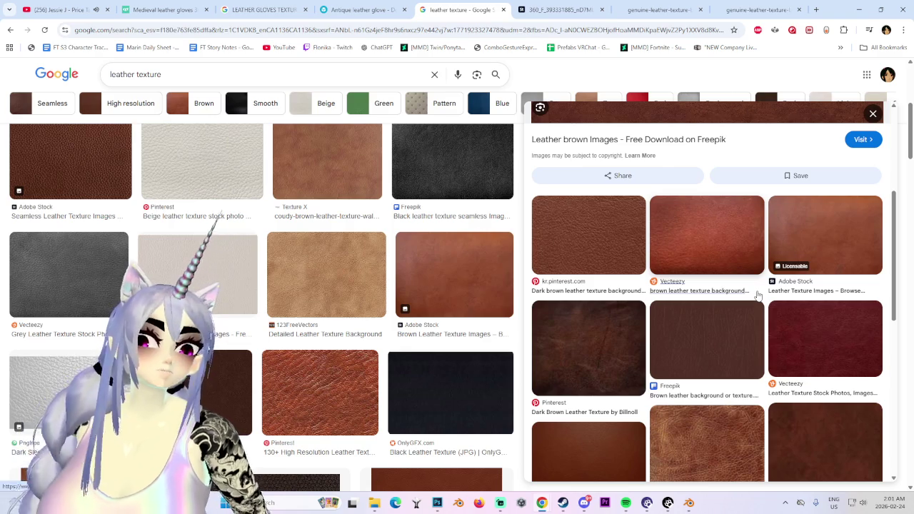
scroll(748, 319, "down", 3)
left_click(840, 340)
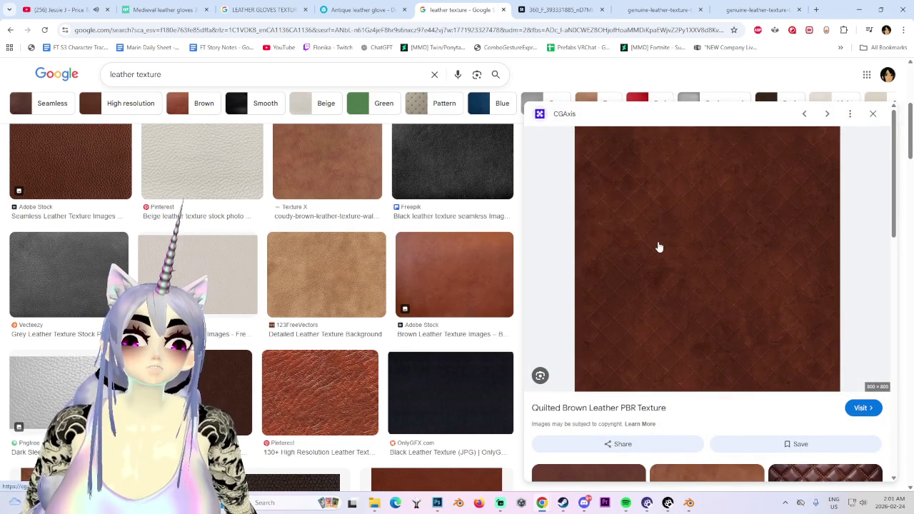
scroll(678, 259, "down", 4)
scroll(699, 267, "down", 1)
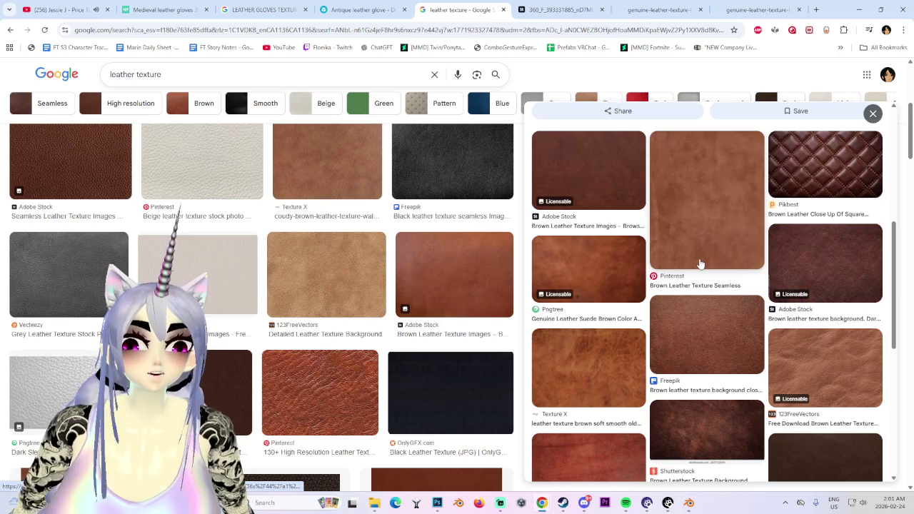
scroll(700, 263, "up", 3)
scroll(614, 267, "up", 1)
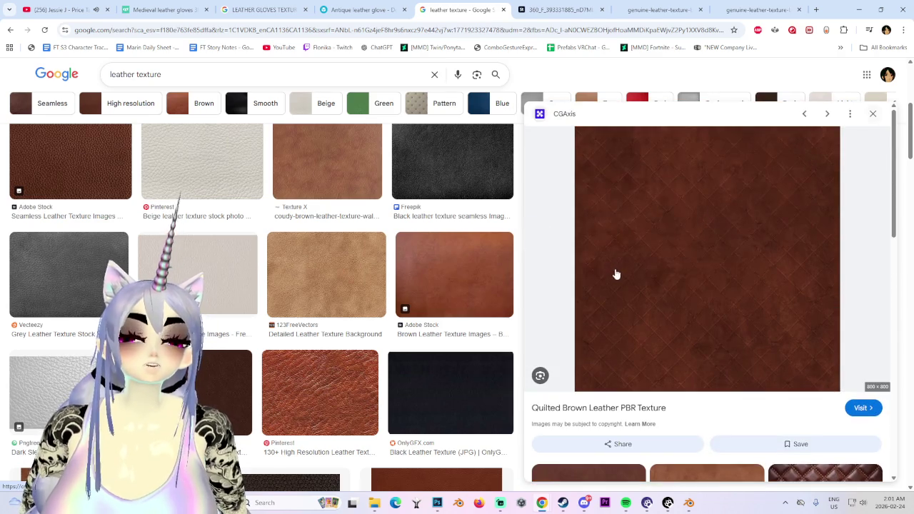
scroll(457, 265, "up", 3)
scroll(429, 300, "up", 2)
- Preview the dark brown Freepik, Vecteezy and Texture X leather images, then return to Blender
left_click(489, 312)
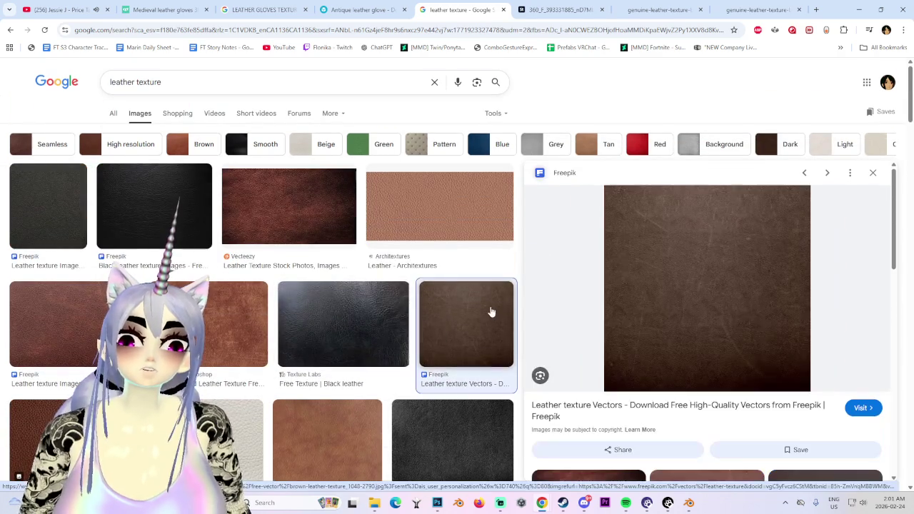
left_click(288, 207)
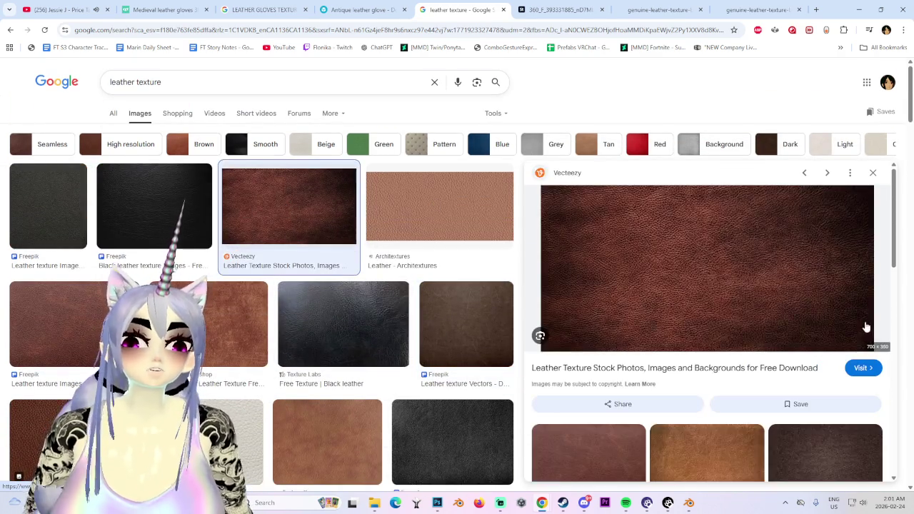
scroll(684, 413, "down", 3)
left_click(718, 410)
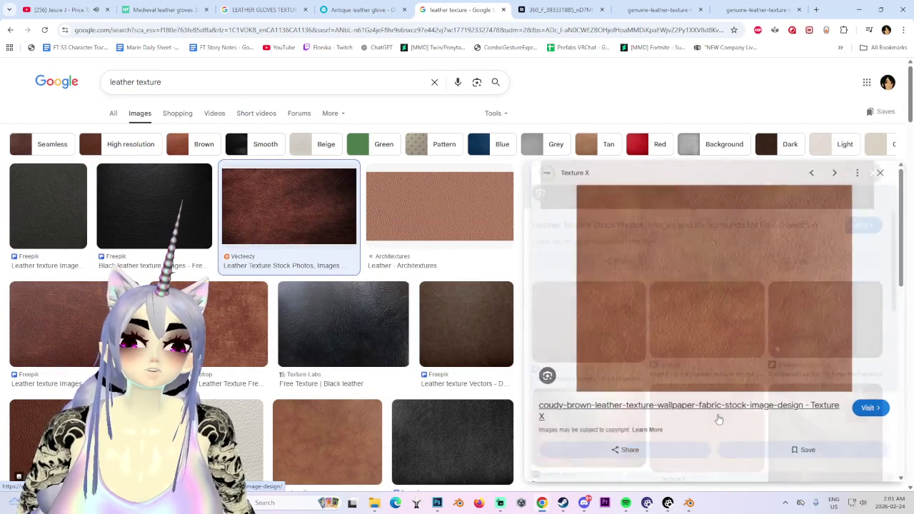
scroll(591, 389, "down", 3)
scroll(592, 394, "up", 3)
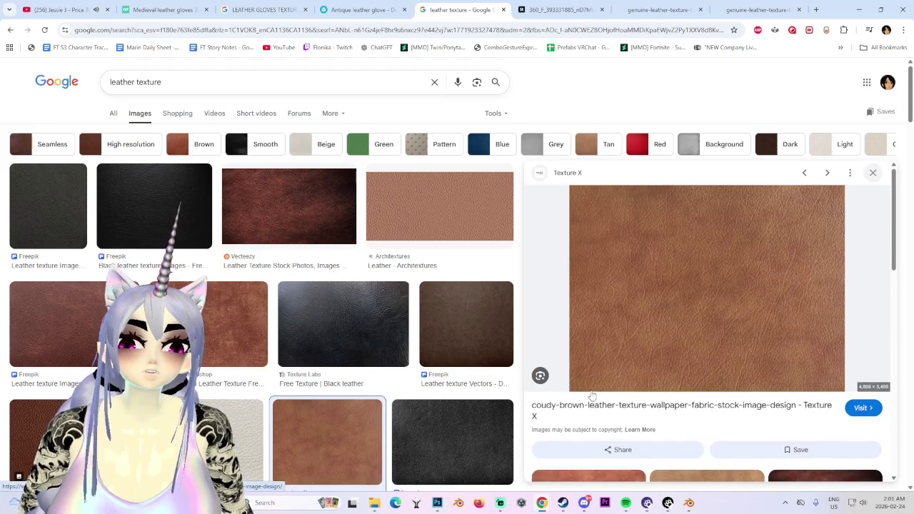
left_click(691, 503)
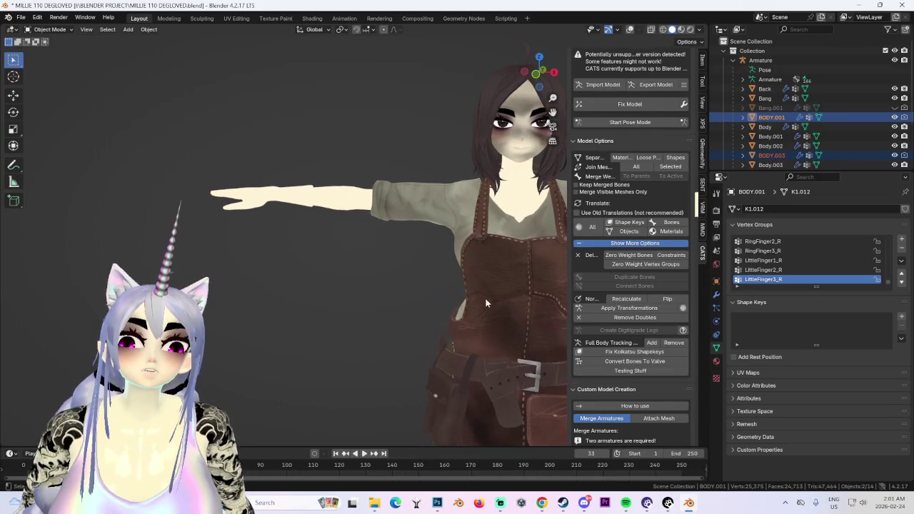
- Make Body.004 active and zoom in on the avatar's leather apron, then go to Photoshop
scroll(443, 237, "up", 2)
scroll(408, 307, "up", 4)
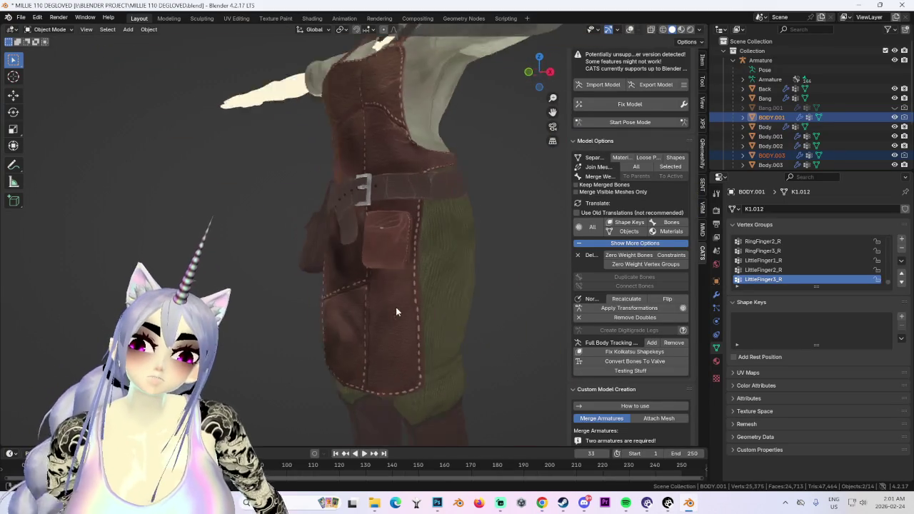
scroll(428, 294, "up", 2)
middle_click_drag(428, 299, 366, 408)
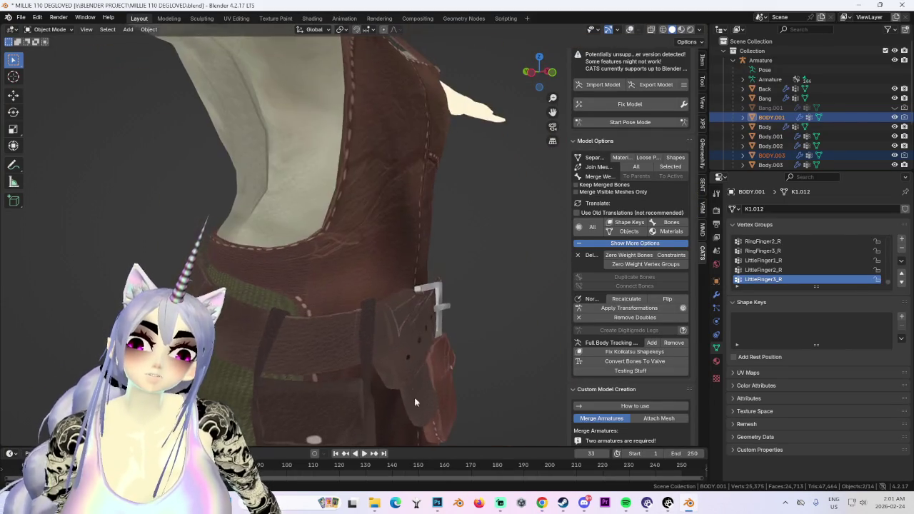
scroll(366, 407, "down", 3)
left_click(340, 267)
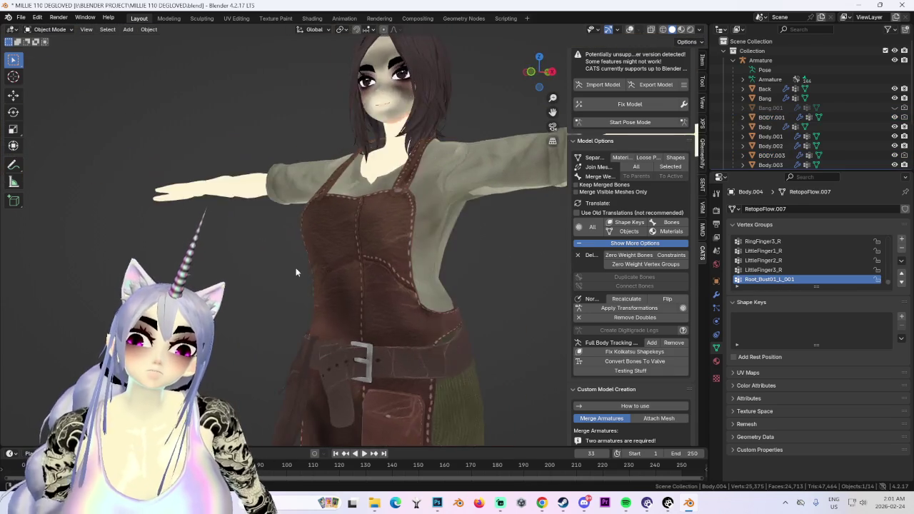
scroll(357, 262, "up", 2)
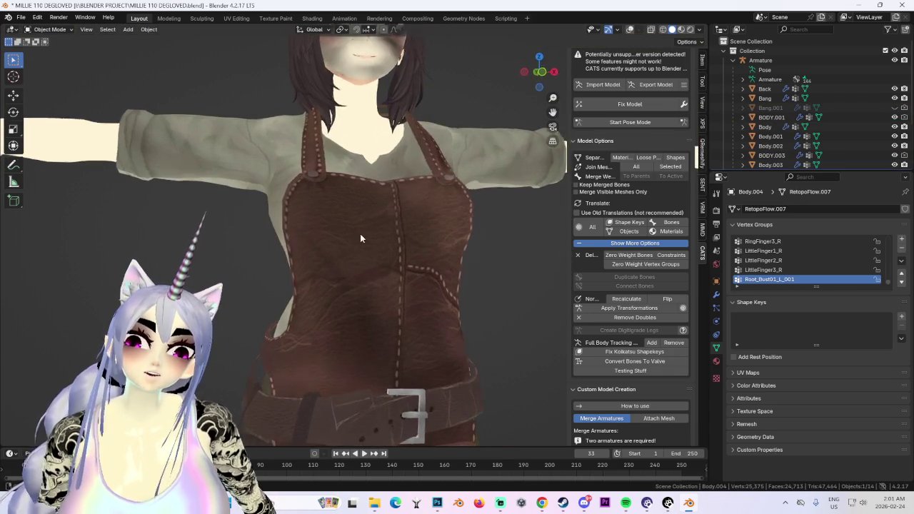
mouse_move(337, 241)
middle_mouse_down()
mouse_move(349, 257)
mouse_move(455, 262)
middle_mouse_up()
scroll(404, 320, "down", 4)
left_click(436, 505)
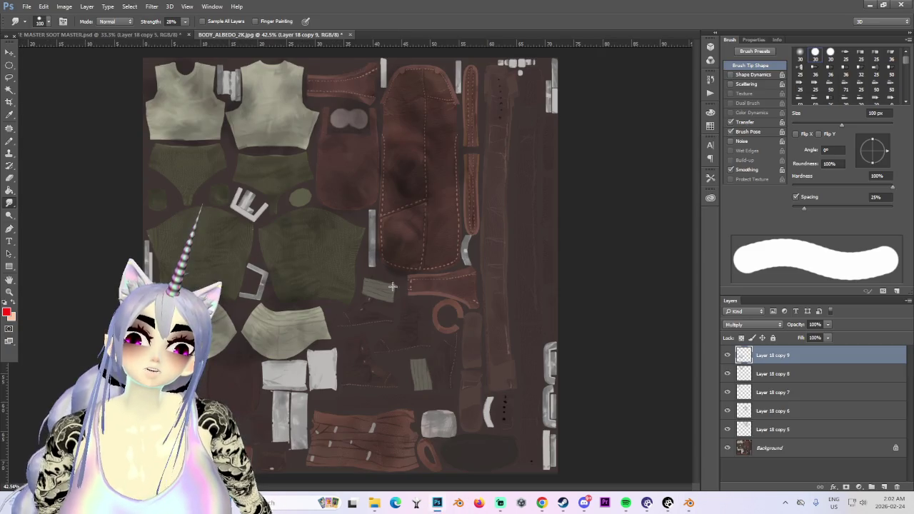
- Zoom into the brown apron pieces on the BODY_ALBEDO_2K.jpg atlas, then go back to Blender
scroll(394, 287, "up", 3, "alt")
scroll(490, 163, "up", 2, "alt")
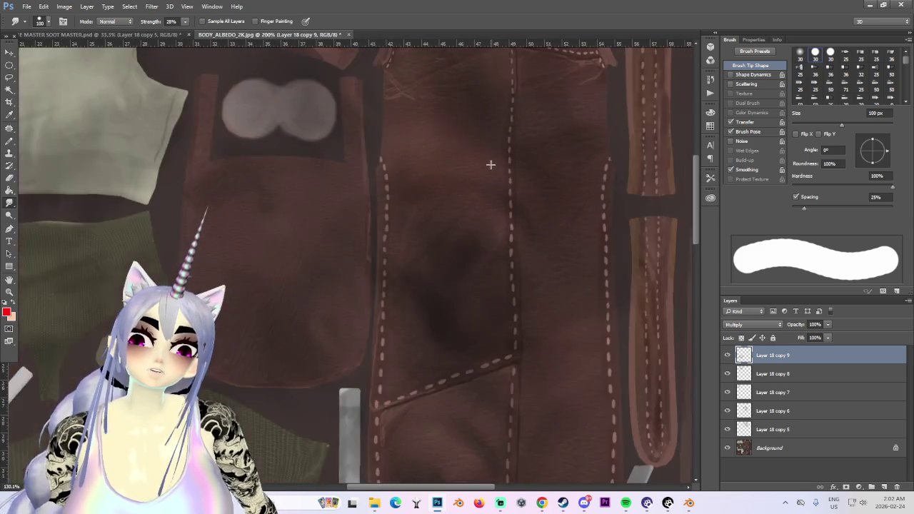
scroll(478, 168, "left", 2, "shift")
scroll(479, 168, "down", 3, "alt")
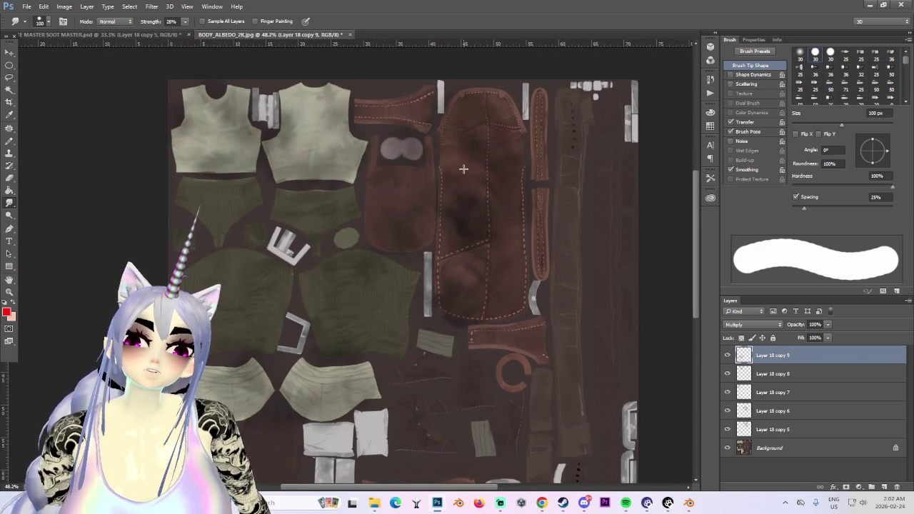
scroll(483, 173, "up", 2, "alt")
scroll(485, 192, "up", 2, "alt")
scroll(695, 206, "up", 3)
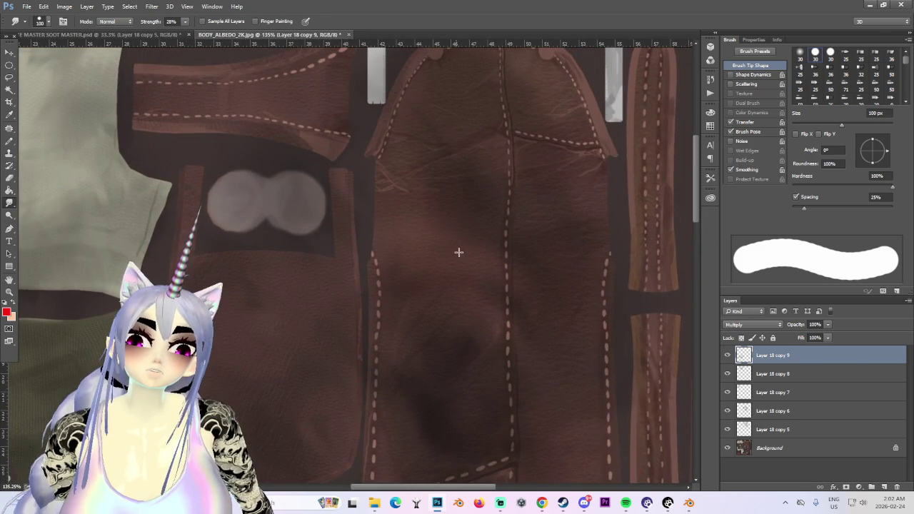
left_click(690, 504)
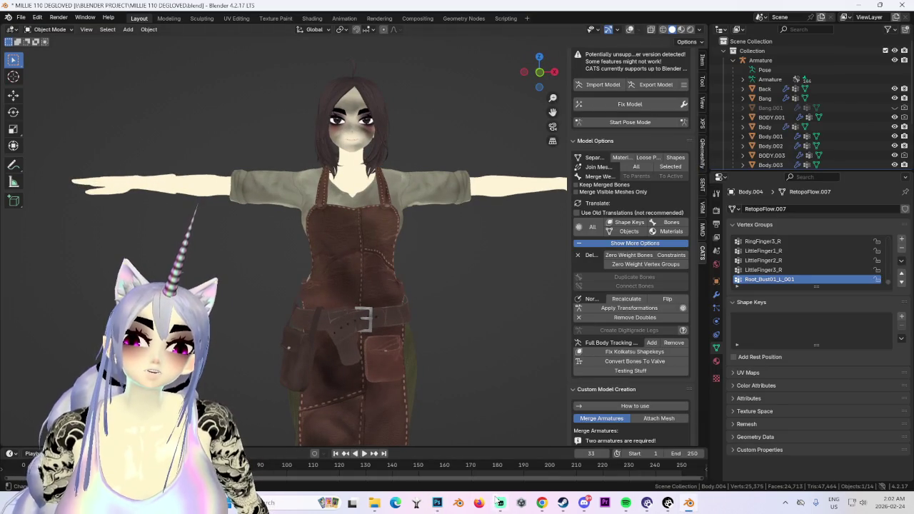
- Glance at the cgtrader page, then return to Blender and reposition the character
middle_click_drag(439, 321, 490, 429)
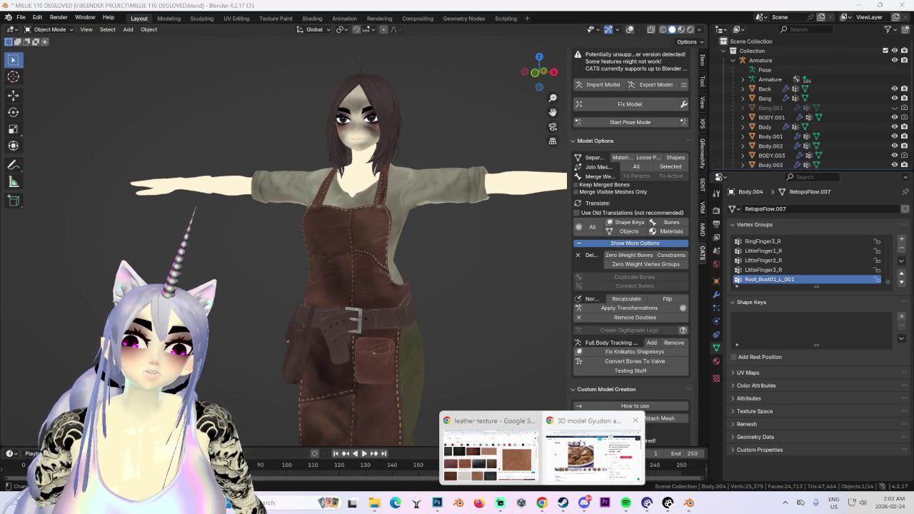
mouse_move(542, 503)
left_click(570, 407)
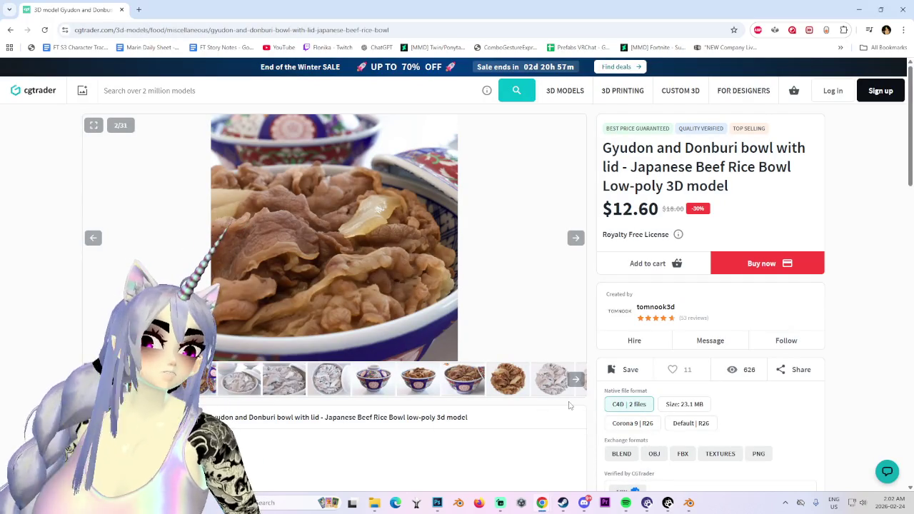
left_click(689, 503)
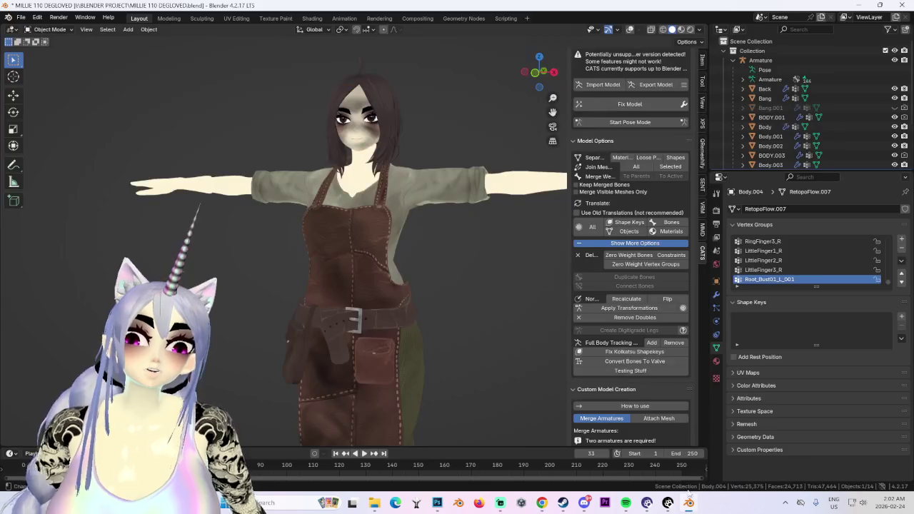
middle_click_drag(437, 284, 505, 325, "shift")
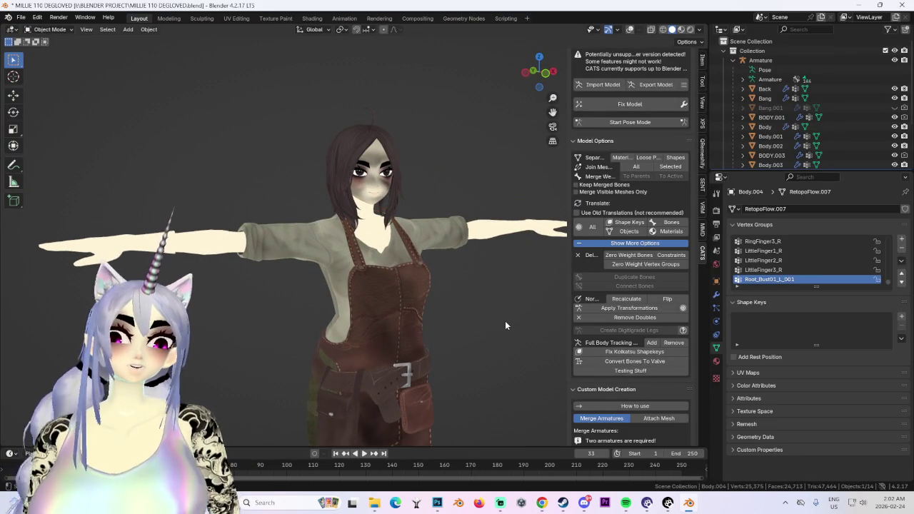
scroll(359, 124, "up", 2)
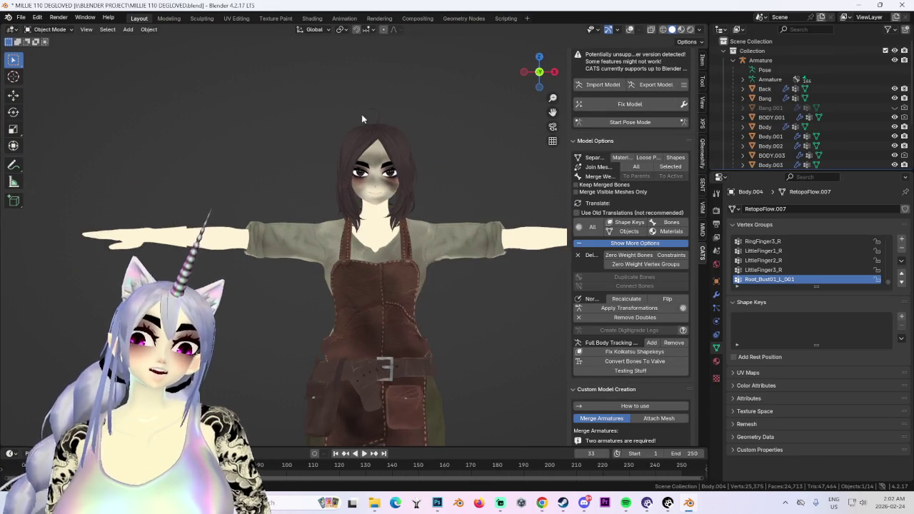
scroll(393, 143, "up", 3)
scroll(431, 162, "up", 3)
scroll(431, 162, "down", 3)
- Orbit the character through front, back, side and angled views
mouse_move(418, 175)
middle_mouse_down()
mouse_move(396, 184)
mouse_move(422, 185)
mouse_move(291, 207)
middle_mouse_up()
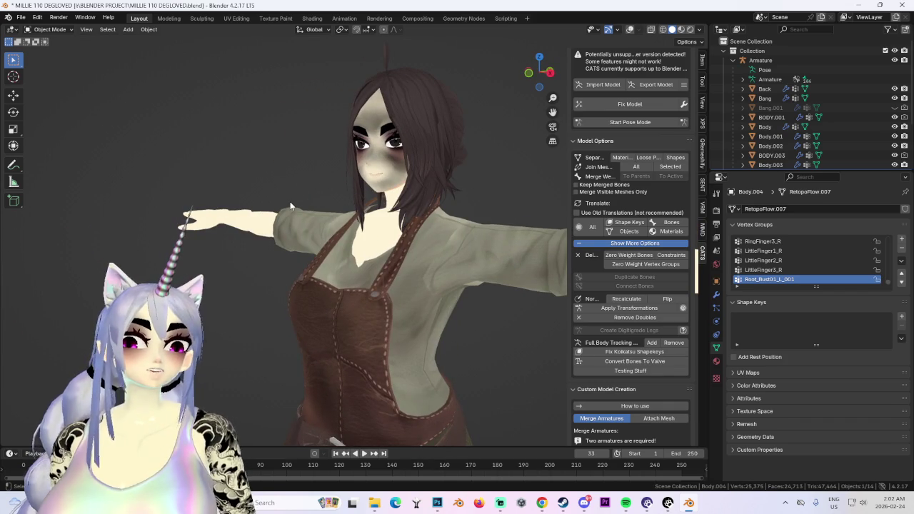
key("KP_1")
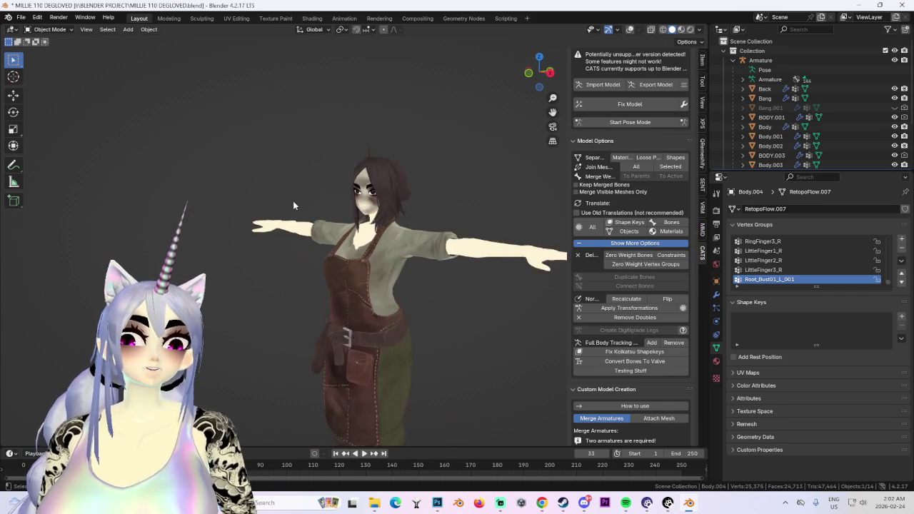
middle_click_drag(377, 192, 508, 219)
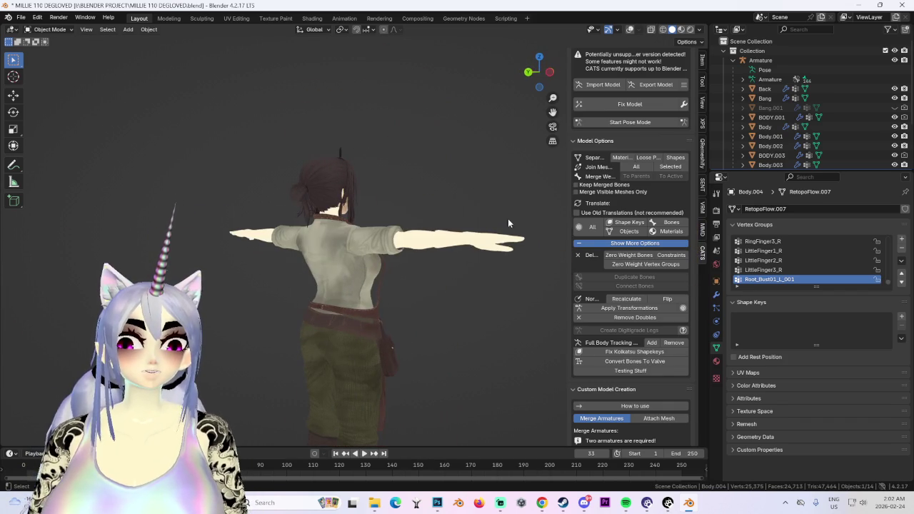
left_click(560, 75)
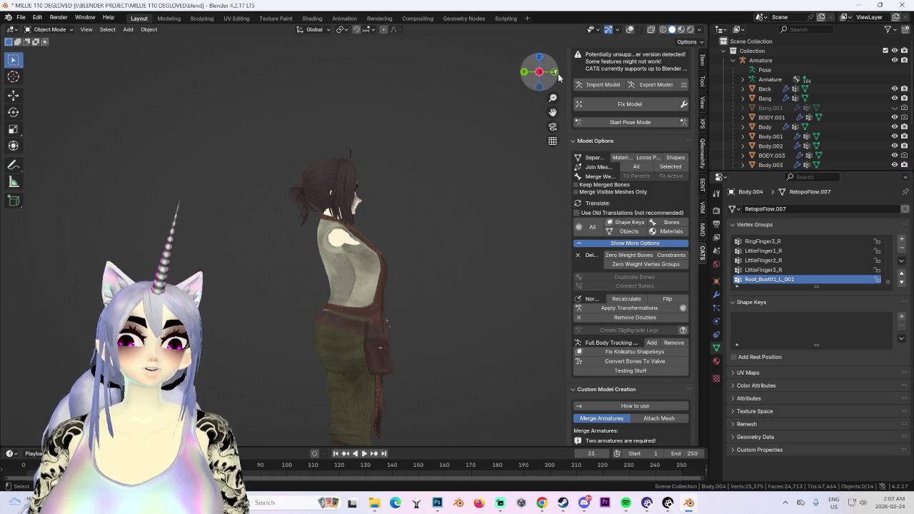
left_click(555, 72)
mouse_move(439, 162)
middle_mouse_down()
mouse_move(406, 177)
mouse_move(490, 90)
middle_mouse_up()
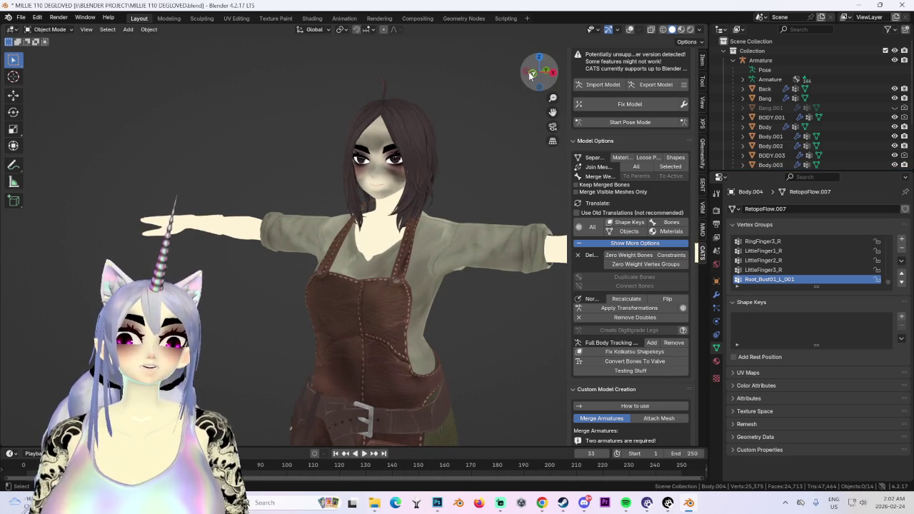
left_click_drag(530, 76, 425, 245)
scroll(432, 266, "down", 3)
mouse_move(433, 265)
middle_mouse_down()
mouse_move(384, 277)
mouse_move(357, 223)
middle_mouse_up()
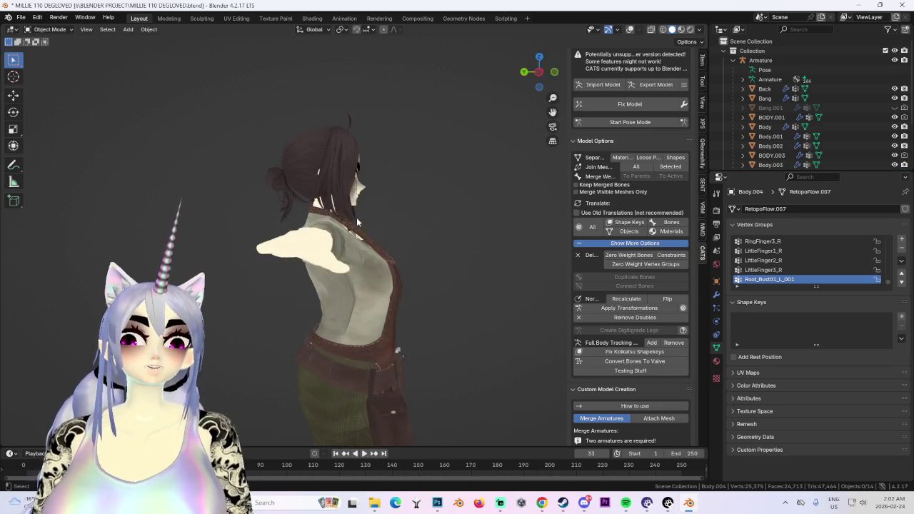
key("KP_1")
- Make the face mesh Body.006 active and inspect the face, then go to Photoshop
scroll(440, 244, "up", 3)
left_click(440, 244)
scroll(440, 244, "up", 2)
scroll(440, 244, "up", 3)
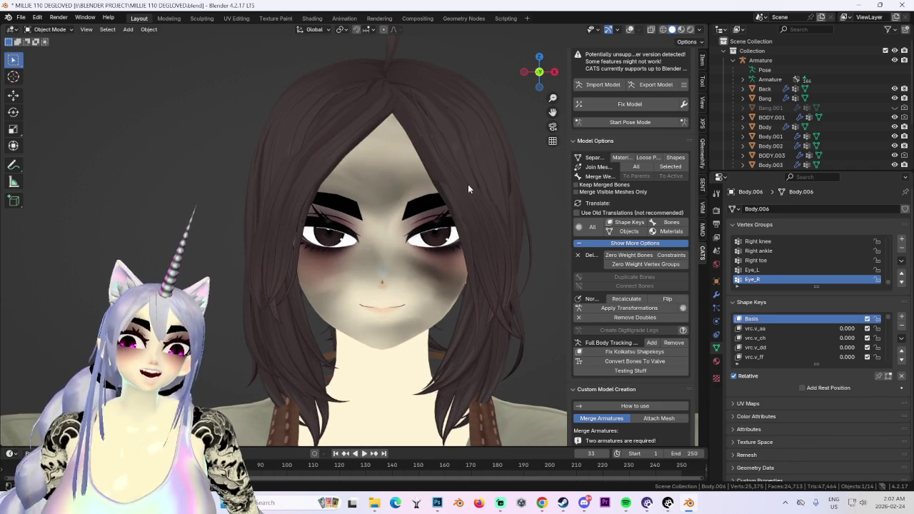
scroll(451, 203, "up", 1)
mouse_move(377, 232)
middle_mouse_down()
mouse_move(451, 269)
mouse_move(365, 271)
middle_mouse_up()
scroll(405, 271, "down", 2)
scroll(417, 263, "down", 2)
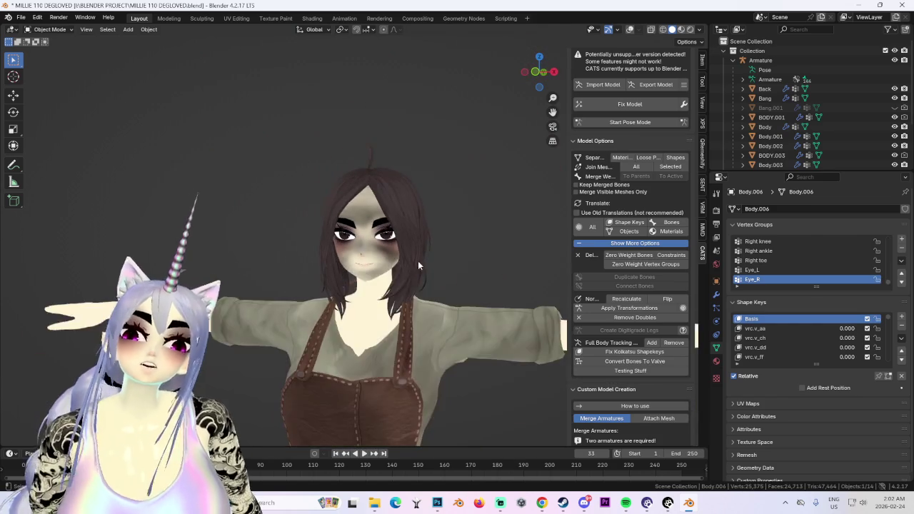
left_click(540, 73)
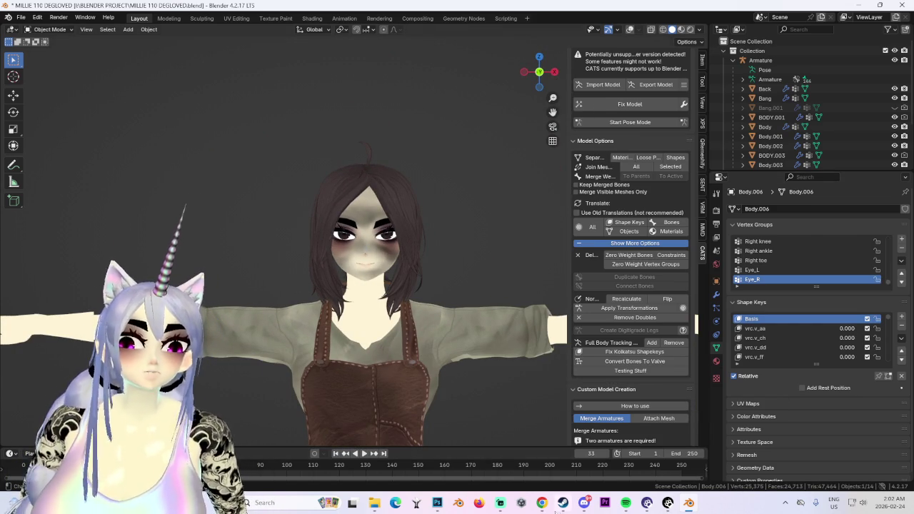
left_click(448, 507)
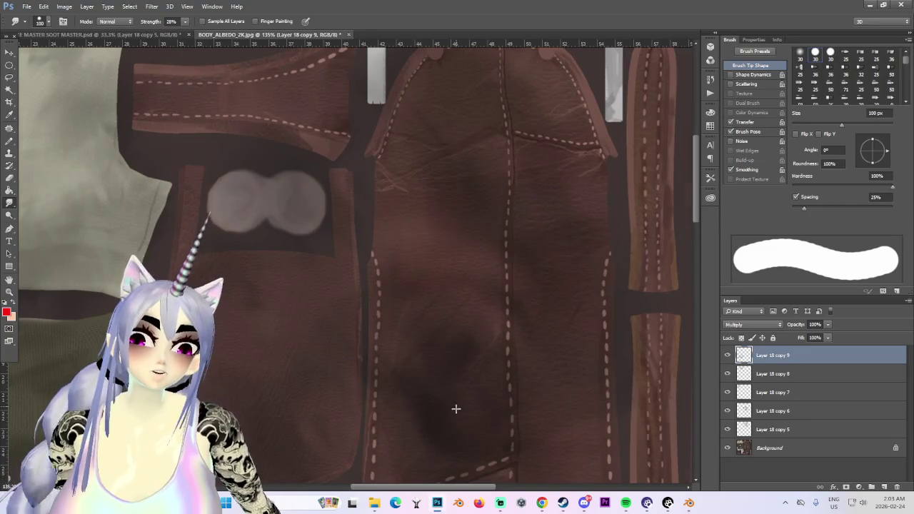
- Fit the texture atlas to the window, then browse Chrome's leather results and preview the Freepik image
key("ctrl+0")
mouse_move(542, 503)
left_click(490, 439)
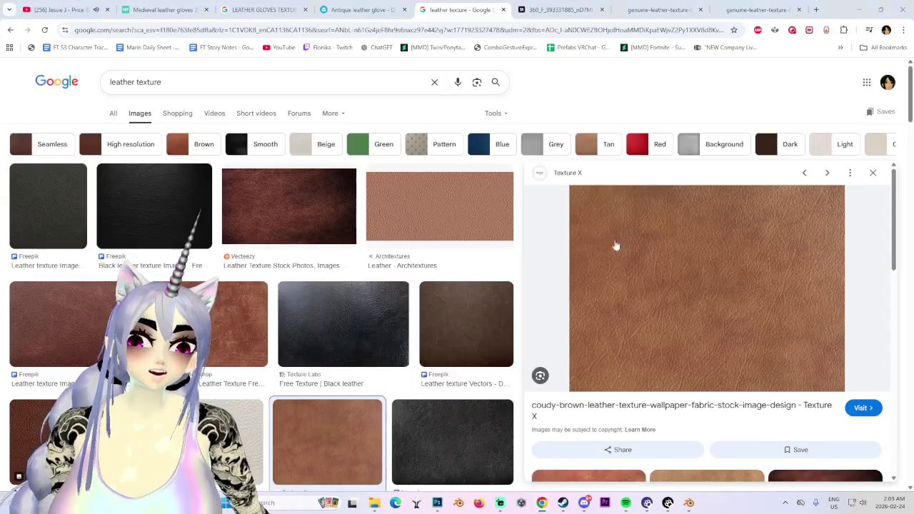
scroll(585, 288, "down", 3)
scroll(457, 388, "down", 3)
scroll(459, 381, "down", 2)
scroll(459, 381, "down", 2)
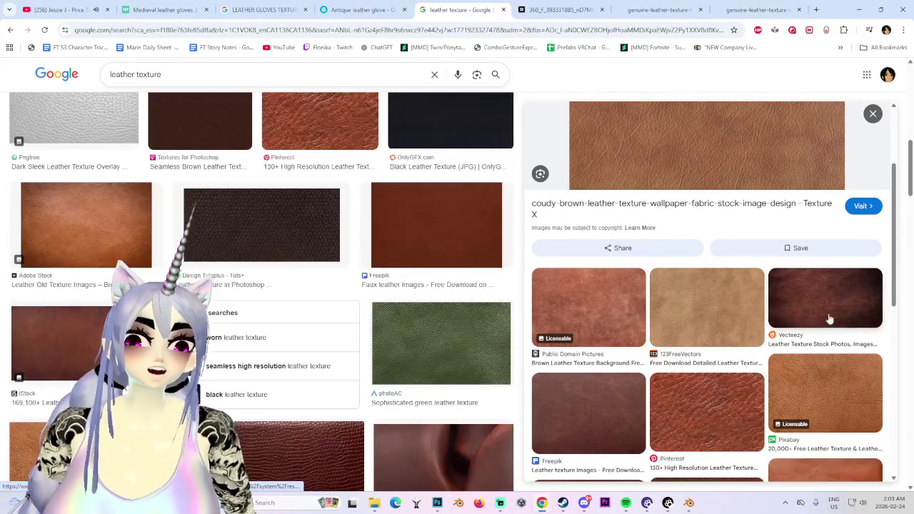
left_click(584, 399)
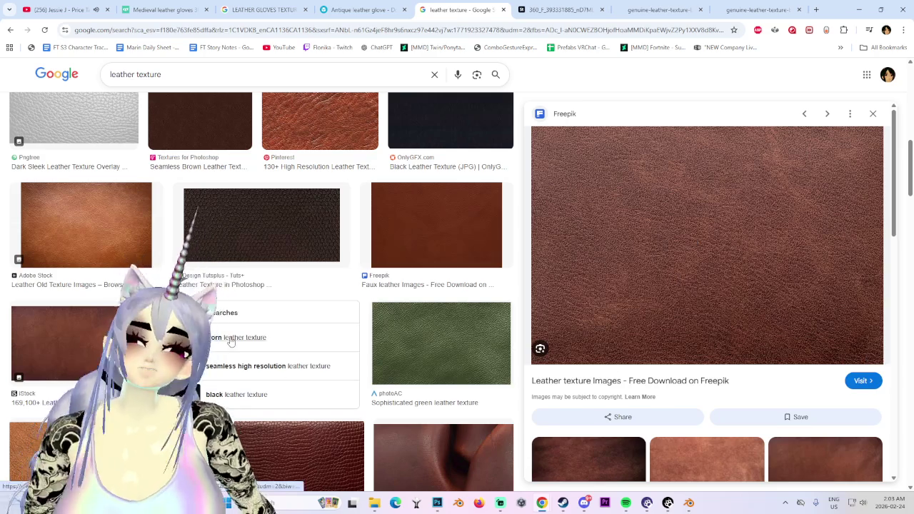
- Open the brown iStock leather texture in a new tab and cycle through the image tabs
left_click(65, 335)
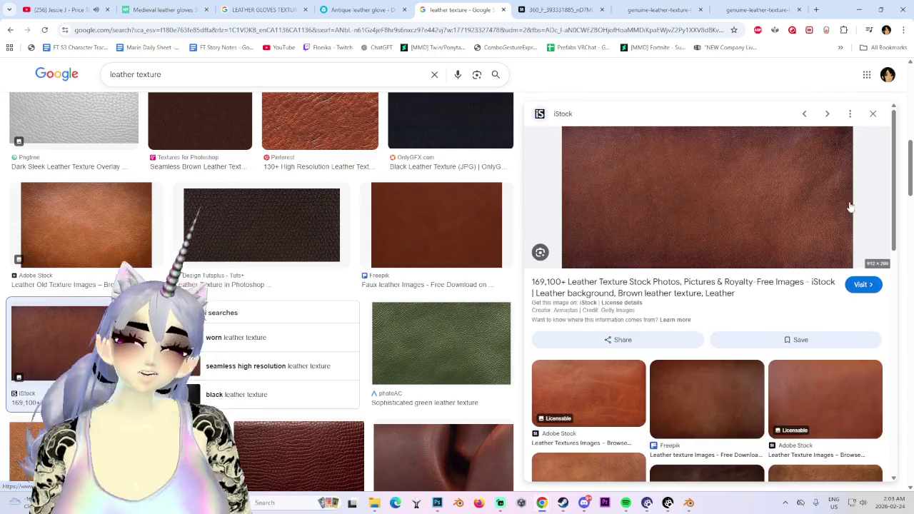
right_click(710, 228)
left_click(729, 353)
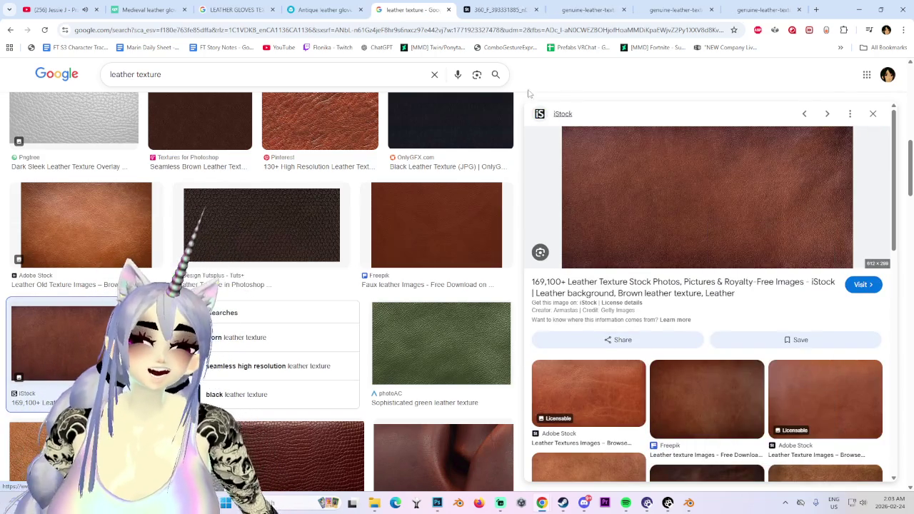
left_click(513, 5)
key("ctrl+Tab")
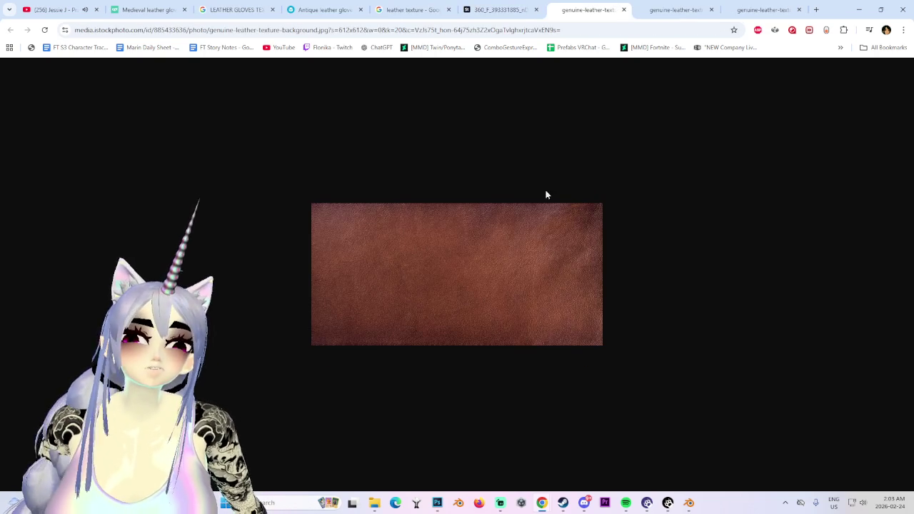
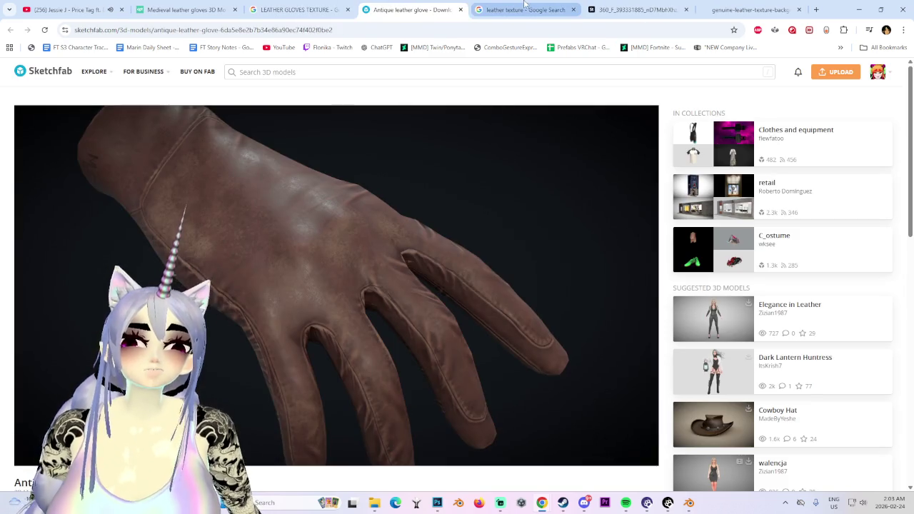
- Return to the leather texture results and preview a dark brown Freepik leather texture
left_click(528, 10)
scroll(414, 357, "down", 3)
scroll(414, 367, "down", 3)
scroll(400, 378, "down", 3)
scroll(382, 397, "down", 3)
scroll(374, 397, "down", 5)
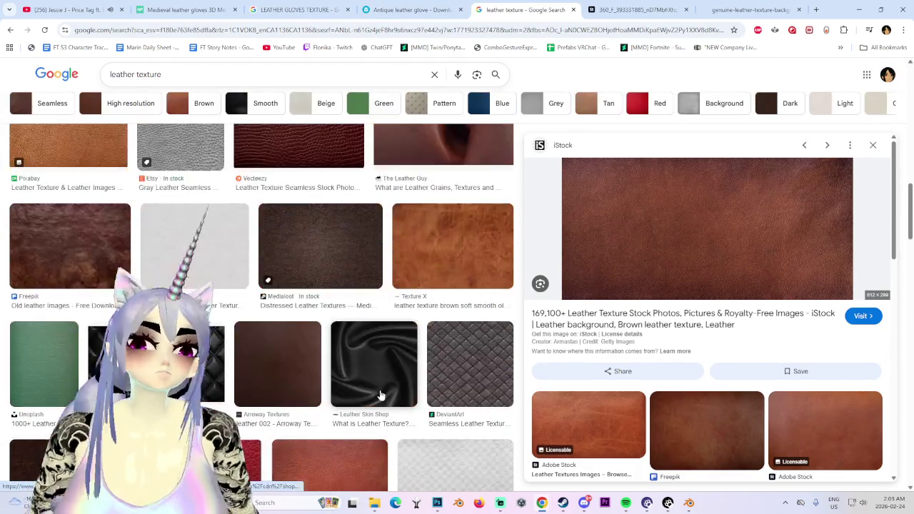
left_click(690, 429)
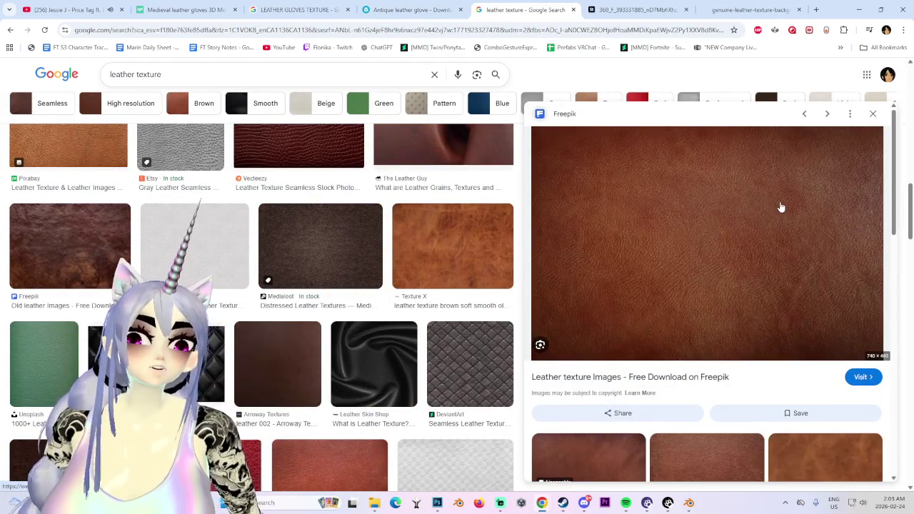
scroll(782, 207, "down", 2)
- Preview the tan and weathered old leather swatches, then step back to the Freepik result
left_click(831, 352)
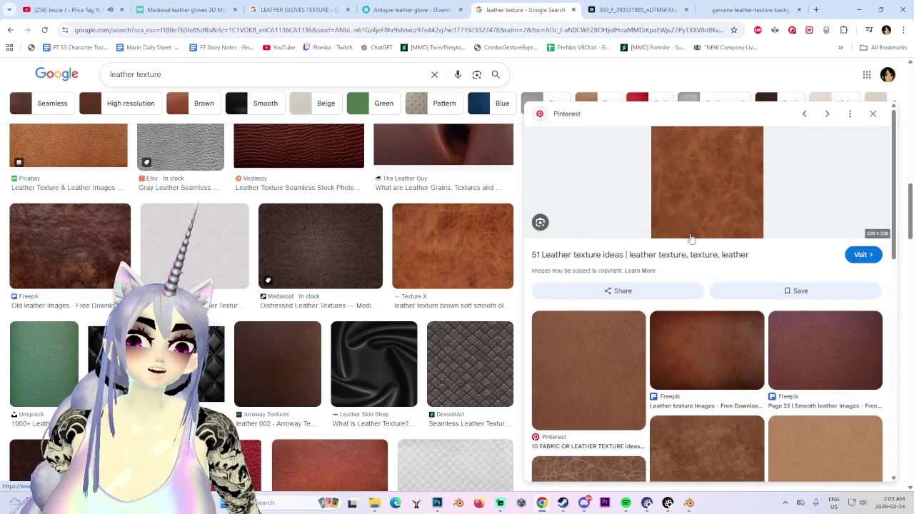
scroll(419, 291, "up", 3)
scroll(419, 294, "up", 3)
scroll(306, 265, "up", 3)
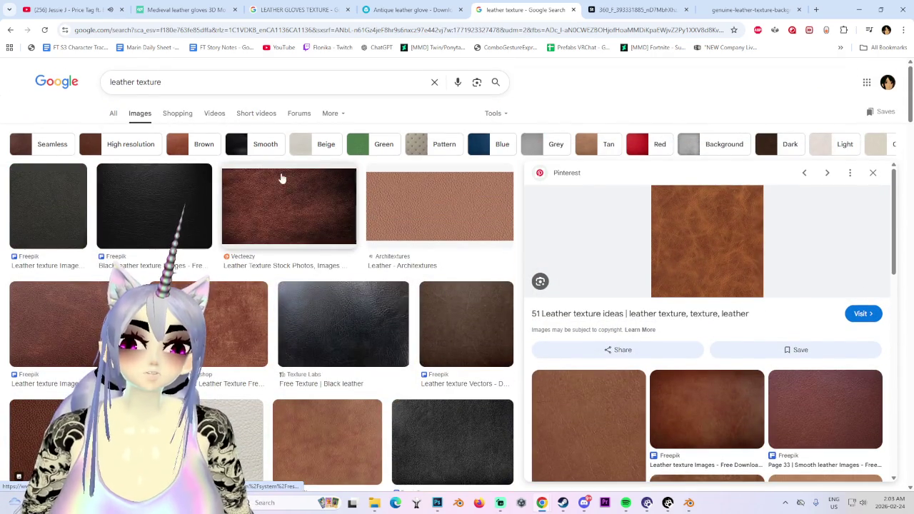
left_click(207, 329)
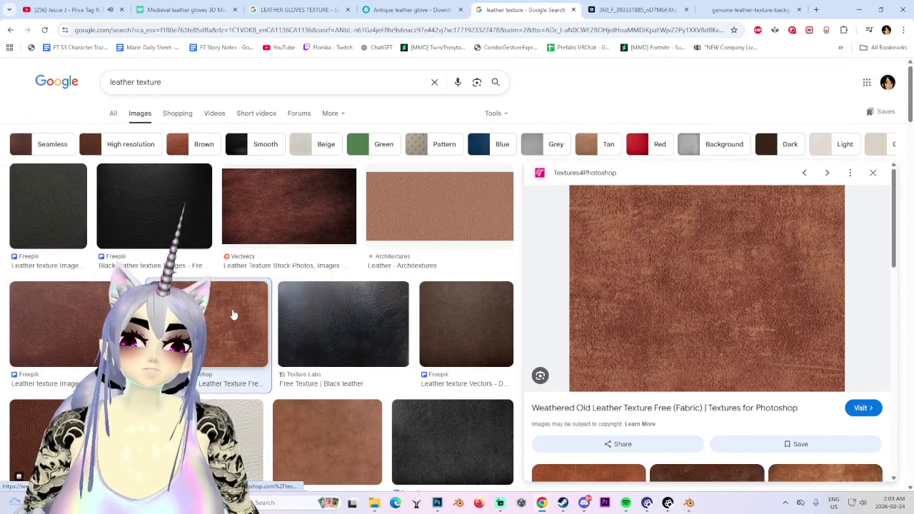
key("Left")
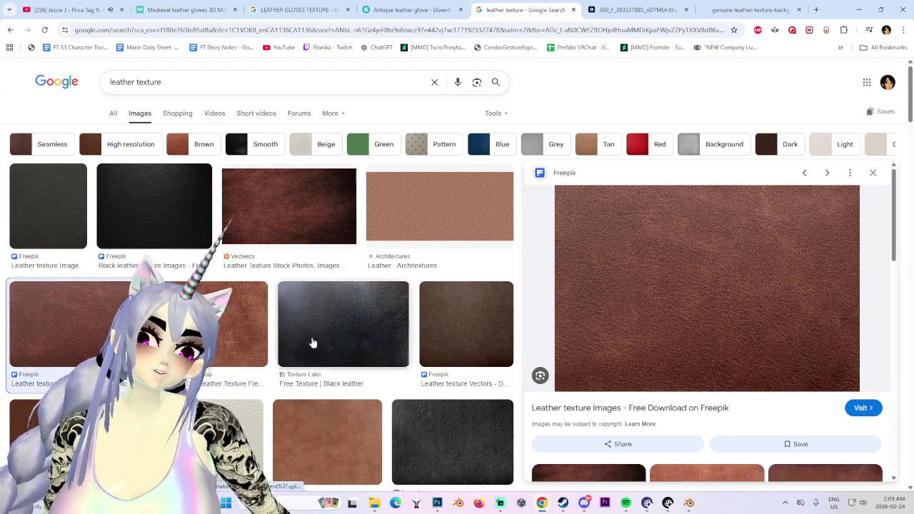
- Inspect the antique leather glove model and the genuine leather image, then return to results
scroll(319, 343, "down", 3)
left_click(413, 6)
mouse_move(386, 142)
left_mouse_down()
mouse_move(333, 293)
mouse_move(355, 388)
mouse_move(508, 288)
mouse_move(444, 396)
mouse_move(511, 374)
mouse_move(514, 331)
mouse_move(526, 357)
mouse_move(415, 351)
left_mouse_up()
left_click(750, 9)
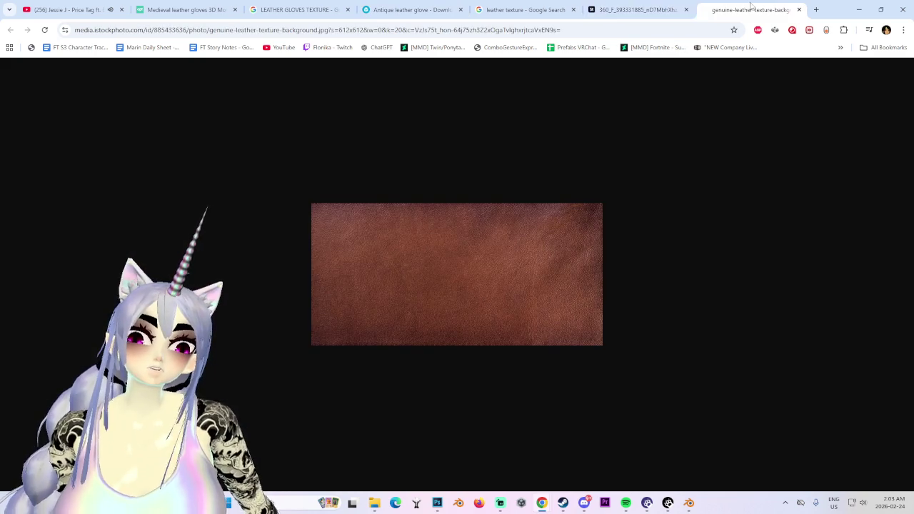
left_click(520, 8)
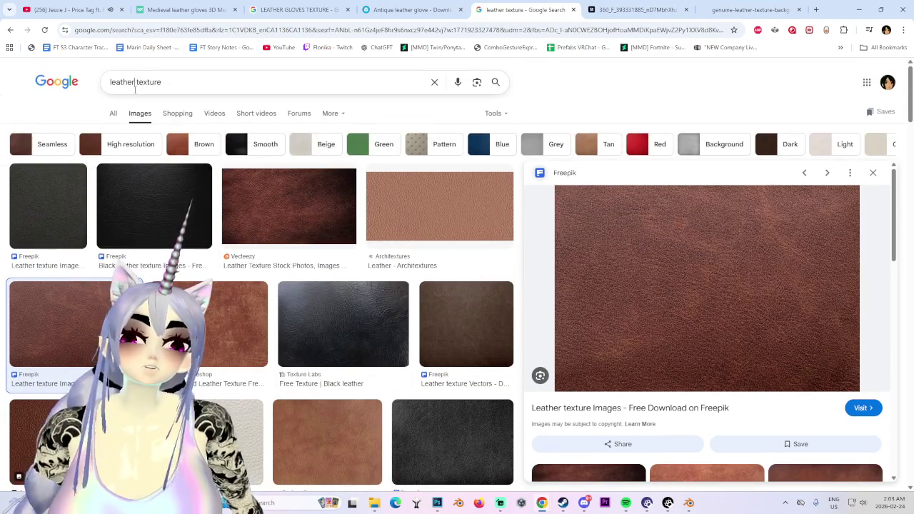
- Refine the search to 'leather GLOVE texture' and browse the results
left_click(156, 83)
type("GLOVE")
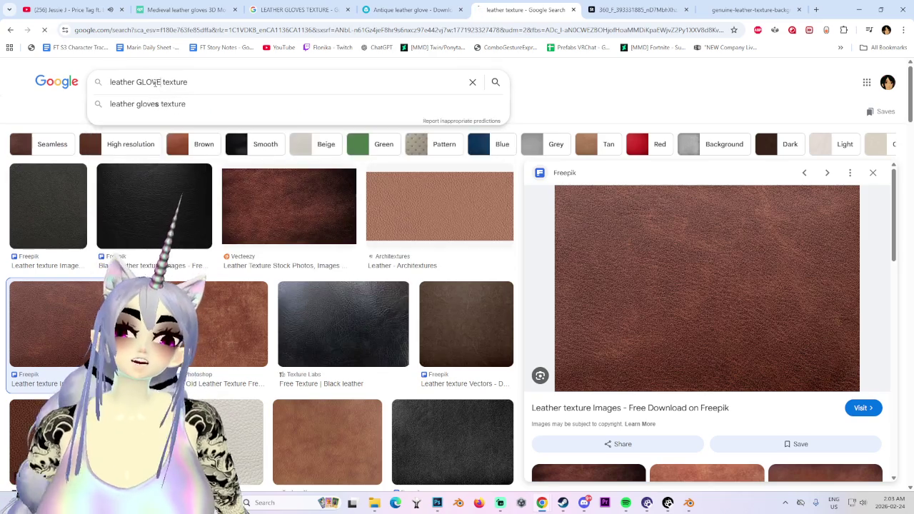
key("Return")
scroll(179, 214, "down", 3)
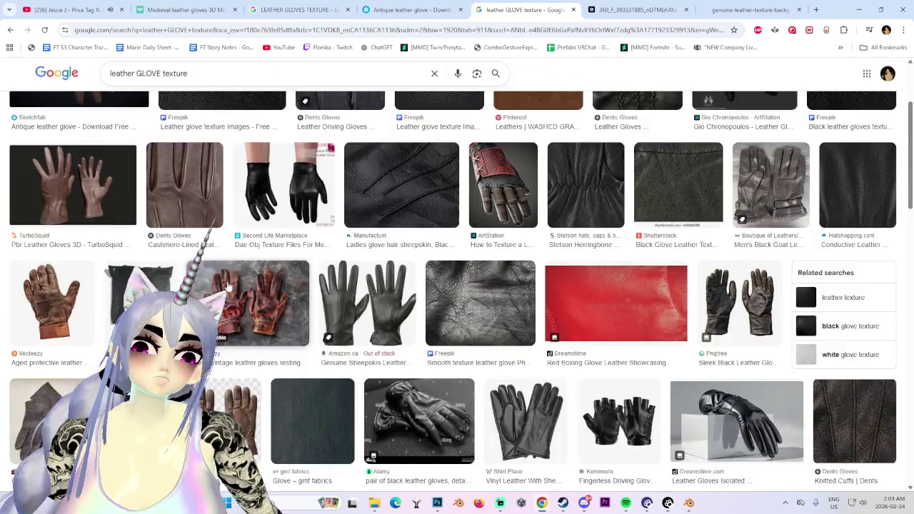
scroll(200, 286, "down", 3)
scroll(218, 344, "down", 3)
scroll(222, 337, "down", 3)
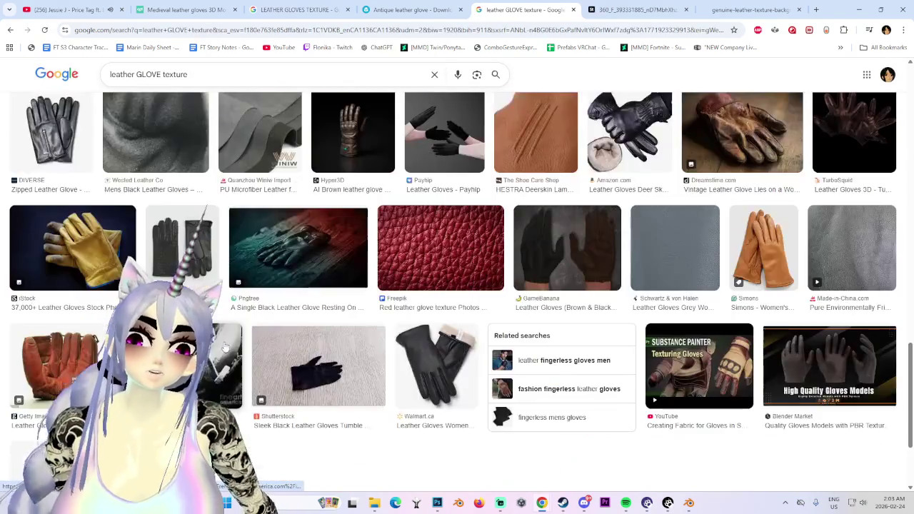
scroll(224, 340, "down", 3)
scroll(227, 343, "down", 3)
scroll(230, 346, "down", 3)
scroll(230, 346, "up", 1)
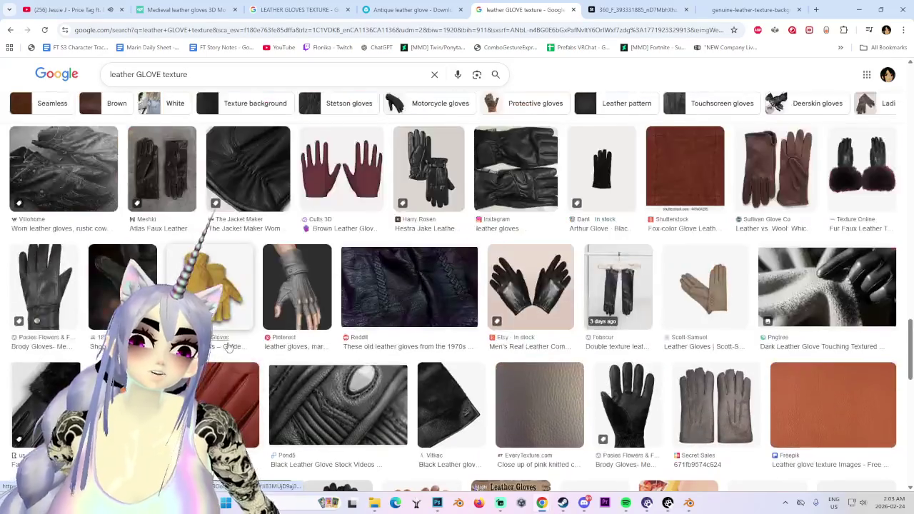
- Open the brown leather and Freepik top view leather textures in new tabs
left_click(693, 184)
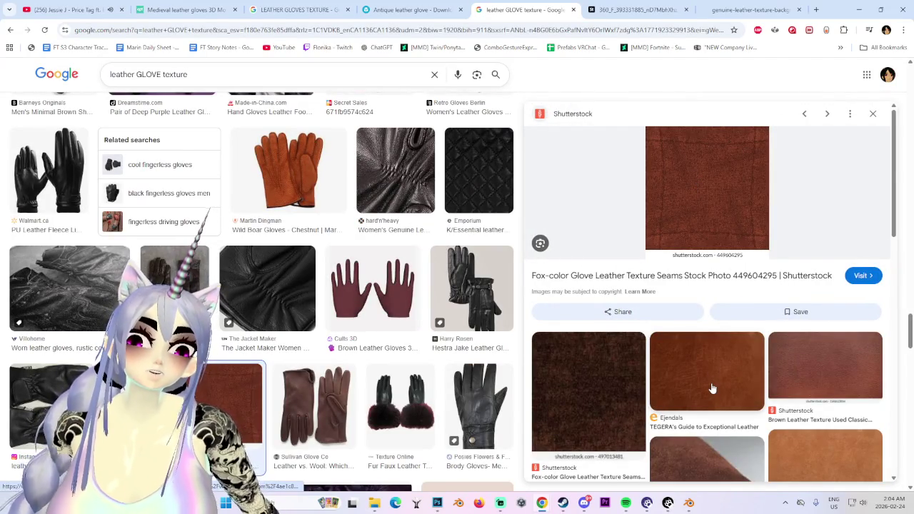
scroll(851, 315, "down", 3)
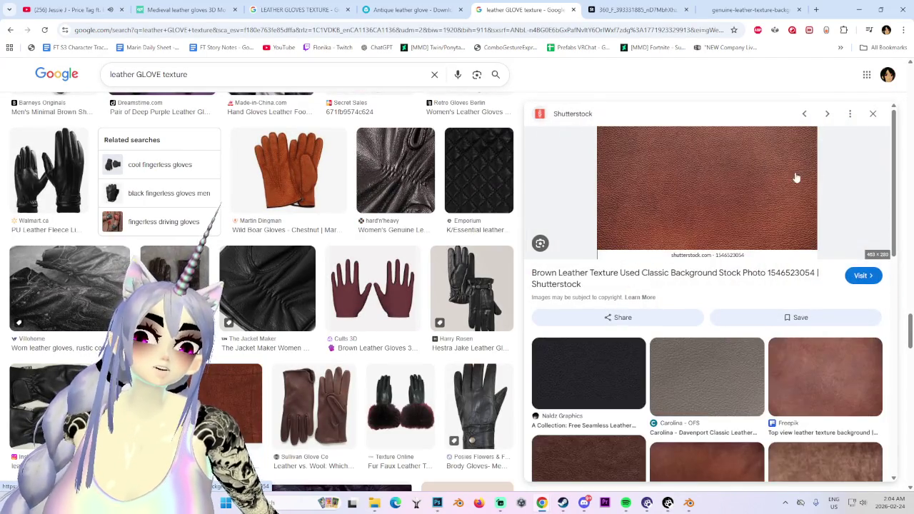
right_click(739, 176)
left_click(788, 306)
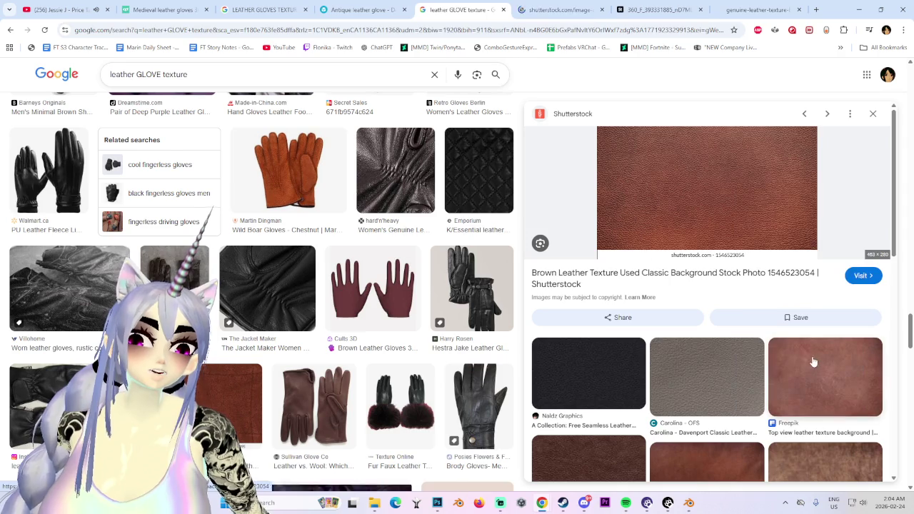
left_click(816, 363)
right_click(716, 182)
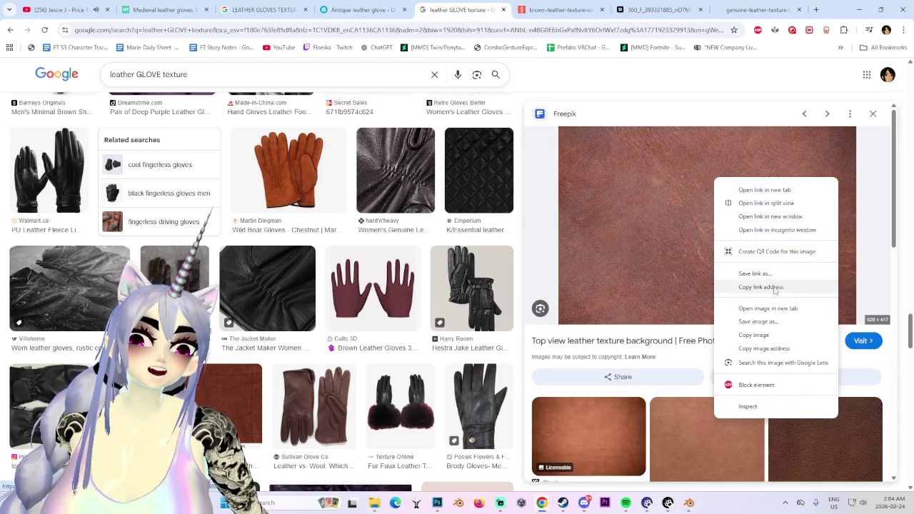
left_click(772, 311)
- Review the opened leather image tabs, closing the top view one, then return to results
left_click(586, 7)
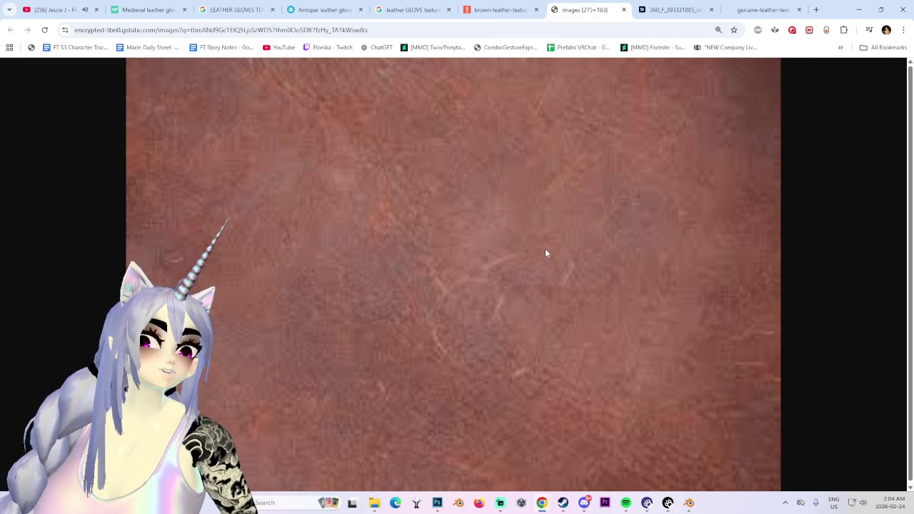
left_click(624, 10)
left_click(584, 8)
left_click(421, 10)
left_click(500, 9)
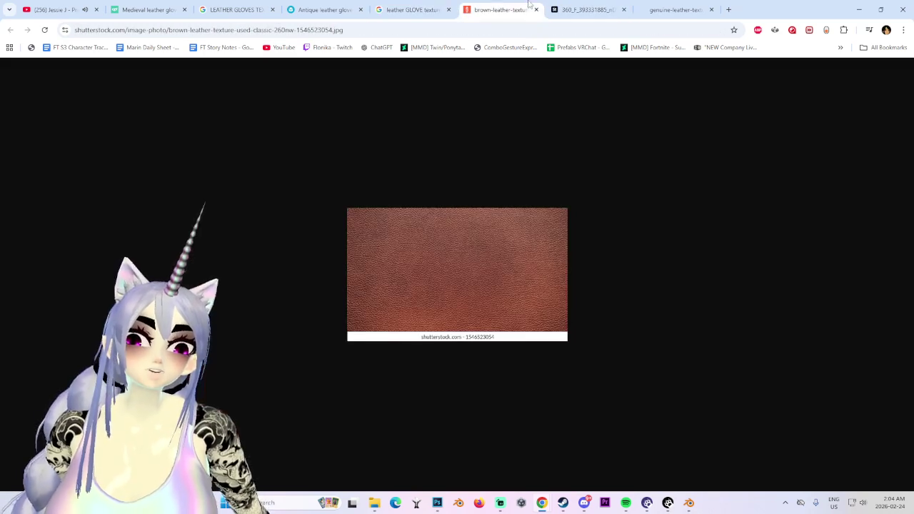
left_click(473, 5)
- Preview the iStock leather sample texture and scroll further down to more leather results
scroll(361, 430, "down", 5)
scroll(357, 434, "down", 5)
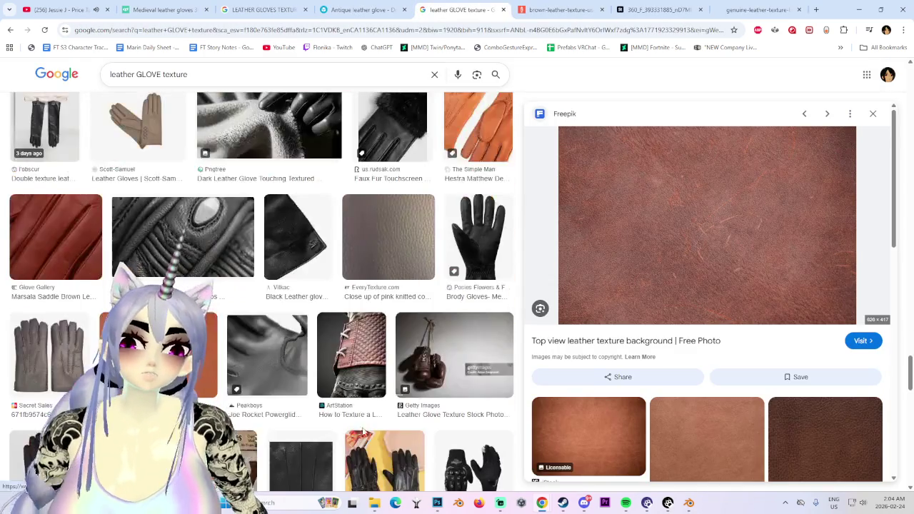
scroll(627, 428, "down", 3)
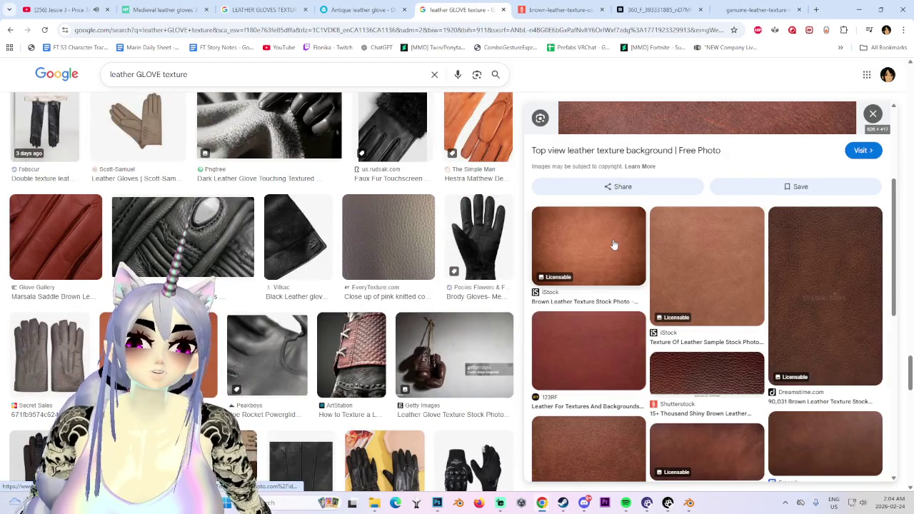
left_click(703, 248)
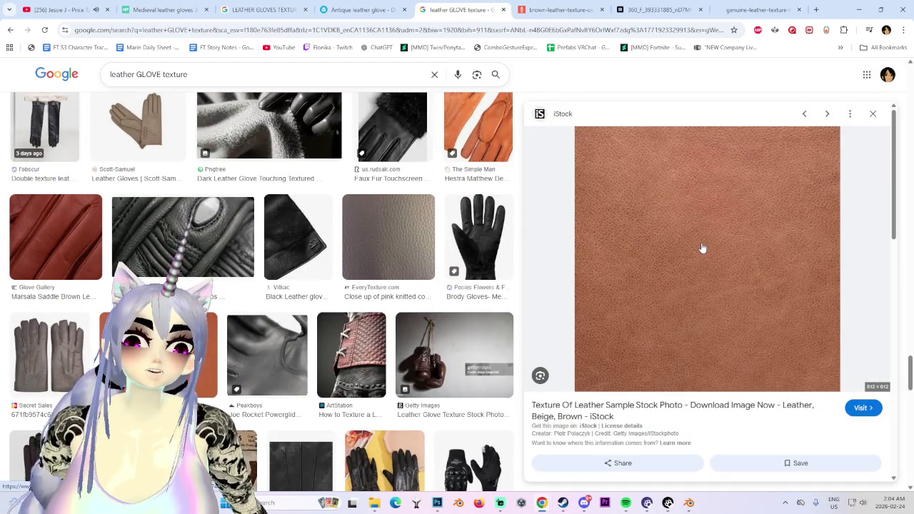
scroll(501, 429, "down", 5)
scroll(715, 372, "down", 3)
scroll(735, 368, "down", 3)
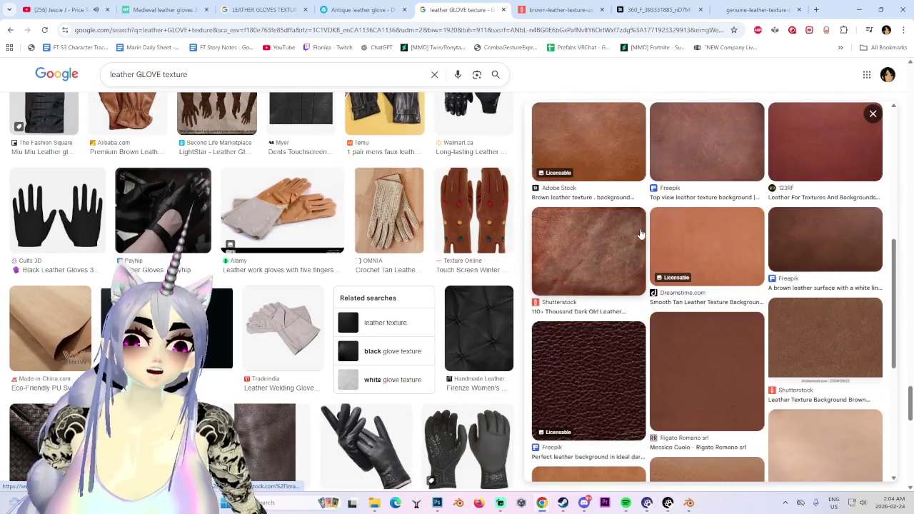
scroll(760, 364, "down", 2)
scroll(531, 375, "down", 3)
scroll(564, 407, "down", 2)
scroll(600, 443, "down", 2)
scroll(643, 486, "down", 2)
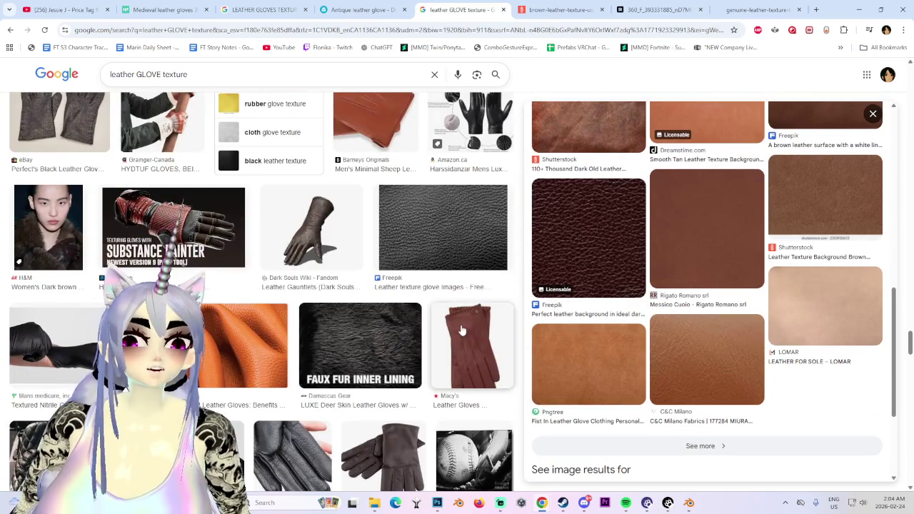
scroll(461, 330, "down", 3)
scroll(543, 367, "down", 3)
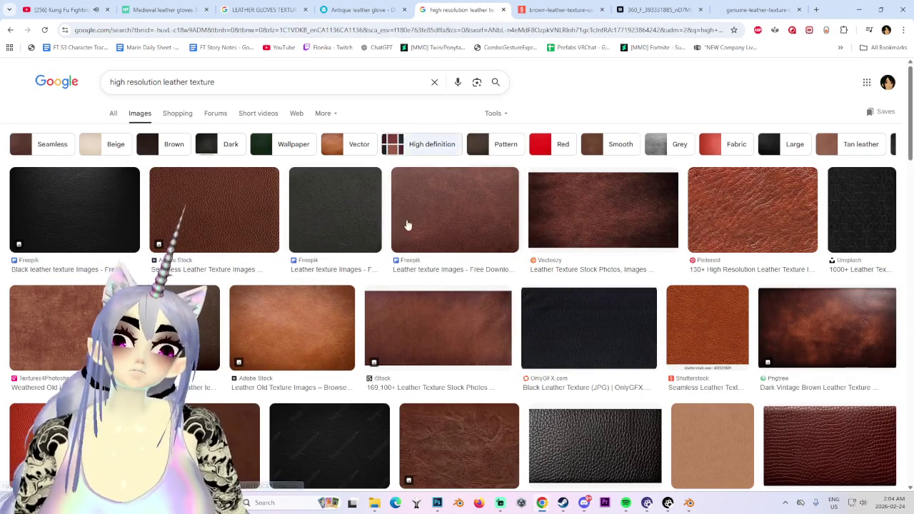
- Preview the weathered old leather and Freepik brown leather textures
left_click(39, 346)
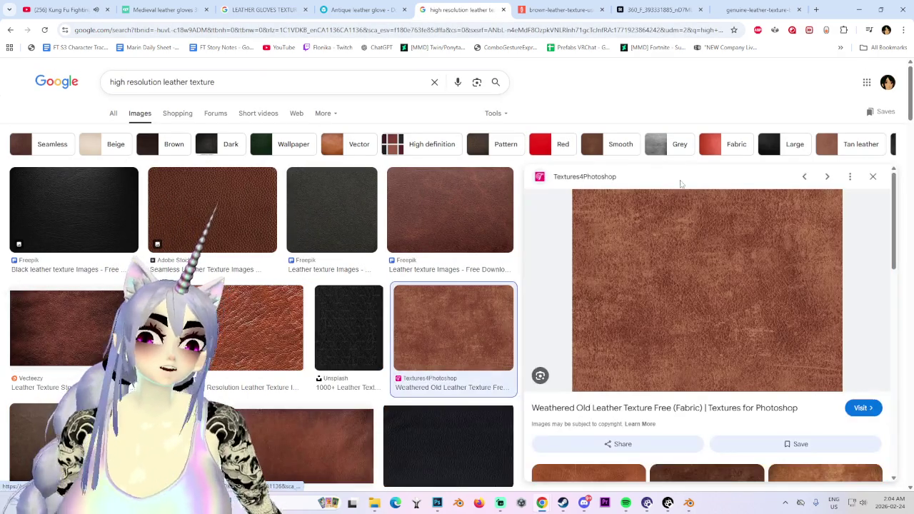
left_click(469, 238)
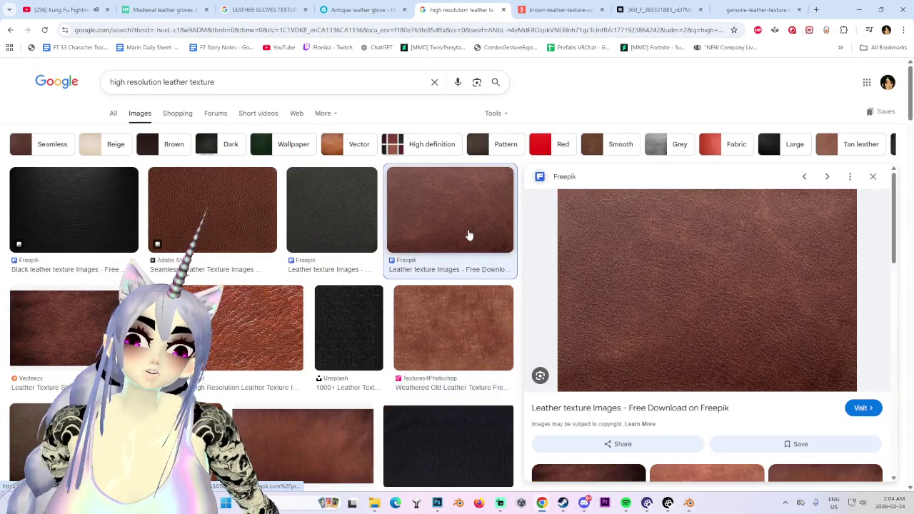
scroll(781, 354, "down", 3)
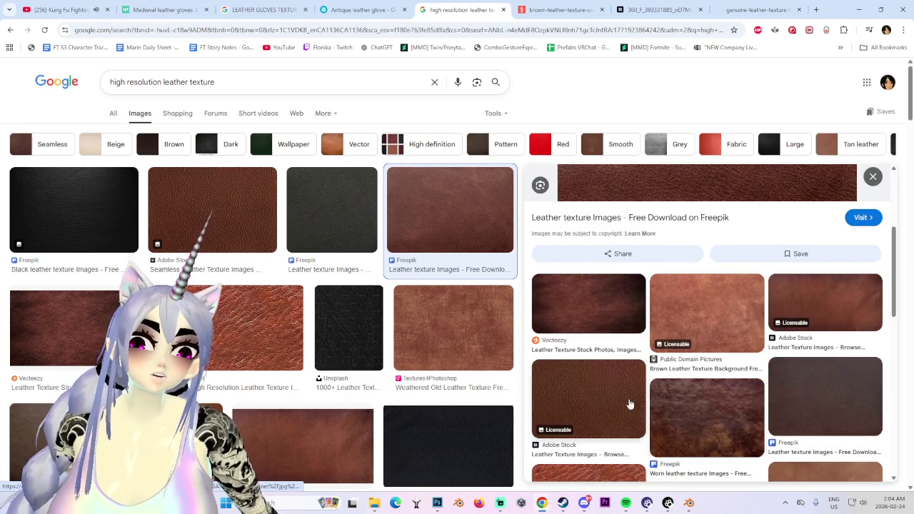
scroll(844, 303, "down", 3)
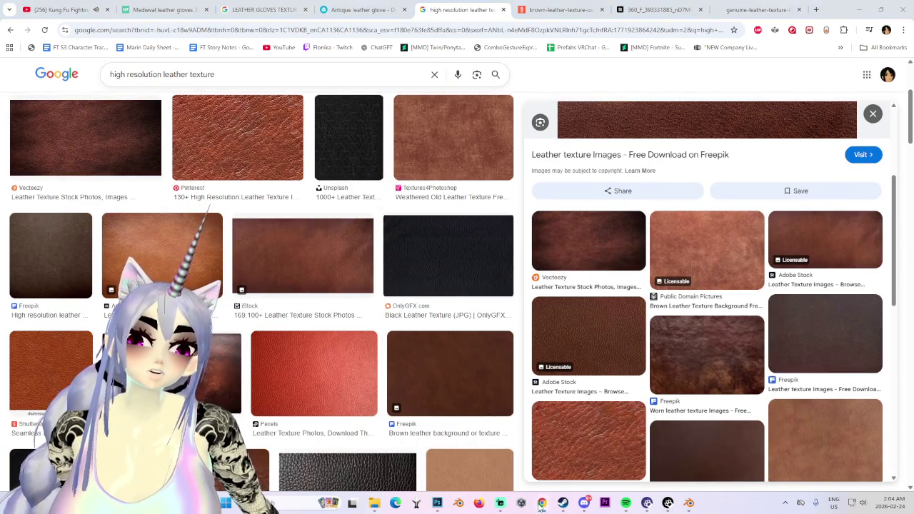
- Close the cgtrader window, check Photoshop, then switch to the YouTube Kung Fu Fighting tab
mouse_move(543, 503)
left_click(562, 445)
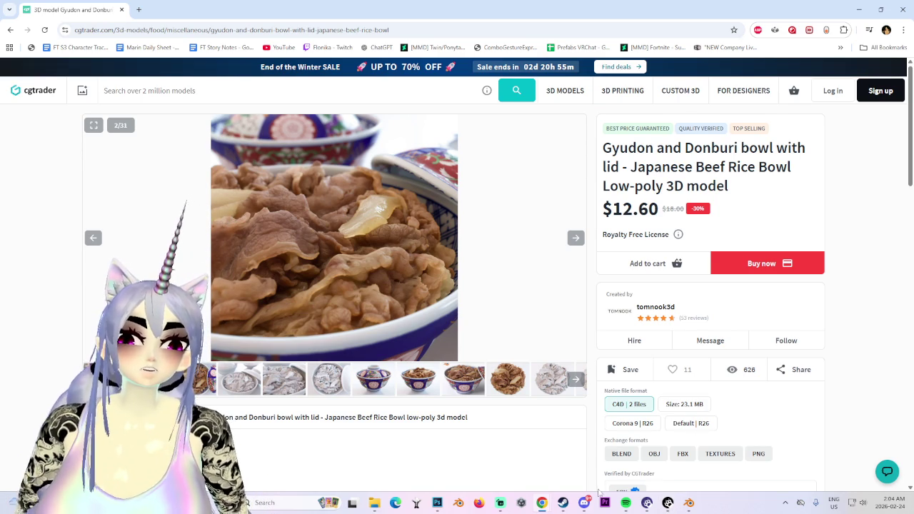
left_click(122, 9)
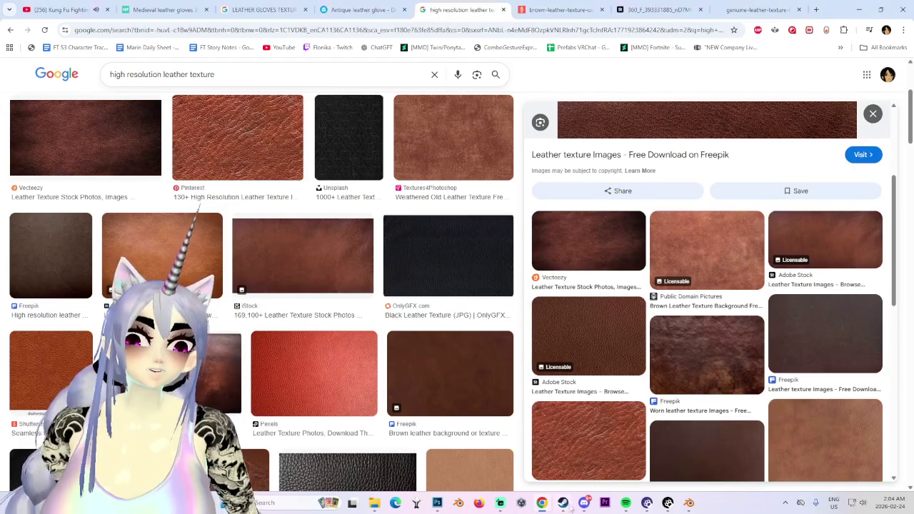
left_click(547, 508)
left_click(548, 508)
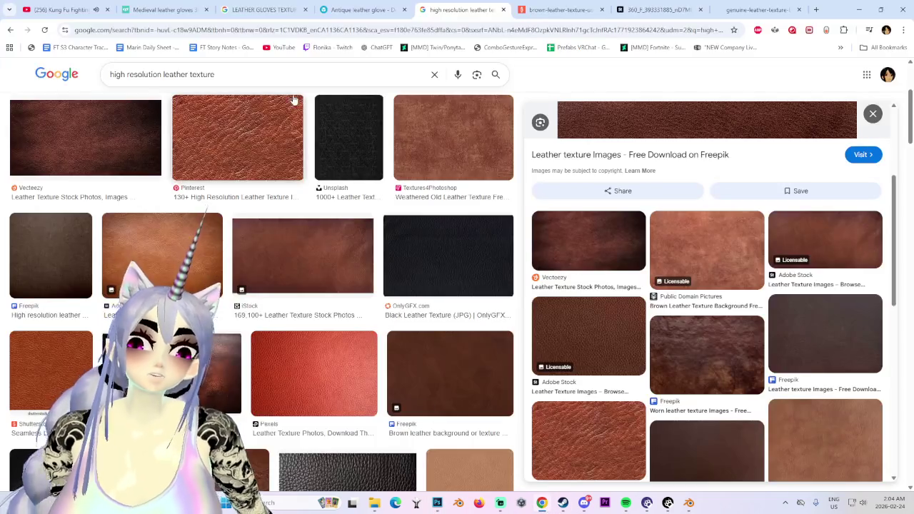
left_click(71, 10)
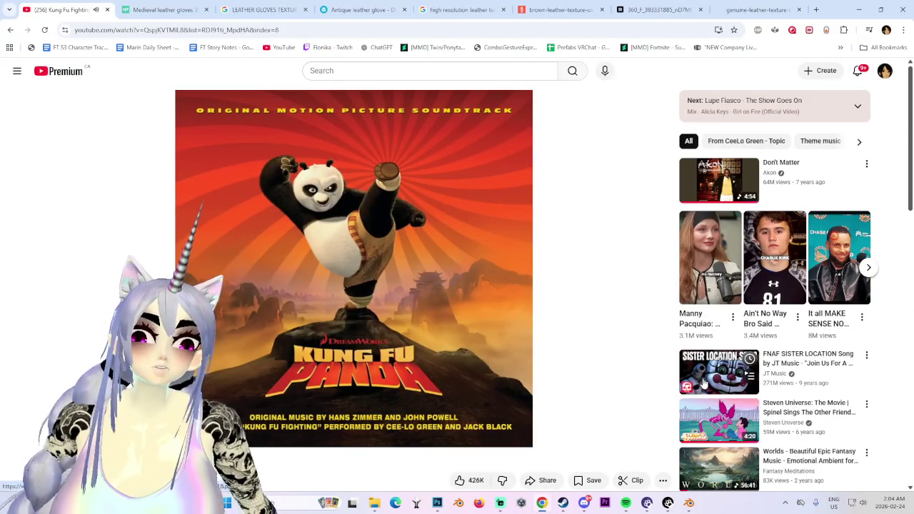
- Play 'A Thousand Miles' and then 'Royals' from the YouTube recommendations
scroll(704, 384, "down", 3)
scroll(693, 400, "down", 2)
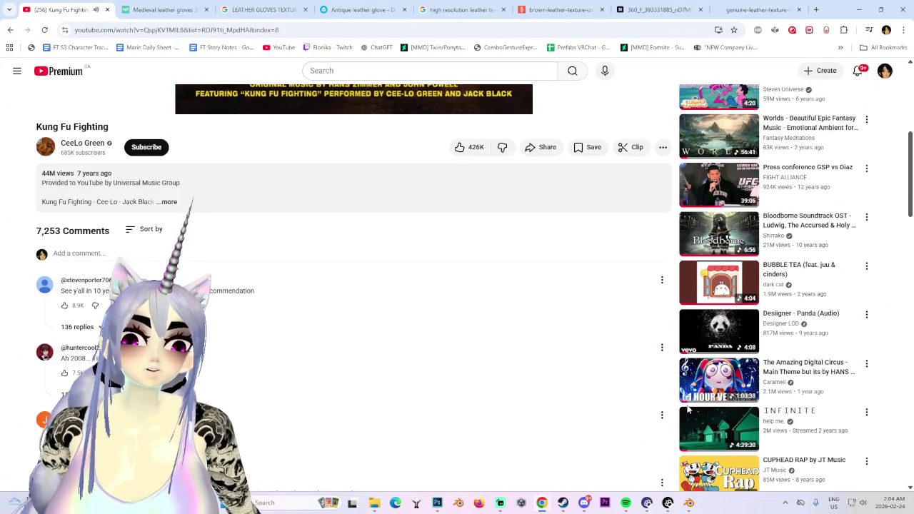
scroll(687, 404, "down", 2)
scroll(684, 394, "down", 2)
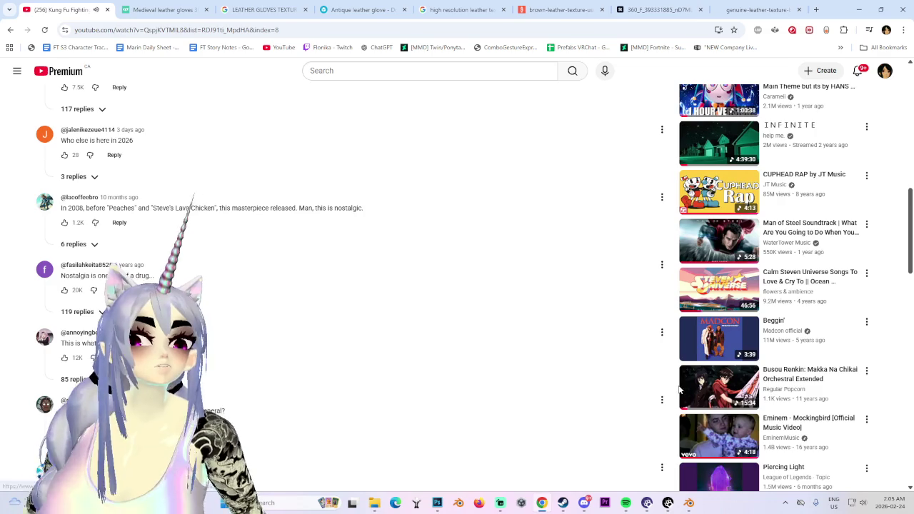
scroll(678, 388, "down", 1)
scroll(674, 387, "down", 2)
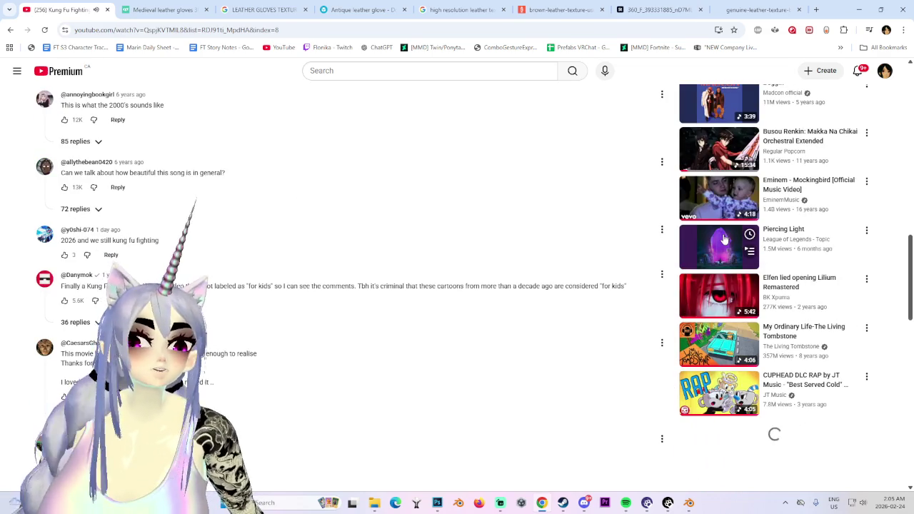
scroll(720, 355, "down", 2)
scroll(708, 356, "down", 2)
scroll(643, 365, "down", 3)
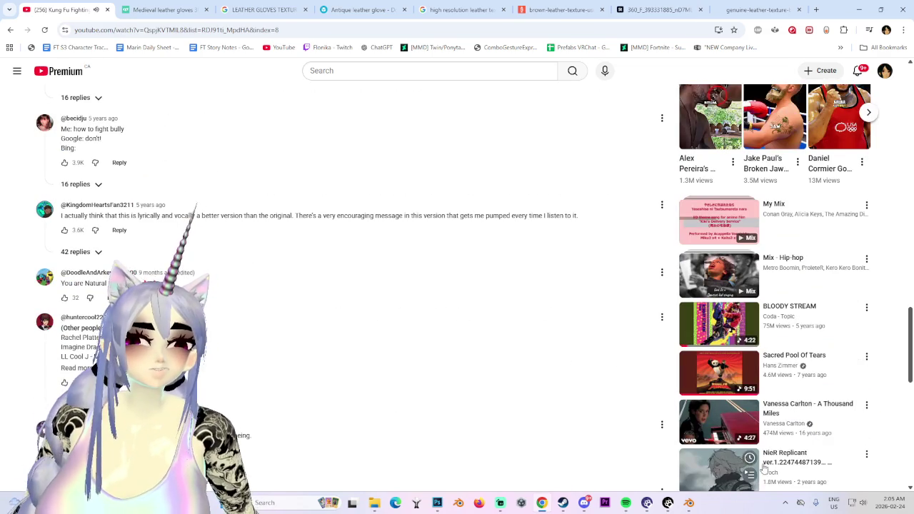
left_click(724, 421)
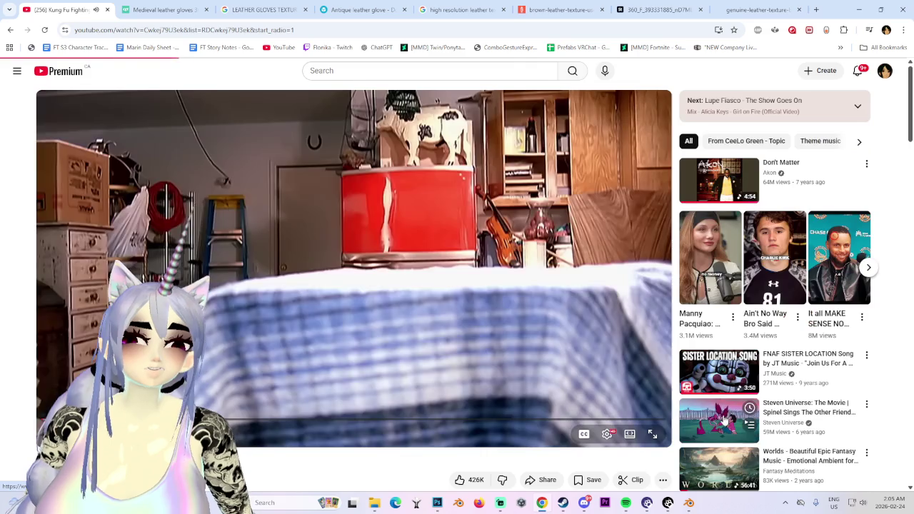
mouse_move(719, 181)
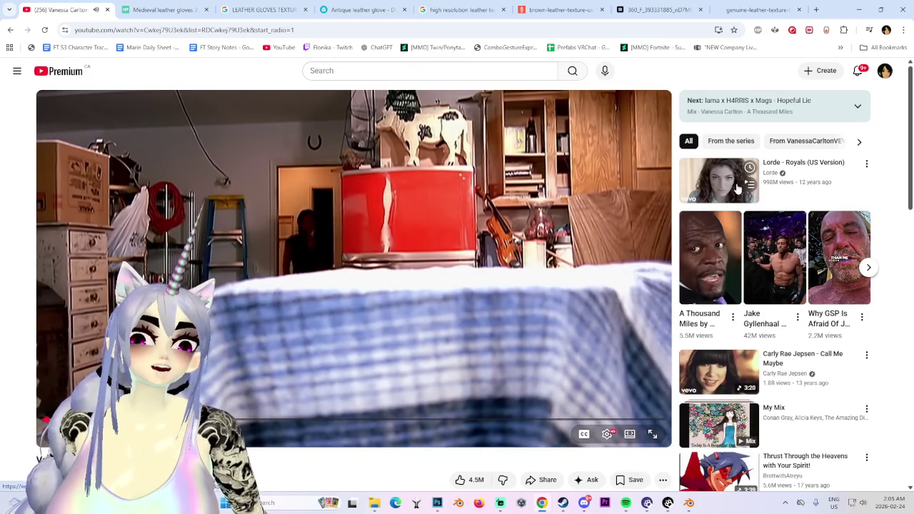
left_click(741, 177)
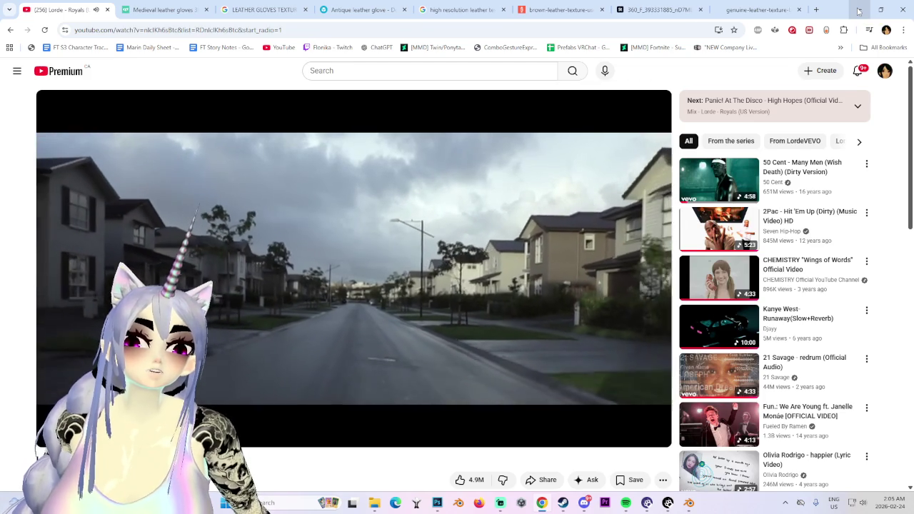
- Start Mariah Carey's 'Fantasy' music video from the recommendations
scroll(679, 325, "down", 3)
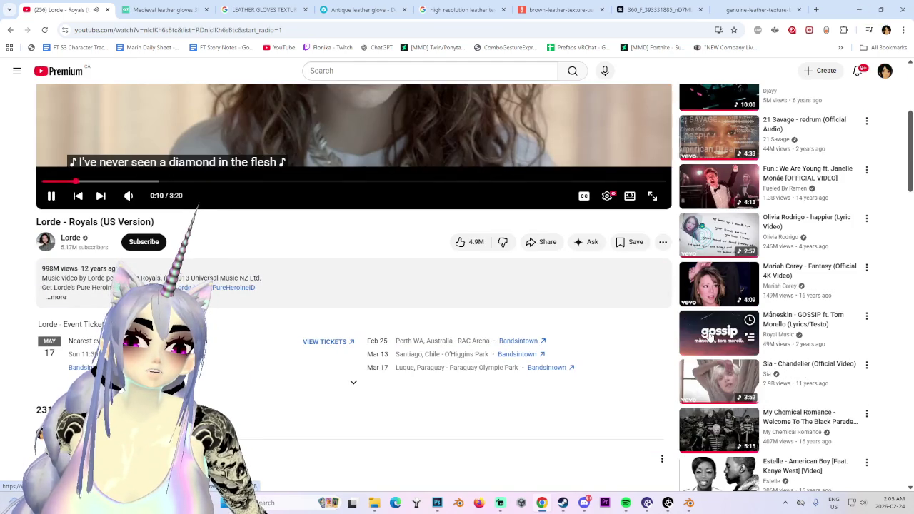
left_click(712, 300)
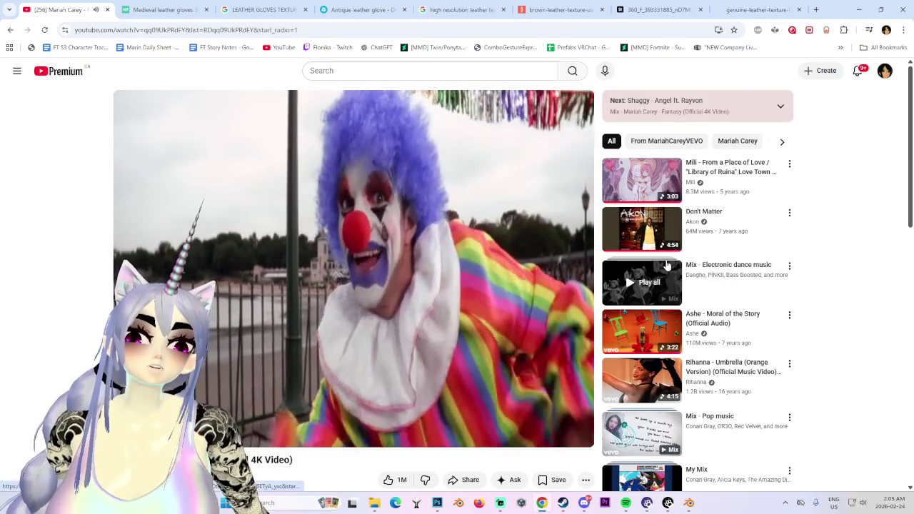
scroll(808, 379, "down", 3)
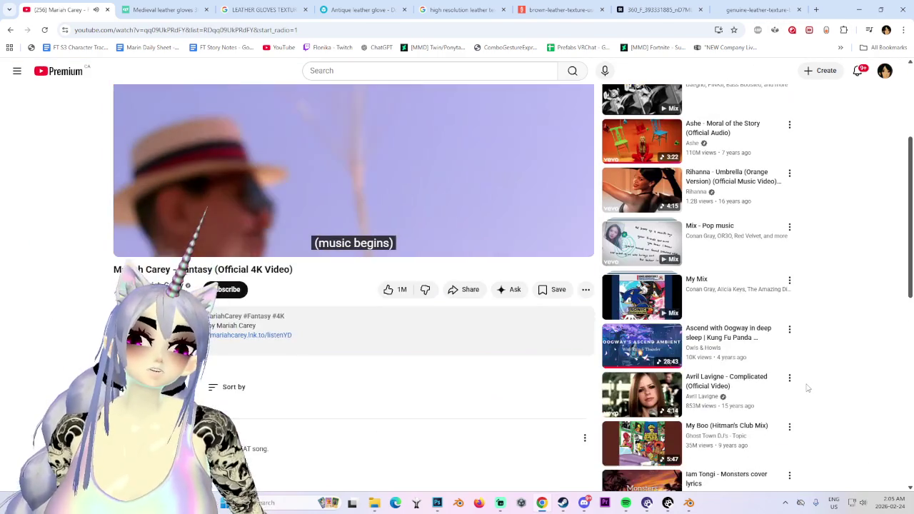
scroll(745, 401, "up", 3)
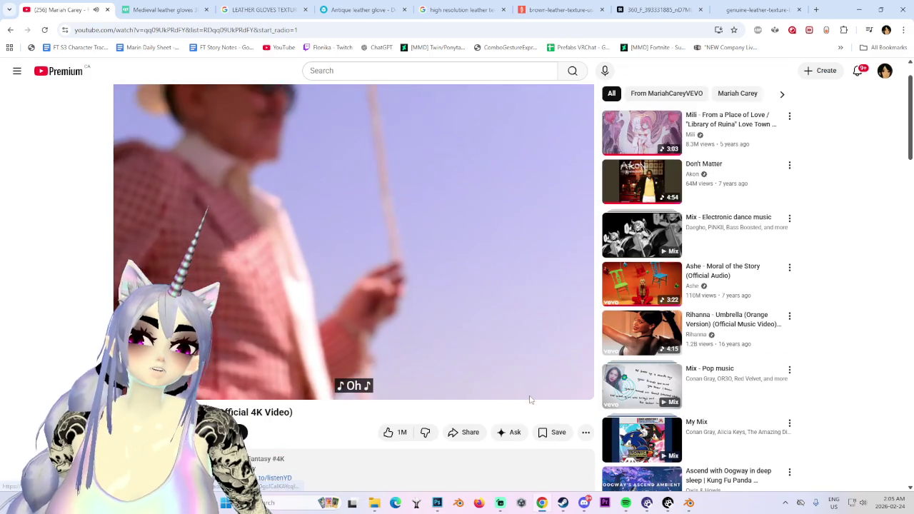
scroll(532, 412, "down", 5)
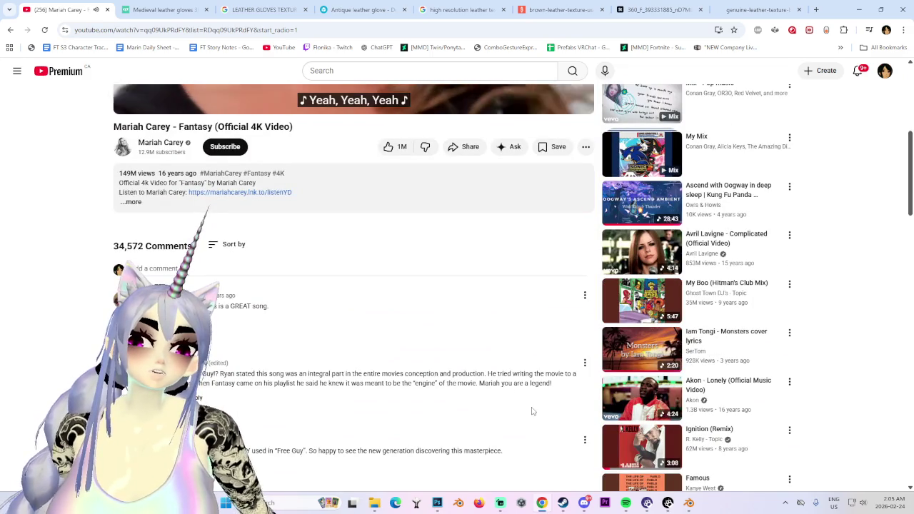
scroll(533, 411, "up", 3)
scroll(532, 412, "up", 2)
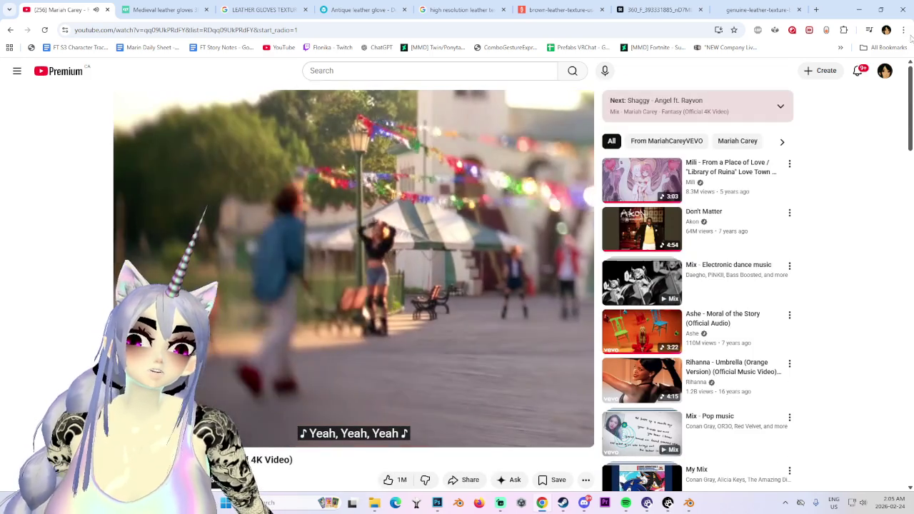
- Minimize Chrome, zoom around the Photoshop texture, and bring up Blender
left_click(860, 10)
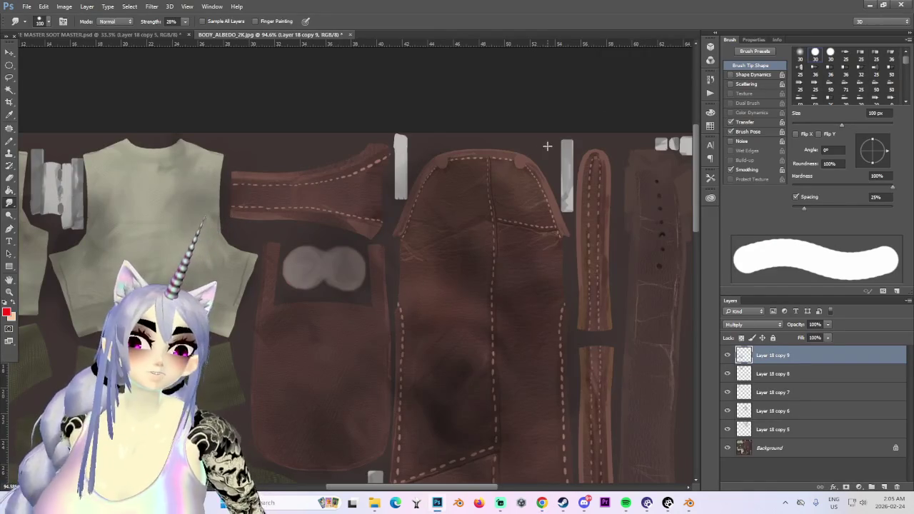
scroll(353, 388, "up", 2, "alt")
scroll(370, 378, "up", 3, "alt")
scroll(374, 375, "up", 2, "alt")
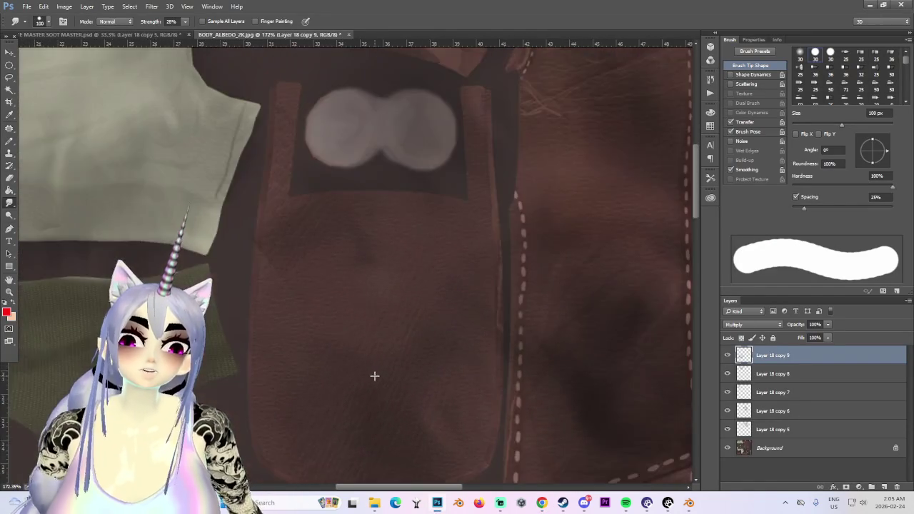
scroll(374, 376, "down", 3, "alt")
scroll(375, 380, "down", 1, "alt")
scroll(378, 379, "down", 1, "alt")
scroll(372, 422, "down", 1, "alt")
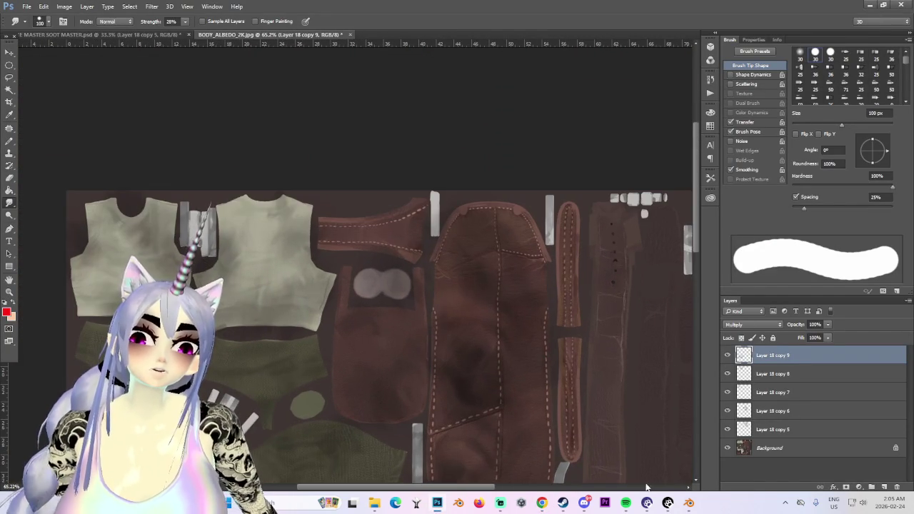
left_click(689, 503)
scroll(378, 339, "up", 2)
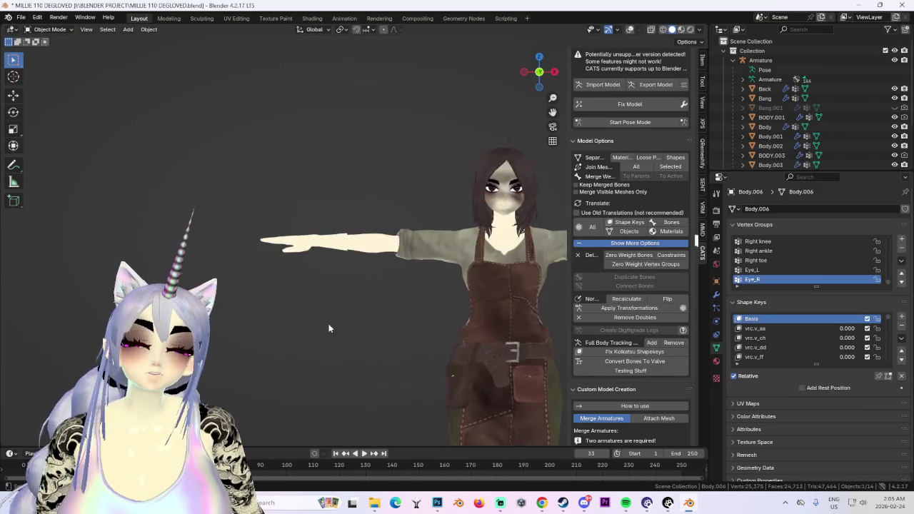
- Select BODY.001, view it from above, and enter Edit Mode with X-ray enabled
middle_click_drag(378, 338, 272, 212)
left_click(279, 225)
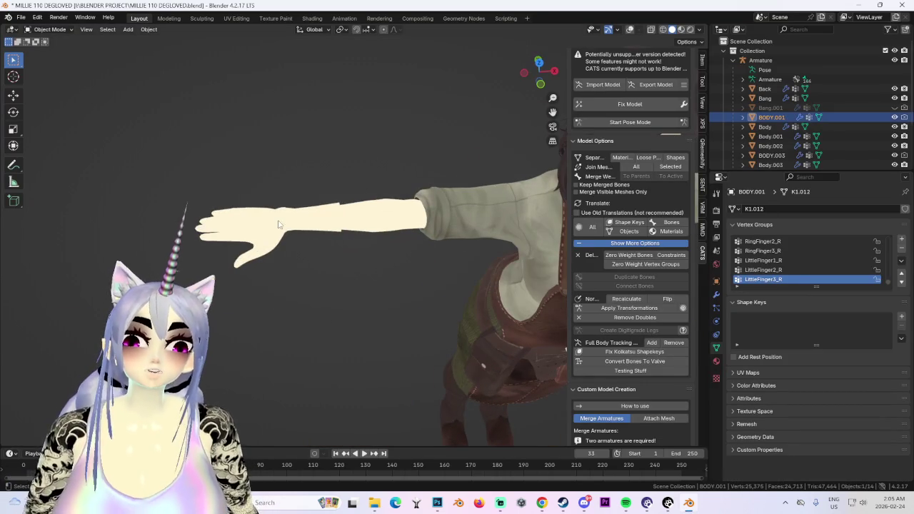
left_click(534, 65)
left_click(48, 29)
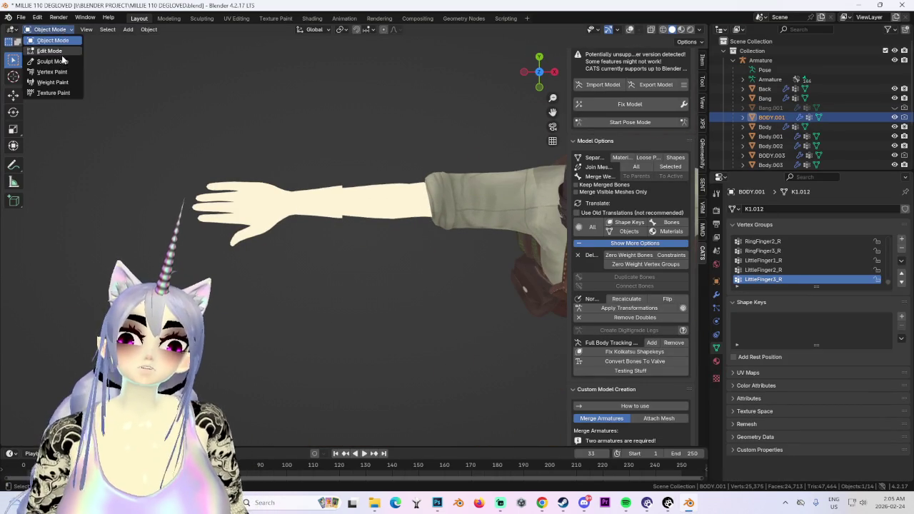
left_click(44, 65)
left_click(49, 29)
left_click(44, 51)
mouse_move(400, 232)
middle_mouse_down()
mouse_move(139, 94)
mouse_move(369, 290)
mouse_move(415, 302)
mouse_move(371, 286)
middle_mouse_up()
key("alt+z")
middle_click_drag(315, 282, 299, 290)
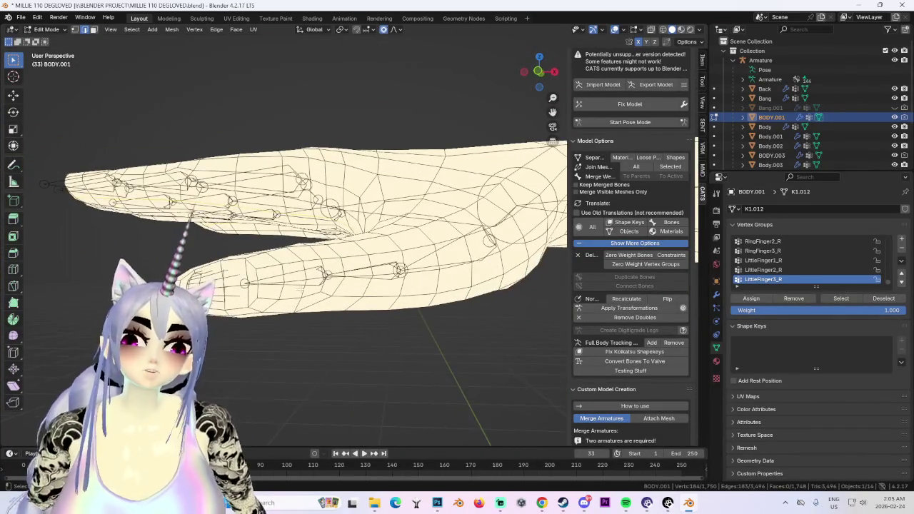
- Unhide Back and Body.001, hide BODY.003, and inspect the hand from several angles
left_click(896, 89)
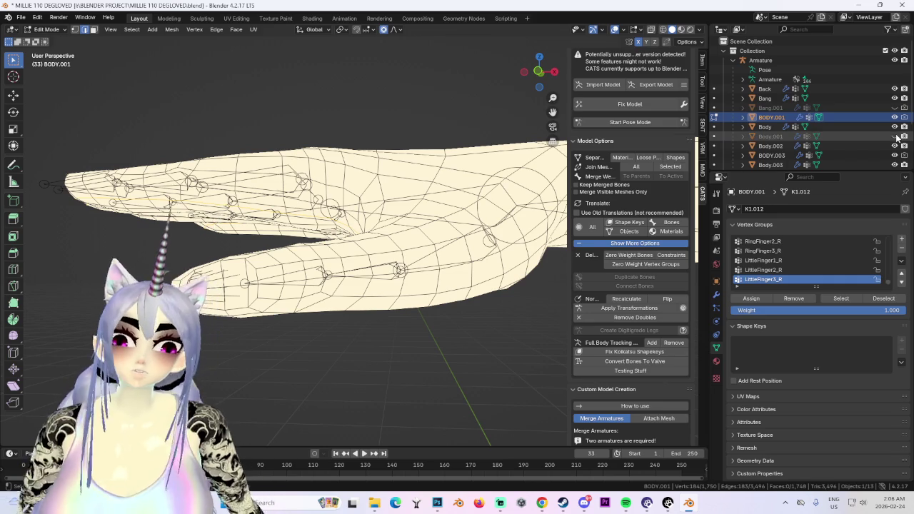
left_click(895, 136)
left_click(896, 155)
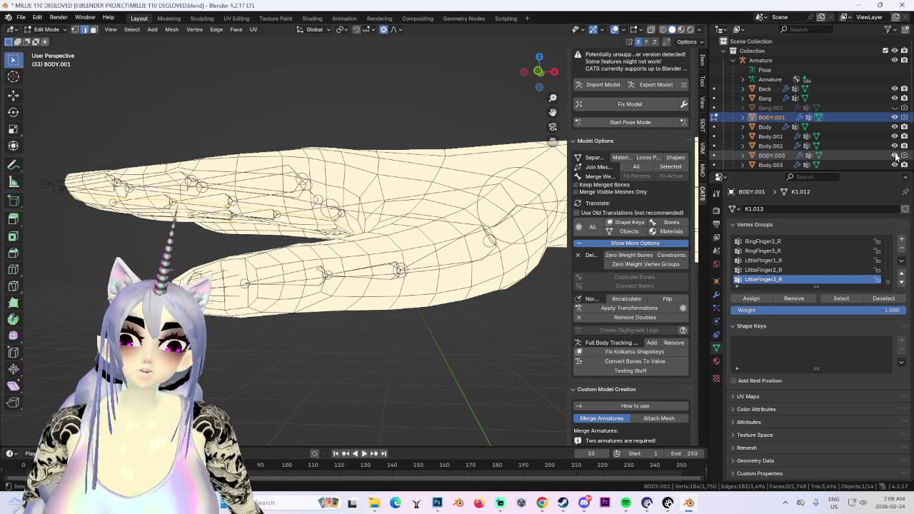
middle_click_drag(357, 214, 400, 200)
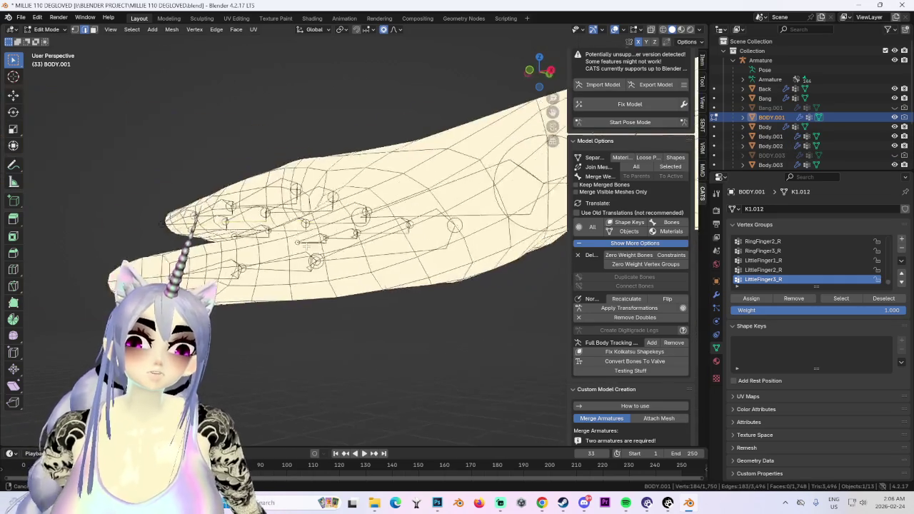
mouse_move(400, 200)
middle_mouse_down()
mouse_move(338, 259)
mouse_move(346, 231)
mouse_move(309, 251)
mouse_move(401, 272)
mouse_move(413, 298)
mouse_move(401, 257)
mouse_move(372, 263)
mouse_move(407, 268)
middle_mouse_up()
left_click(253, 29)
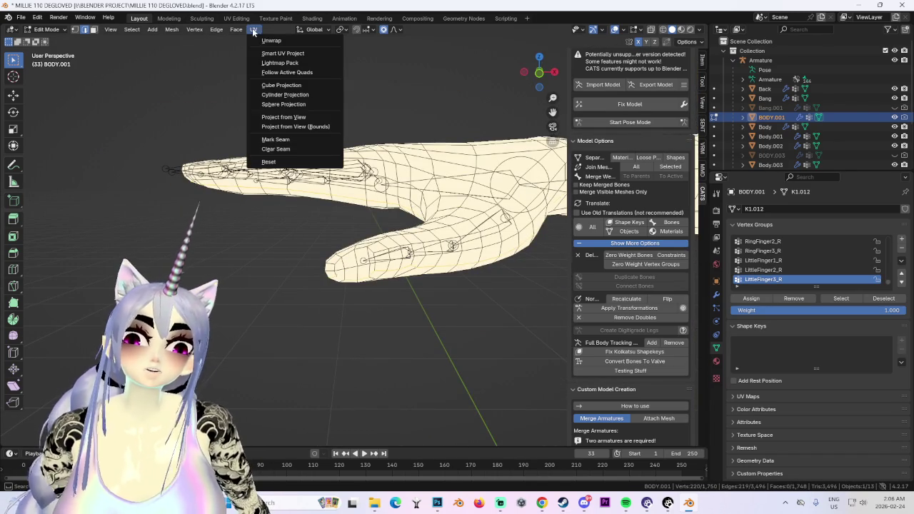
- Unwrap the whole hand mesh as projected from a top orthographic view
left_click(298, 141)
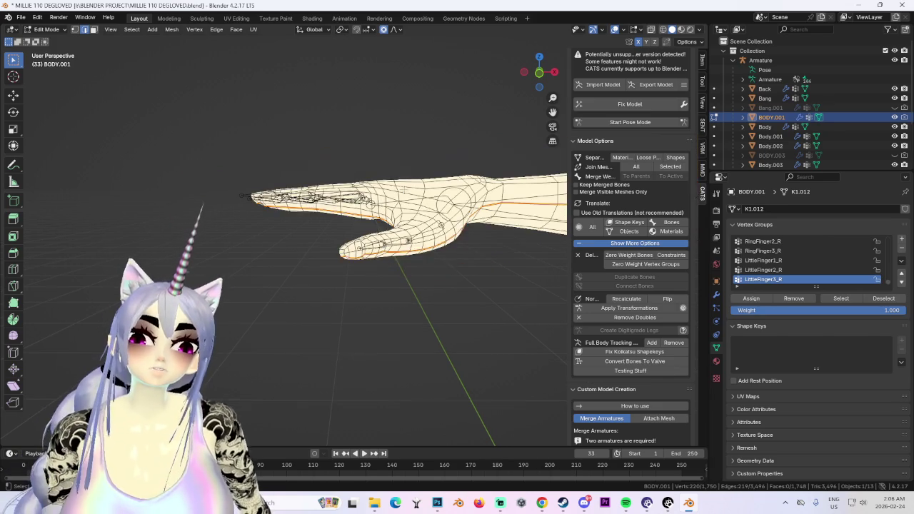
left_click_drag(540, 71, 557, 77)
left_click(538, 67)
key("a")
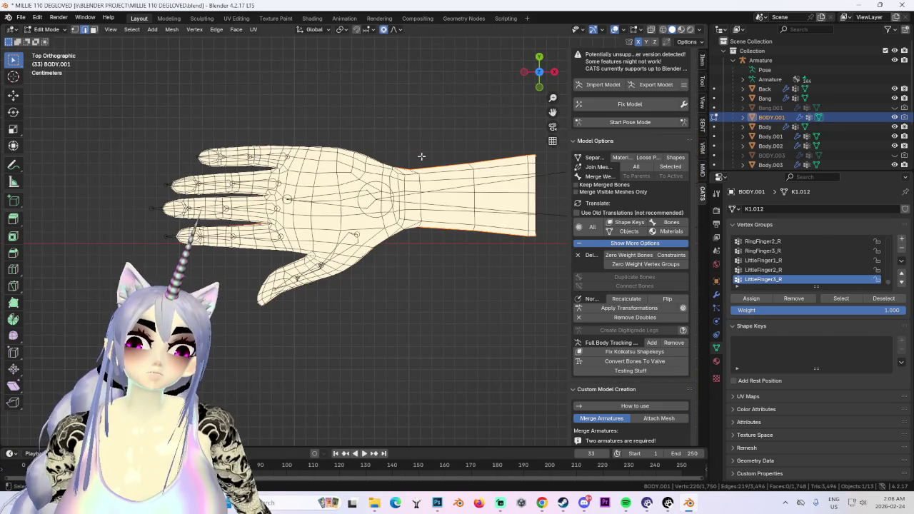
left_click(254, 29)
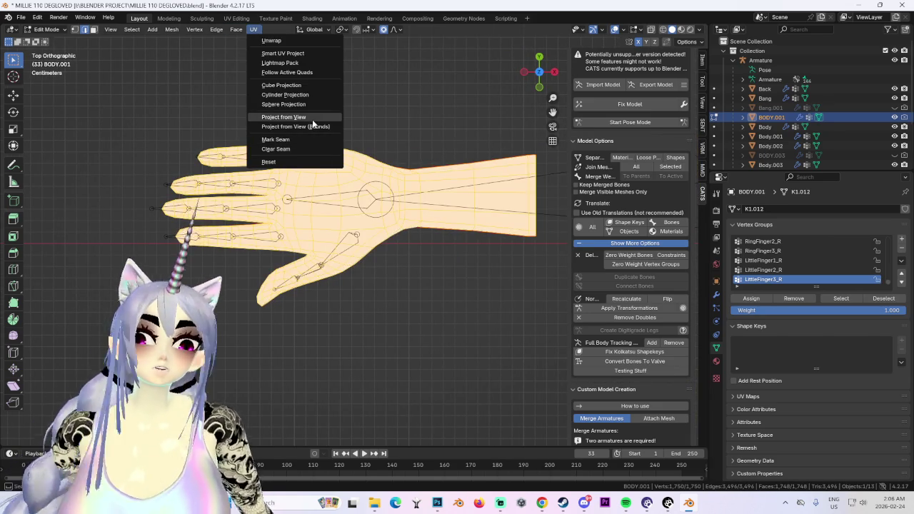
left_click(313, 119)
- Move the hand UV island lower on the texture in UV Editing
left_click(236, 17)
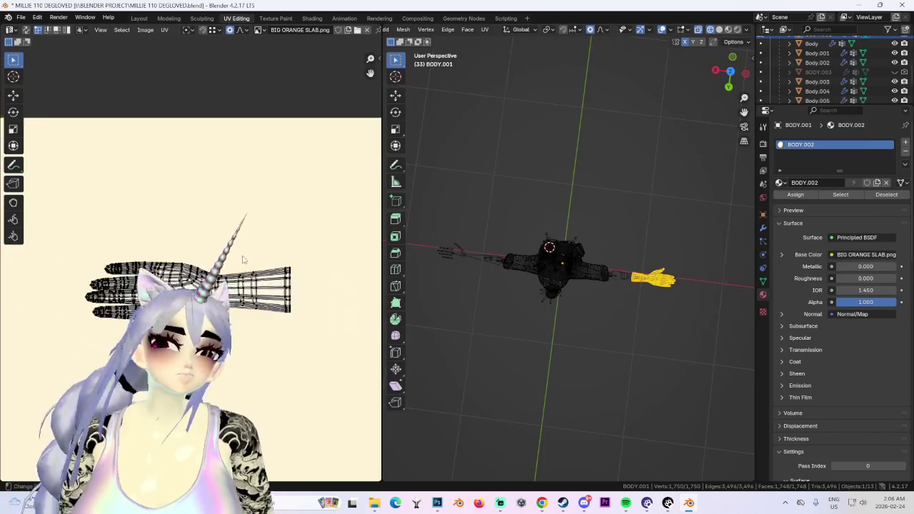
scroll(242, 240, "up", 3)
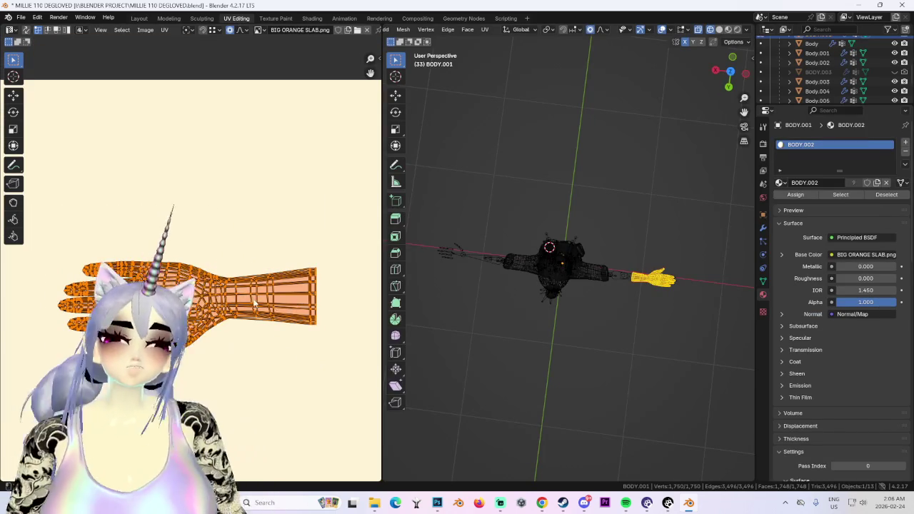
key("a")
key("g")
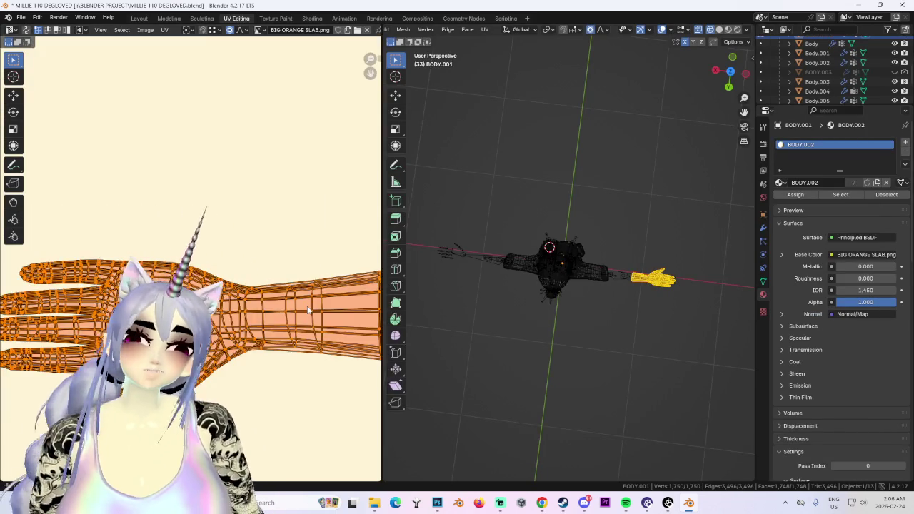
left_click(286, 283)
scroll(286, 284, "down", 3)
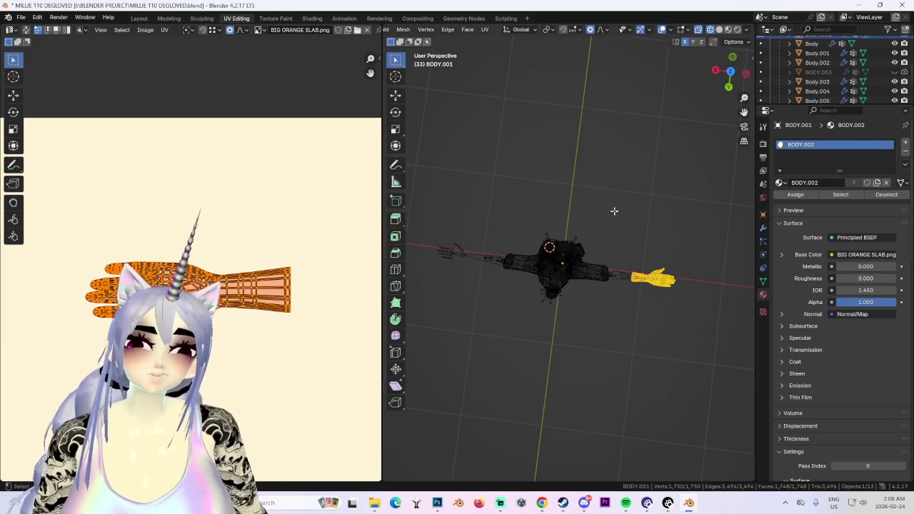
- Orbit and snap the 3D view to check the character from front and back
middle_click_drag(608, 211, 680, 74)
scroll(680, 74, "up", 3)
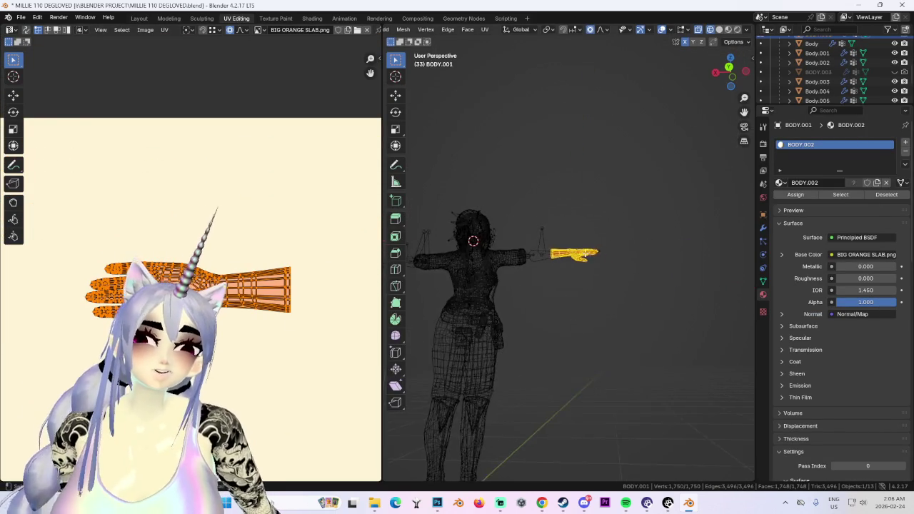
left_click(730, 67)
scroll(593, 269, "up", 4)
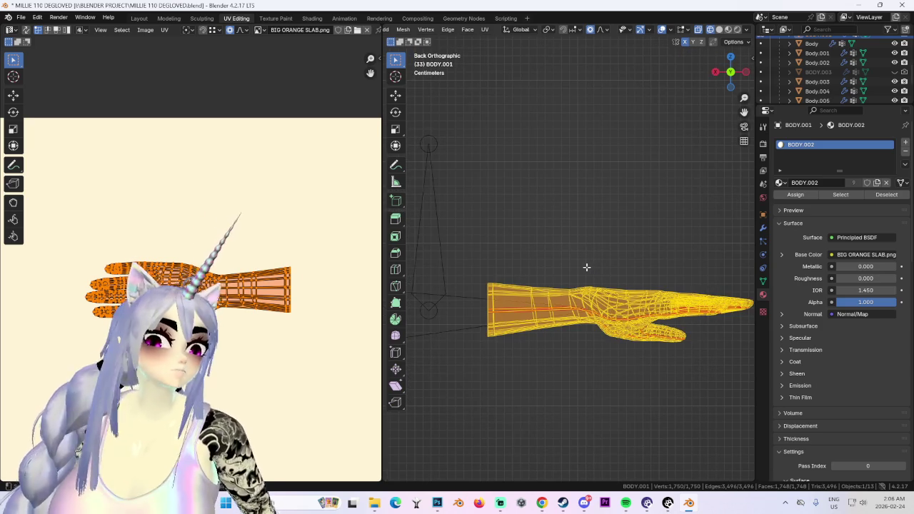
scroll(586, 267, "down", 5)
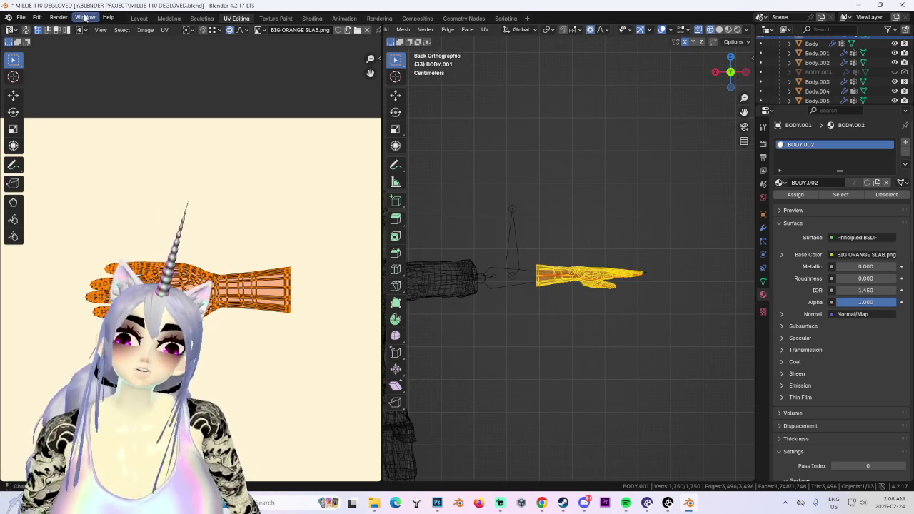
- Back in Layout, select the apron and show its material settings
left_click(139, 17)
scroll(323, 273, "down", 4)
mouse_move(566, 264)
middle_mouse_down()
mouse_move(378, 250)
mouse_move(419, 273)
middle_mouse_up()
left_click(419, 274)
left_click(715, 362)
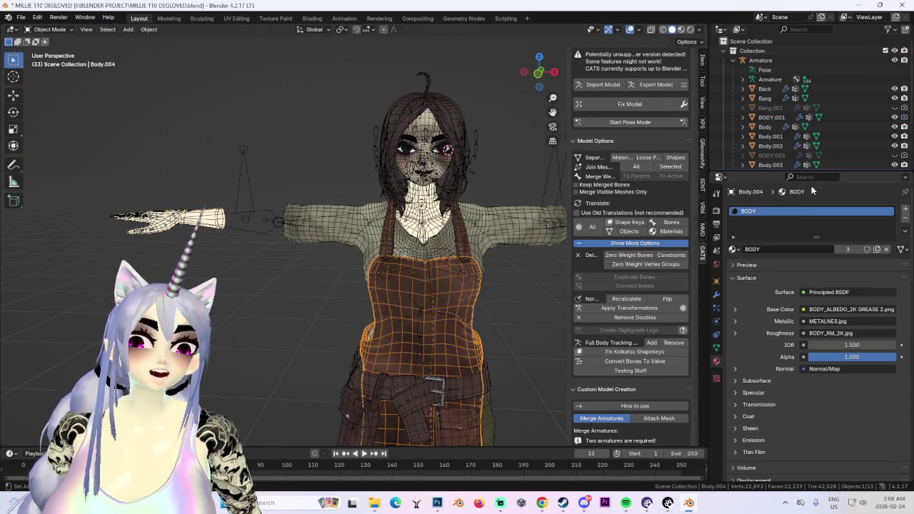
- Assign the BODY material to the hand object BODY.001
left_click(245, 218)
left_click(207, 218)
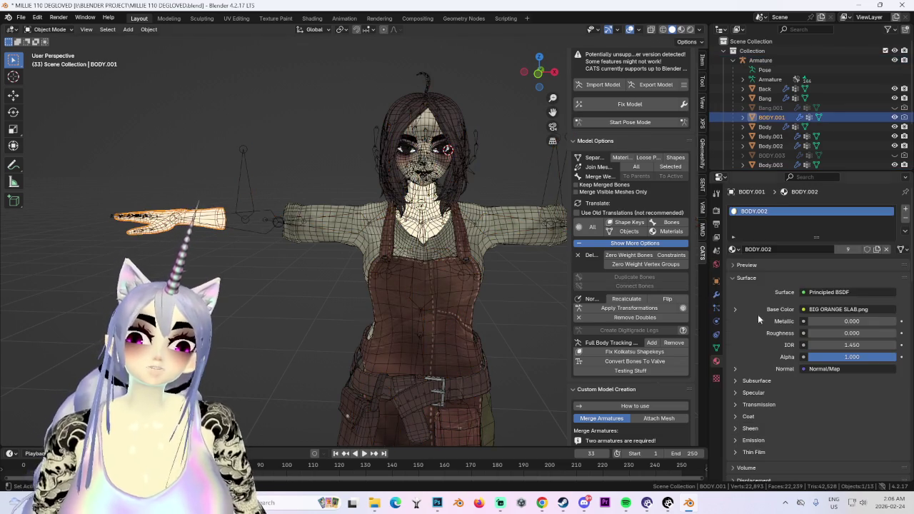
left_click(734, 249)
left_click(757, 264)
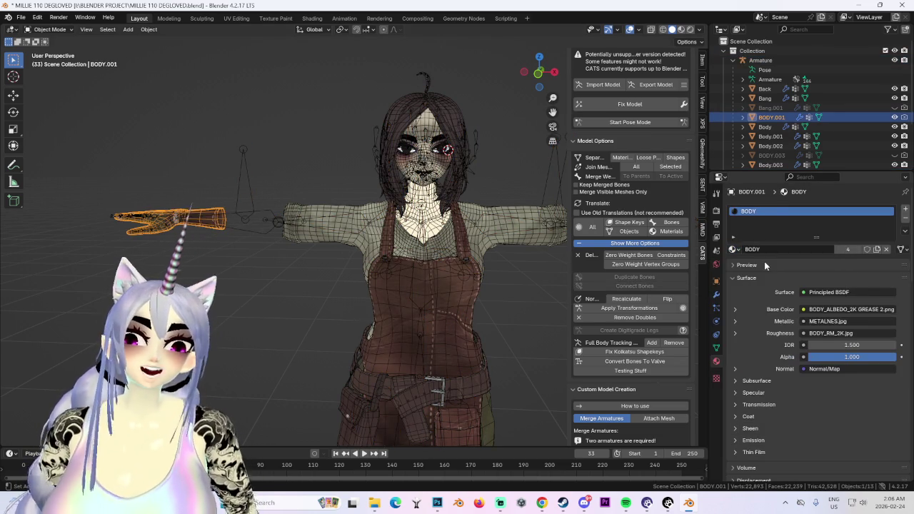
- In UV Editing, enlarge and rotate the hand UV island upright onto the brown leather
left_click(236, 18)
scroll(245, 280, "up", 3)
key("s")
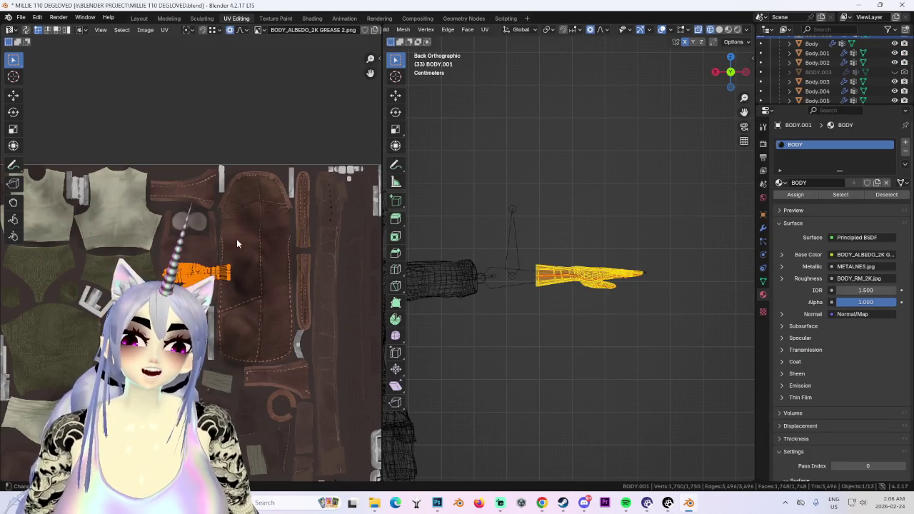
left_click(236, 239)
scroll(323, 229, "up", 3)
key("r")
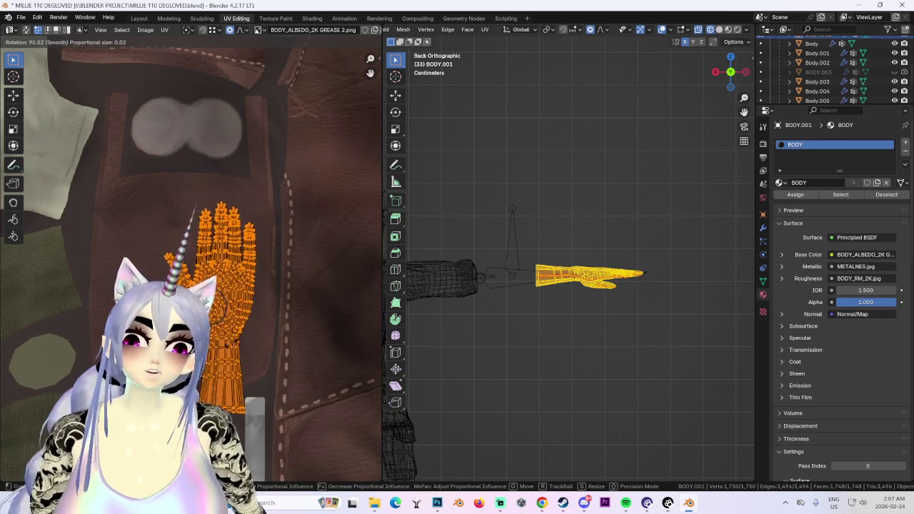
left_click(225, 313)
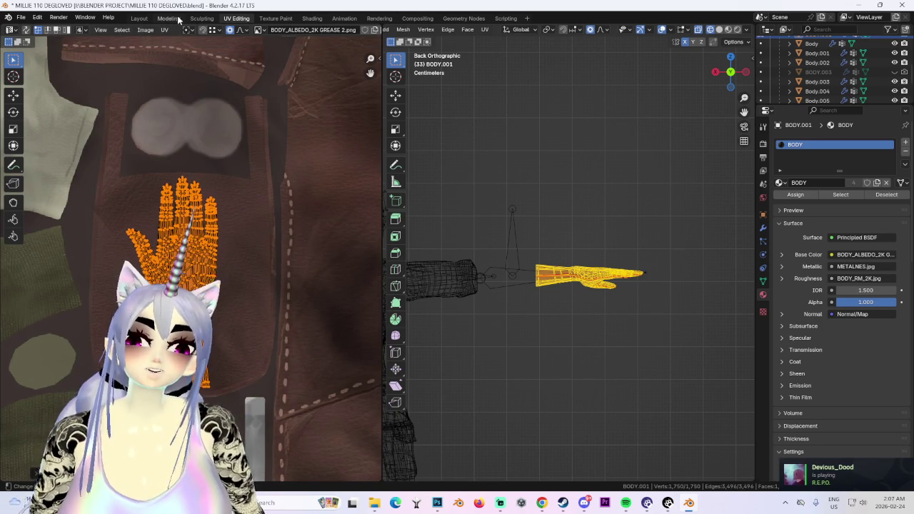
- Back in Layout, orbit around the hand to view its leather texture
left_click(139, 18)
middle_click_drag(325, 122, 340, 232)
scroll(340, 232, "up", 3)
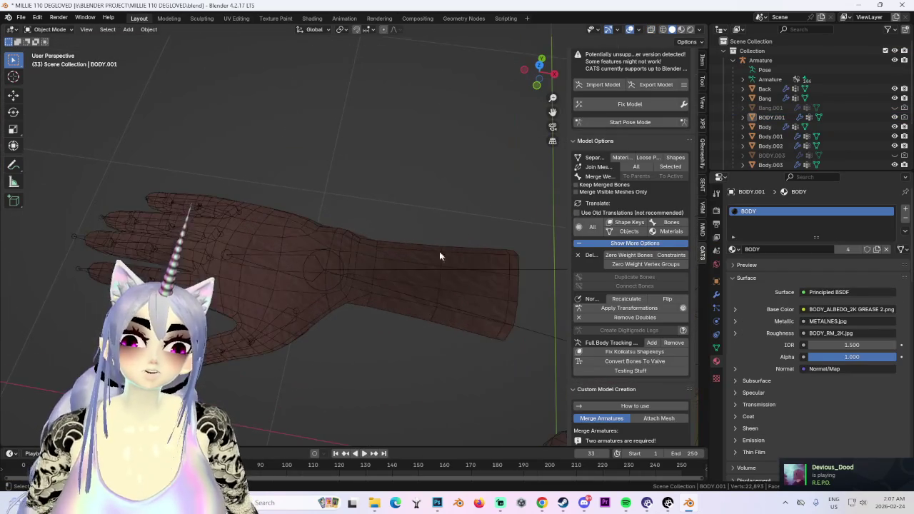
- Orbit and zoom around the arm and hand BODY.001 to inspect the leather texture
middle_click_drag(427, 257, 417, 150)
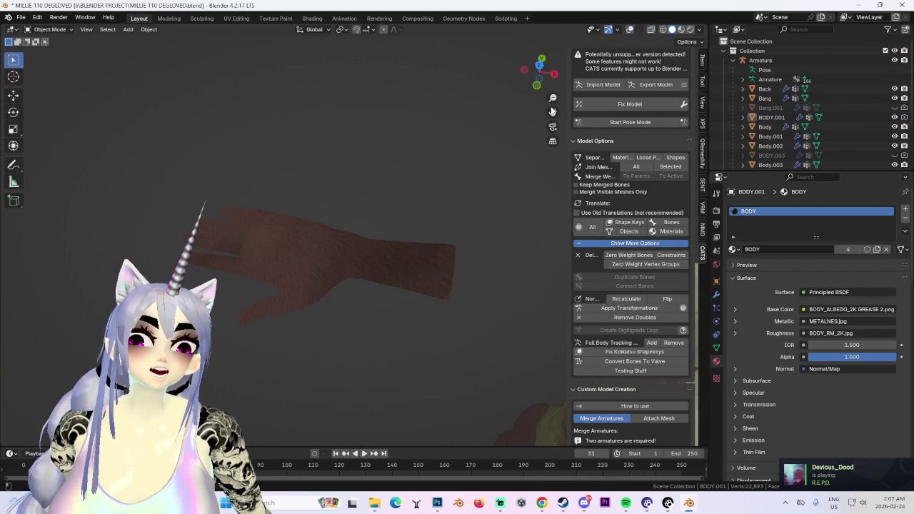
middle_click_drag(439, 269, 456, 216)
scroll(456, 211, "down", 5)
left_click(295, 227)
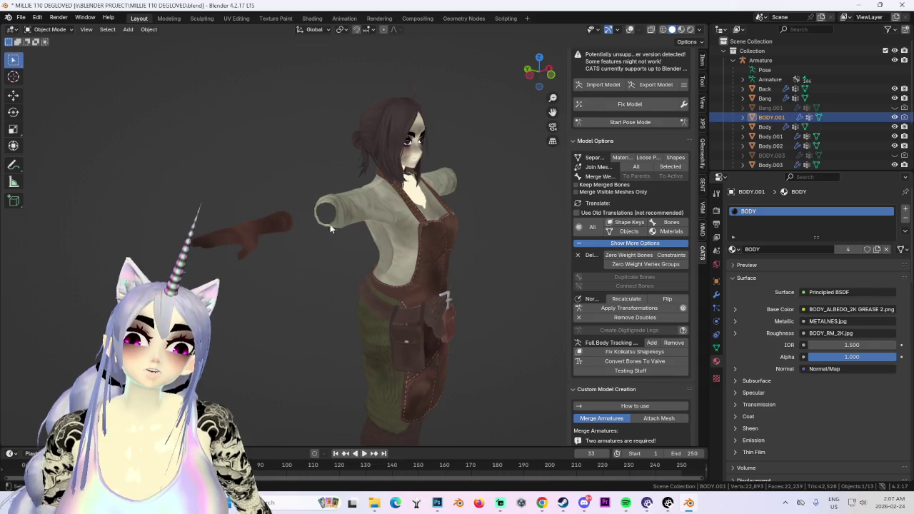
middle_click_drag(295, 227, 389, 222)
scroll(377, 264, "up", 5)
middle_click_drag(377, 264, 414, 300)
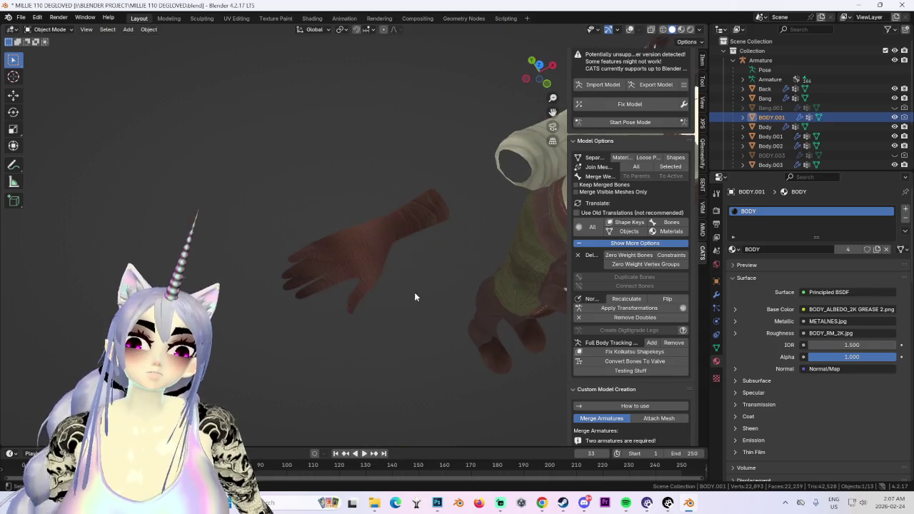
scroll(429, 271, "up", 3)
scroll(400, 278, "up", 1)
scroll(393, 293, "down", 4)
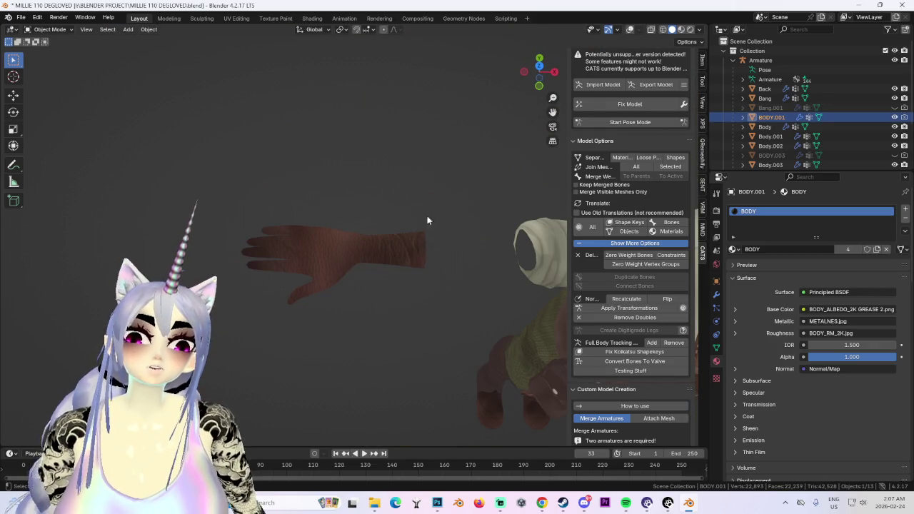
left_click_drag(541, 76, 534, 88)
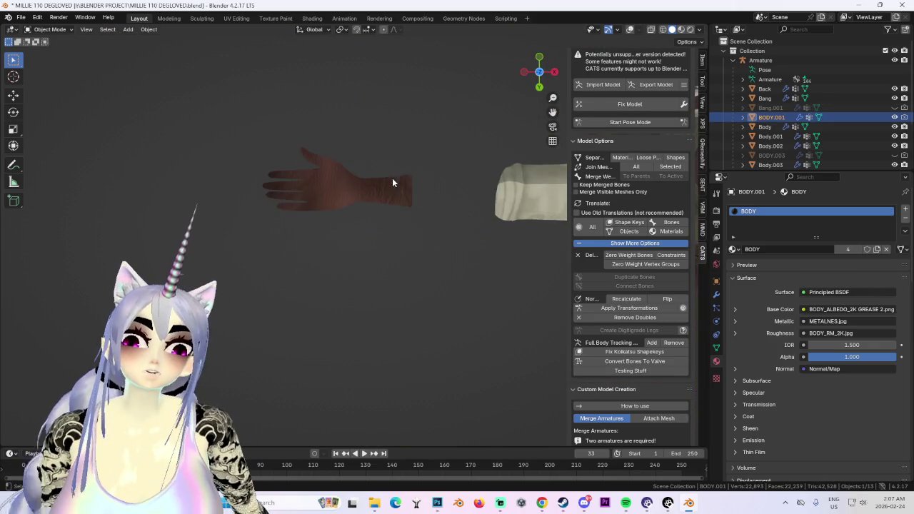
middle_click_drag(401, 180, 468, 231)
mouse_move(541, 70)
left_mouse_down()
mouse_move(539, 81)
mouse_move(559, 72)
left_mouse_up()
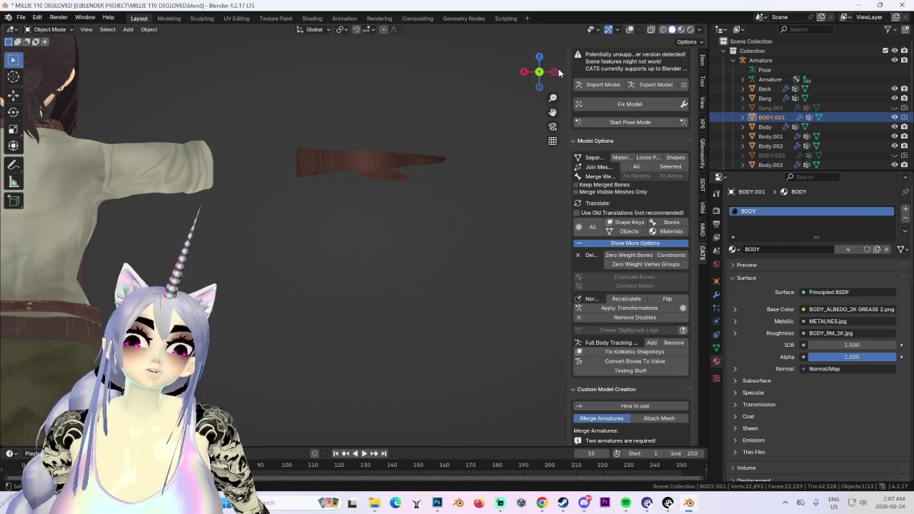
left_click(558, 72)
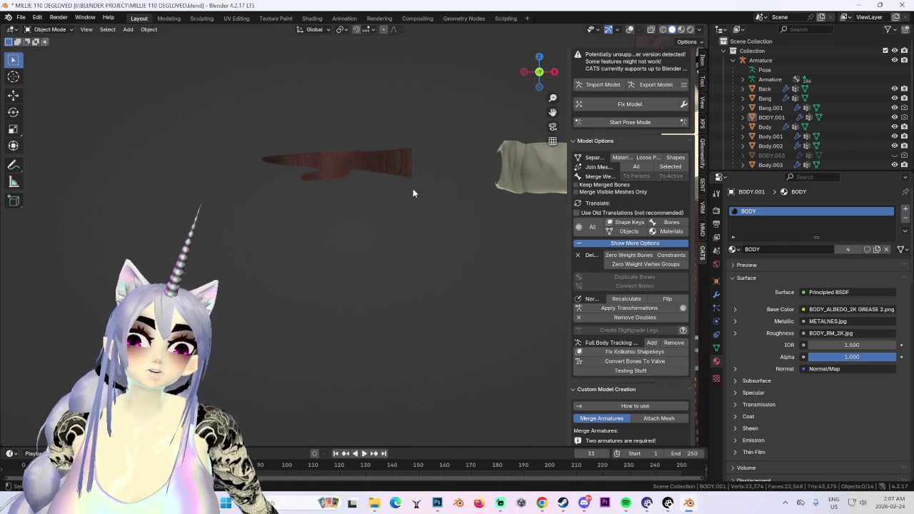
- Hide Bang.001, view the whole character, then bring up the brown leather texture in Chrome
left_click(895, 108)
scroll(413, 224, "down", 2)
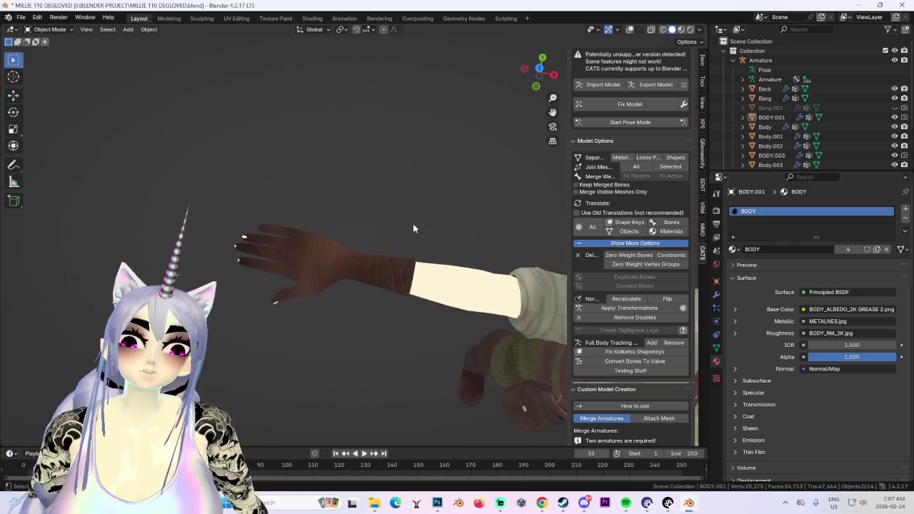
left_click(396, 241)
middle_click_drag(396, 240, 327, 210)
mouse_move(441, 177)
middle_mouse_down()
mouse_move(291, 193)
mouse_move(343, 275)
mouse_move(350, 205)
middle_mouse_up()
scroll(348, 198, "up", 3)
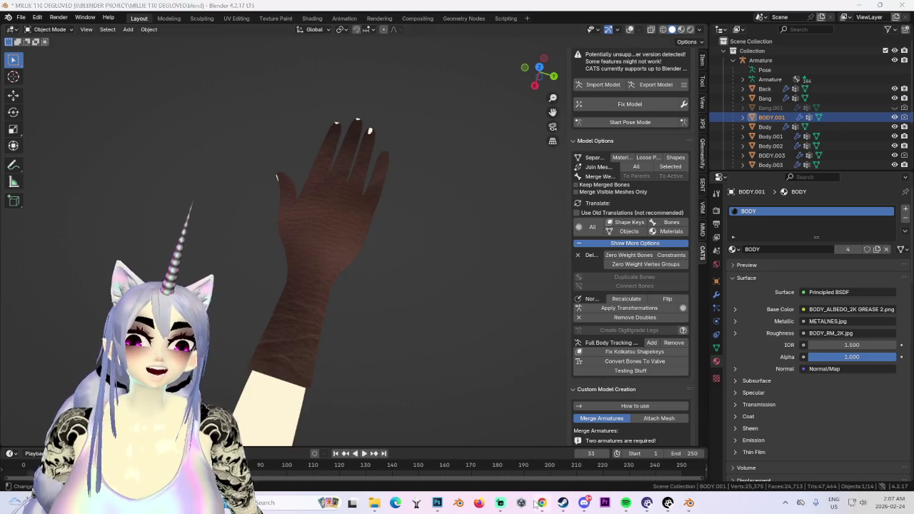
left_click(541, 503)
left_click(553, 10)
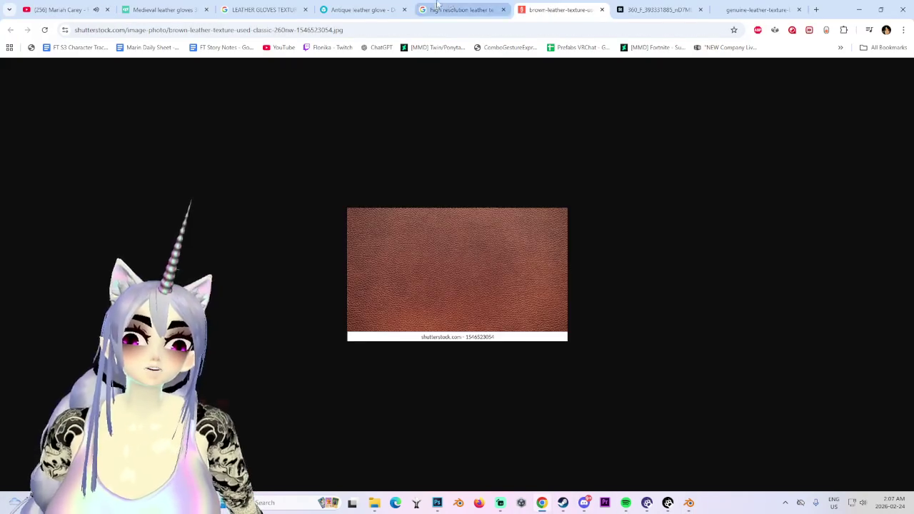
- Look through the open leather glove and texture tabs, ending on high-resolution leather results
left_click(657, 9)
left_click(361, 9)
left_click_drag(451, 381, 454, 371)
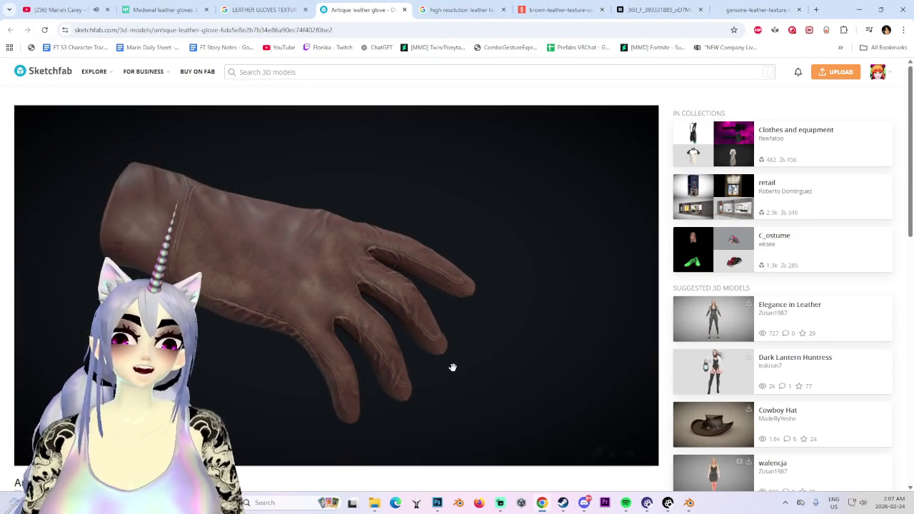
left_click(264, 9)
left_click(450, 7)
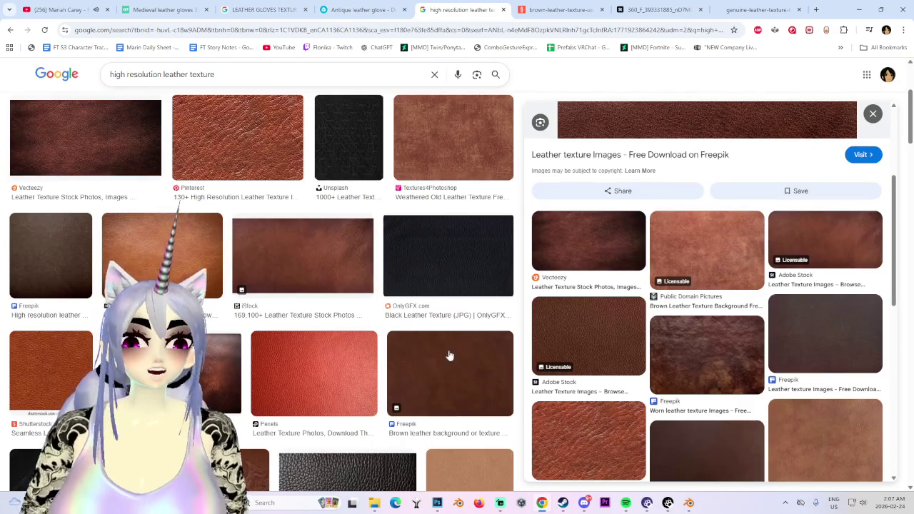
- Scroll through the high-resolution leather texture image results to pick a texture
scroll(371, 357, "down", 1)
scroll(321, 414, "down", 1)
scroll(286, 448, "down", 2)
scroll(285, 448, "down", 3)
scroll(285, 429, "down", 2)
scroll(321, 393, "down", 2)
scroll(622, 341, "down", 5)
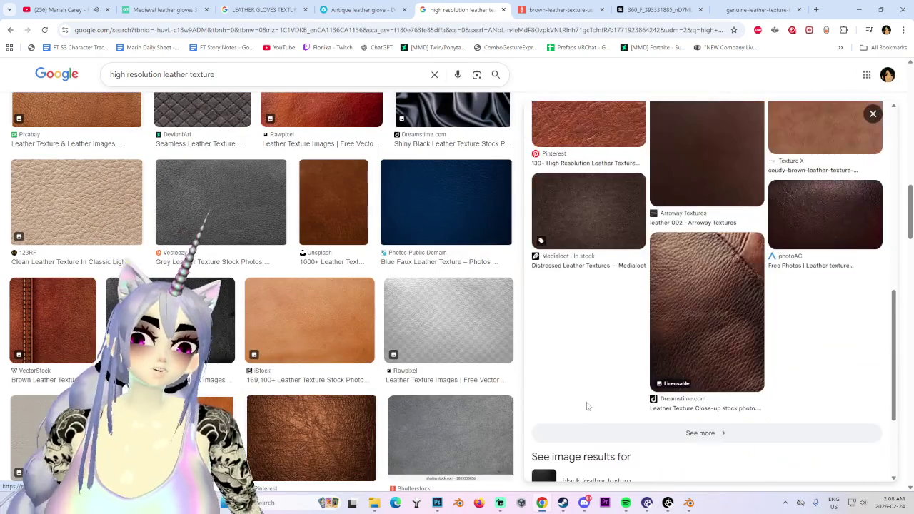
scroll(718, 386, "up", 5)
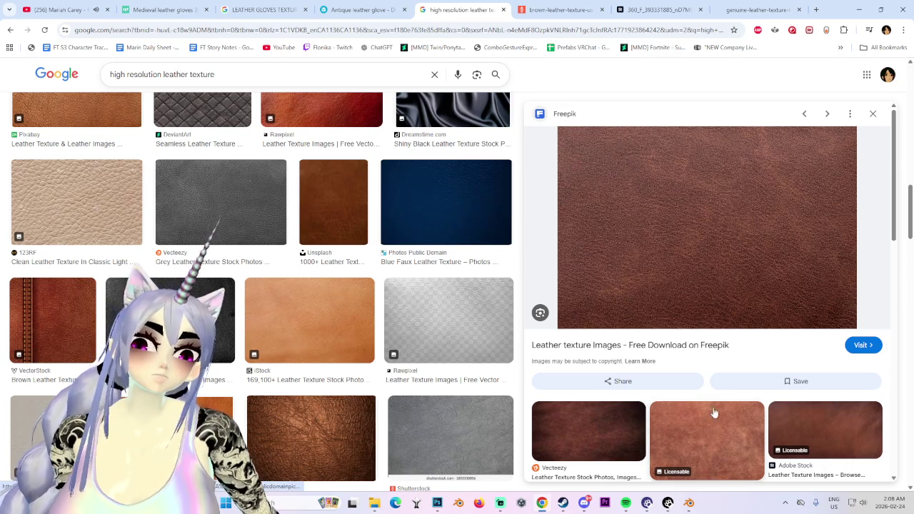
scroll(699, 282, "down", 2)
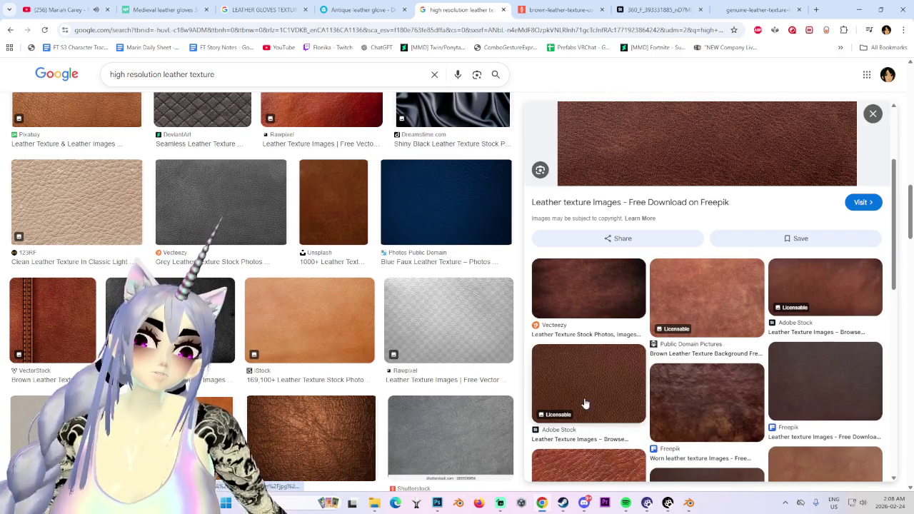
scroll(584, 404, "down", 3)
scroll(592, 416, "up", 5)
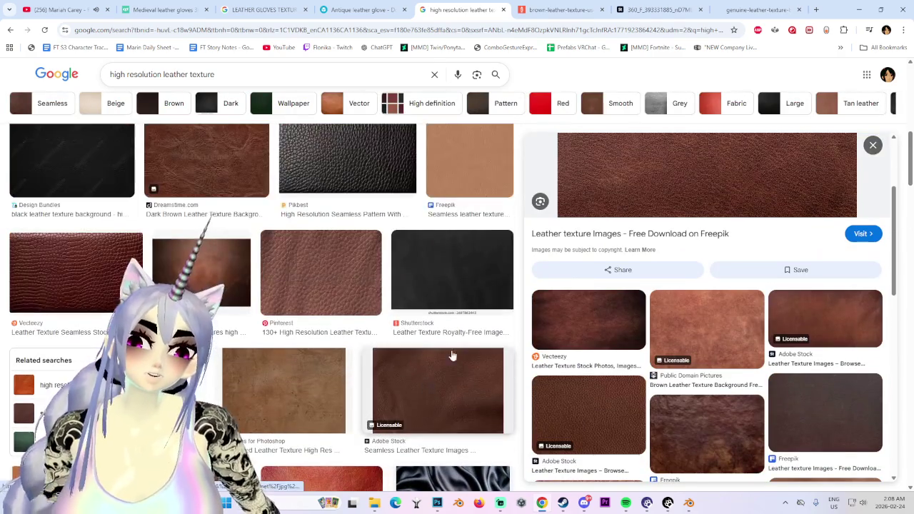
scroll(736, 227, "up", 3)
right_click(733, 223)
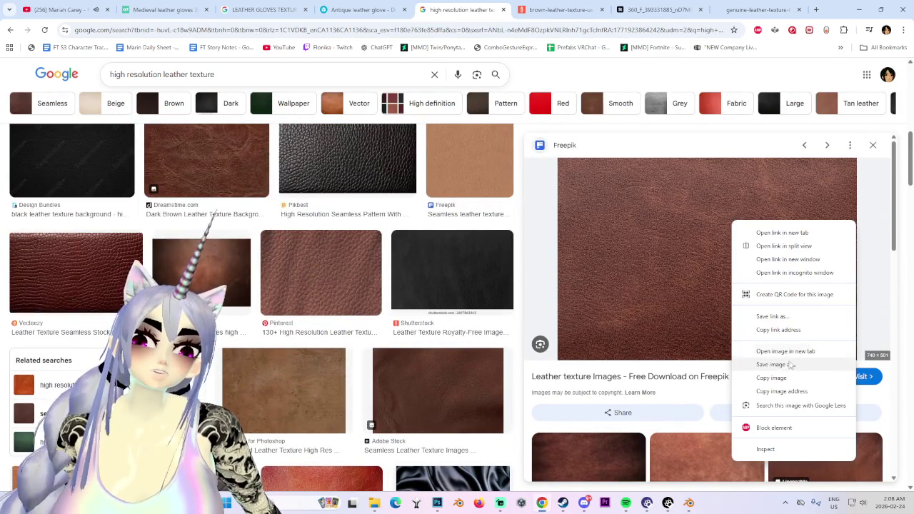
scroll(347, 310, "up", 3)
scroll(347, 310, "up", 3)
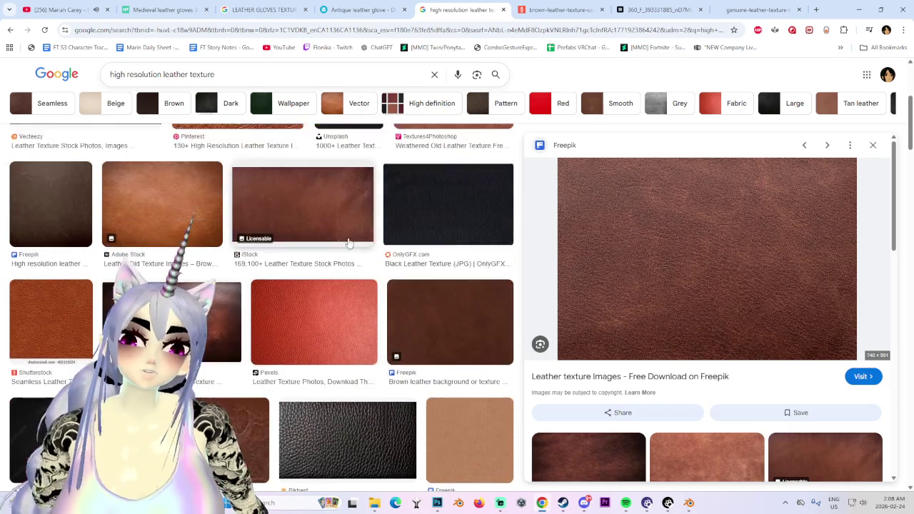
scroll(347, 310, "up", 3)
scroll(484, 209, "up", 3)
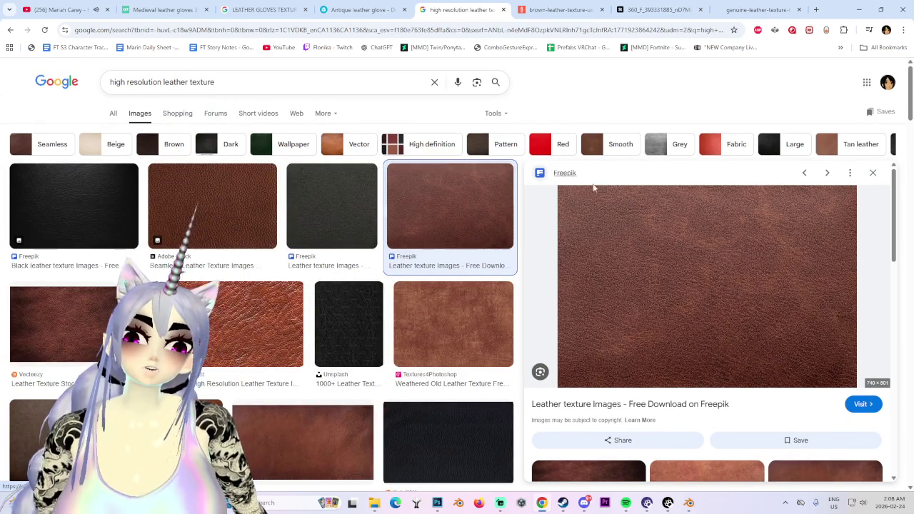
scroll(560, 292, "down", 5)
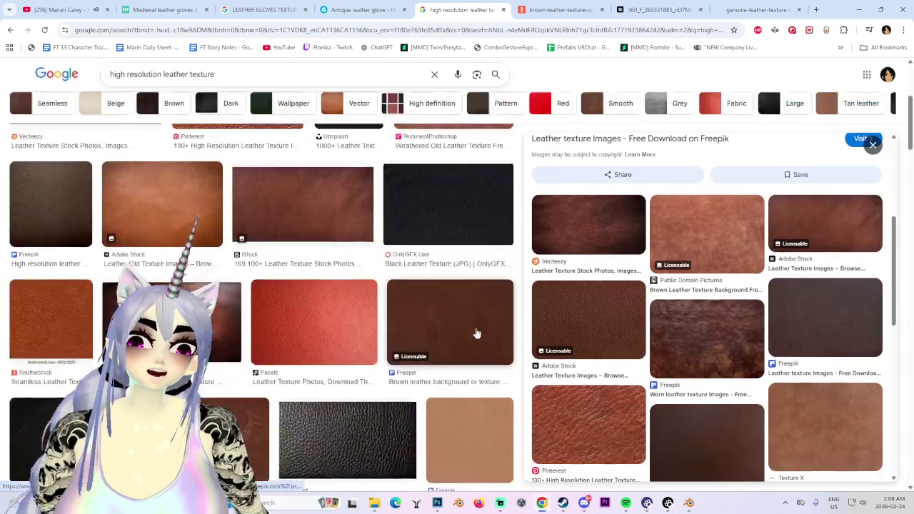
scroll(481, 341, "down", 3)
scroll(749, 408, "down", 3)
- Preview the Arroway leather 002 texture and open its image in a new tab
left_click(716, 259)
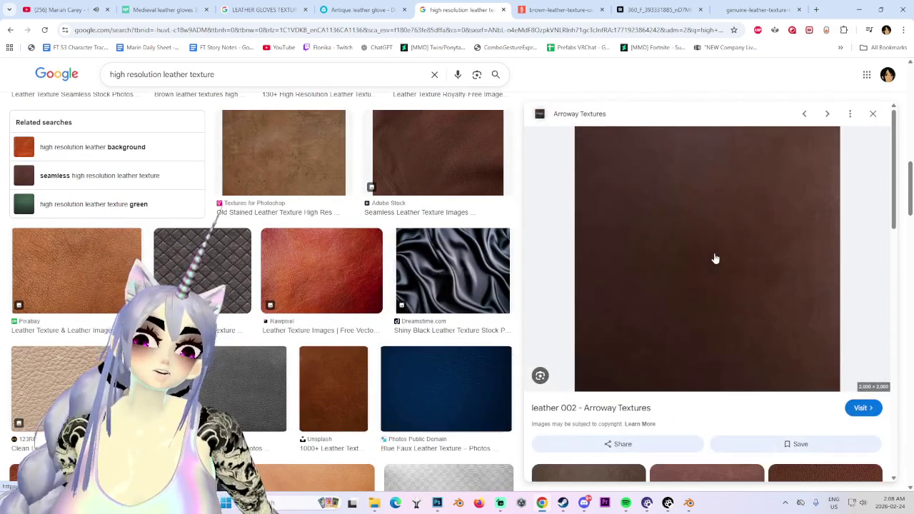
right_click(797, 295)
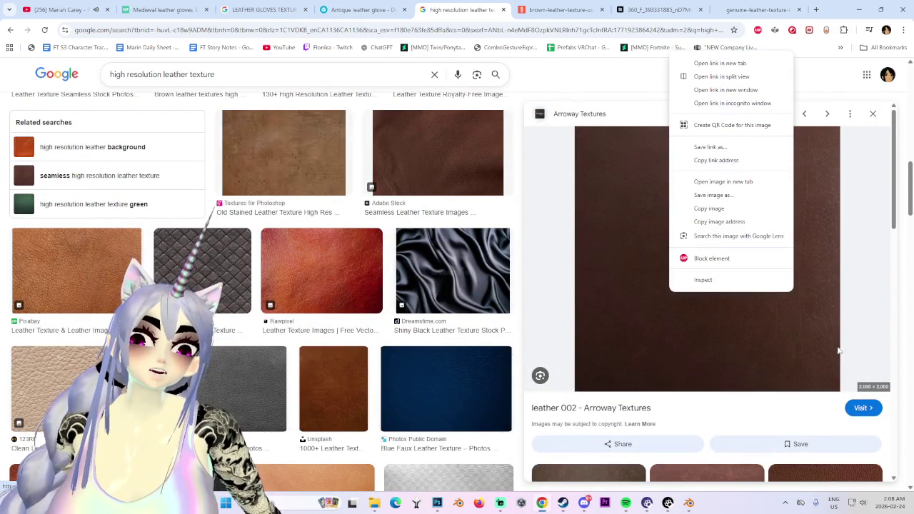
left_click(730, 183)
left_click(515, 9)
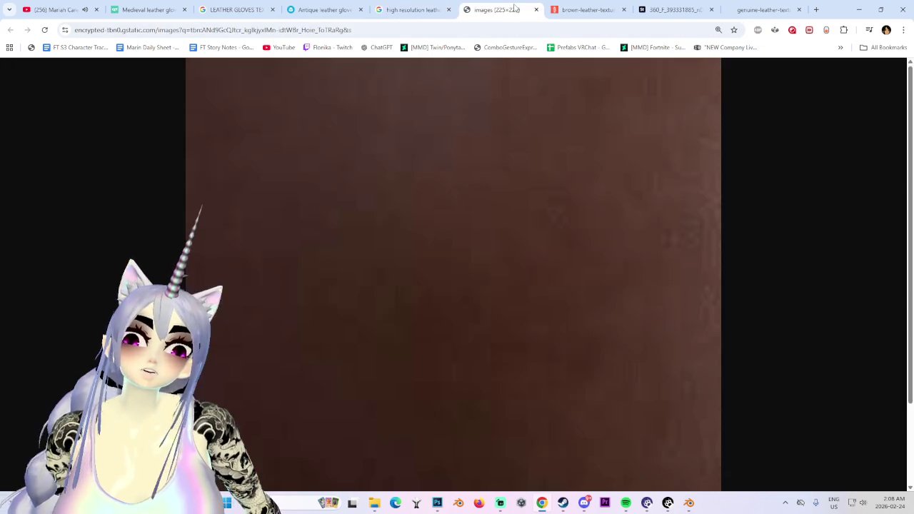
key("ctrl+shift+Tab")
key("ctrl+shift+Tab")
key("ctrl+Tab")
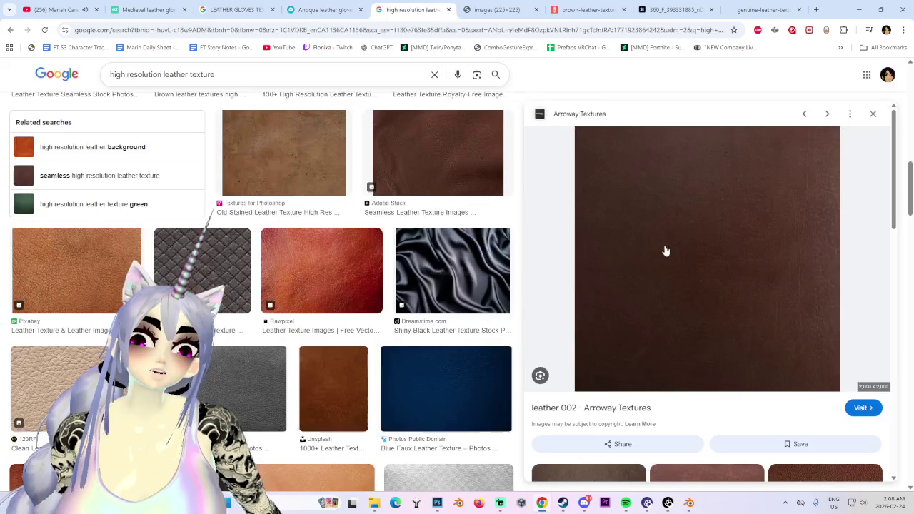
- Open the Arroway Textures leather 002 page and its full-size closeup image
left_click(666, 256)
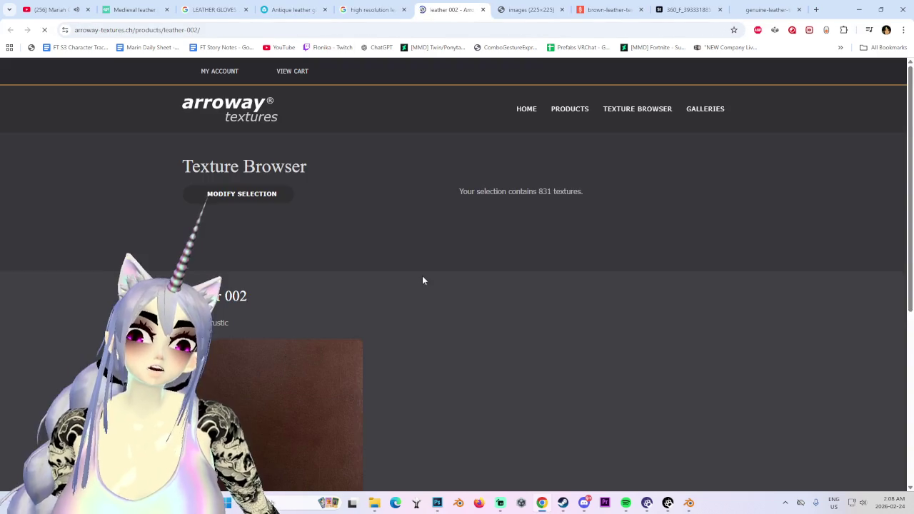
left_click(300, 381)
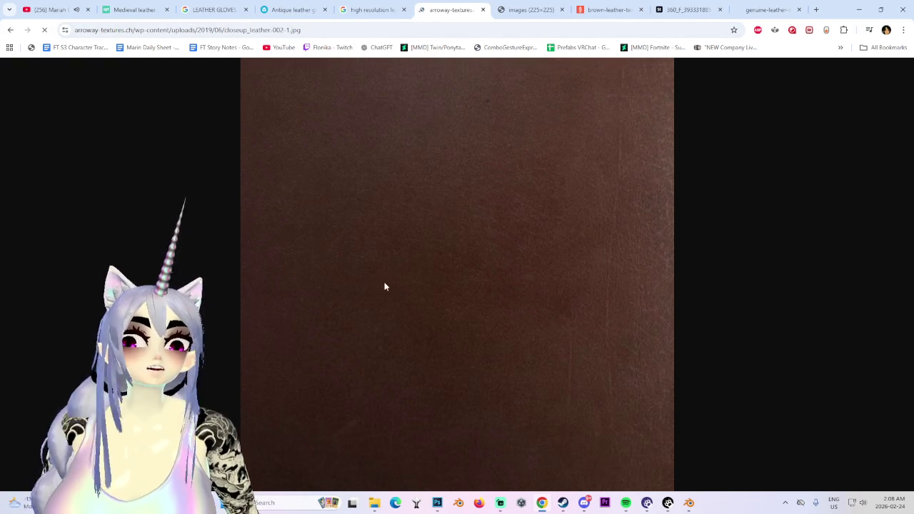
right_click(463, 237)
- Start saving the full-size leather image with Save image as
left_click(524, 273)
left_click(498, 204)
right_click(498, 203)
left_click(532, 243)
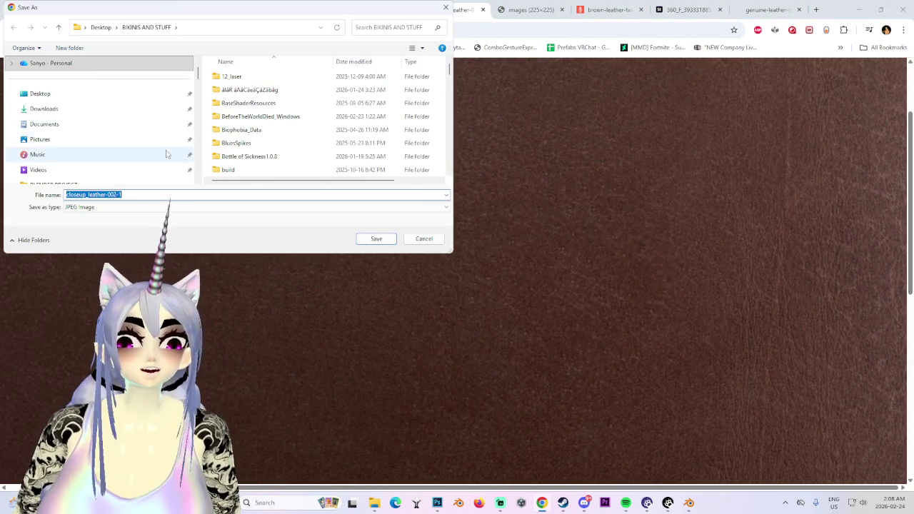
- Save closeup_leather-002-1.jpg into T7 Shield (I:) > BLENDER PROJECT, then return to Blender
left_click(56, 94)
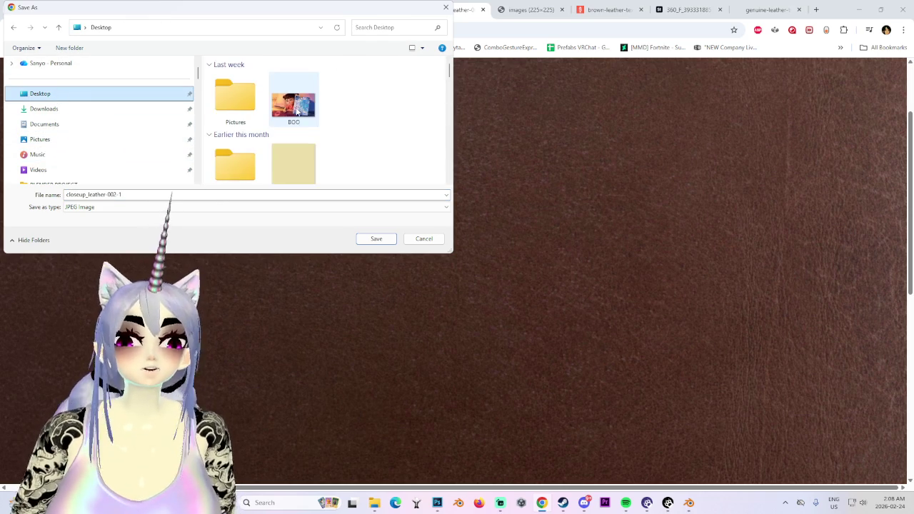
scroll(71, 163, "down", 3)
scroll(80, 163, "down", 2)
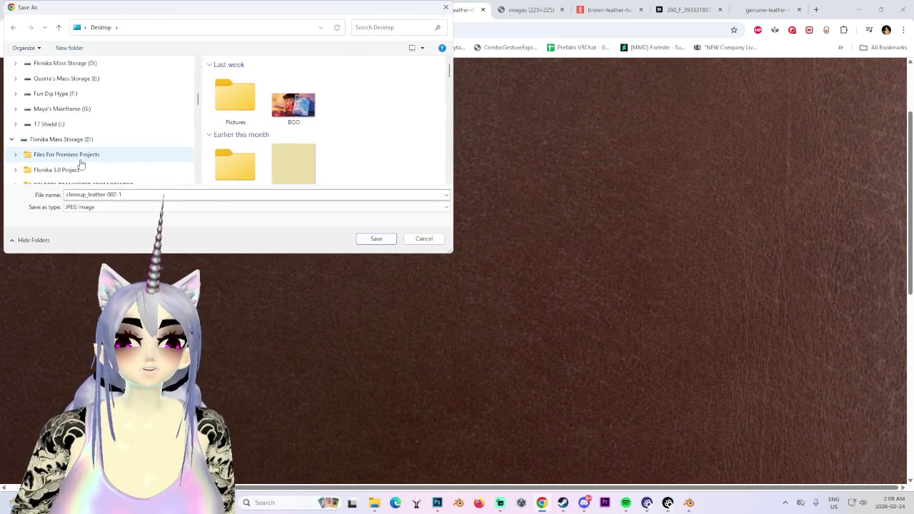
scroll(76, 139, "down", 2)
left_click(53, 125)
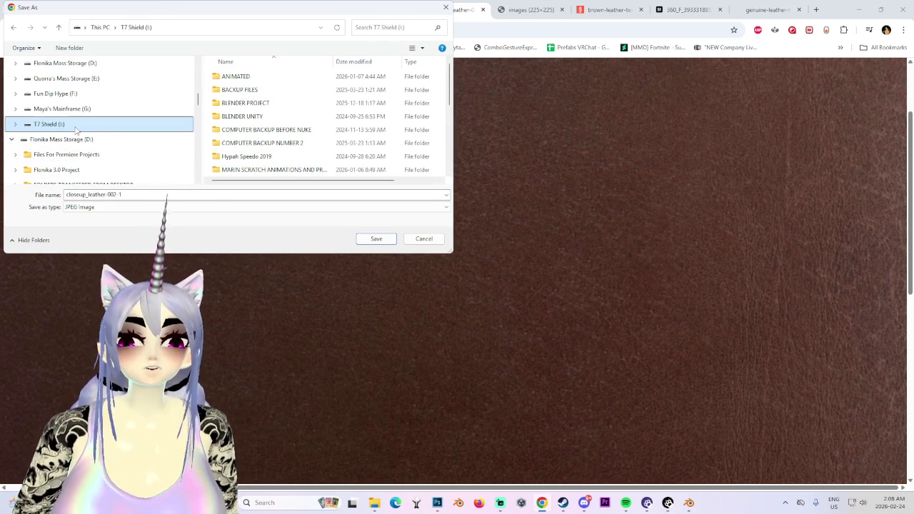
double_click(243, 102)
left_click(375, 239)
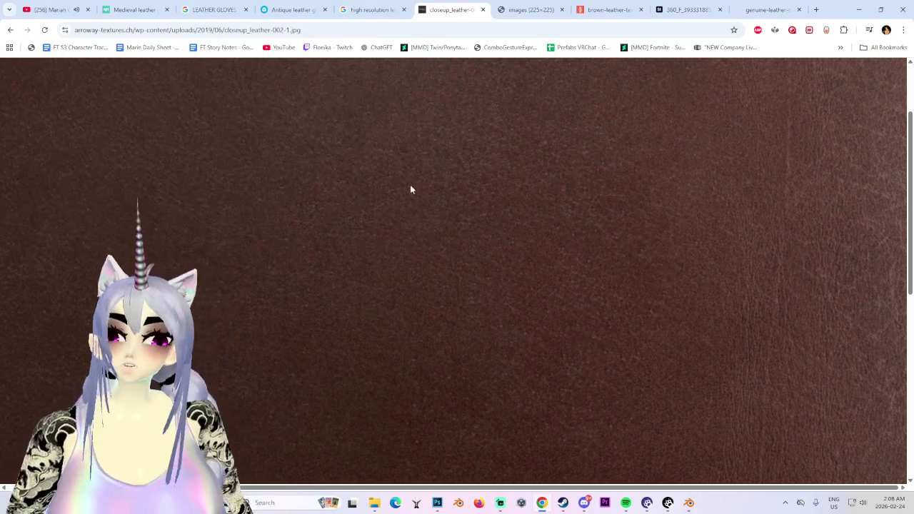
right_click(810, 59)
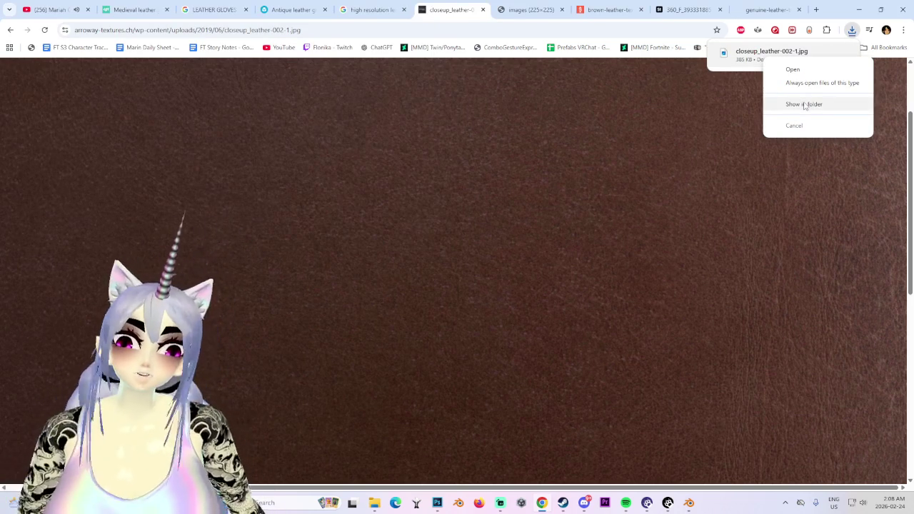
left_click(682, 505)
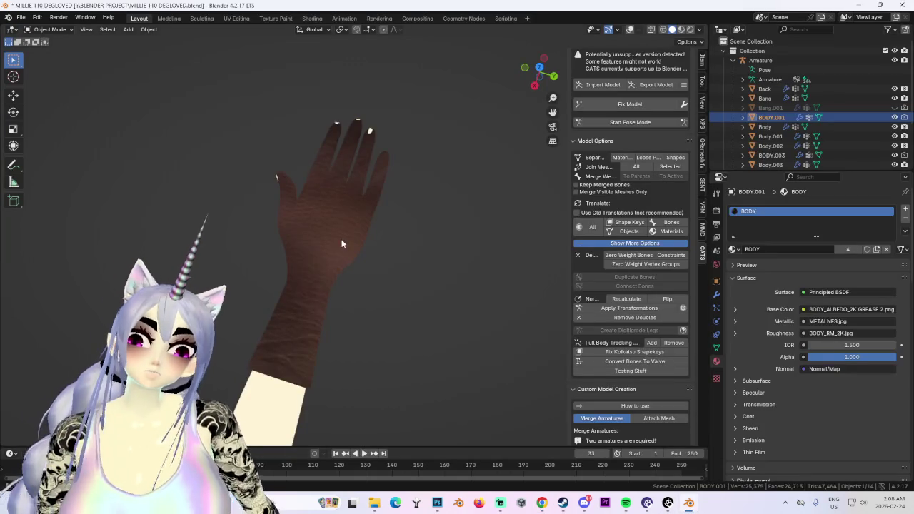
- Swap BODY.001's BODY material for a new 'glove texture' material and open Shading
middle_click_drag(341, 243, 458, 251)
left_click(906, 219)
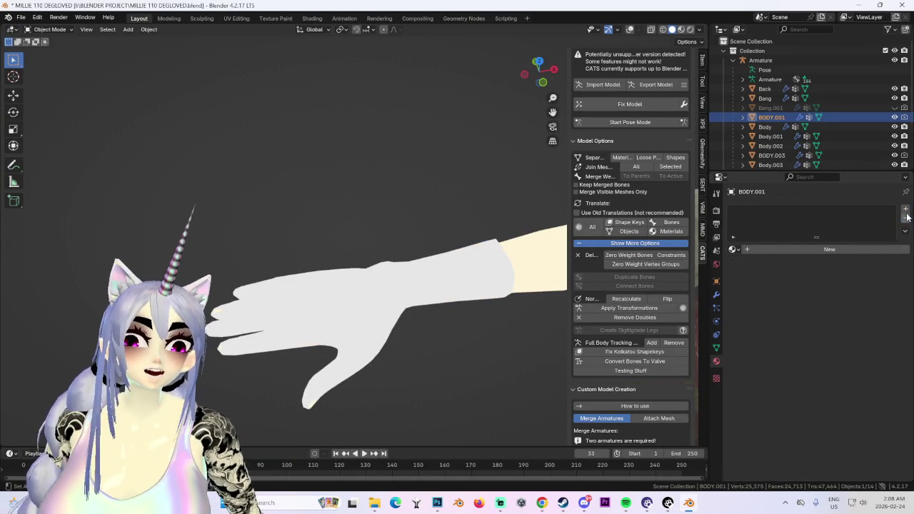
left_click(775, 250)
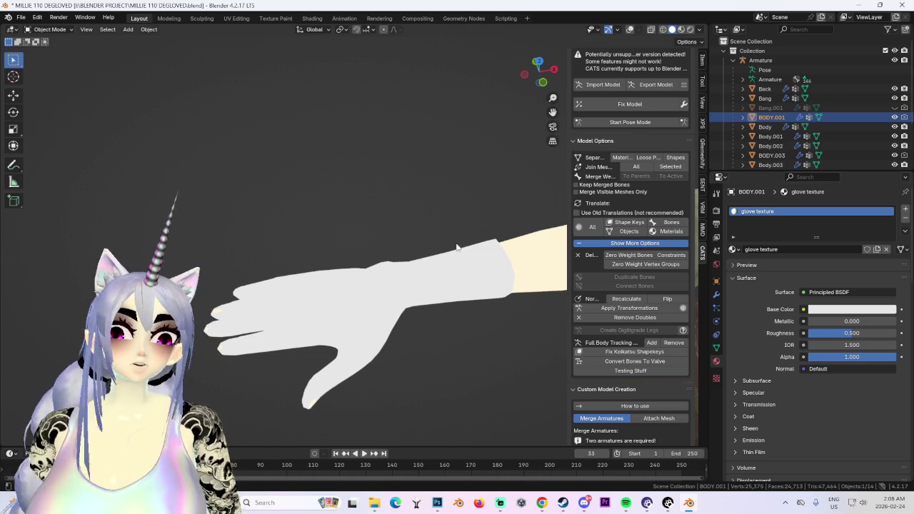
middle_click_drag(457, 247, 388, 268)
left_click(540, 70)
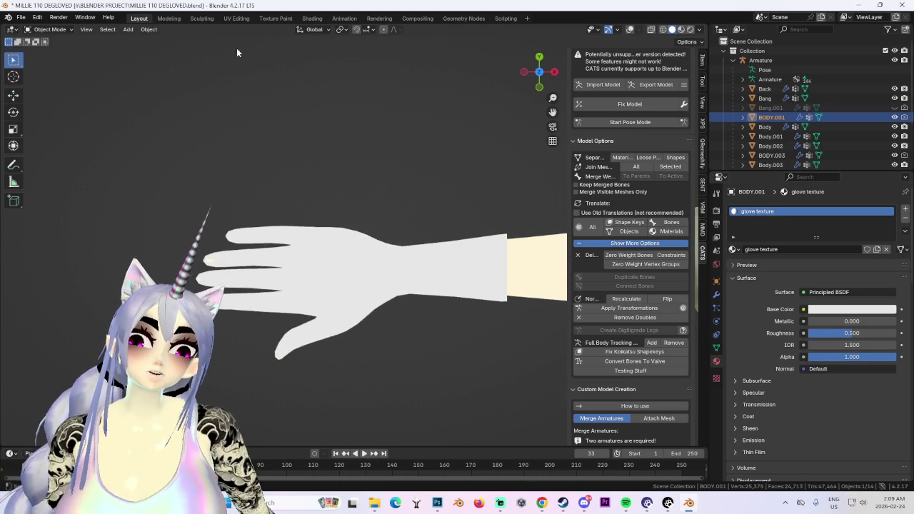
left_click(246, 20)
left_click(319, 19)
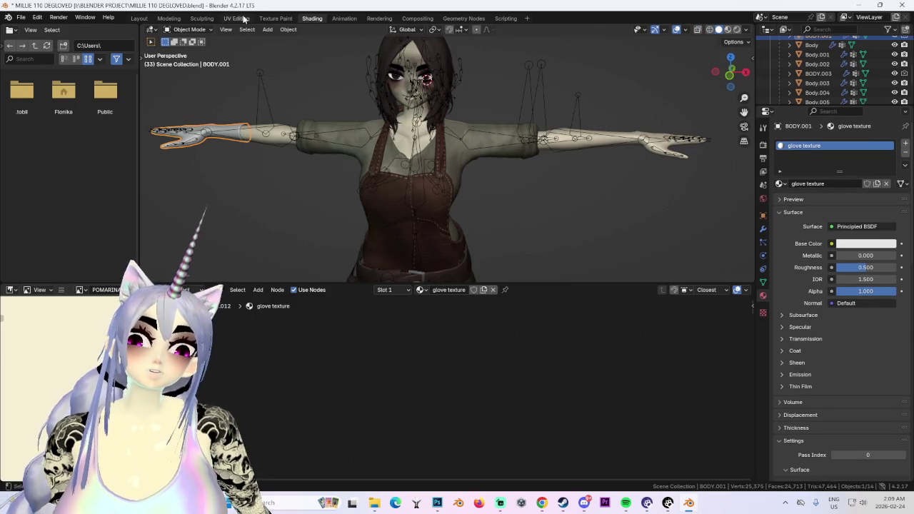
- Switch from Layout back to the Shading workspace's node editor
left_click(246, 17)
left_click(140, 19)
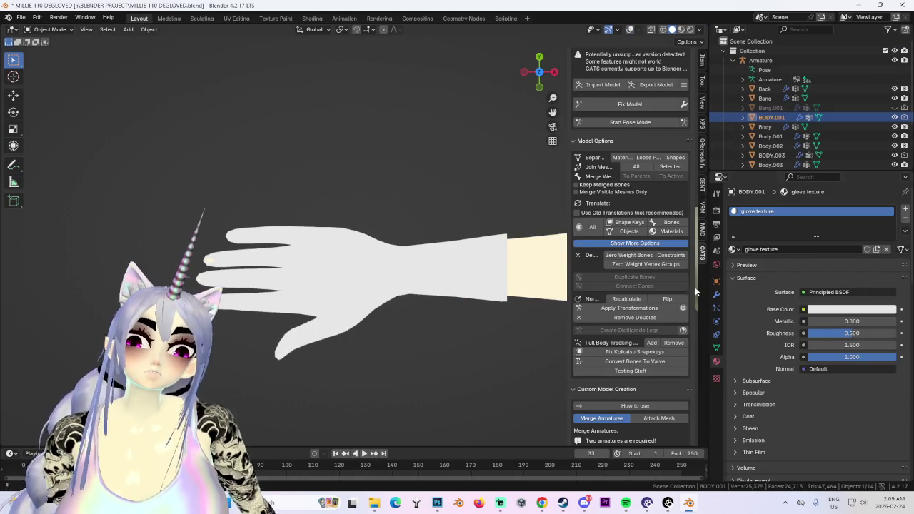
left_click(312, 19)
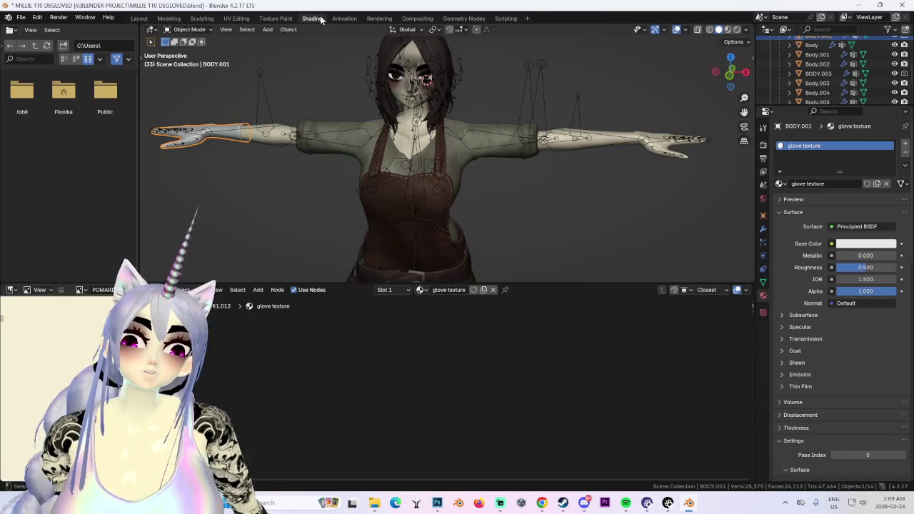
- Bring closeup_leather-002-1.jpg from BLENDER PROJECT into the node editor as an image texture
left_click(374, 503)
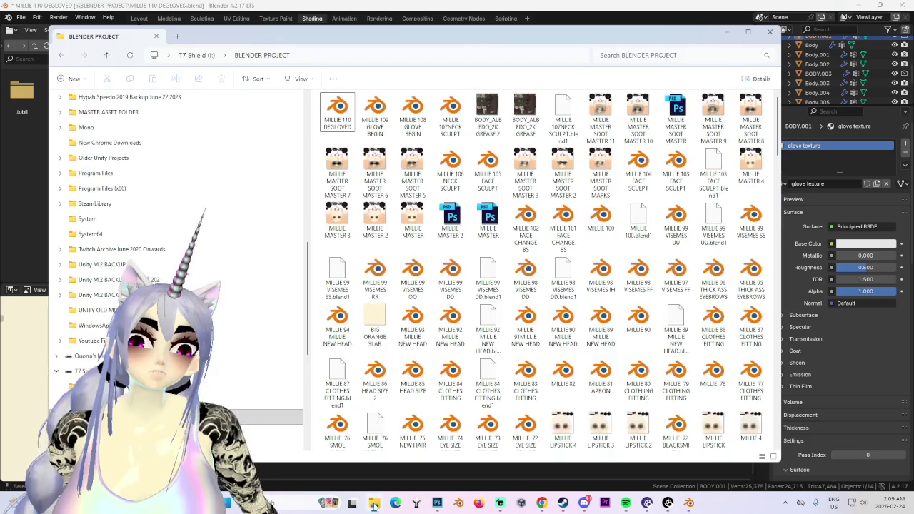
left_click_drag(406, 33, 613, 65)
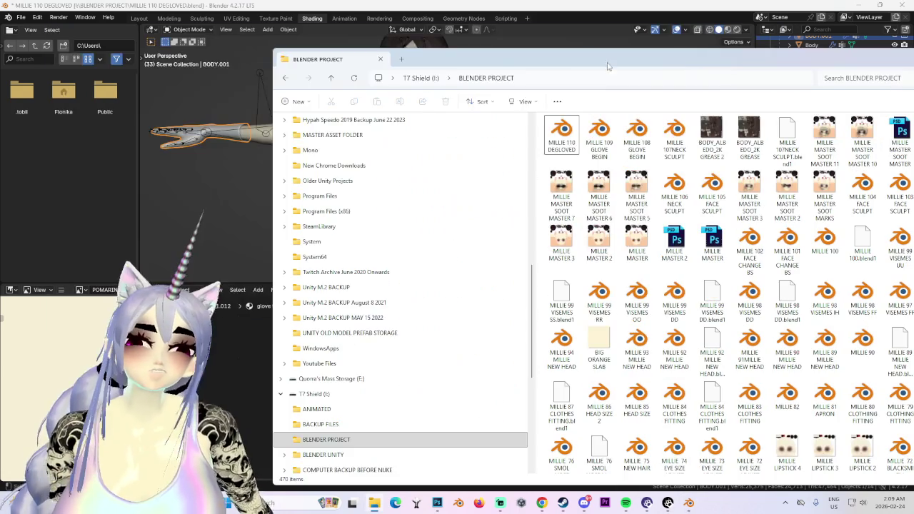
left_click_drag(691, 73, 420, 26)
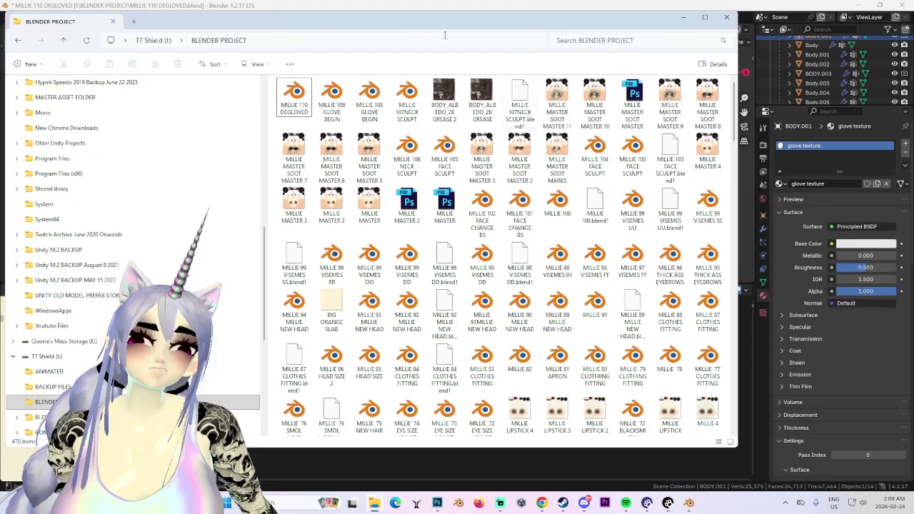
scroll(599, 171, "down", 10)
scroll(593, 193, "down", 10)
scroll(582, 229, "down", 10)
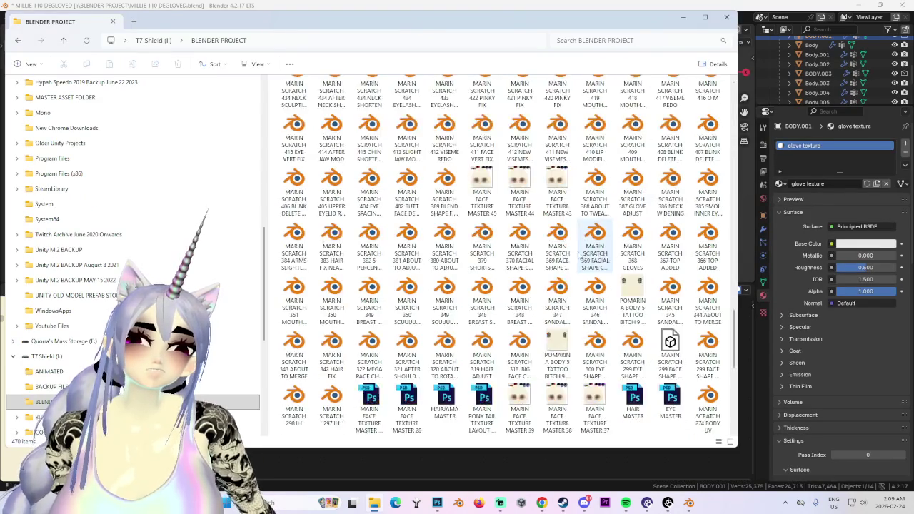
scroll(572, 270, "down", 5)
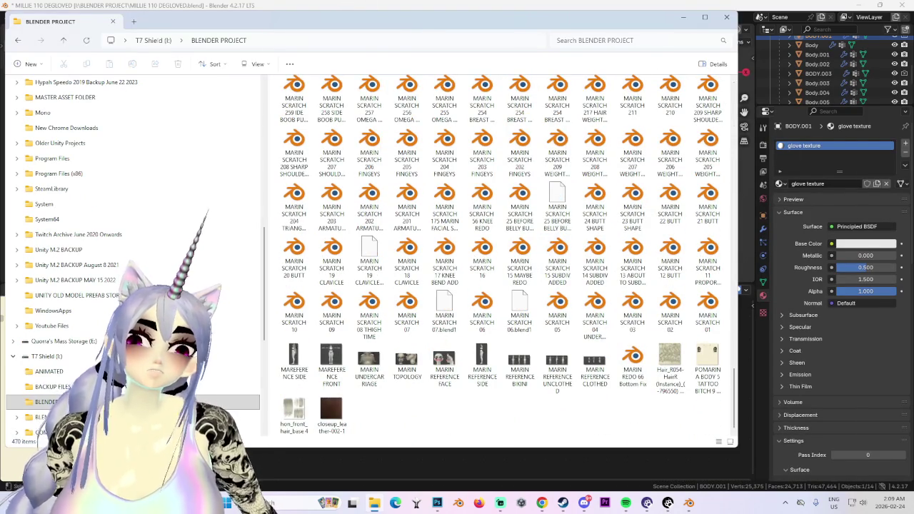
left_click(683, 17)
key("ctrl+z")
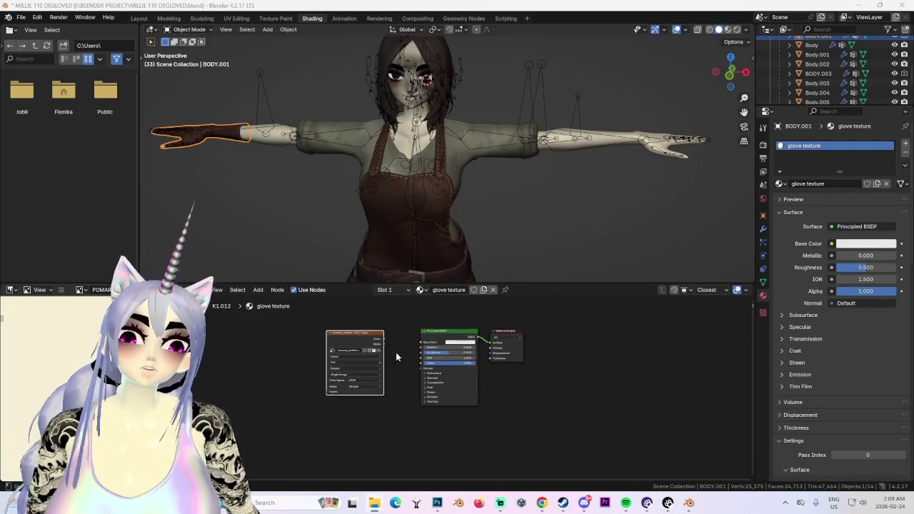
scroll(500, 372, "up", 5)
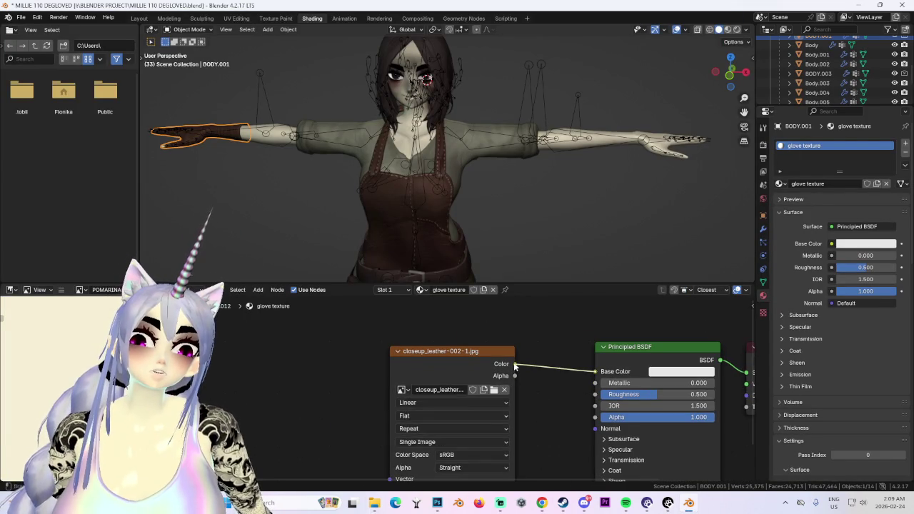
- Scale the glove's UV island over the leather image in UV Editing
left_click(236, 18)
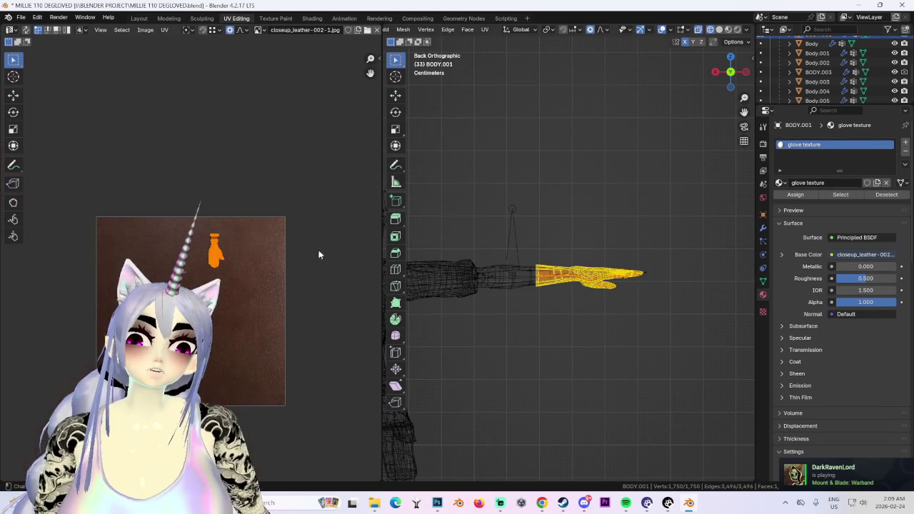
scroll(325, 238, "down", 4)
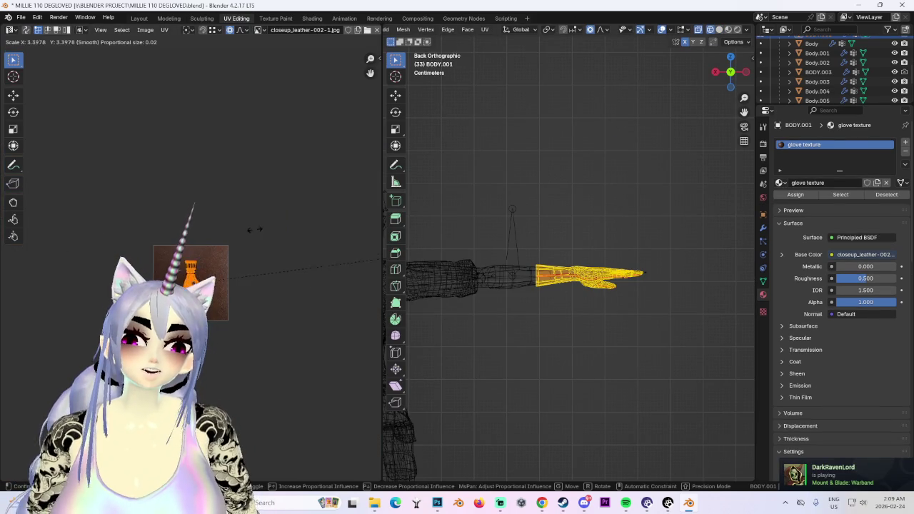
scroll(357, 226, "up", 5)
key("s")
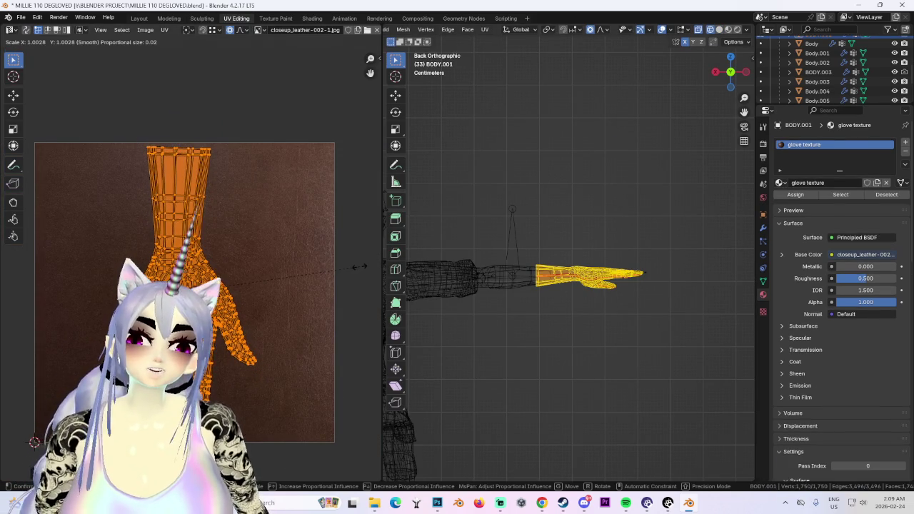
left_click(362, 266)
- Orbit around the leather hand in Layout from above and side, then go to Shading
left_click(138, 18)
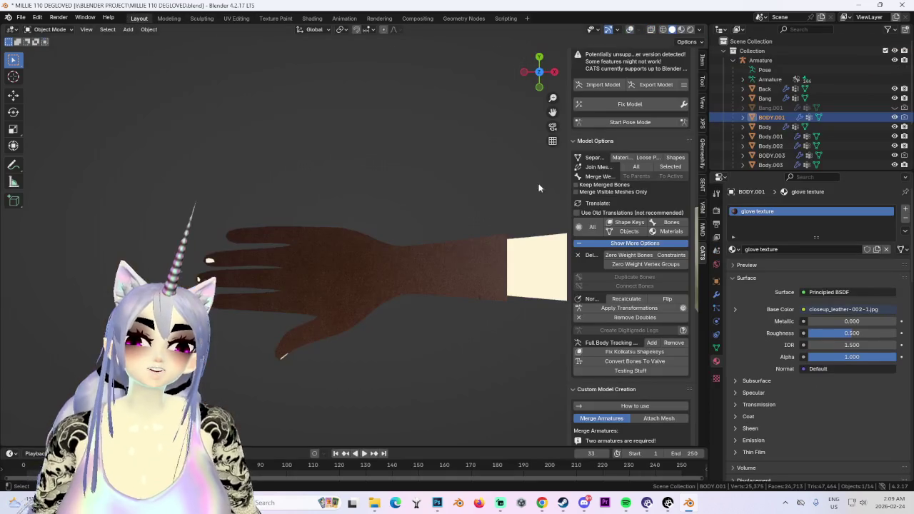
scroll(429, 268, "up", 3)
mouse_move(455, 252)
middle_mouse_down()
mouse_move(453, 180)
mouse_move(447, 232)
mouse_move(524, 204)
mouse_move(490, 247)
middle_mouse_up()
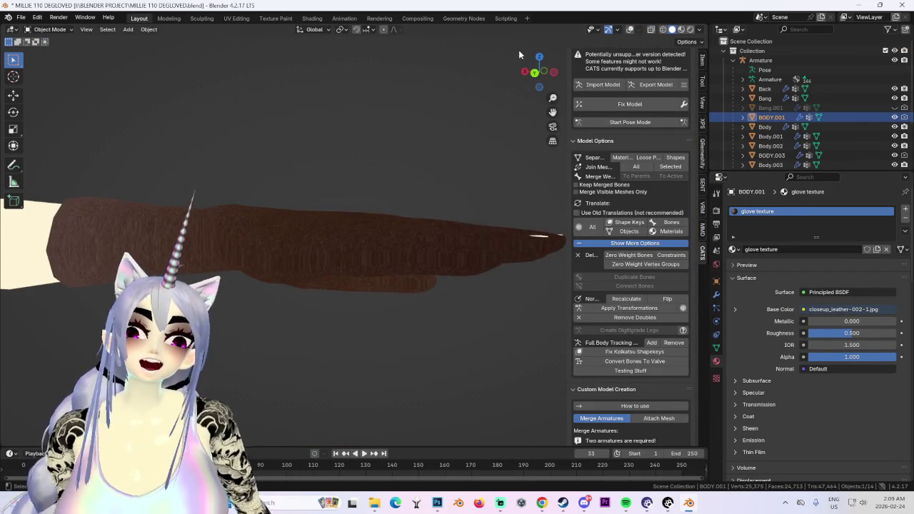
left_click_drag(541, 74, 406, 214)
scroll(390, 255, "up", 2)
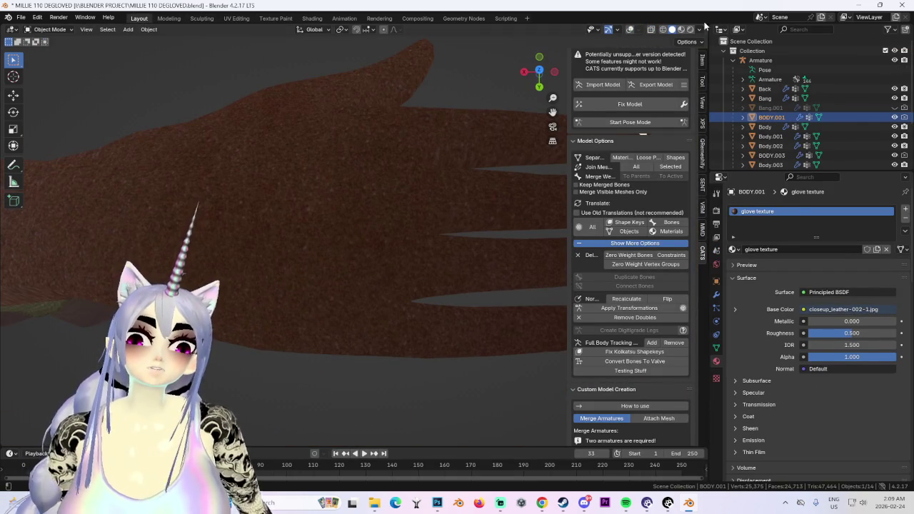
mouse_move(652, 33)
middle_mouse_down()
mouse_move(398, 89)
mouse_move(346, 220)
middle_mouse_up()
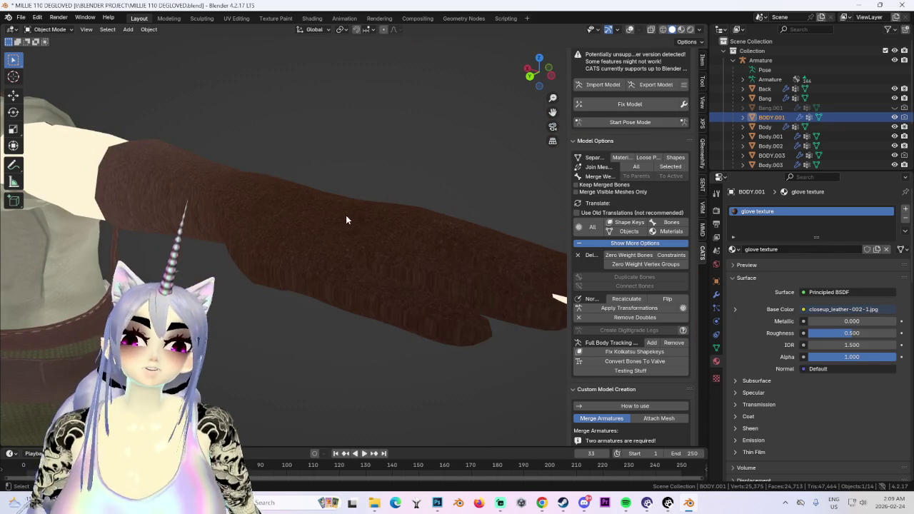
left_click(303, 19)
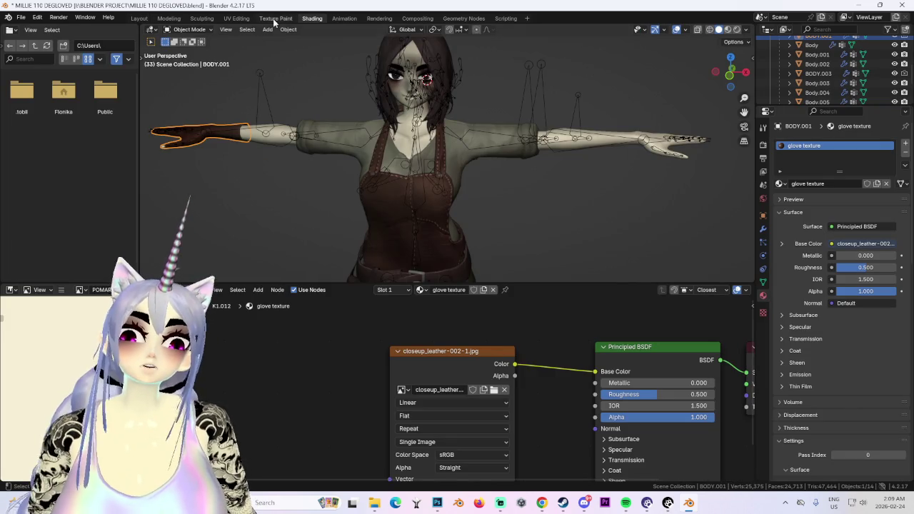
- Re-unwrap the glove's UVs with UV > Unwrap
left_click(236, 18)
left_click(164, 30)
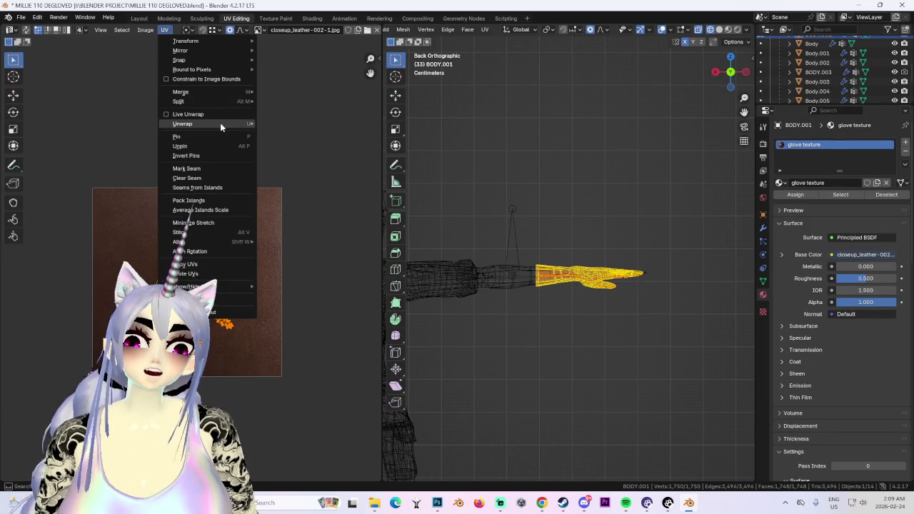
left_click(318, 124)
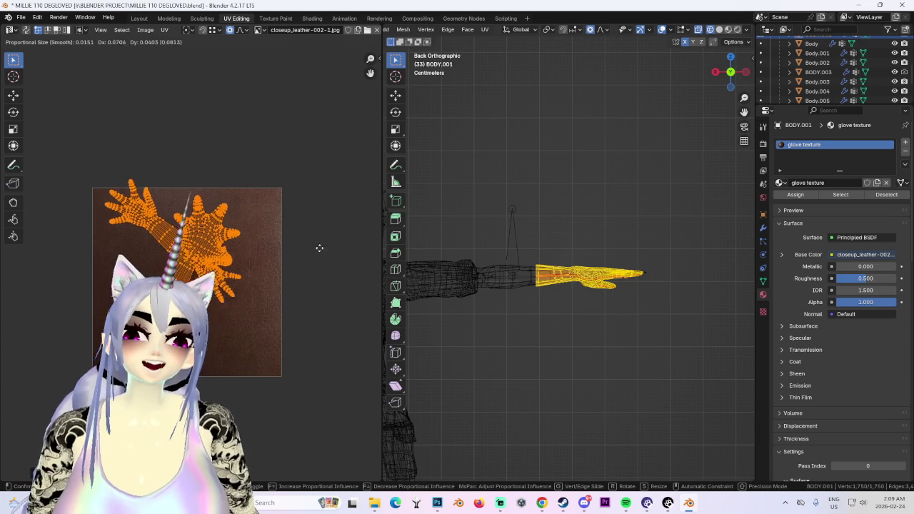
scroll(347, 248, "up", 2)
scroll(301, 306, "up", 3)
scroll(357, 300, "down", 4)
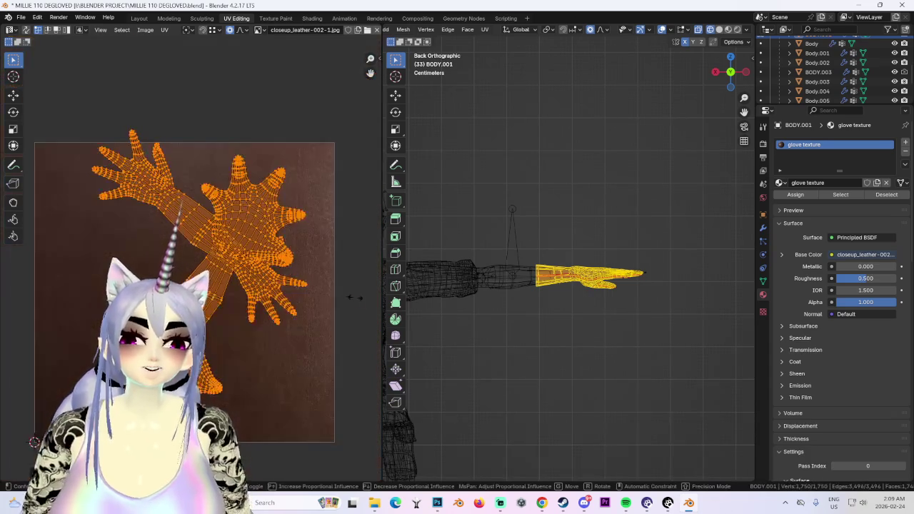
- Select all the glove's UV islands and rotate them slightly over the leather
left_click(292, 240)
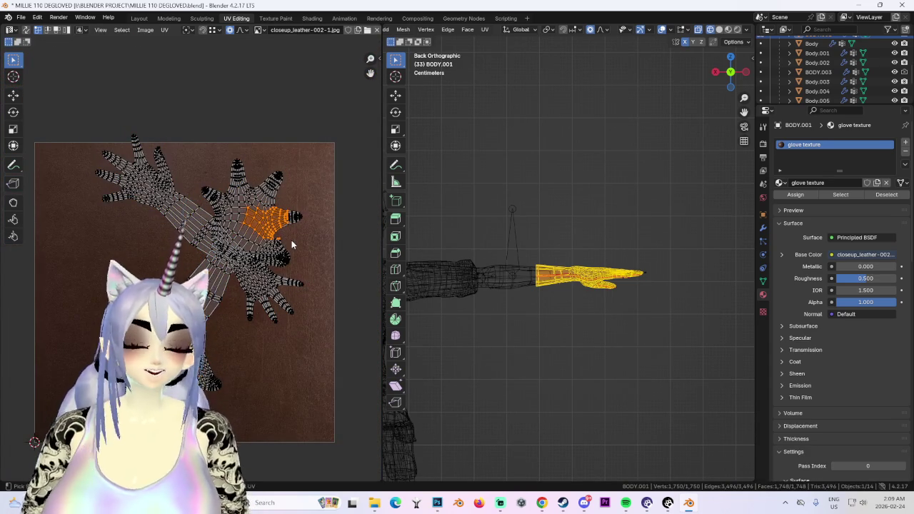
key("a")
scroll(586, 275, "up", 2)
middle_click_drag(586, 275, 594, 300)
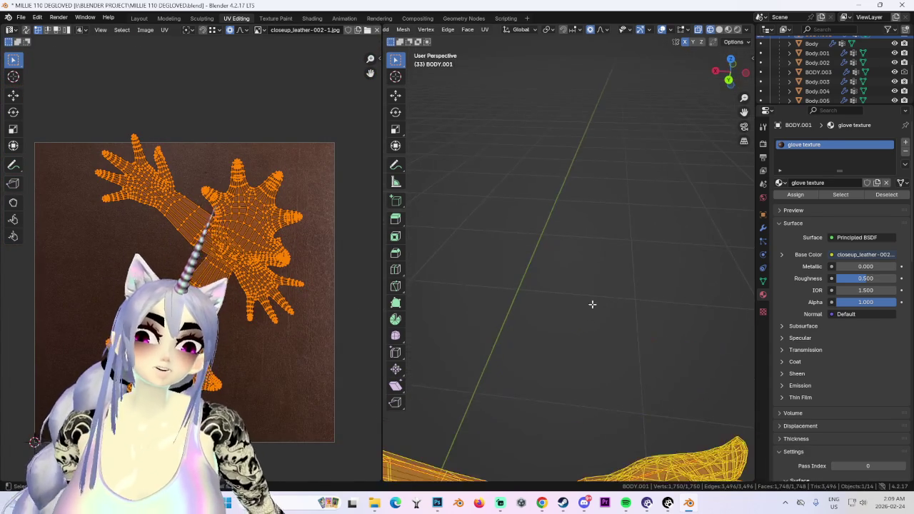
scroll(600, 247, "up", 3)
mouse_move(600, 247)
middle_mouse_down()
mouse_move(637, 236)
mouse_move(565, 238)
mouse_move(650, 307)
middle_mouse_up()
key("r")
left_click(218, 21)
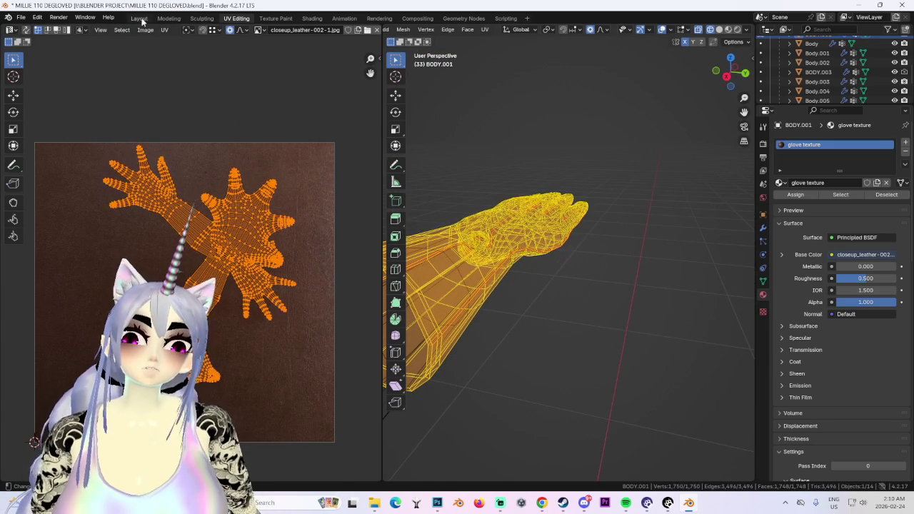
- Return to the Layout workspace, select the gloved hand BODY.001 and orbit toward the legs
left_click(139, 18)
mouse_move(465, 132)
middle_mouse_down()
mouse_move(438, 222)
mouse_move(465, 227)
mouse_move(338, 203)
mouse_move(285, 236)
middle_mouse_up()
scroll(286, 236, "down", 3)
left_click(242, 252)
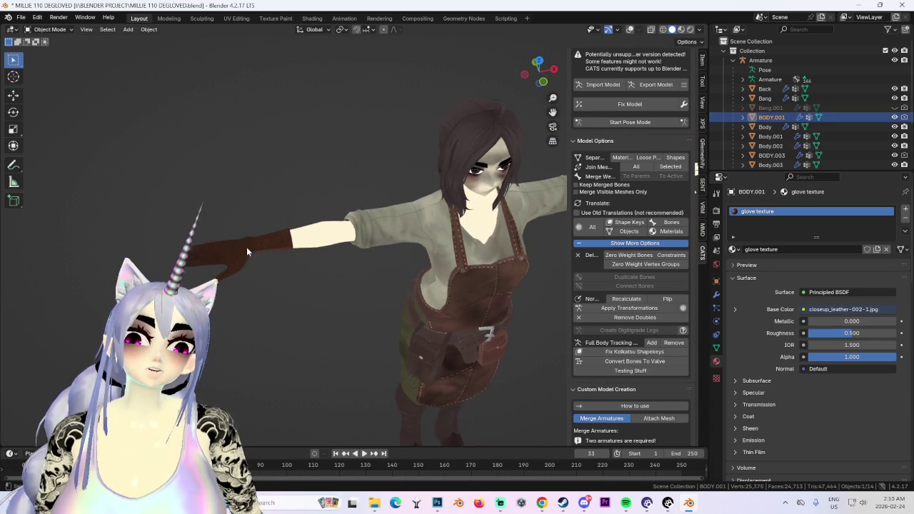
scroll(497, 157, "up", 5)
middle_click_drag(336, 108, 258, 262)
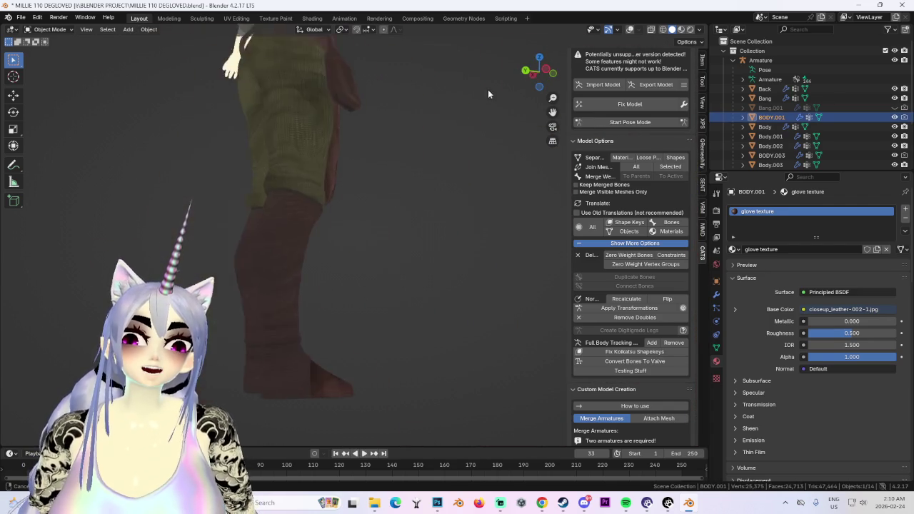
- Select the legs mesh Body.003 and orbit around it from side and front
left_click(357, 286)
scroll(357, 287, "down", 2)
middle_click_drag(409, 239, 343, 215)
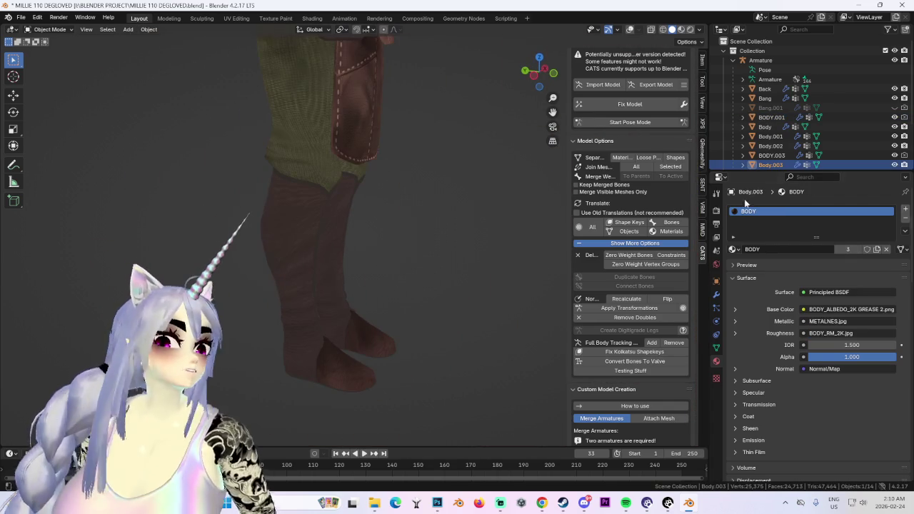
middle_click_drag(477, 47, 643, 79)
middle_click_drag(400, 236, 350, 242)
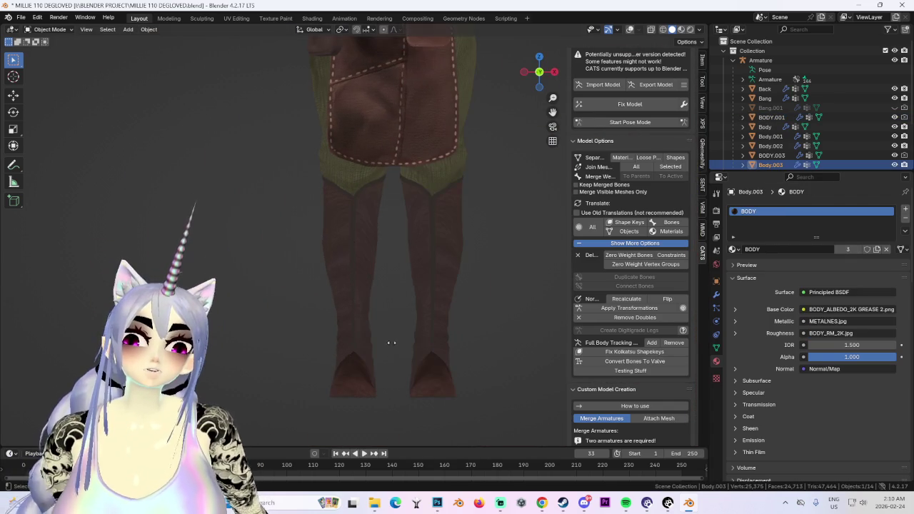
middle_click_drag(312, 184, 414, 4, "shift")
- Reselect the glove mesh BODY.001, turn viewport overlays back on, and open the Object Mode menu
left_click(303, 241)
mouse_move(303, 241)
middle_mouse_down()
mouse_move(470, 311)
mouse_move(459, 210)
mouse_move(469, 249)
mouse_move(425, 226)
mouse_move(320, 250)
mouse_move(379, 265)
mouse_move(370, 322)
mouse_move(461, 216)
mouse_move(376, 218)
mouse_move(403, 296)
mouse_move(367, 200)
mouse_move(518, 80)
middle_mouse_up()
scroll(425, 227, "up", 5)
left_click(629, 29)
middle_click_drag(472, 228, 416, 260)
left_click(50, 29)
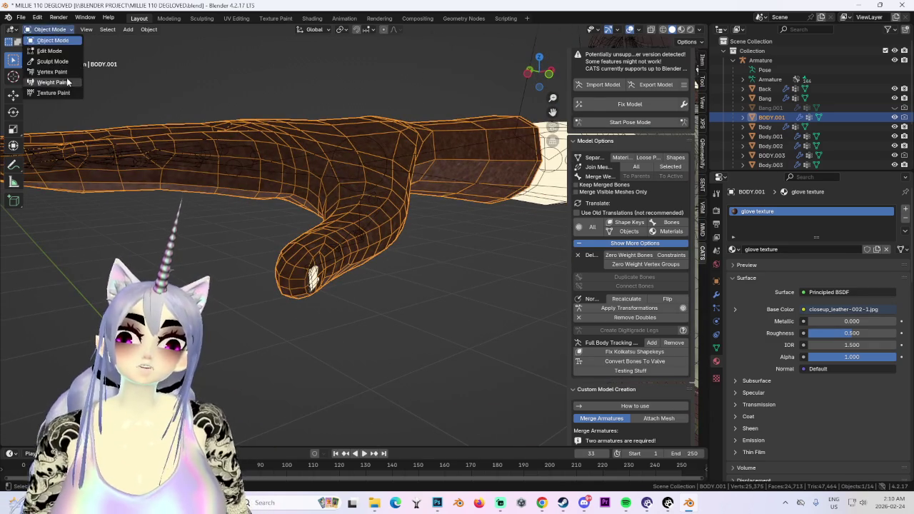
left_click(52, 61)
mouse_move(337, 367)
middle_mouse_down()
mouse_move(317, 363)
mouse_move(316, 322)
mouse_move(315, 334)
mouse_move(283, 325)
mouse_move(353, 287)
mouse_move(372, 235)
middle_mouse_up()
scroll(316, 364, "up", 2)
scroll(316, 307, "up", 2)
scroll(418, 179, "up", 3)
scroll(351, 261, "down", 2)
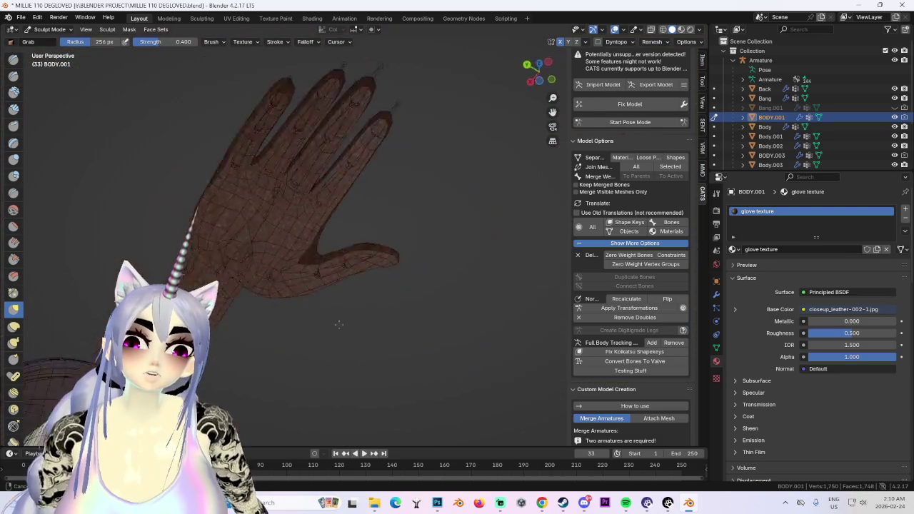
scroll(352, 261, "up", 3)
middle_click_drag(306, 286, 343, 164)
mouse_move(493, 107)
middle_mouse_down()
mouse_move(316, 153)
mouse_move(317, 326)
mouse_move(352, 222)
mouse_move(244, 252)
middle_mouse_up()
scroll(207, 215, "down", 3)
mouse_move(207, 214)
middle_mouse_down()
mouse_move(374, 245)
mouse_move(385, 185)
mouse_move(352, 212)
mouse_move(388, 224)
mouse_move(337, 305)
middle_mouse_up()
scroll(365, 206, "up", 3)
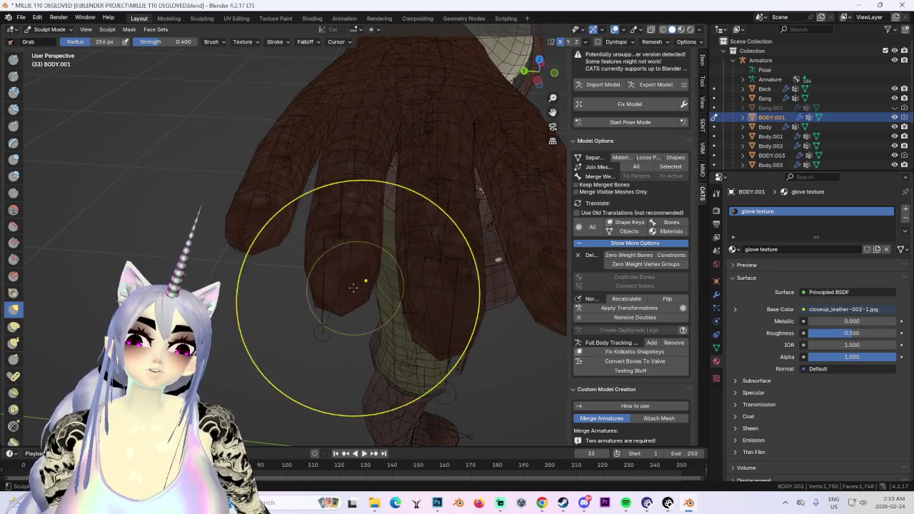
scroll(354, 286, "up", 3)
scroll(295, 327, "up", 2)
mouse_move(326, 306)
middle_mouse_down()
mouse_move(350, 257)
mouse_move(396, 310)
mouse_move(327, 304)
mouse_move(333, 279)
mouse_move(283, 52)
mouse_move(408, 260)
mouse_move(388, 249)
mouse_move(344, 259)
mouse_move(367, 265)
mouse_move(392, 196)
mouse_move(405, 281)
mouse_move(433, 221)
mouse_move(453, 255)
mouse_move(378, 214)
mouse_move(632, 39)
middle_mouse_up()
left_click(701, 30)
mouse_move(551, 163)
middle_mouse_down()
mouse_move(454, 259)
mouse_move(460, 239)
middle_mouse_up()
scroll(459, 239, "up", 2)
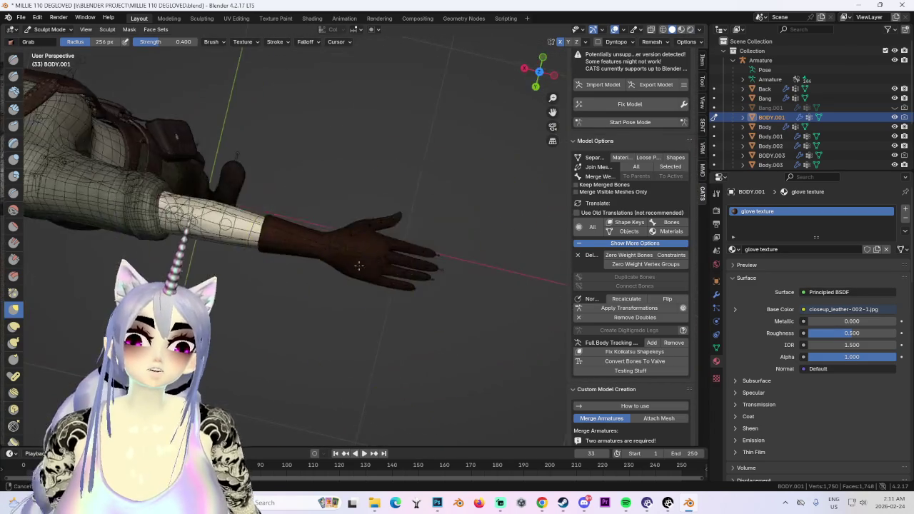
scroll(388, 262, "up", 2)
scroll(386, 249, "up", 2)
scroll(385, 248, "down", 1)
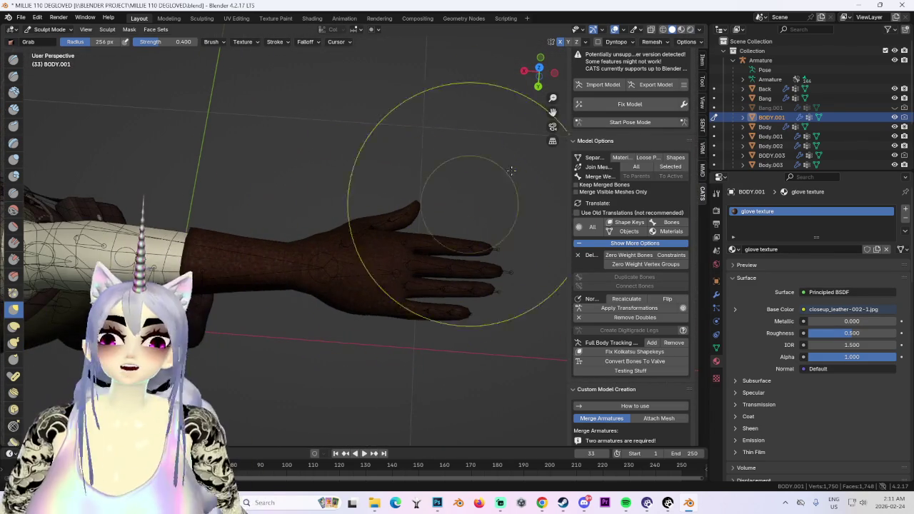
left_click(540, 68)
middle_click_drag(347, 245, 368, 290)
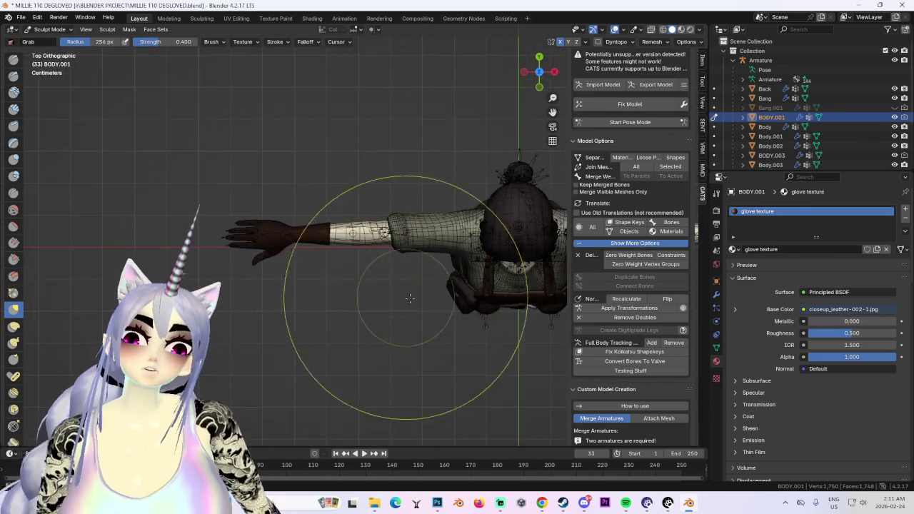
scroll(364, 228, "up", 3)
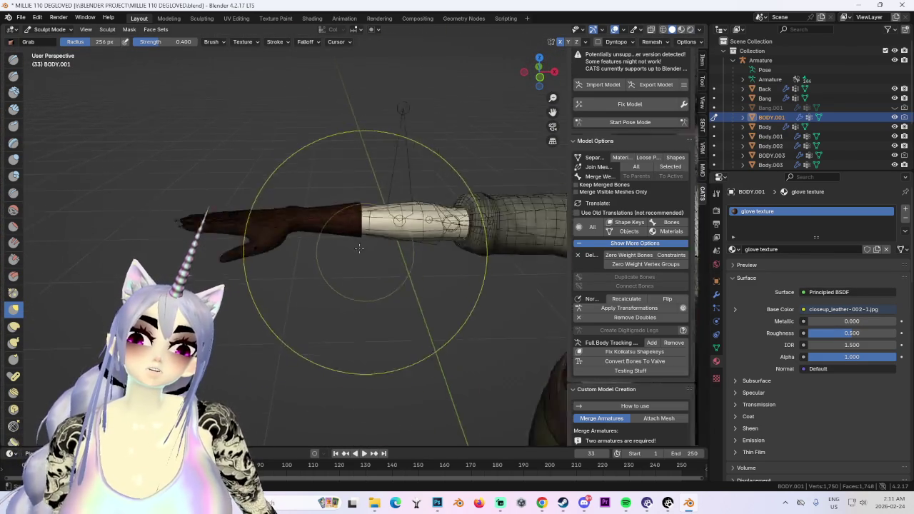
scroll(363, 224, "up", 2)
scroll(214, 107, "up", 2)
left_click(50, 29)
left_click(52, 40)
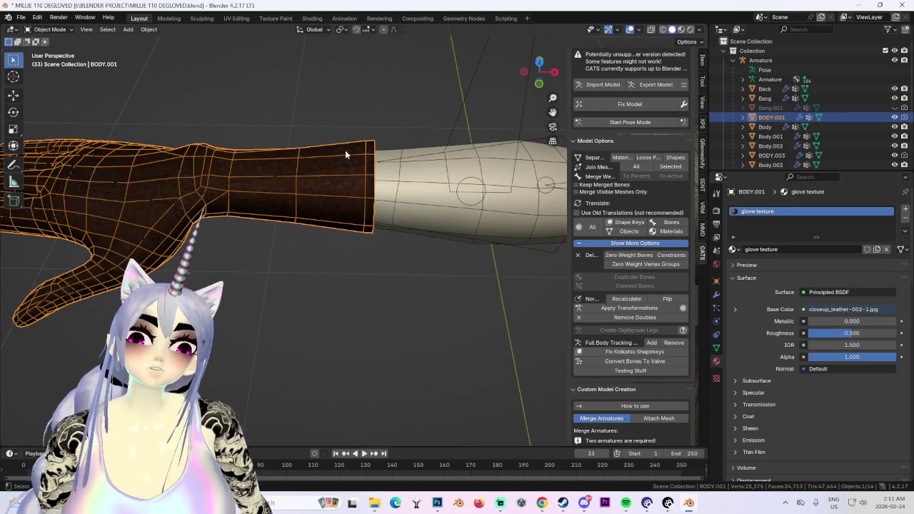
- Browse the material list, then reselect the gloved hand with the whole arm in view
left_click(734, 250)
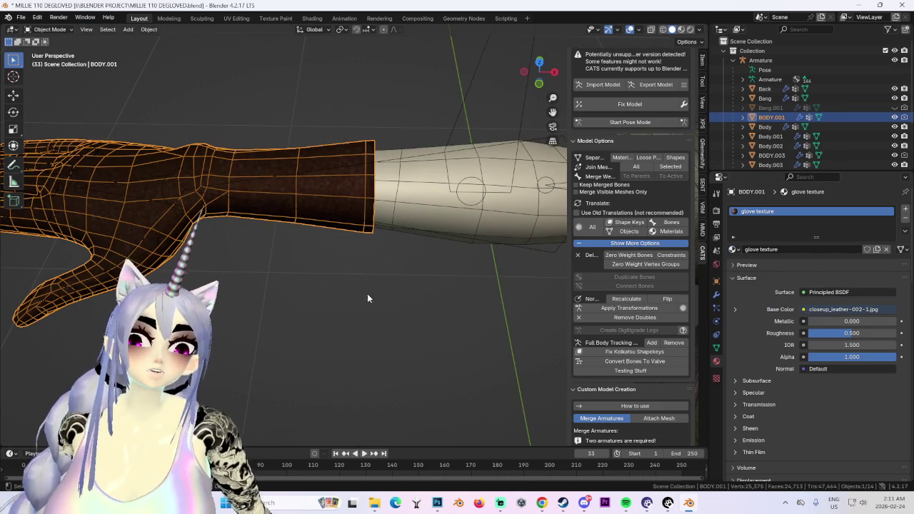
left_click(350, 300)
middle_click_drag(350, 300, 429, 279)
scroll(435, 277, "up", 3)
scroll(431, 243, "down", 2)
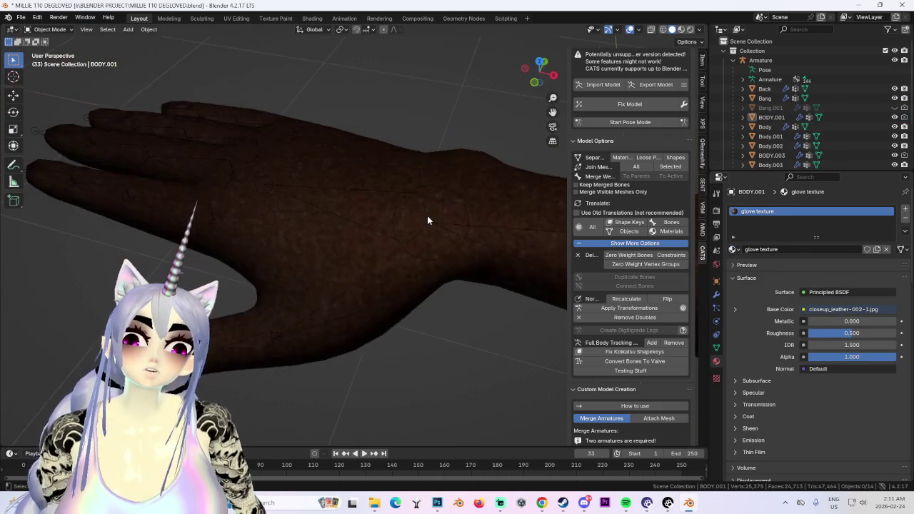
left_click(403, 191)
middle_click_drag(403, 192, 780, 321)
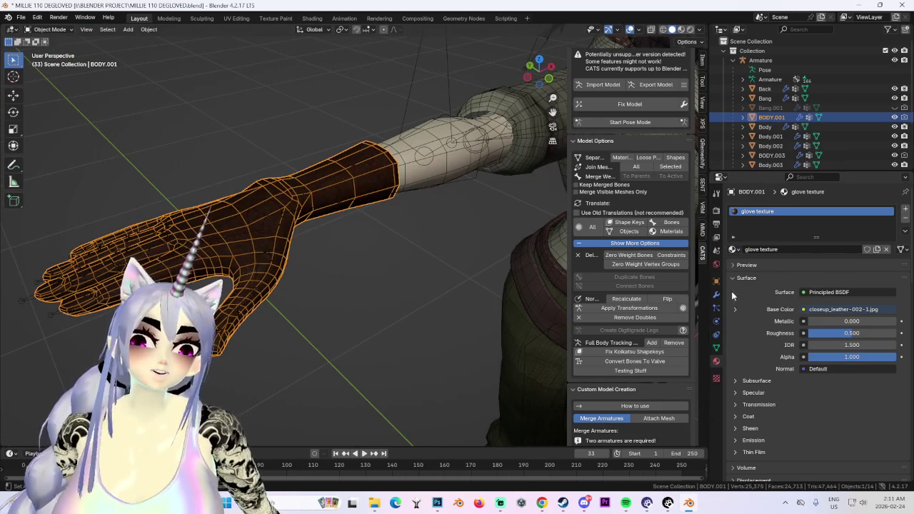
- Assign the BODY material to the hand and view the whole character
left_click(734, 249)
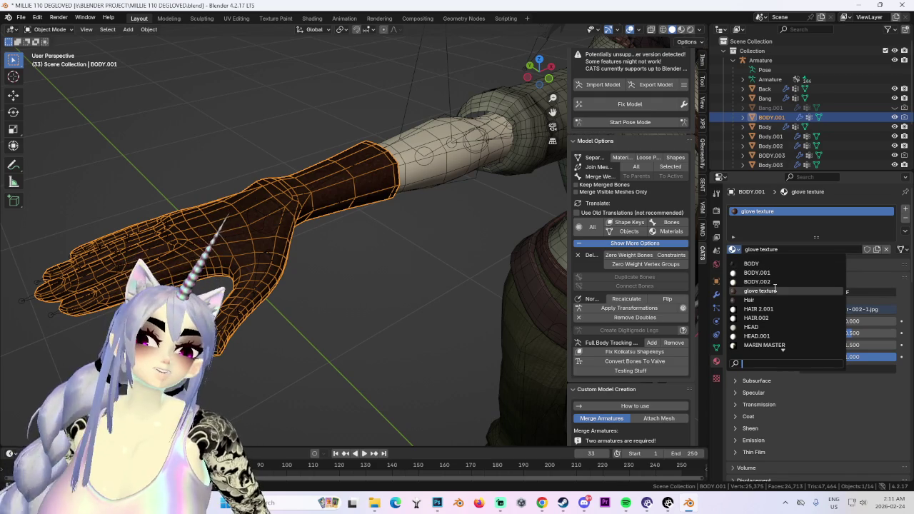
left_click(751, 263)
scroll(296, 243, "down", 2)
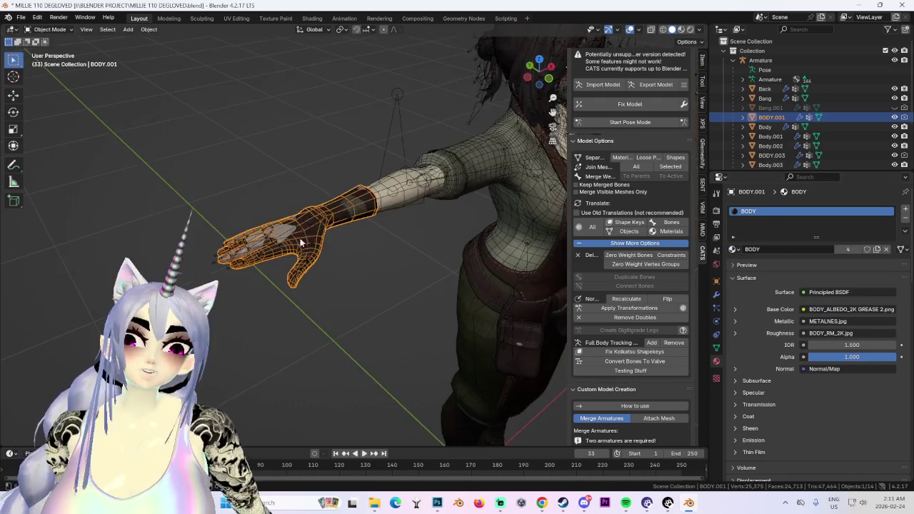
middle_click_drag(297, 243, 441, 218)
scroll(441, 218, "down", 3)
left_click(265, 18)
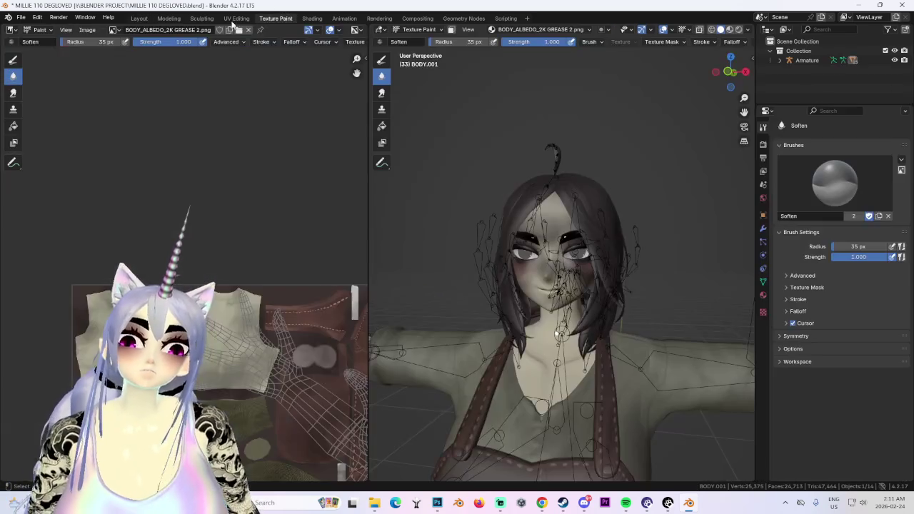
- Inspect the character's hand in the Texture Paint workspace
scroll(257, 318, "up", 2)
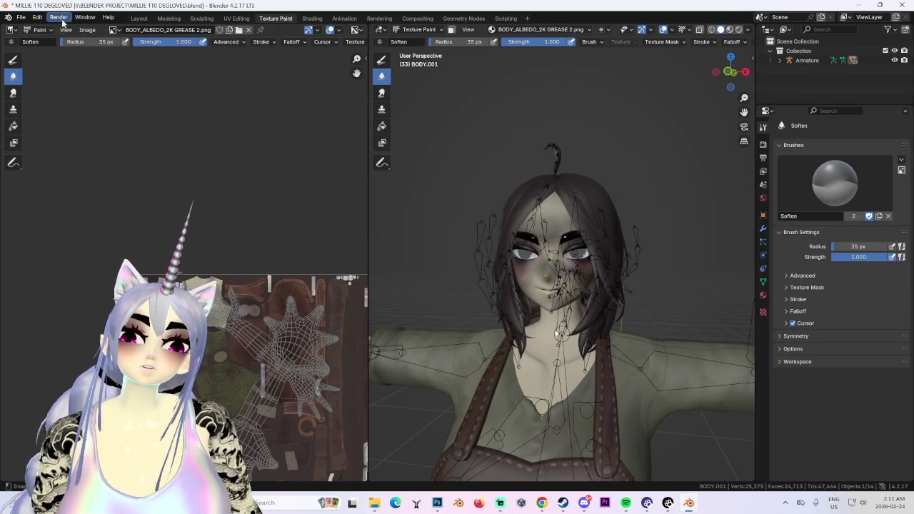
scroll(557, 214, "up", 3)
mouse_move(558, 214)
middle_mouse_down()
mouse_move(581, 210)
mouse_move(531, 240)
middle_mouse_up()
scroll(531, 240, "down", 2)
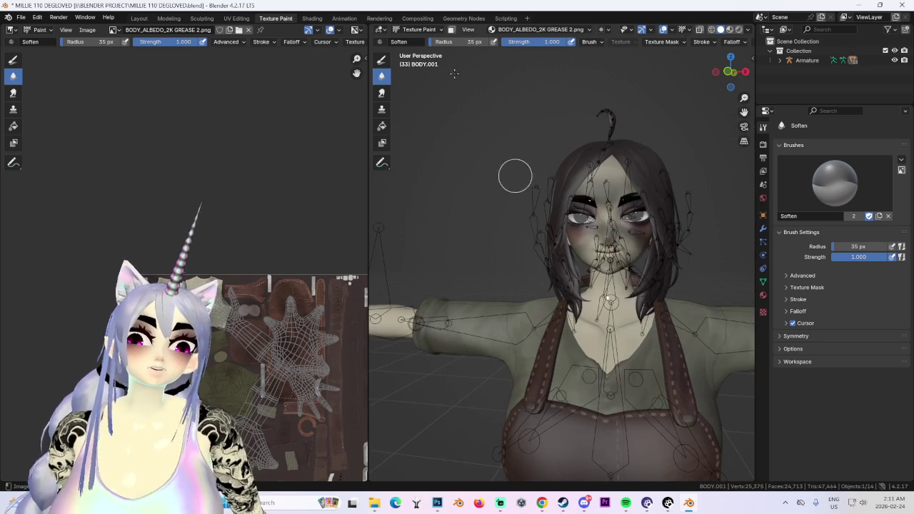
scroll(565, 243, "up", 2)
scroll(496, 258, "up", 3)
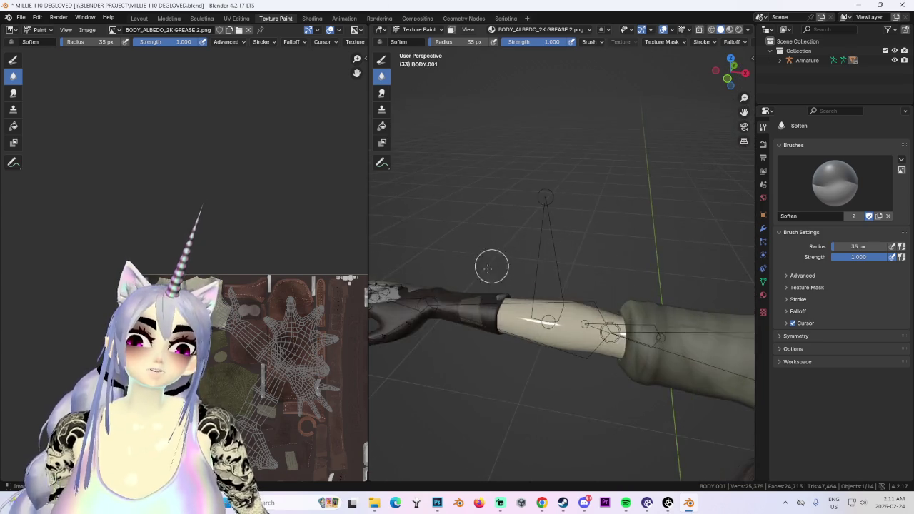
scroll(496, 257, "up", 2)
left_click(139, 18)
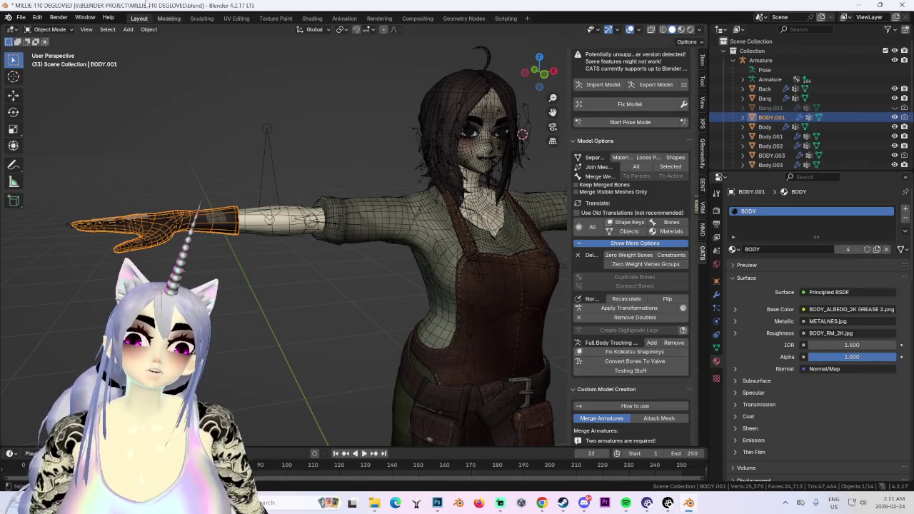
- In UV Editing, select the hand's finger and palm UV islands to see their placement
left_click(239, 18)
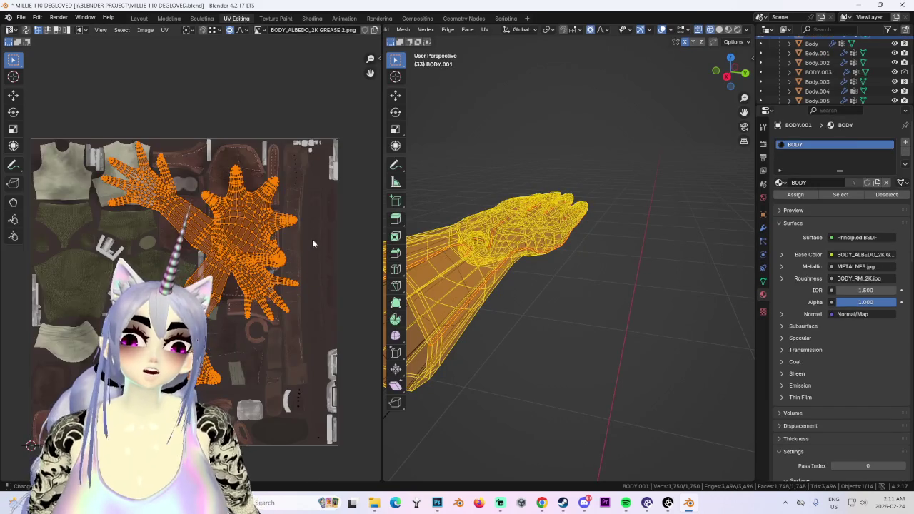
scroll(316, 238, "up", 3)
scroll(300, 225, "up", 2)
left_click(300, 221)
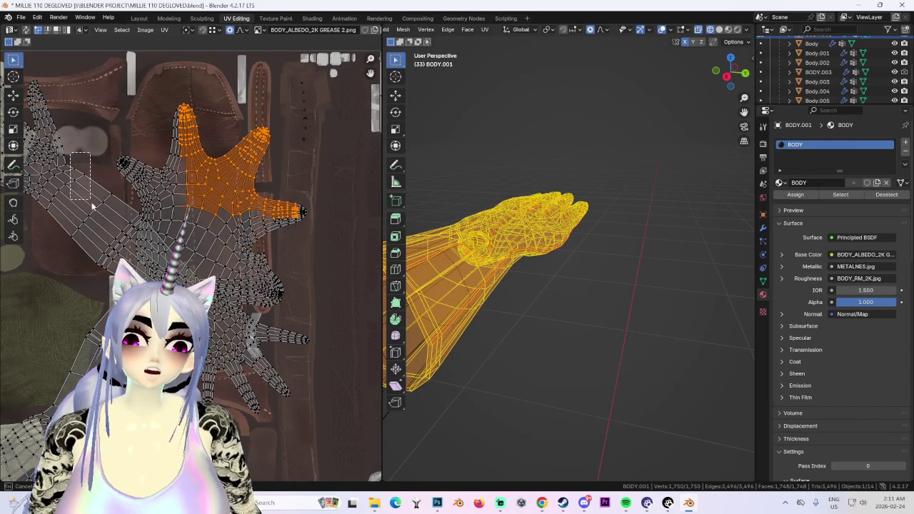
left_click_drag(91, 203, 95, 199)
key("a")
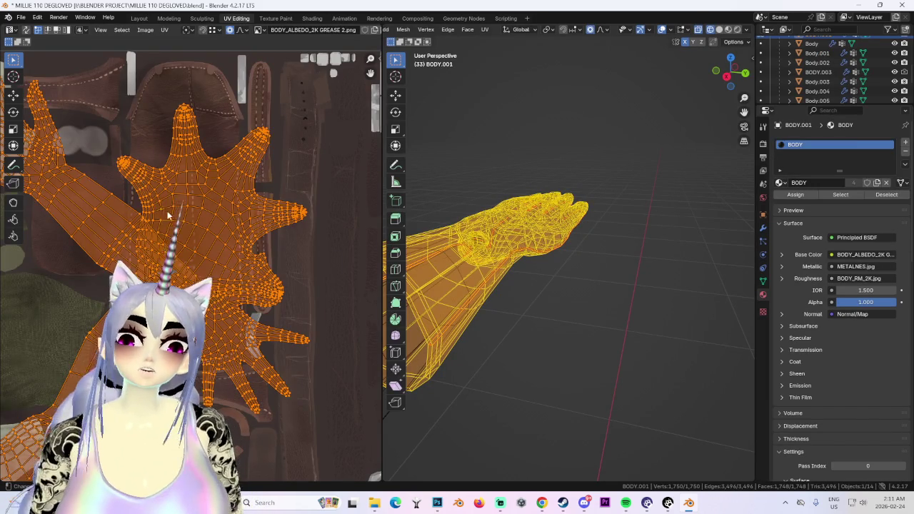
scroll(150, 187, "down", 1)
left_click(160, 194)
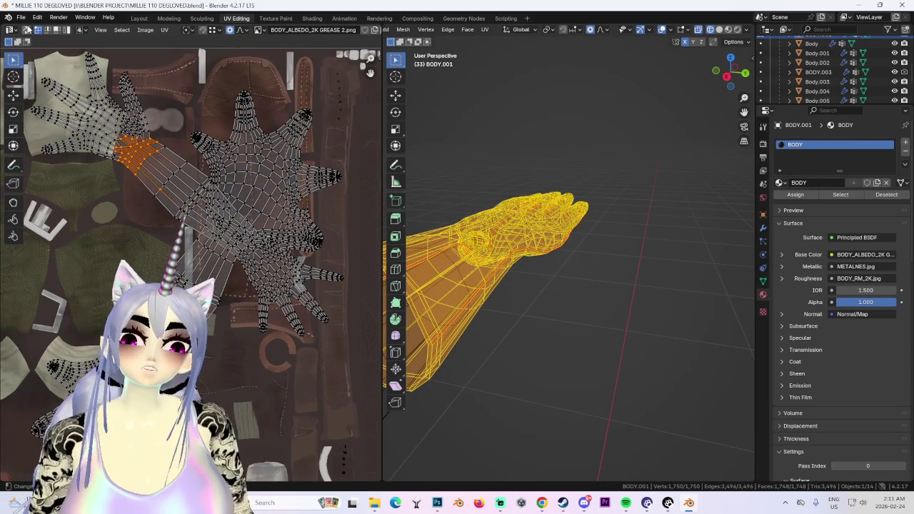
left_click(298, 281)
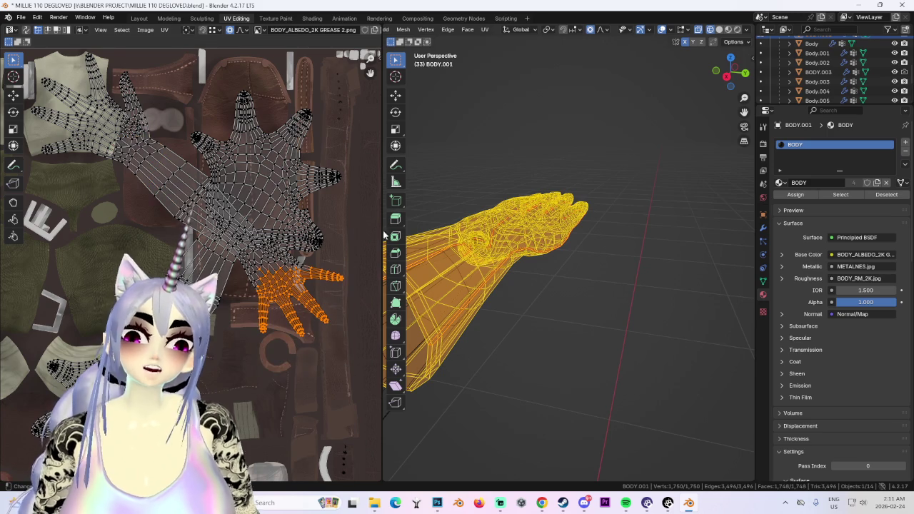
- Select all hand UVs and zoom and pan around the texture to check them
middle_click_drag(429, 179, 390, 44)
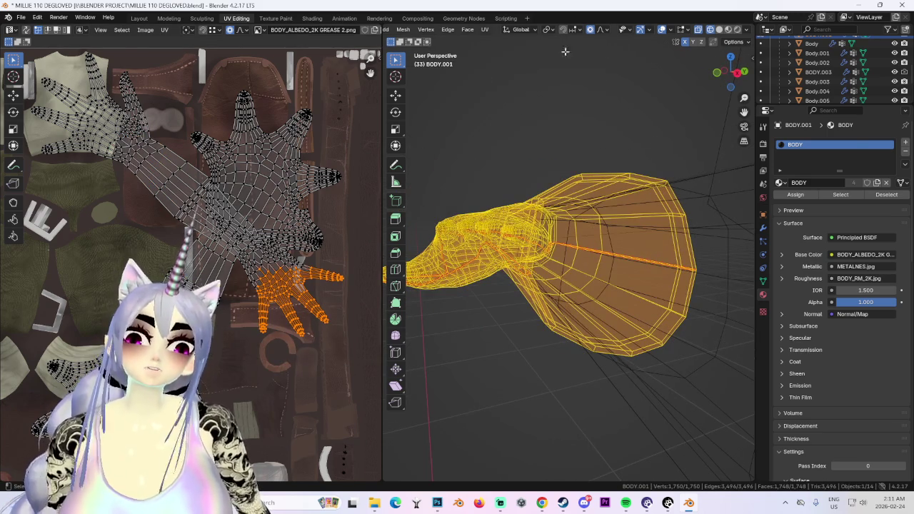
scroll(529, 237, "up", 3)
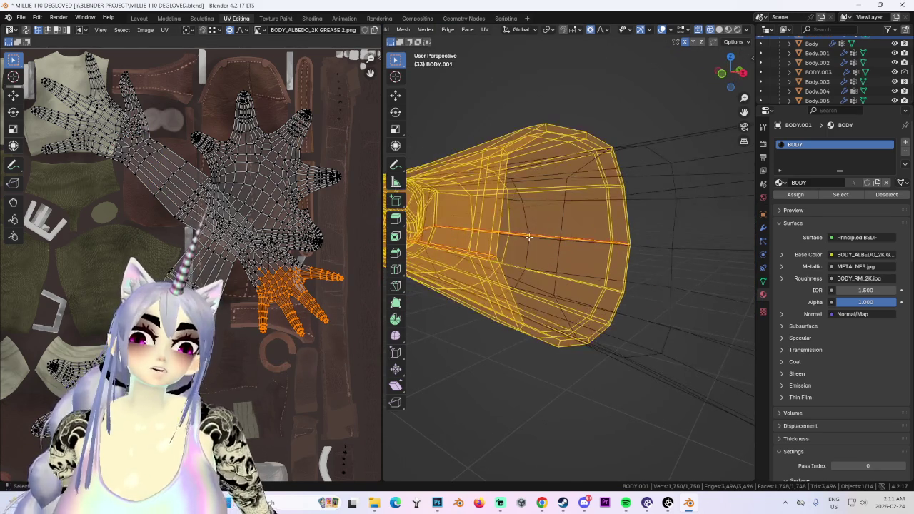
scroll(528, 237, "up", 3)
scroll(557, 228, "up", 3)
scroll(533, 221, "up", 2)
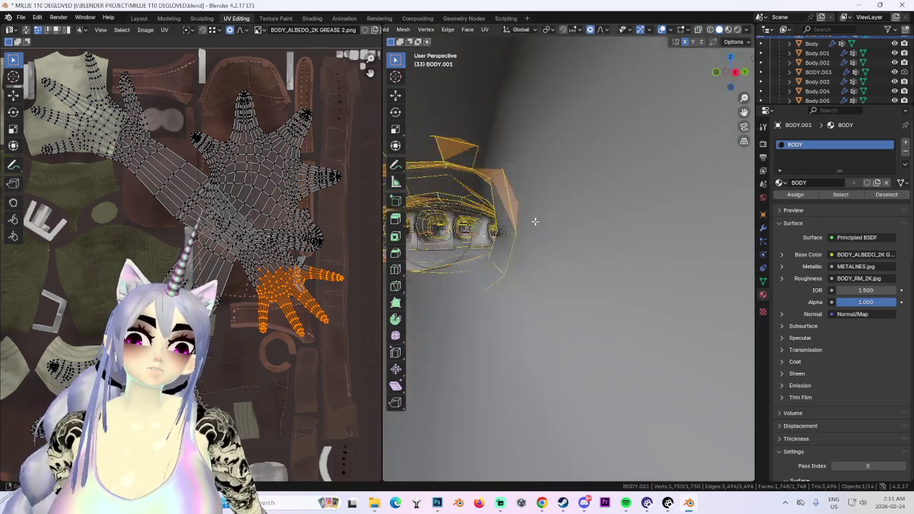
scroll(532, 222, "up", 2)
scroll(514, 233, "up", 2)
scroll(486, 247, "up", 3)
scroll(466, 258, "up", 2)
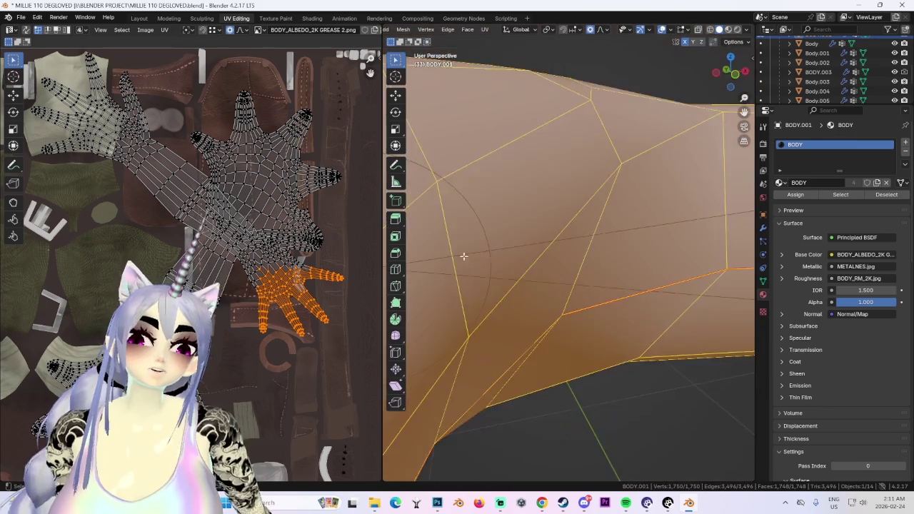
scroll(466, 257, "down", 3)
scroll(500, 268, "down", 3)
scroll(536, 279, "down", 2)
scroll(577, 289, "down", 2)
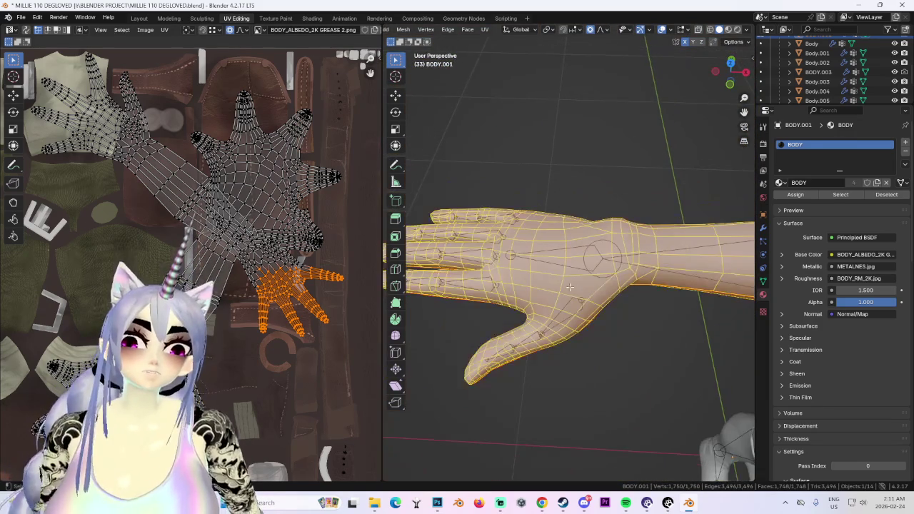
key("a")
scroll(254, 239, "down", 6)
scroll(275, 304, "up", 3)
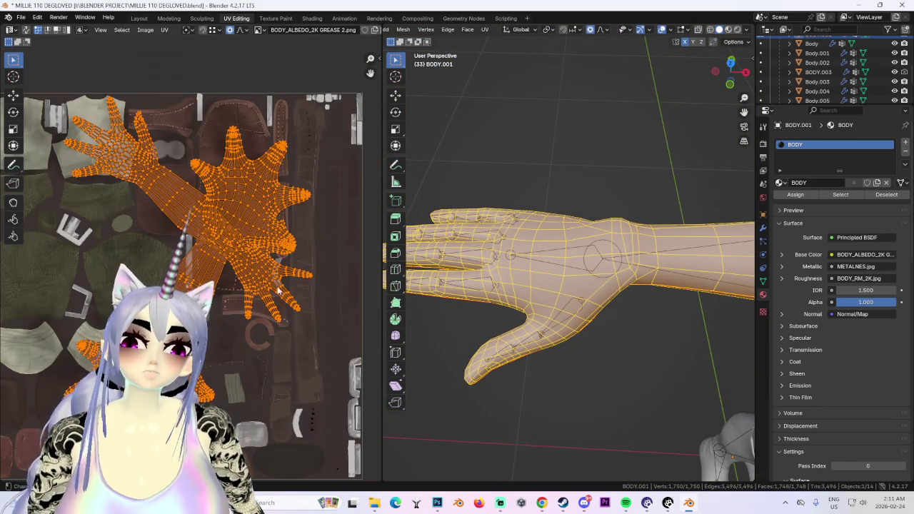
middle_click_drag(270, 289, 215, 356)
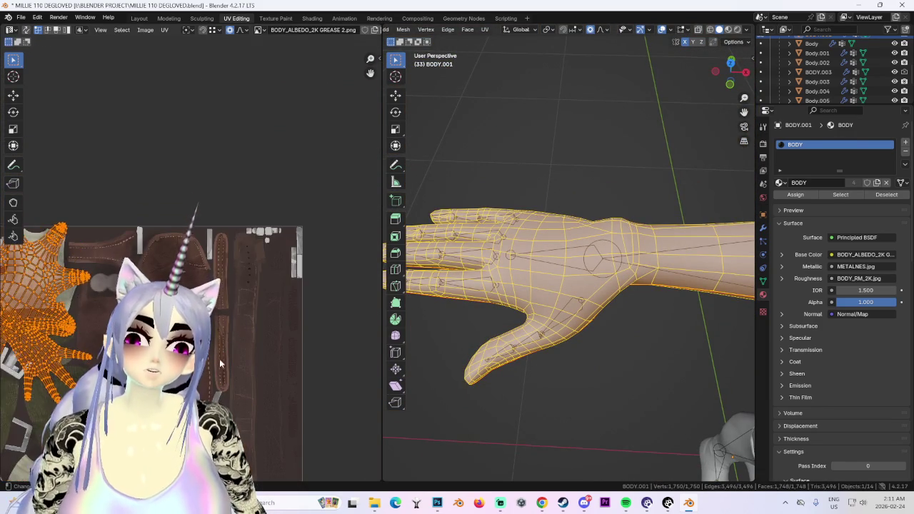
scroll(215, 356, "up", 2)
scroll(259, 300, "up", 2)
scroll(339, 214, "up", 2)
scroll(249, 279, "up", 2)
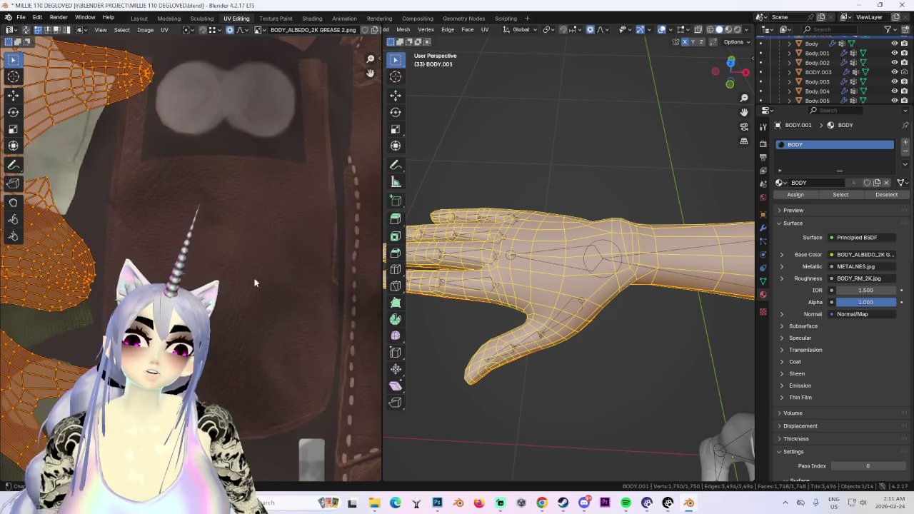
scroll(261, 285, "down", 5)
scroll(220, 166, "up", 2)
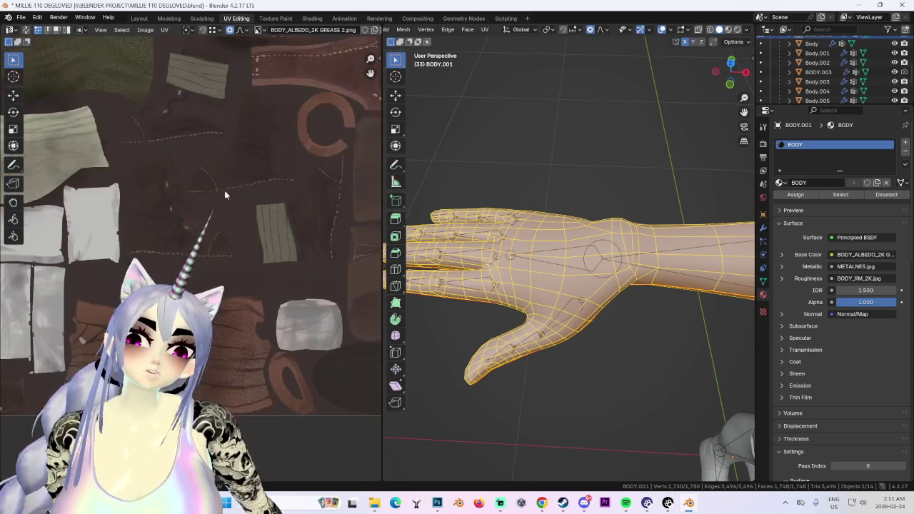
middle_click_drag(244, 313, 253, 277)
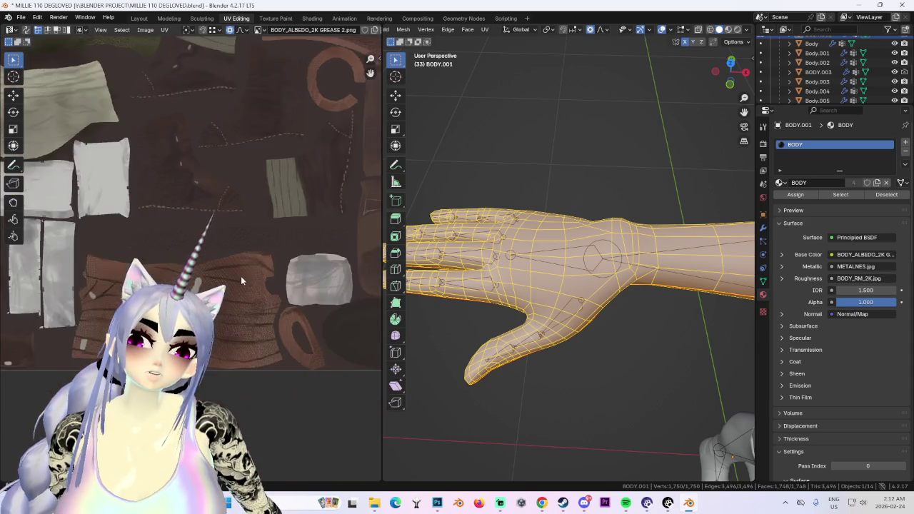
scroll(254, 279, "up", 2)
scroll(252, 286, "down", 2)
scroll(250, 293, "down", 2)
scroll(248, 300, "up", 4)
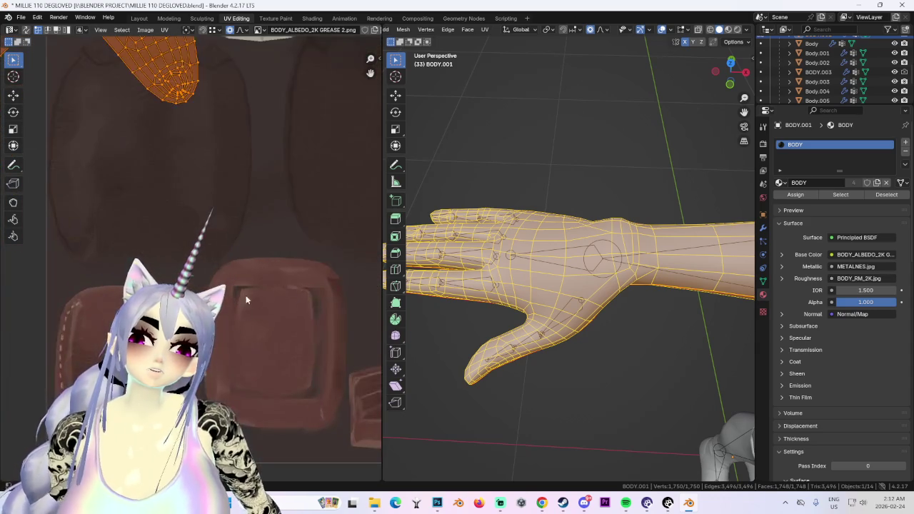
scroll(248, 300, "down", 4)
scroll(265, 214, "down", 1)
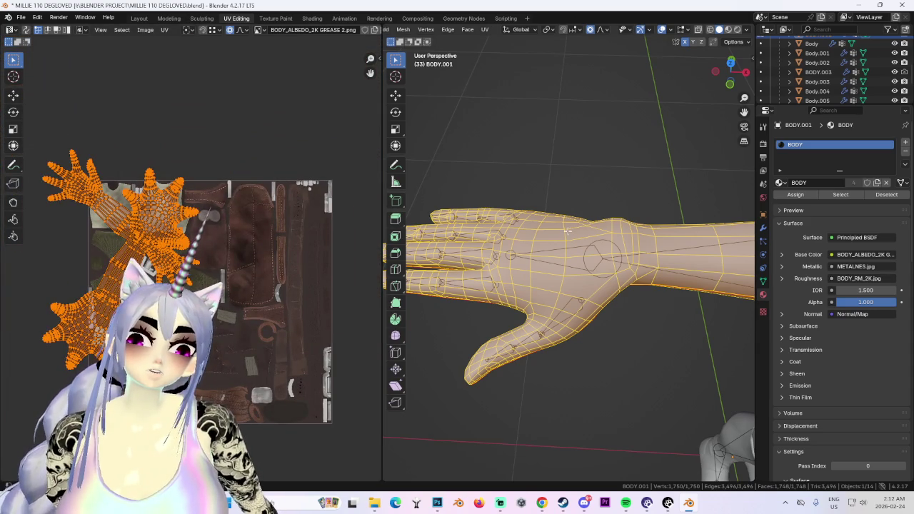
- Back in Layout, isolate the hand mesh BODY.001 in local view and zoom in
left_click(139, 17)
middle_click_drag(275, 143, 282, 167)
left_click(283, 167)
key("KP_Divide")
scroll(432, 240, "up", 3)
scroll(311, 232, "up", 2)
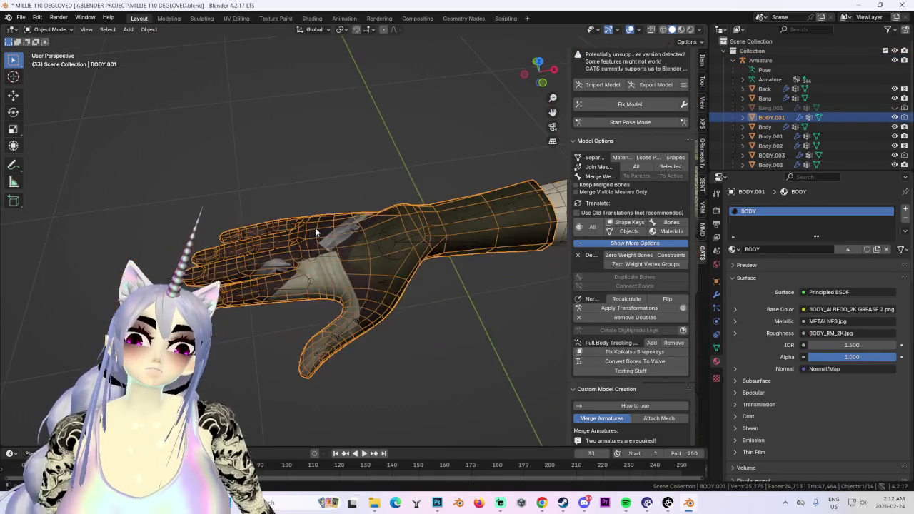
- Exit local view and check the brown leather reference image in Chrome
key("KP_Divide")
left_click(542, 503)
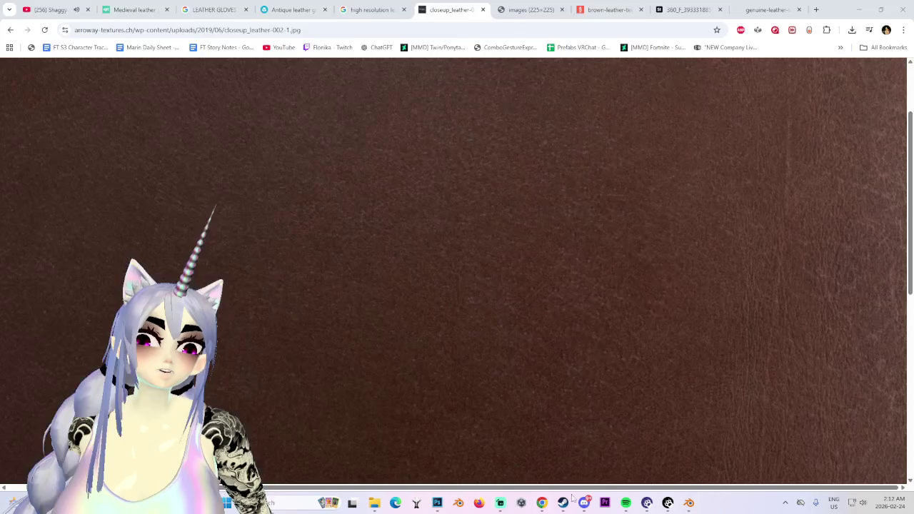
left_click(402, 239)
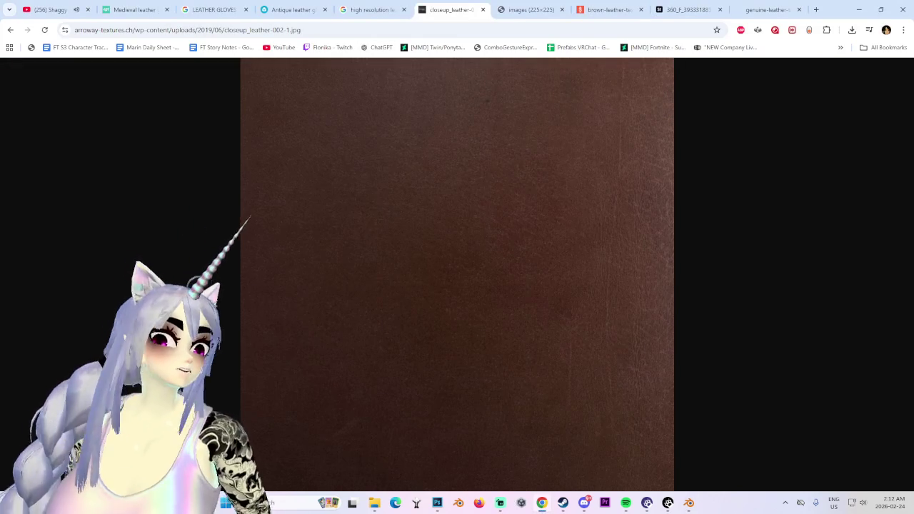
left_click(858, 9)
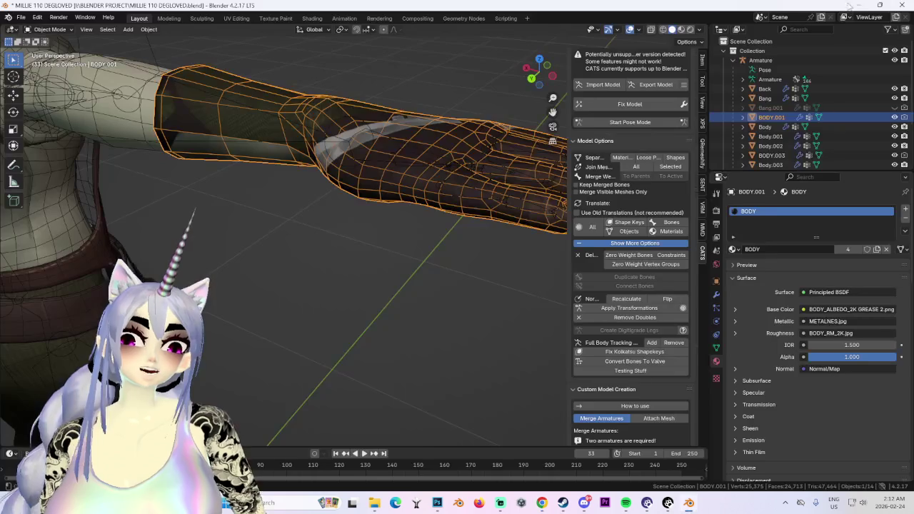
- Frame the hand from top view, orbit around the character, and reselect hand mesh BODY.001
key("KP_Decimal")
key("KP_7")
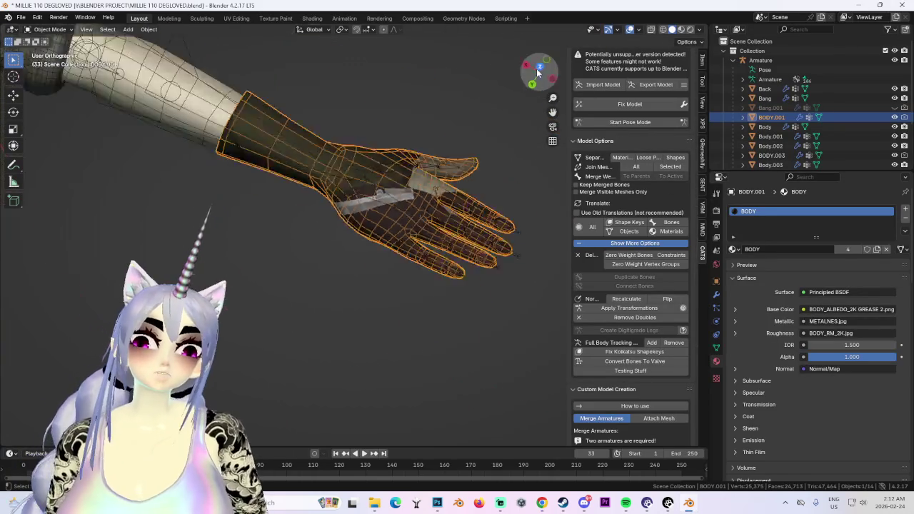
middle_click_drag(399, 253, 438, 270)
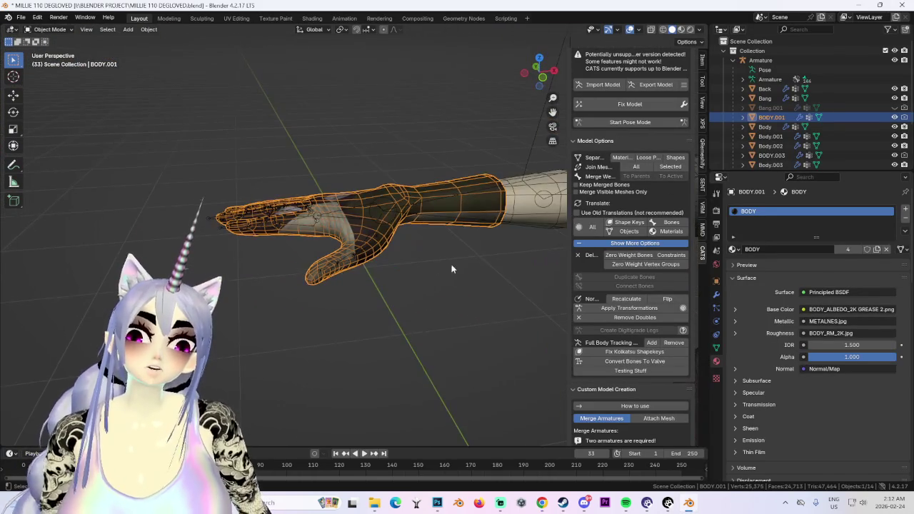
middle_click_drag(473, 224, 313, 253)
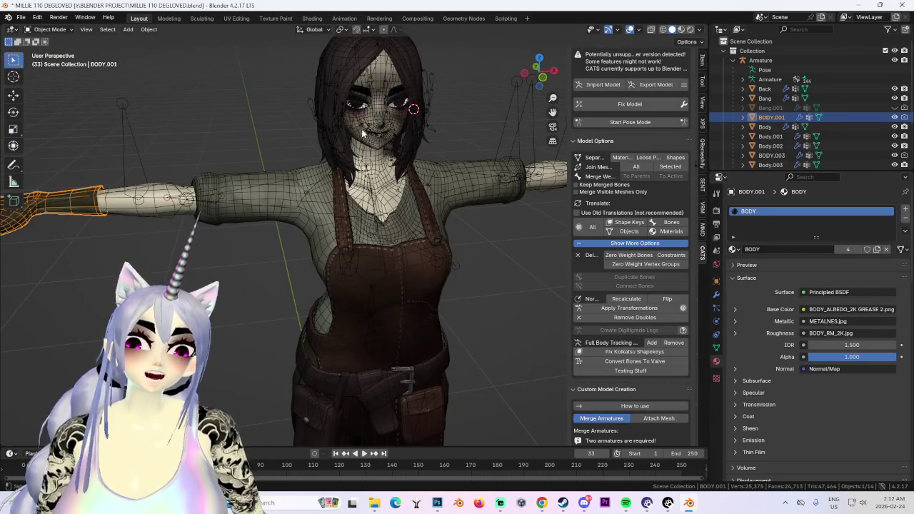
left_click(366, 142)
left_click(370, 158)
left_click(372, 166)
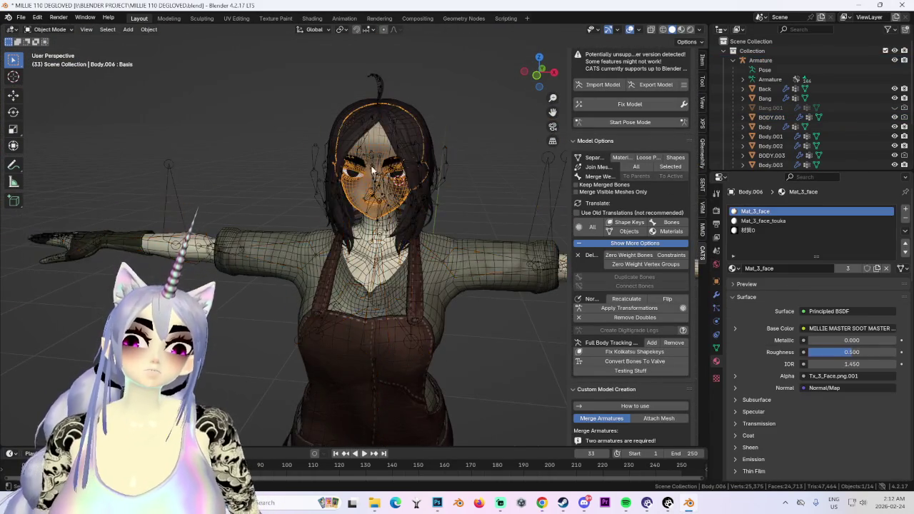
scroll(372, 165, "up", 4)
mouse_move(372, 165)
middle_mouse_down()
mouse_move(304, 207)
mouse_move(419, 188)
mouse_move(446, 171)
mouse_move(519, 192)
mouse_move(505, 206)
middle_mouse_up()
left_click(419, 188)
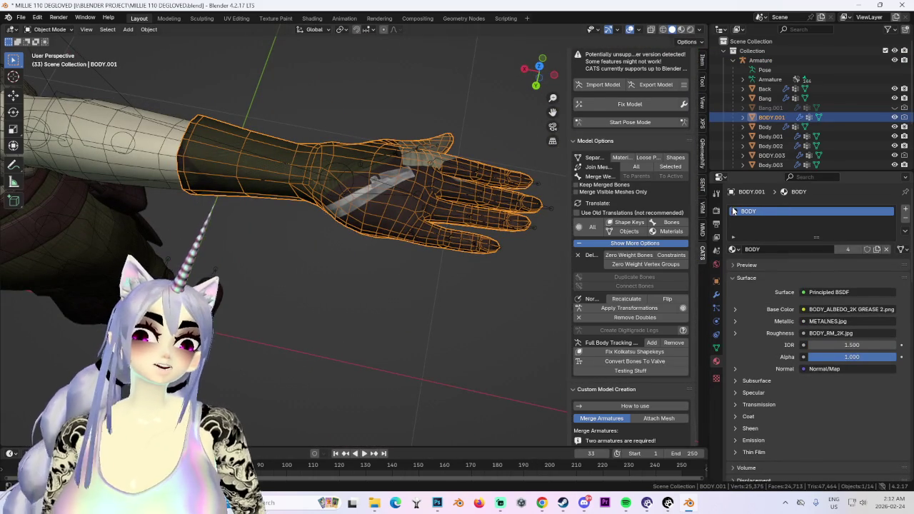
- Assign the 'glove texture' material to the hand
left_click(733, 249)
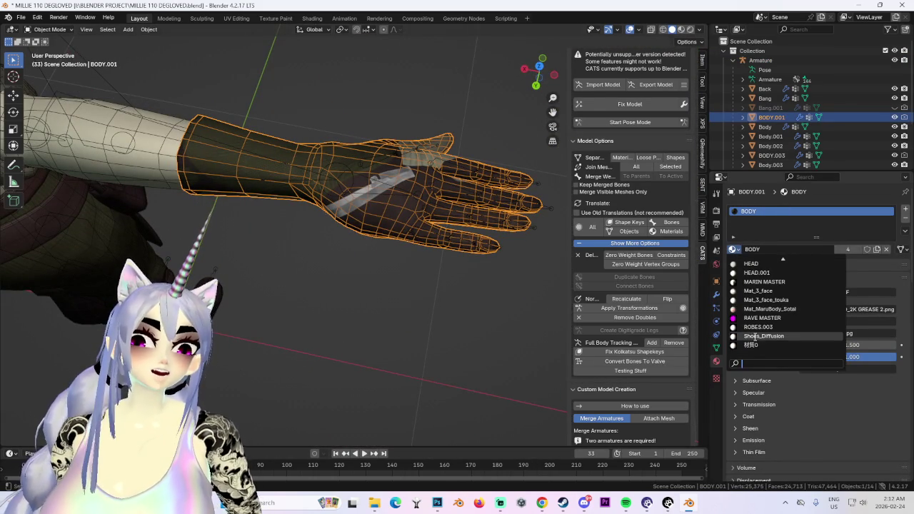
scroll(755, 337, "up", 3)
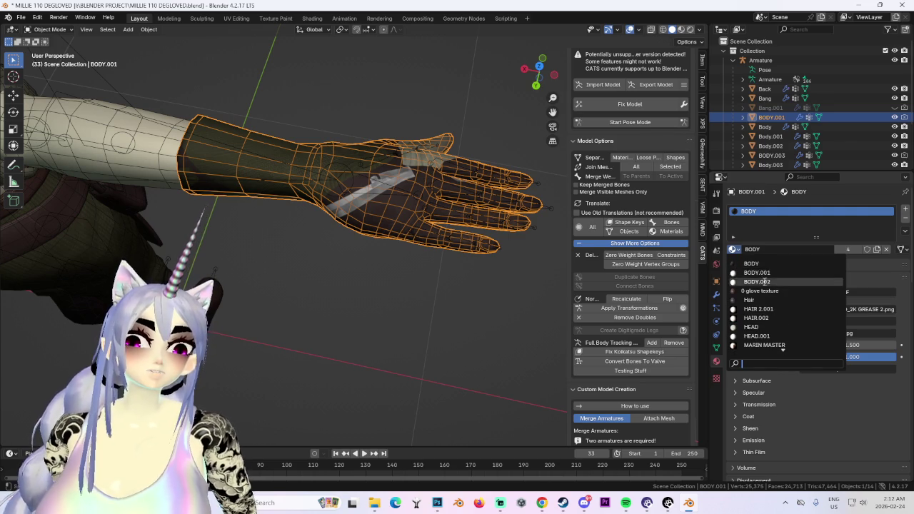
left_click(763, 293)
scroll(402, 196, "up", 5)
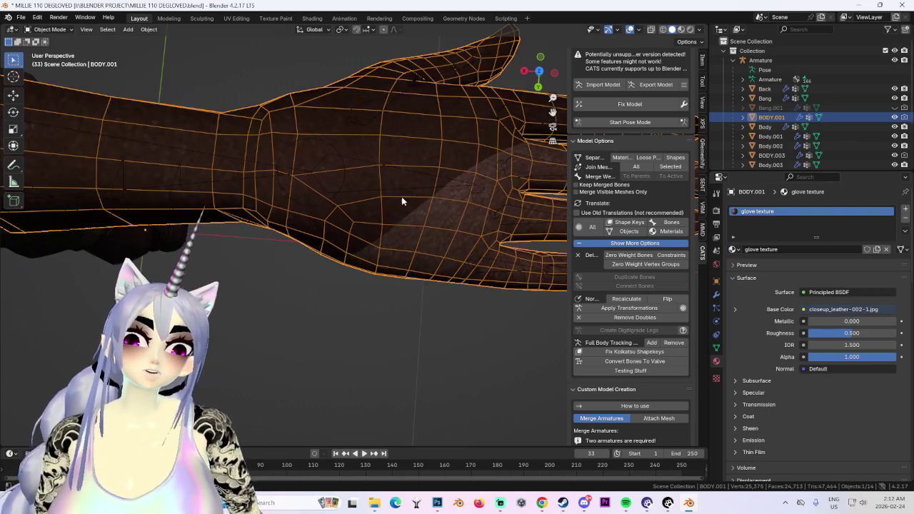
- In UV Editing, move the hand's UV islands onto the leather image
left_click(235, 19)
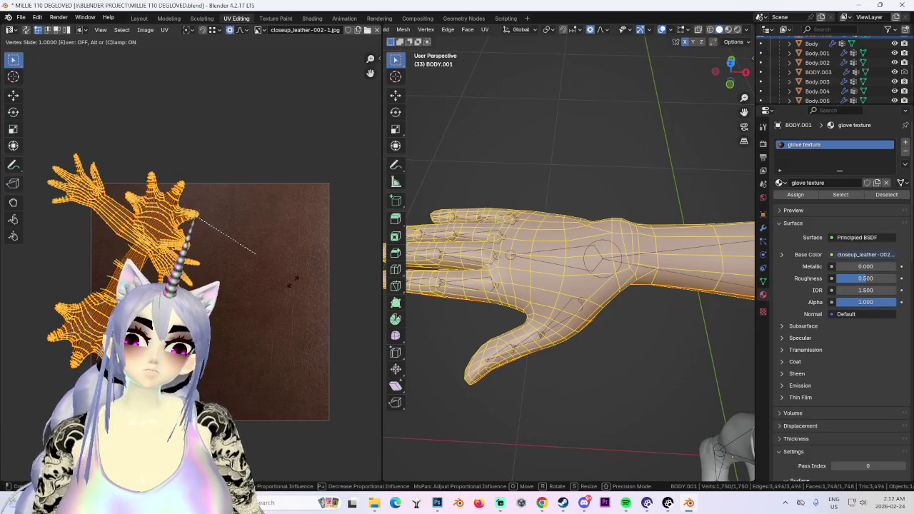
key("ctrl+z")
key("ctrl+z")
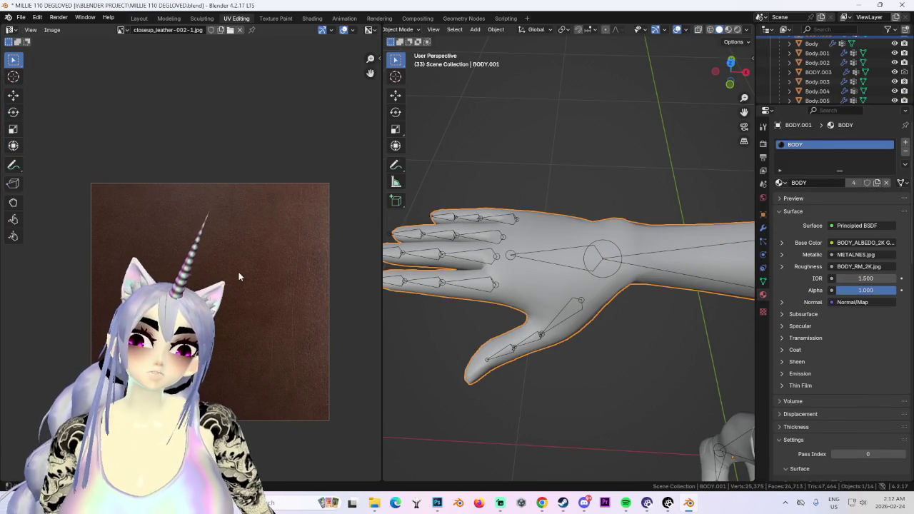
key("ctrl+z")
key("ctrl+z")
key("ctrl+z")
scroll(238, 277, "down", 4)
key("ctrl+shift+z")
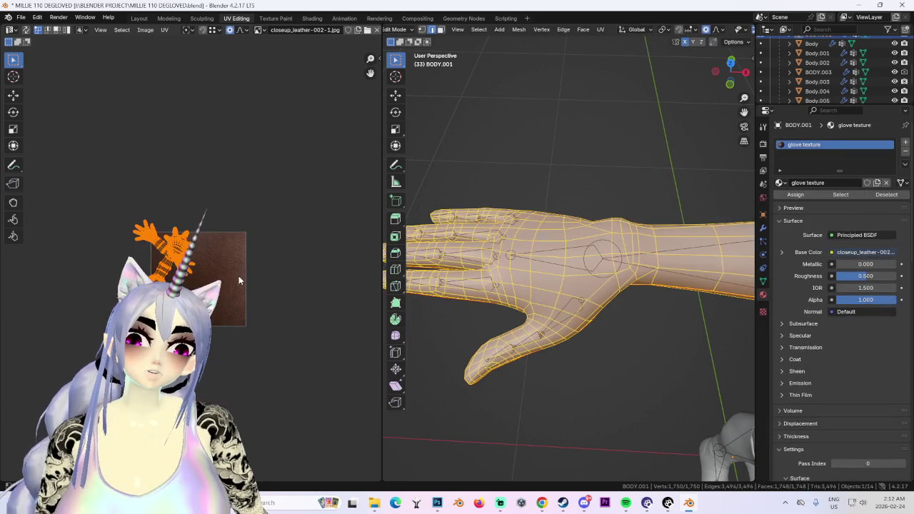
scroll(238, 277, "up", 2)
key("g")
scroll(296, 297, "up", 2)
scroll(298, 300, "up", 2)
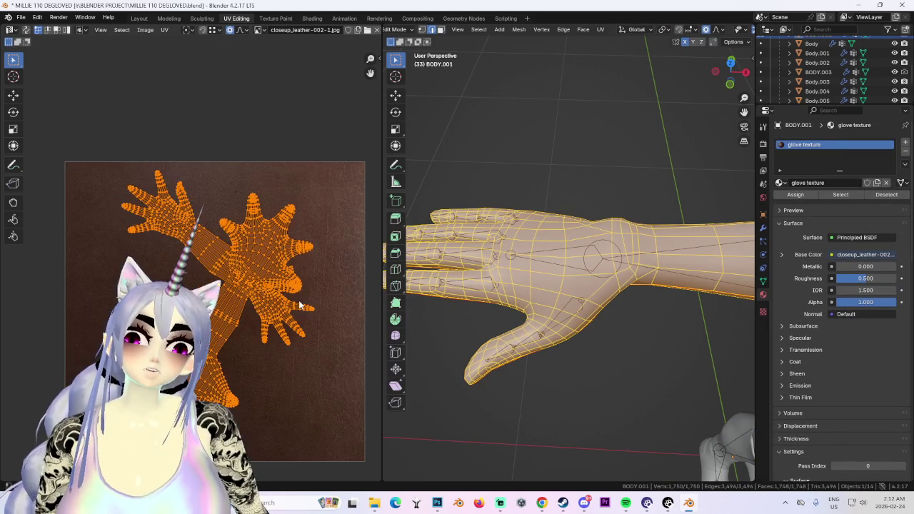
left_click(342, 298)
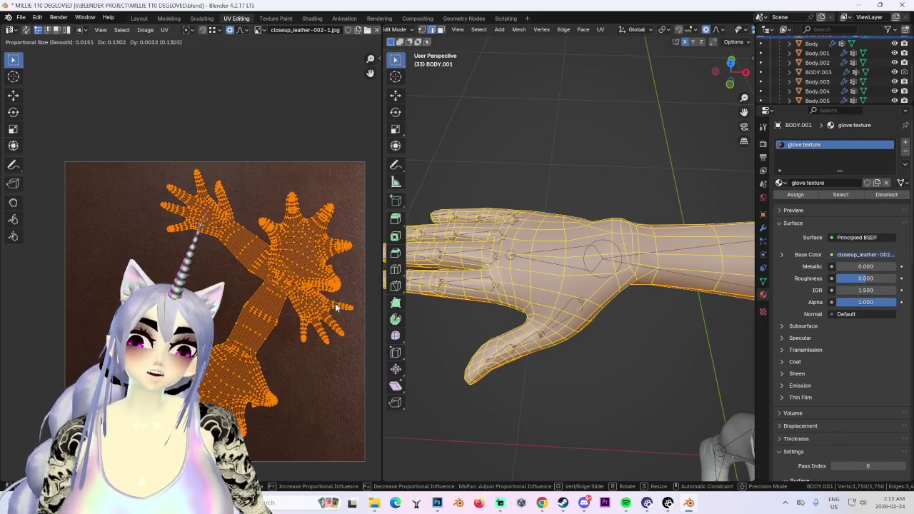
- Back in Layout, deselect and orbit around the gloved hand to inspect the leather texture
left_click(139, 18)
left_click(425, 350)
mouse_move(425, 350)
middle_mouse_down()
mouse_move(423, 248)
mouse_move(327, 281)
mouse_move(389, 252)
middle_mouse_up()
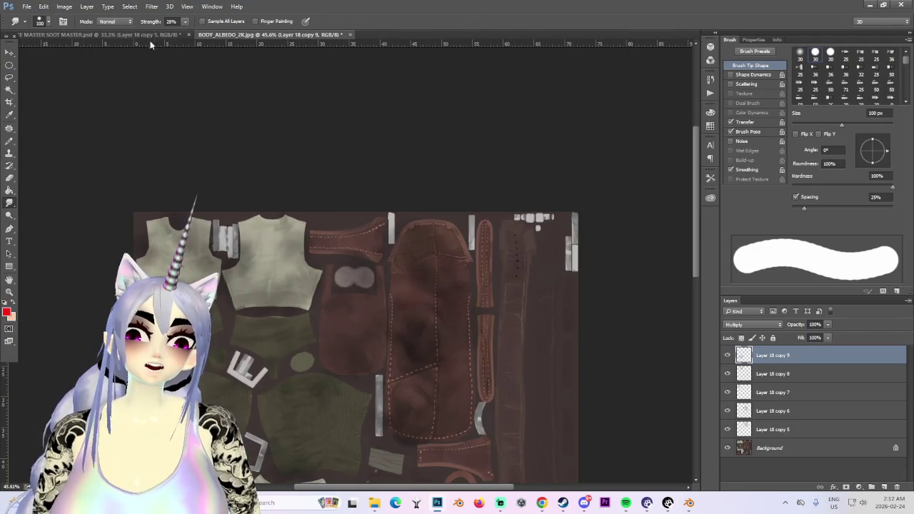
left_click(147, 35)
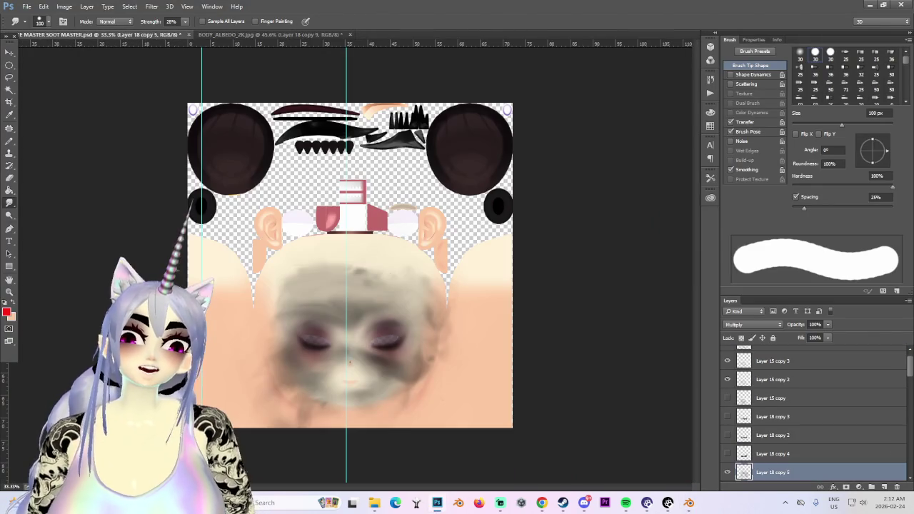
- Duplicate the leather Background layer, unlock it, and select the copy Layer 1
left_click(253, 35)
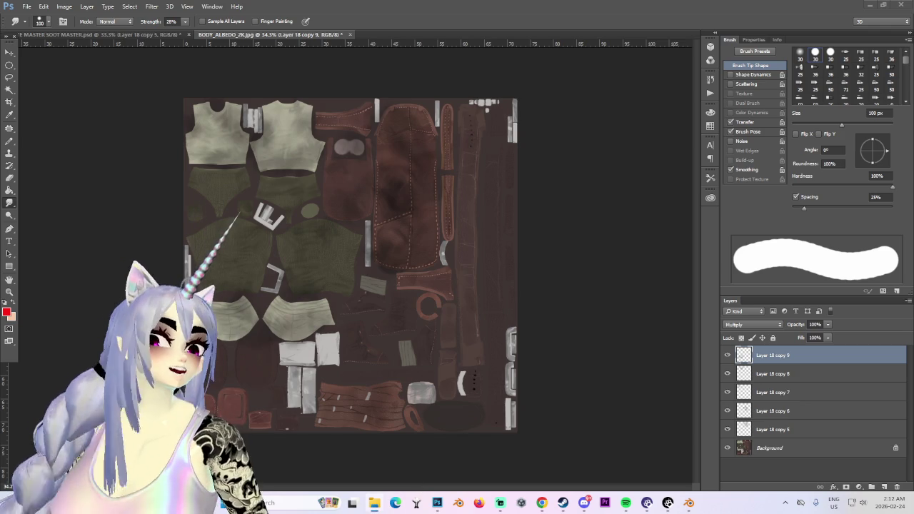
left_click_drag(445, 76, 411, 32)
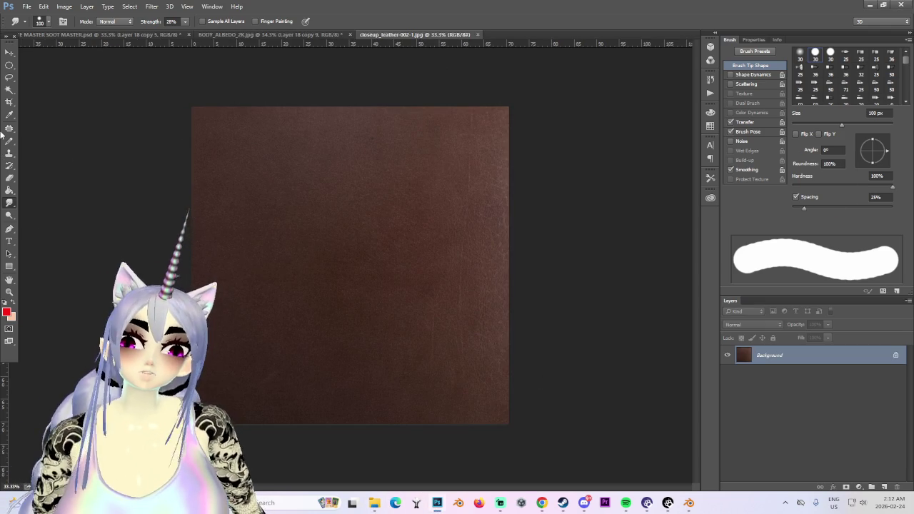
key("i")
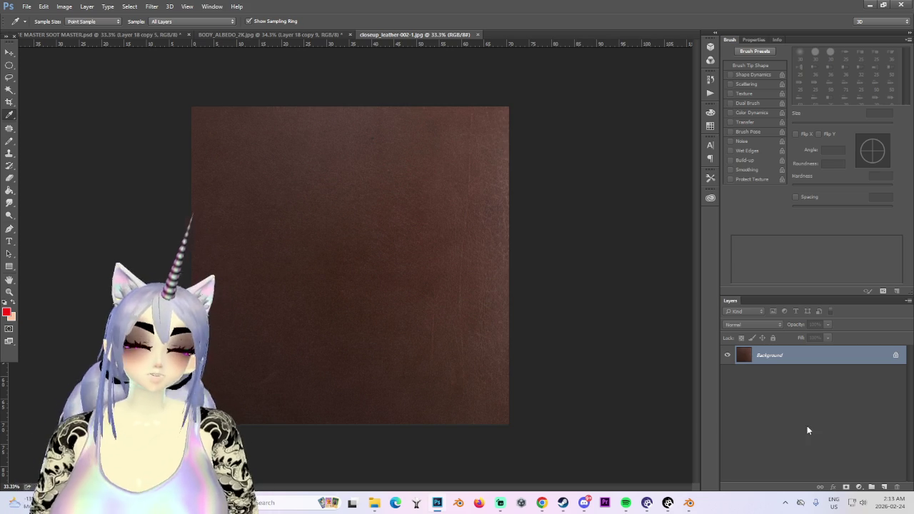
key("ctrl+j")
left_click(895, 374)
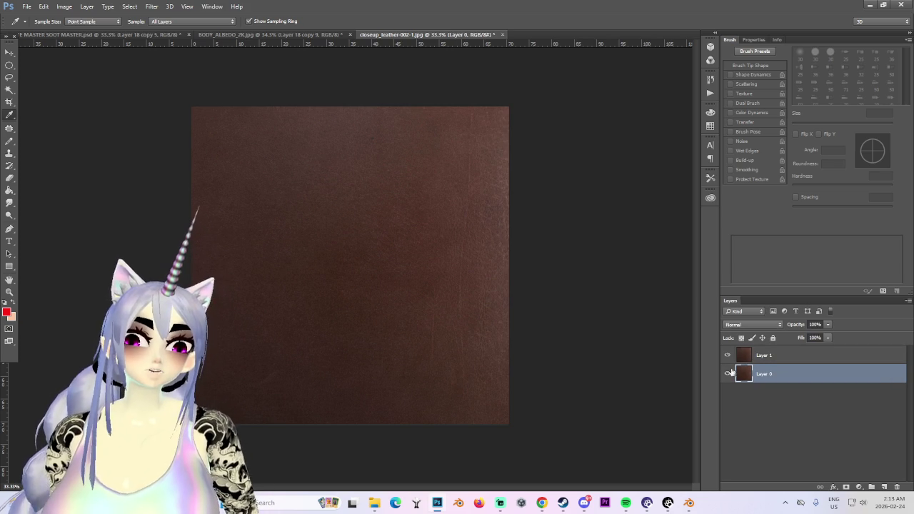
left_click(765, 355)
- Fully desaturate Layer 1 with Hue/Saturation at -100 saturation
left_click(64, 7)
mouse_move(78, 31)
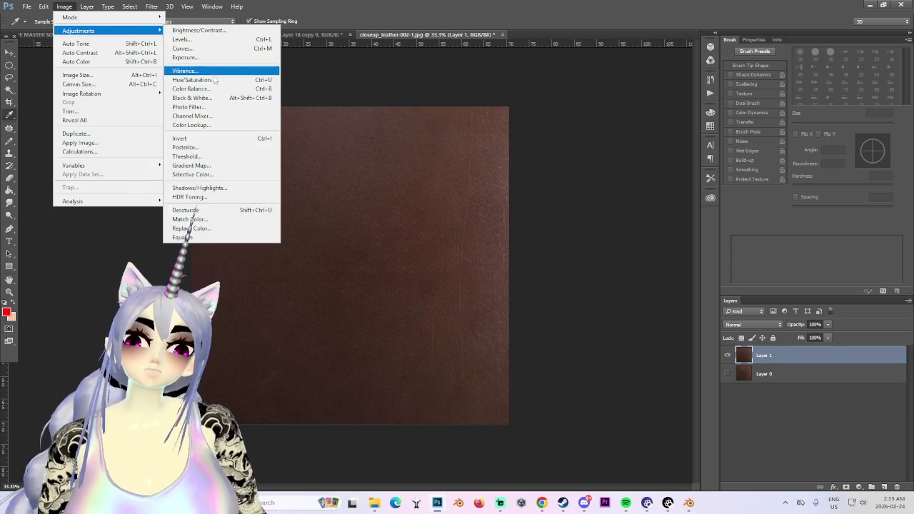
left_click(193, 79)
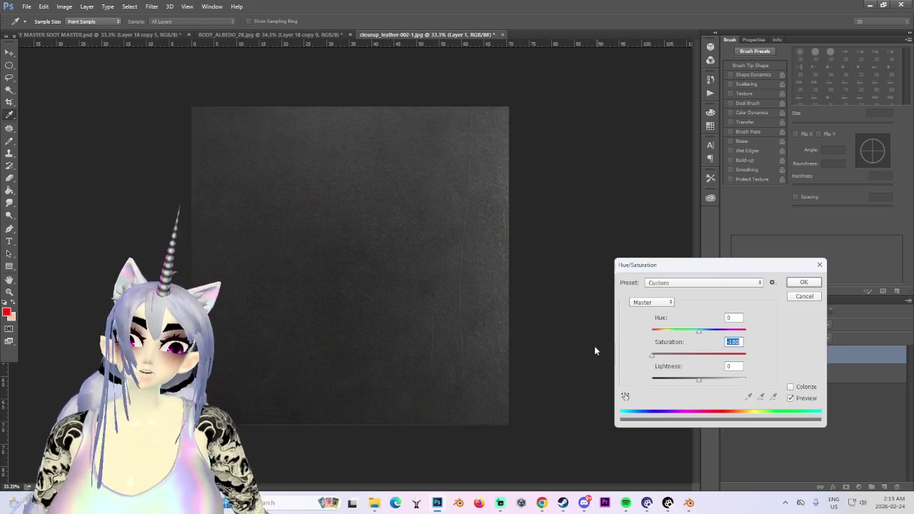
left_click(798, 284)
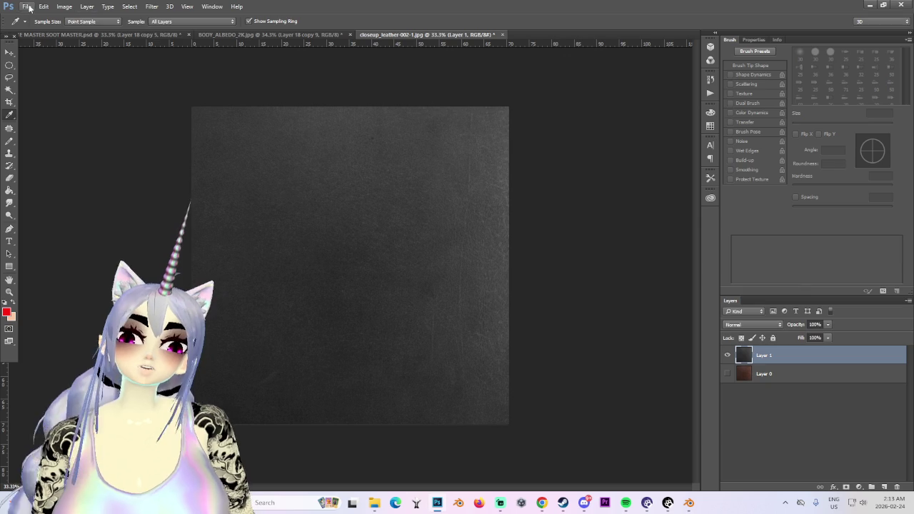
- Brighten the grey layer with Levels, setting the white input to 73
left_click(64, 6)
left_click(202, 40)
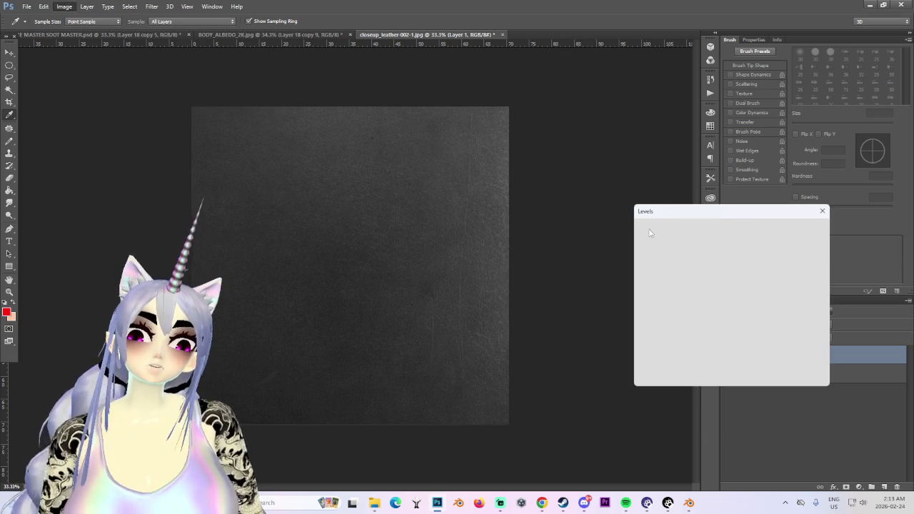
mouse_move(706, 320)
left_mouse_down()
mouse_move(689, 320)
mouse_move(707, 319)
left_mouse_up()
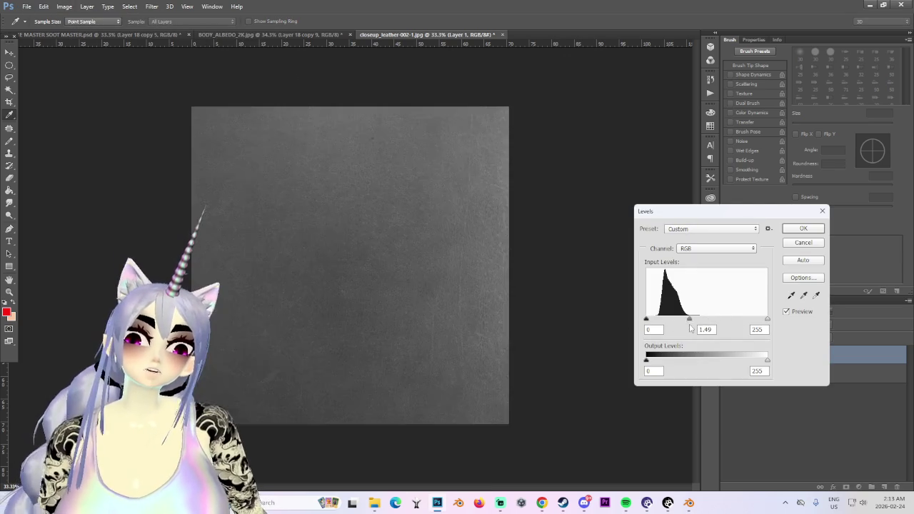
left_click_drag(768, 319, 659, 319)
left_click(802, 229)
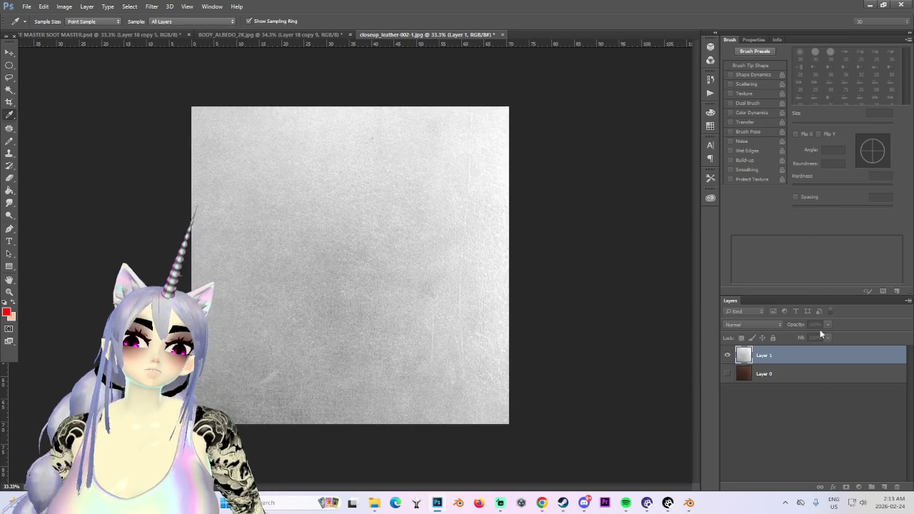
- Add a new Layer 2 and sample the leather's brown from Layer 0
left_click(887, 486)
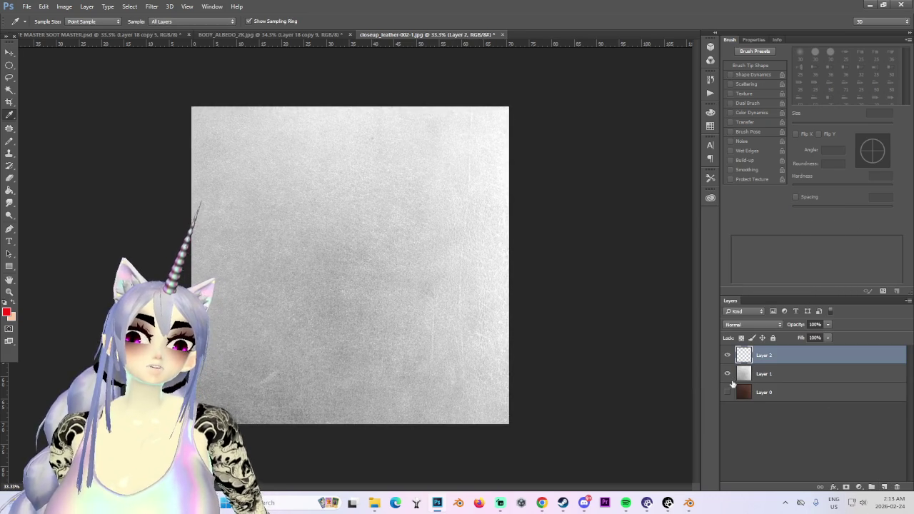
left_click(764, 393)
left_click(727, 374)
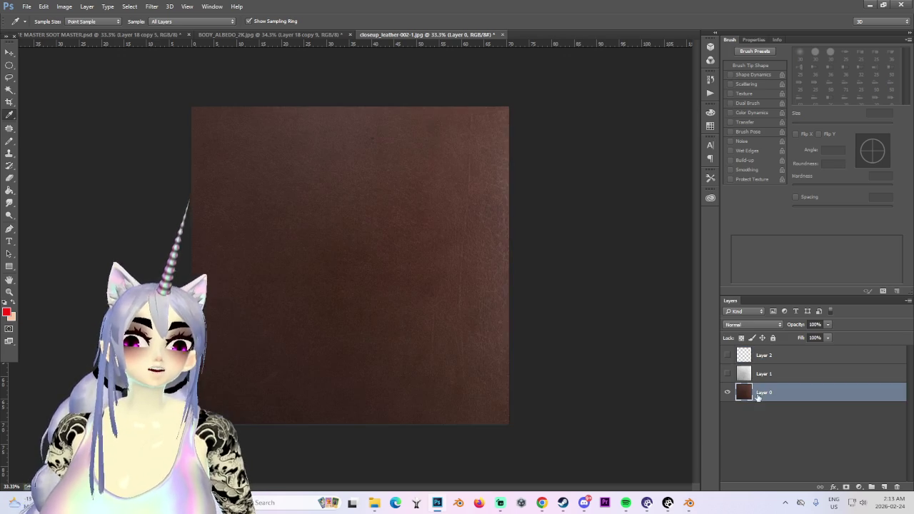
scroll(334, 272, "up", 2, "alt")
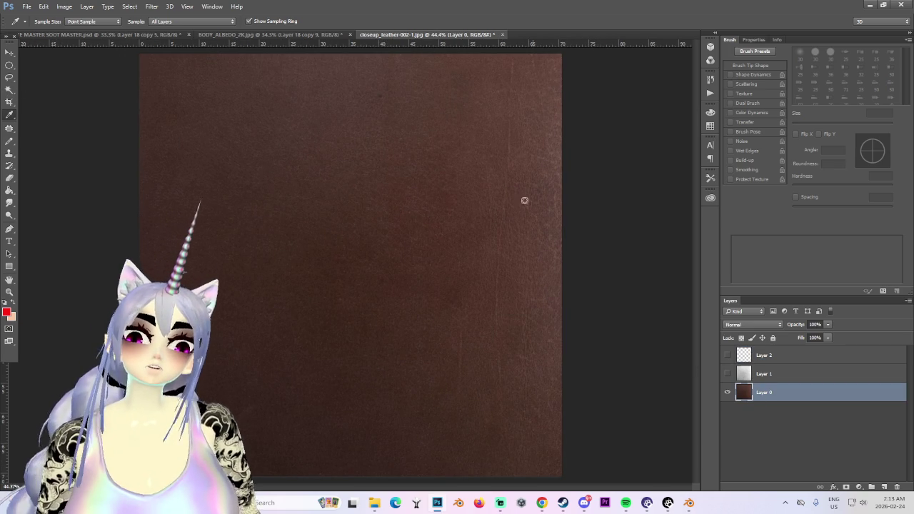
left_click(472, 204)
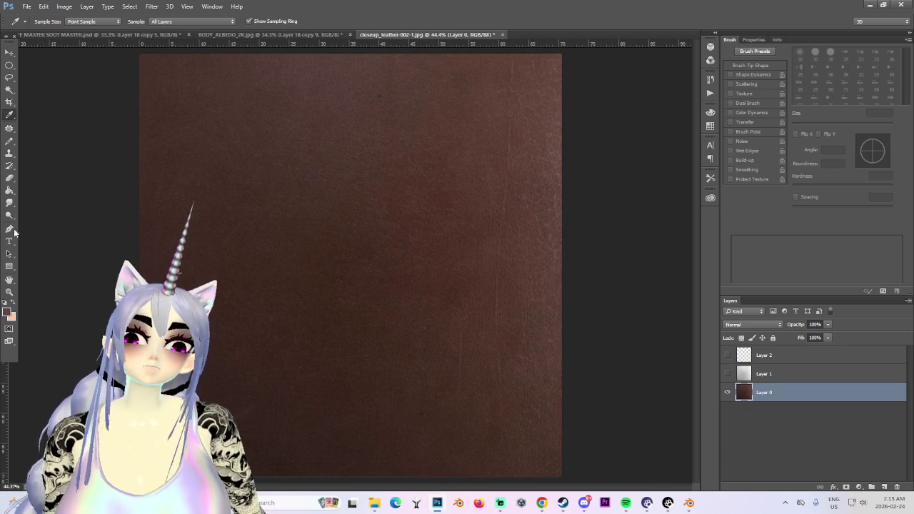
- Fill Layer 2 with the sampled brown and set its blend mode to Multiply
left_click(9, 191)
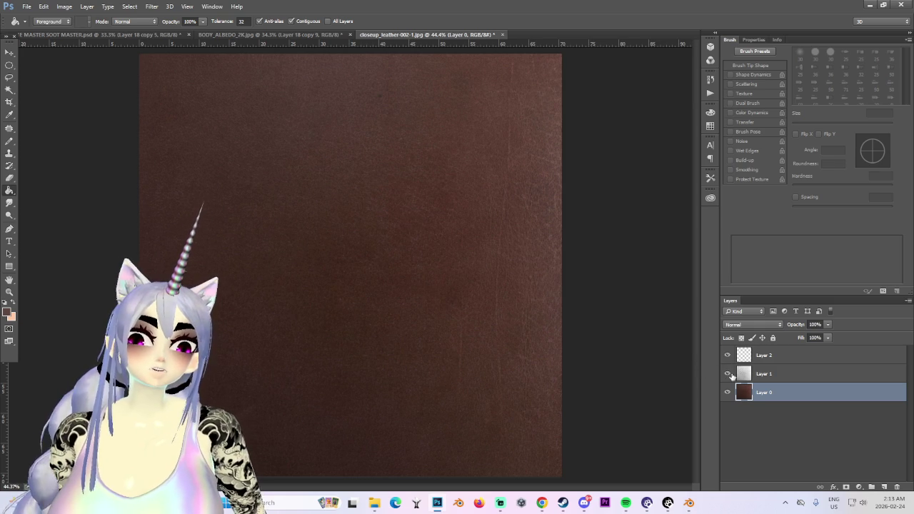
left_click(727, 374)
left_click(765, 374)
left_click(764, 355)
left_click(437, 325)
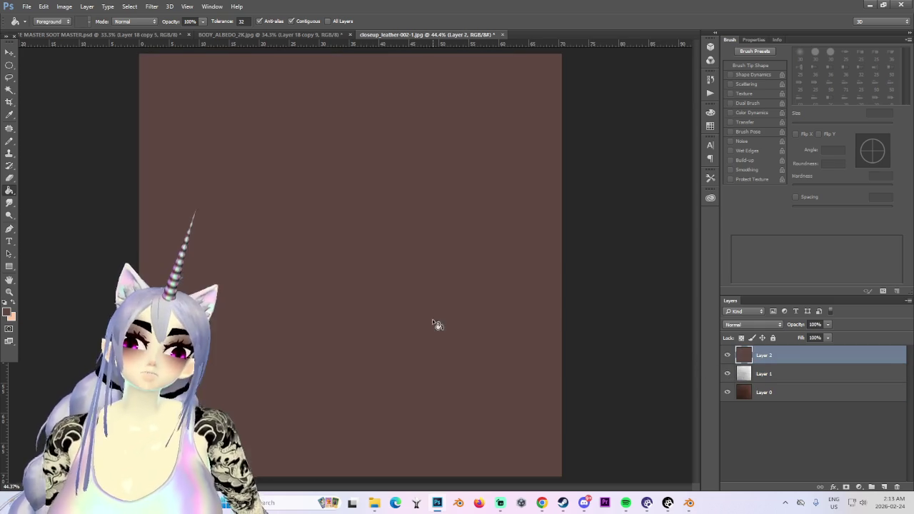
left_click(774, 326)
left_click(751, 356)
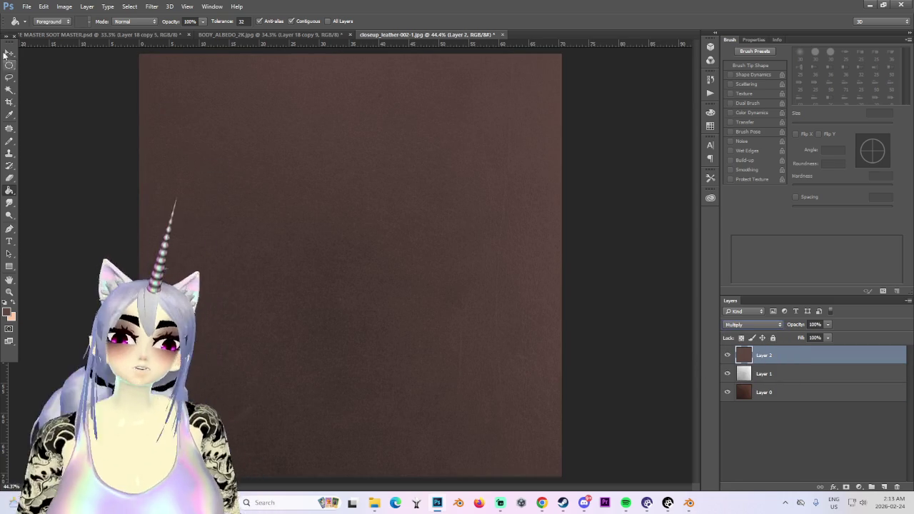
- Begin saving the texture as a new file via Save As
left_click(26, 6)
left_click(52, 112)
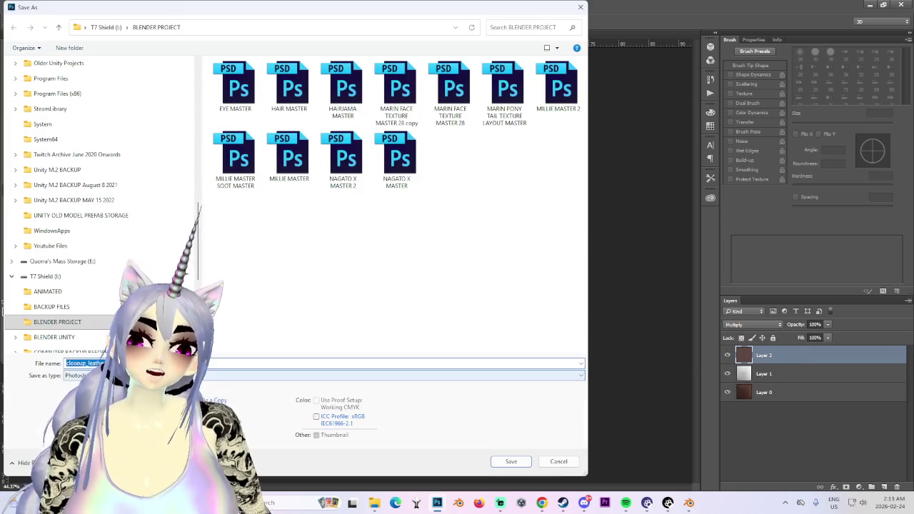
left_click(93, 375)
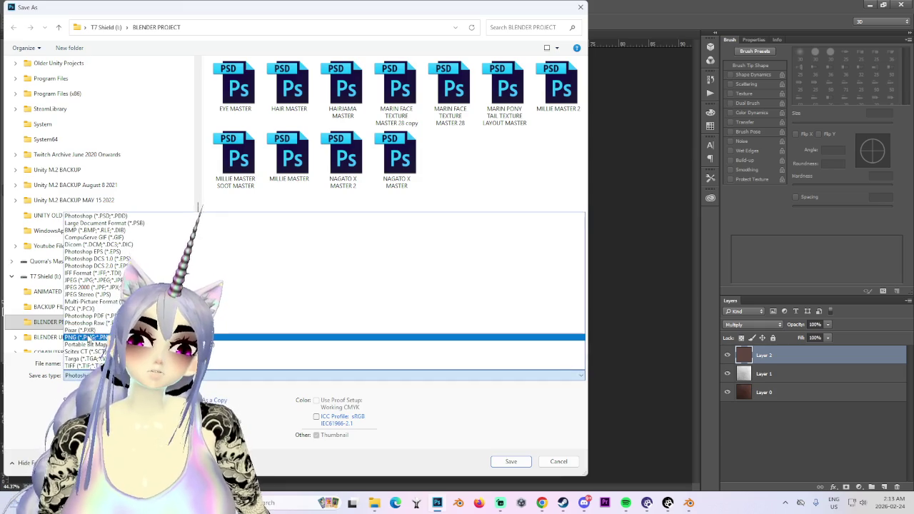
- Choose PNG as the file format and select the file name for renaming
left_click(87, 338)
scroll(366, 286, "down", 5)
scroll(366, 286, "up", 5)
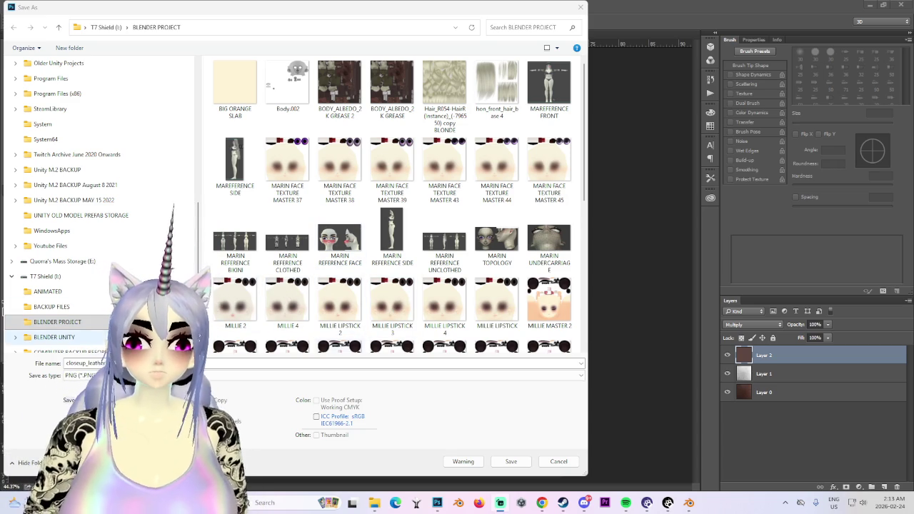
scroll(447, 267, "down", 3)
scroll(446, 267, "up", 3)
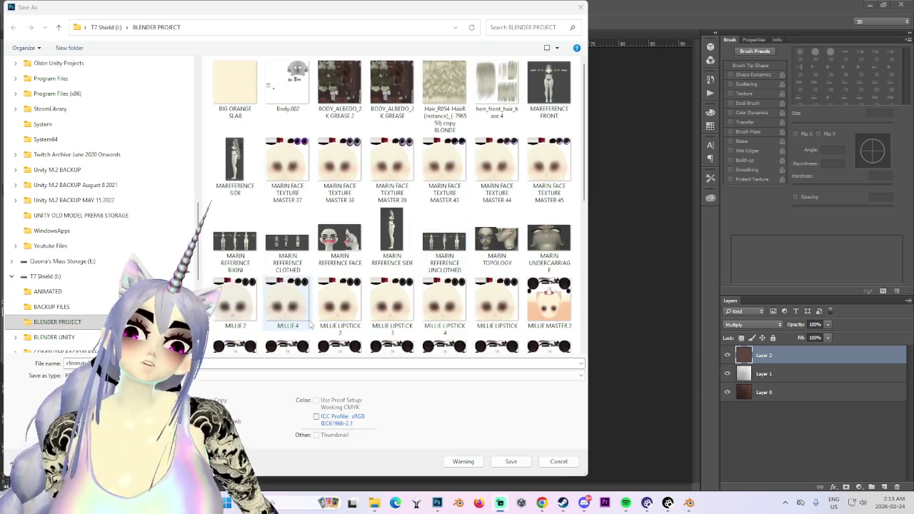
left_click(230, 362)
scroll(329, 336, "down", 3)
scroll(329, 343, "down", 2)
scroll(336, 329, "up", 5)
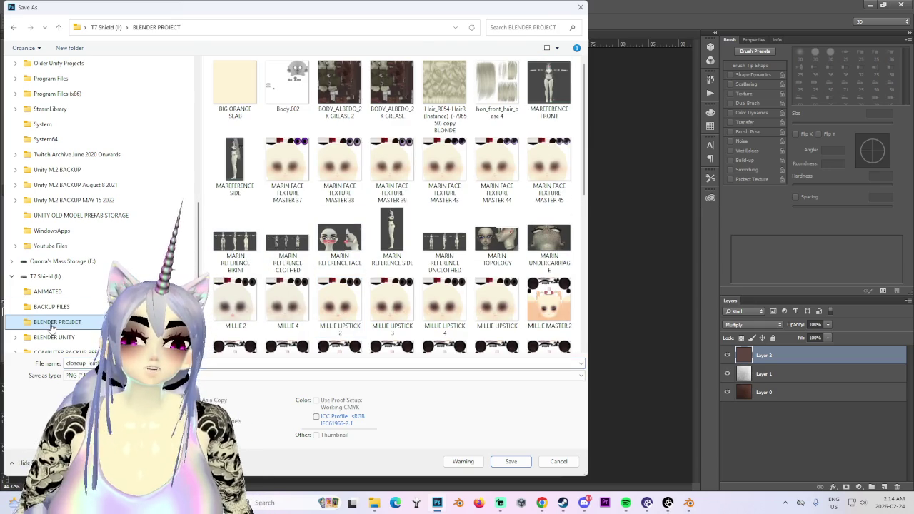
- Save the texture as LEATHER PNG in the BLENDER PROJECT folder
left_click(49, 279)
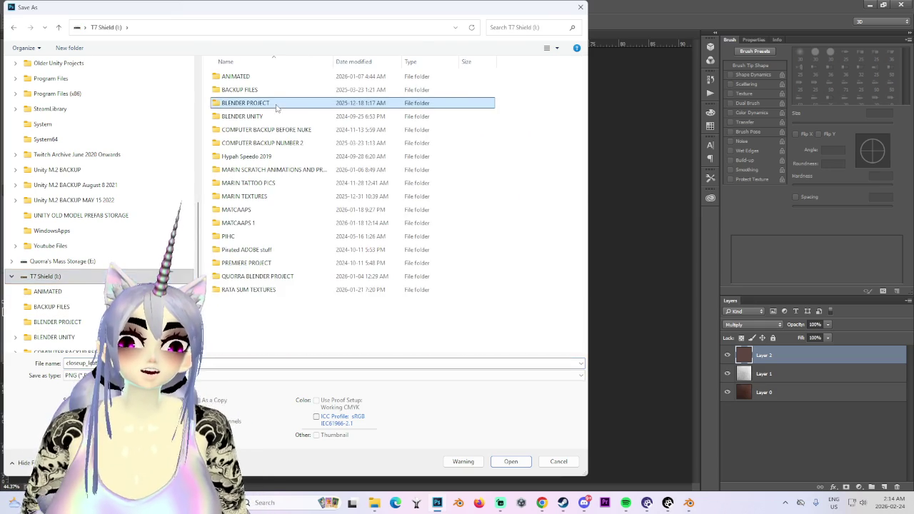
double_click(278, 103)
scroll(405, 263, "down", 5)
scroll(405, 263, "up", 5)
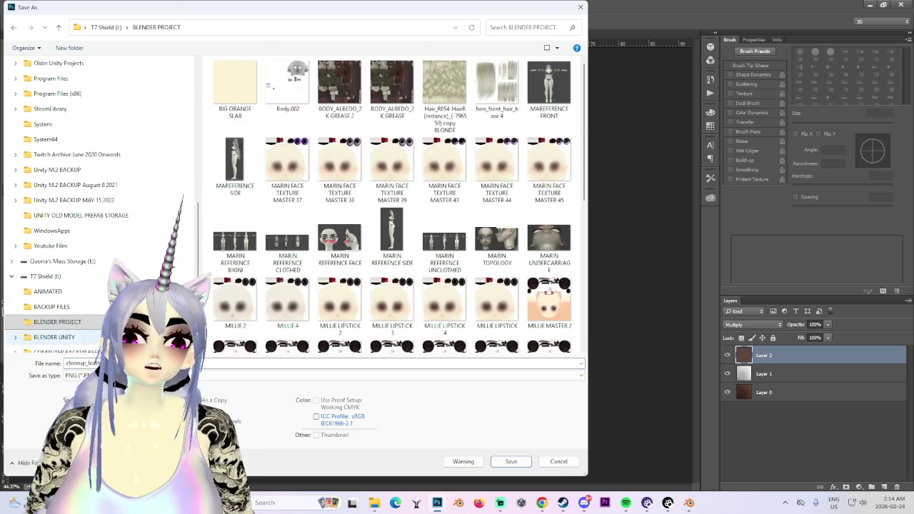
type("LEATHER")
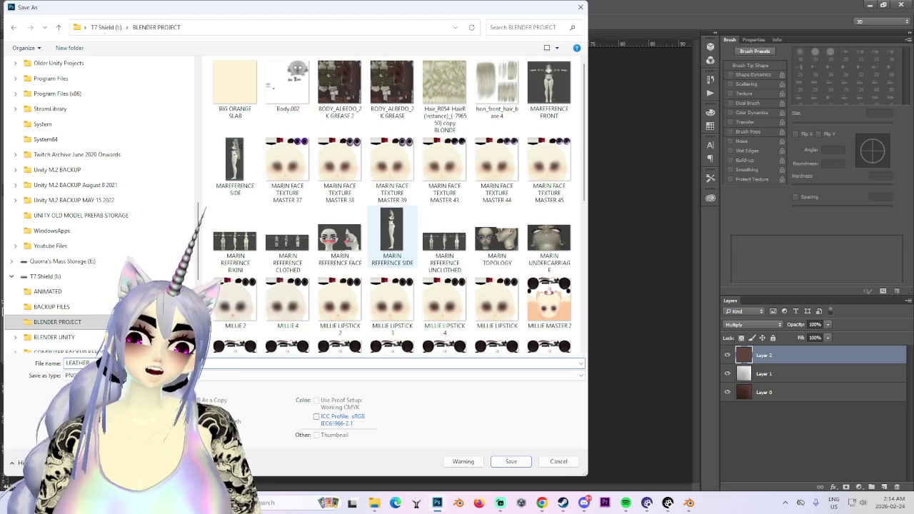
key("Return")
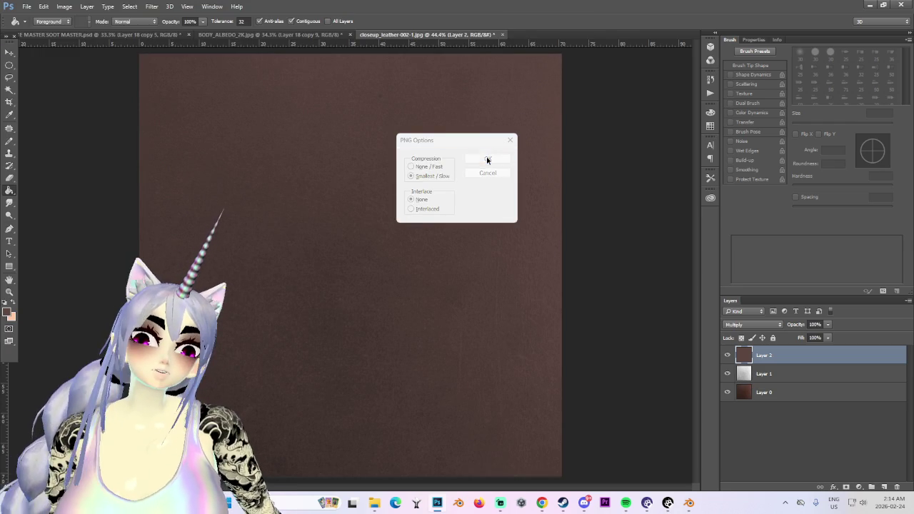
left_click(869, 6)
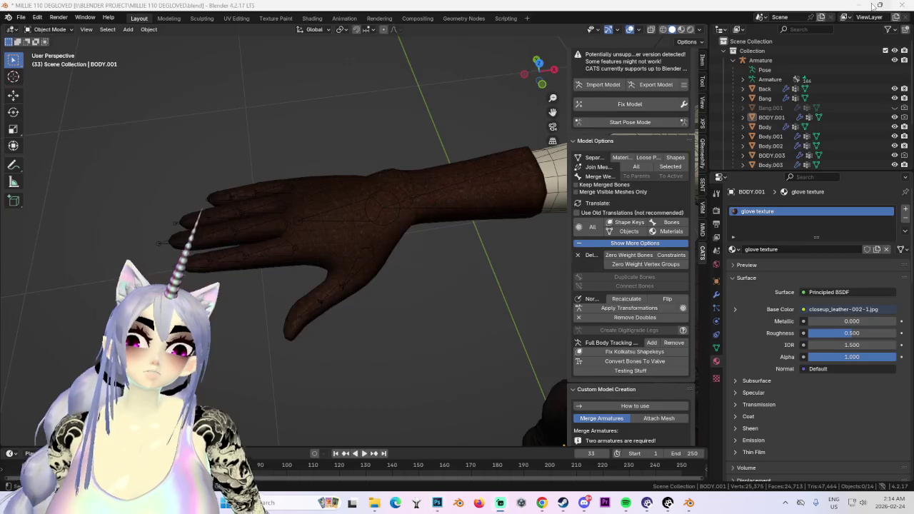
- Select the glove hand mesh BODY.001
left_click(406, 168)
scroll(534, 325, "up", 4)
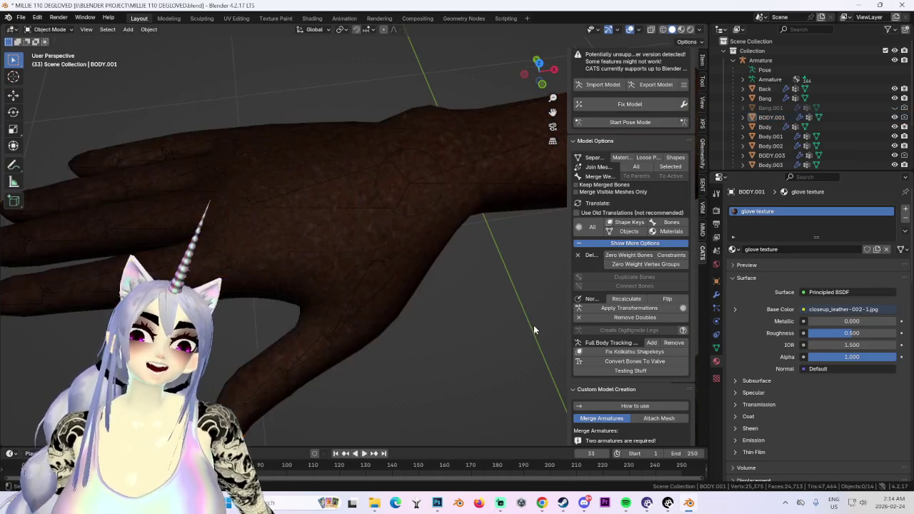
scroll(498, 299, "up", 3)
scroll(498, 299, "down", 4)
middle_click_drag(527, 310, 438, 313)
scroll(438, 313, "up", 2)
left_click(415, 201)
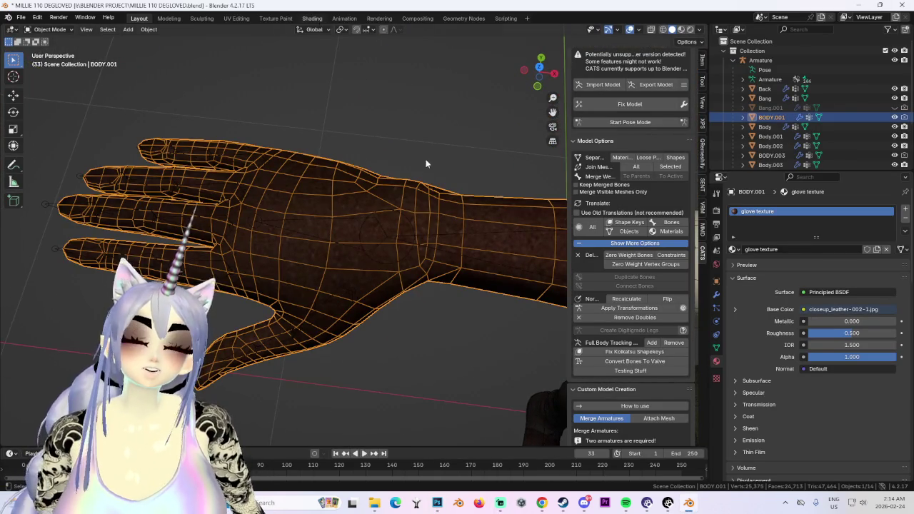
- Load LEATHER.png into the glove's Image Texture node in Shading, then return to Layout
left_click(312, 18)
left_click(493, 390)
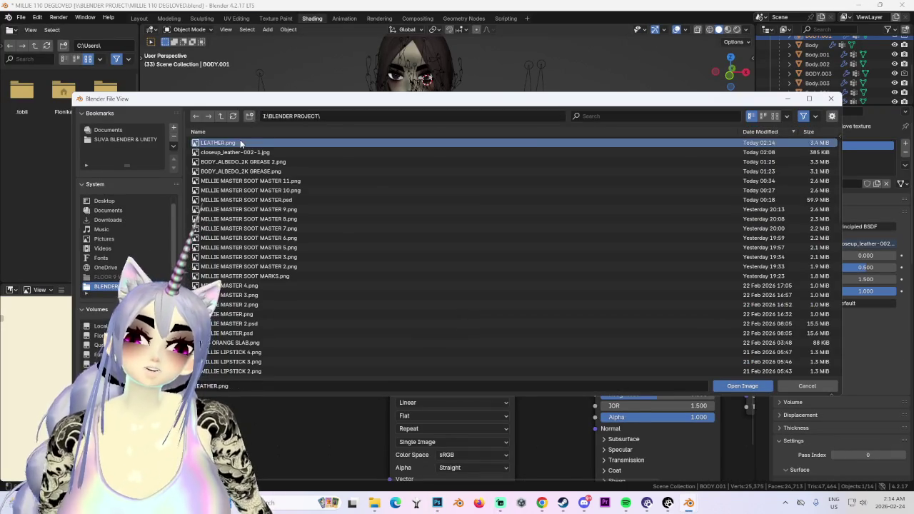
double_click(371, 143)
middle_click_drag(300, 146, 279, 185)
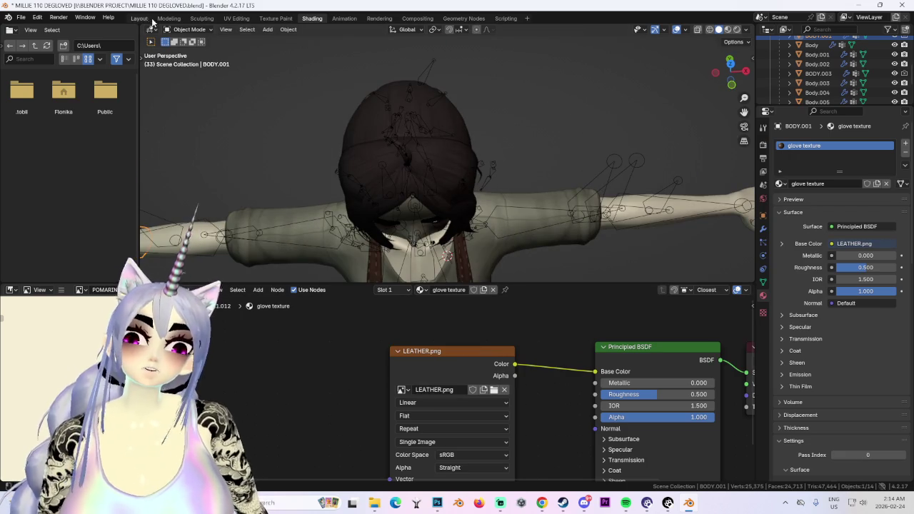
left_click(140, 18)
mouse_move(319, 222)
middle_mouse_down()
mouse_move(483, 97)
mouse_move(312, 105)
mouse_move(402, 153)
mouse_move(427, 231)
middle_mouse_up()
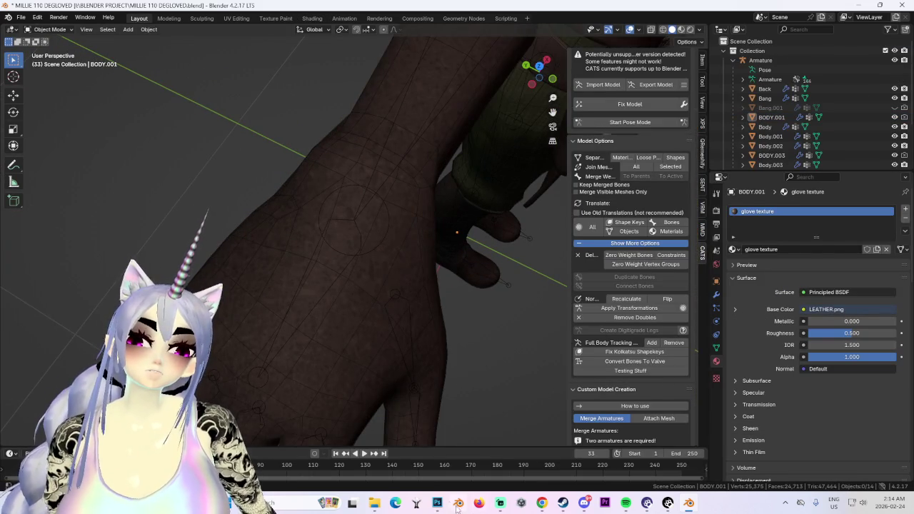
left_click(438, 503)
- Hide Layer 0 and set Layer 1's opacity to about 40%
scroll(303, 293, "up", 2, "alt")
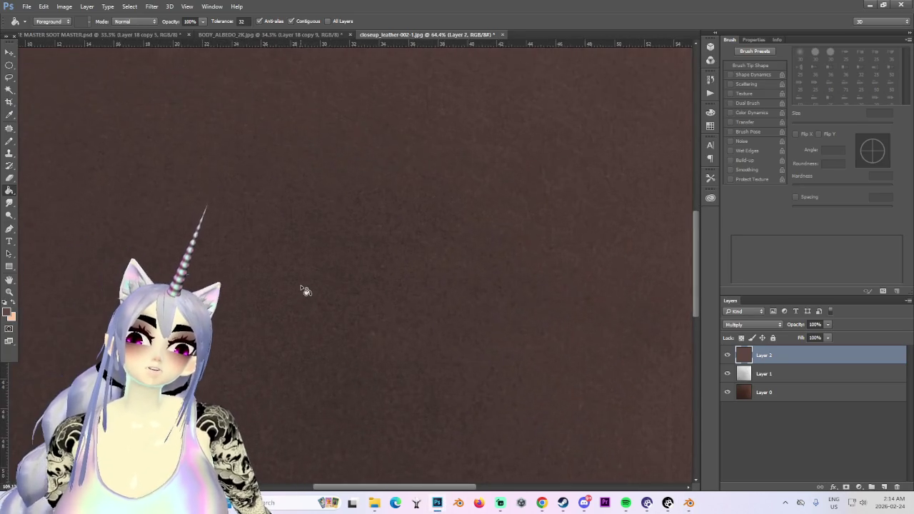
scroll(306, 290, "down", 2, "alt")
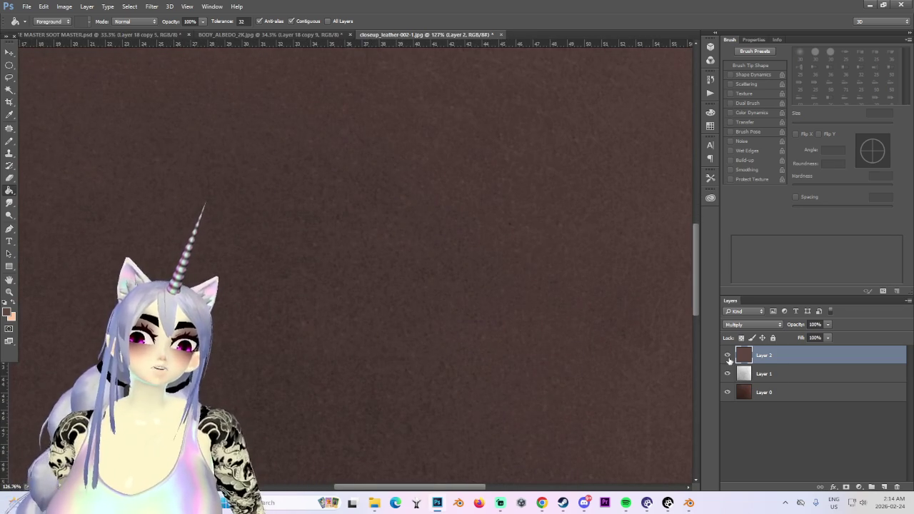
left_click(728, 355)
left_click(728, 356)
left_click(728, 374)
left_click(728, 373)
left_click(747, 374)
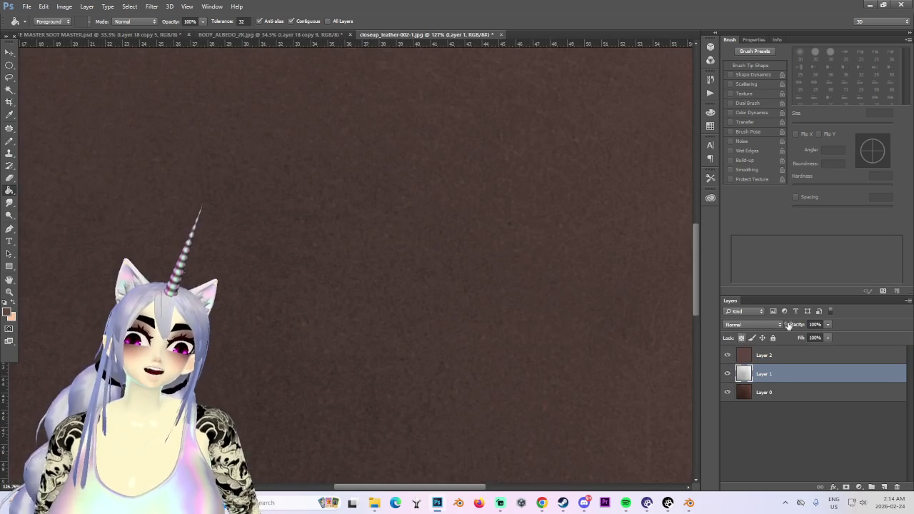
left_click_drag(808, 335, 762, 338)
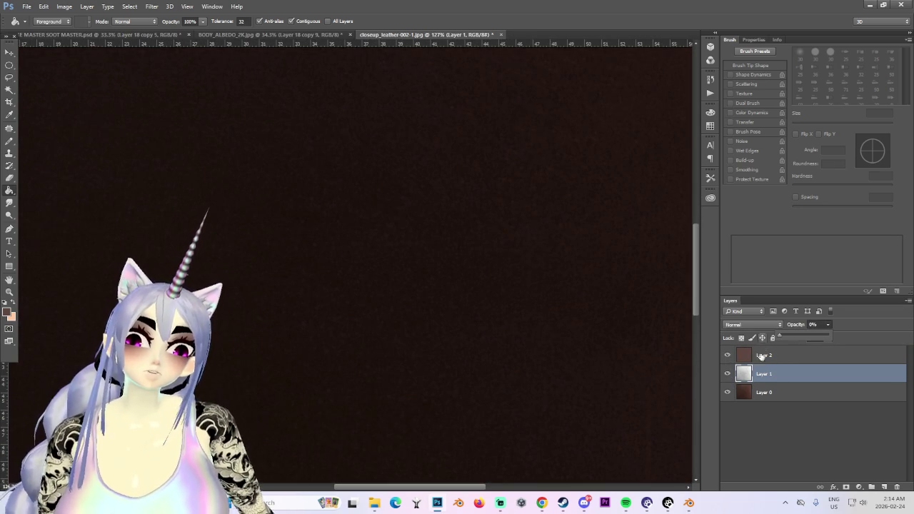
left_click(728, 392)
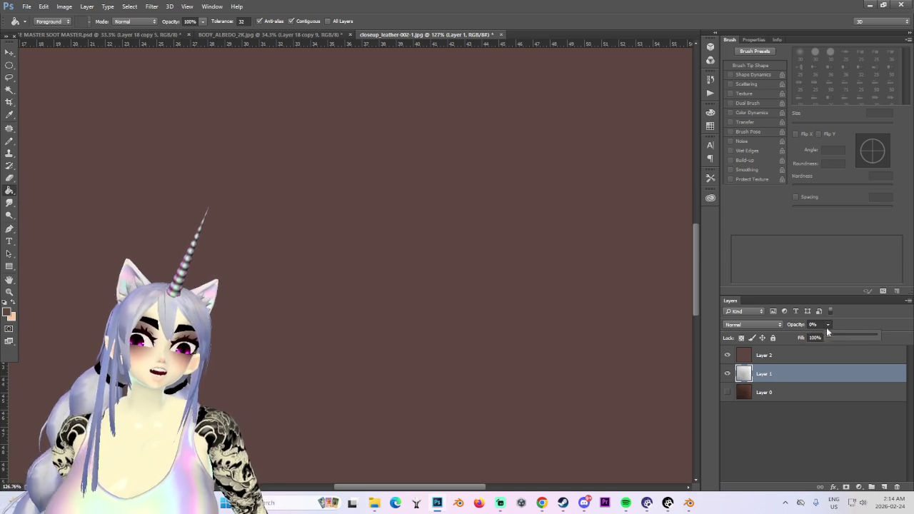
mouse_move(838, 333)
left_mouse_down()
mouse_move(862, 334)
mouse_move(850, 334)
left_mouse_up()
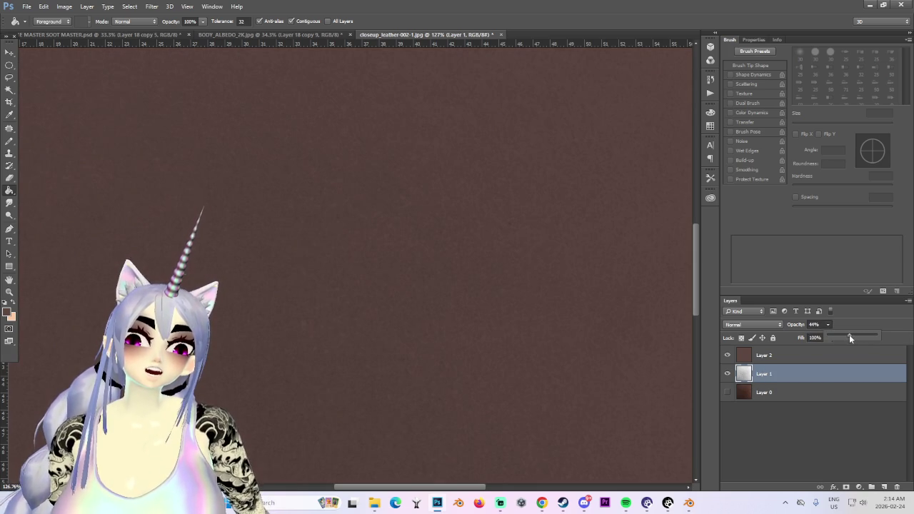
key("ctrl+minus")
key("ctrl+minus")
key("ctrl+minus")
key("ctrl+minus")
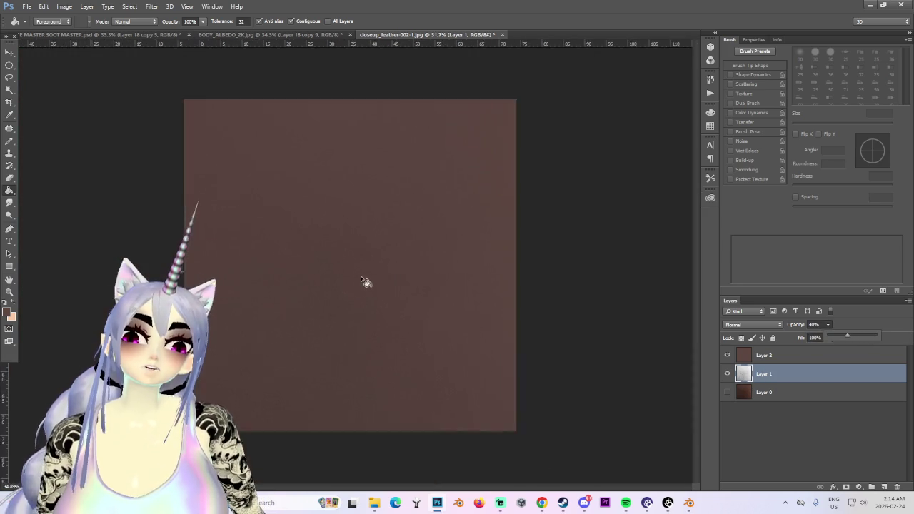
key("ctrl+0")
- Save another copy of the texture as a PNG
left_click(27, 5)
left_click(49, 113)
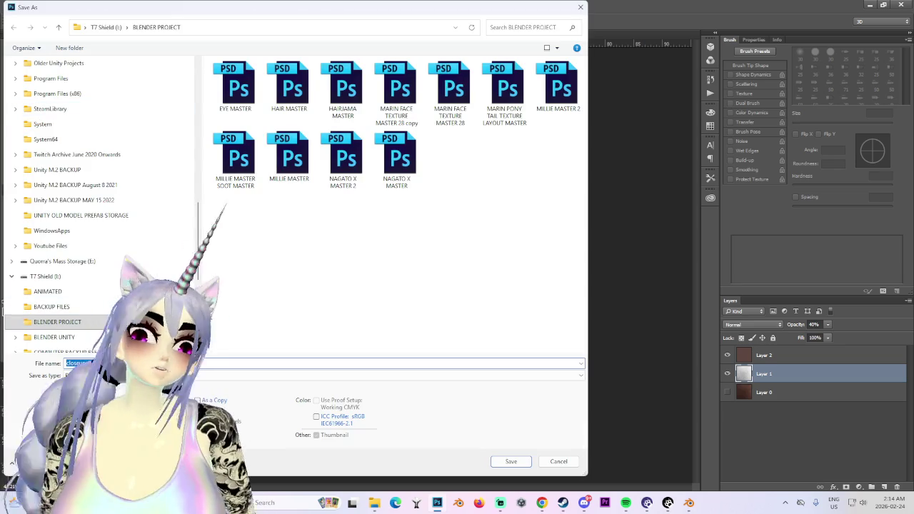
left_click(214, 375)
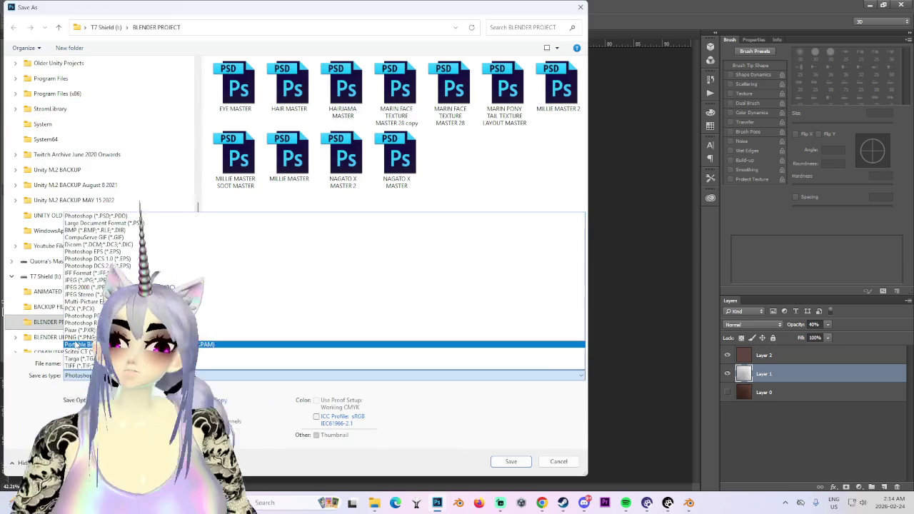
left_click(107, 333)
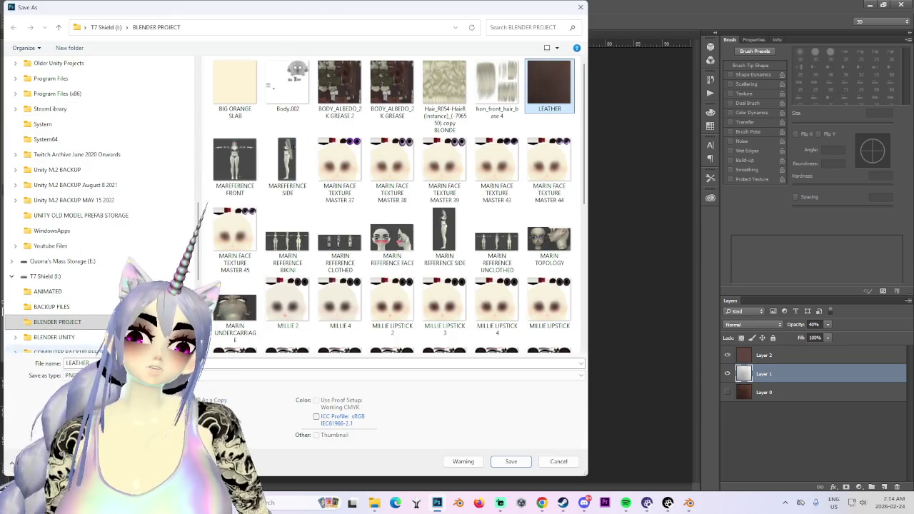
left_click(512, 462)
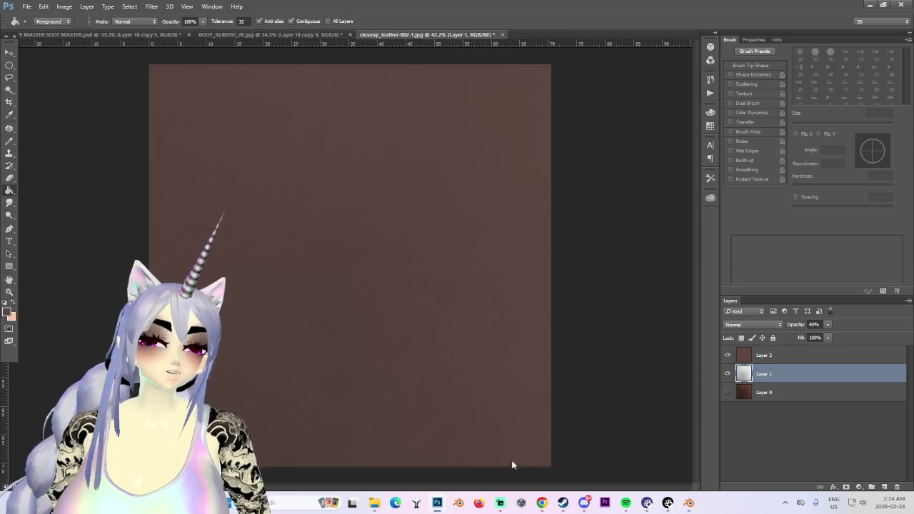
left_click(485, 159)
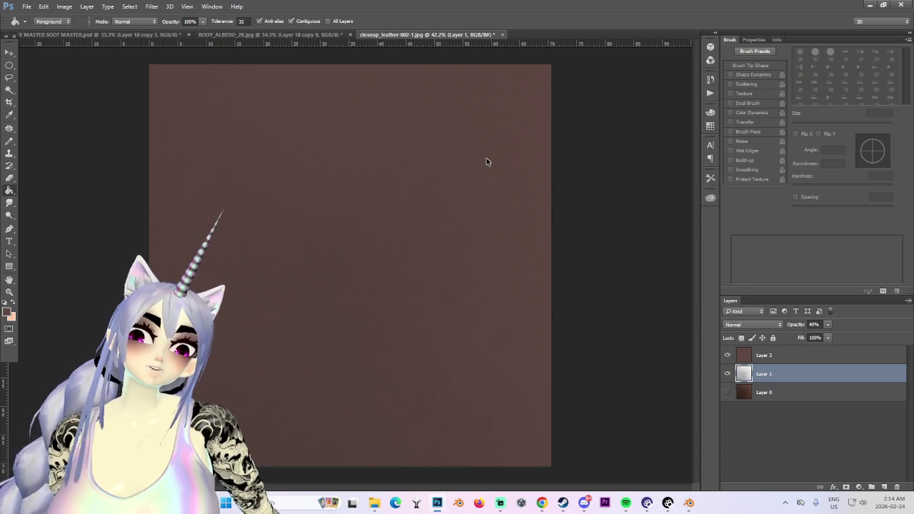
mouse_move(563, 503)
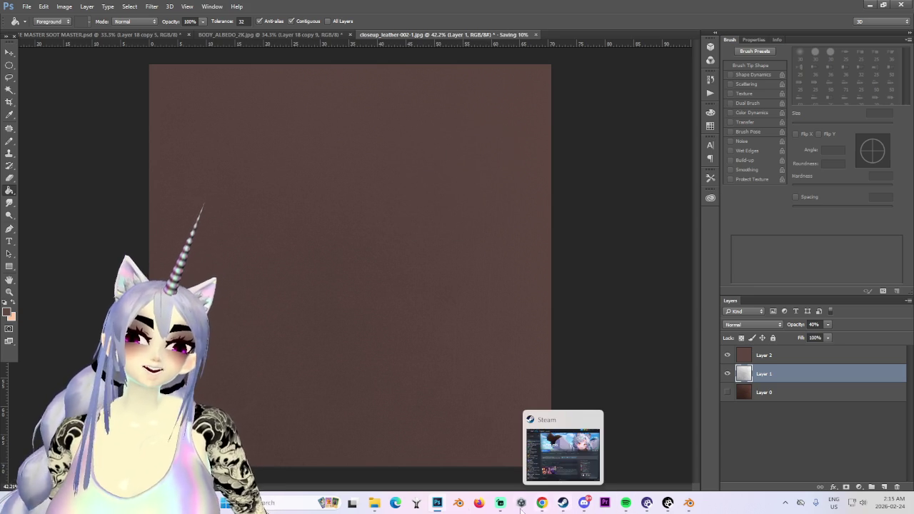
- Select the glove in Blender and reload the leather image in the Shading workspace
left_click(689, 503)
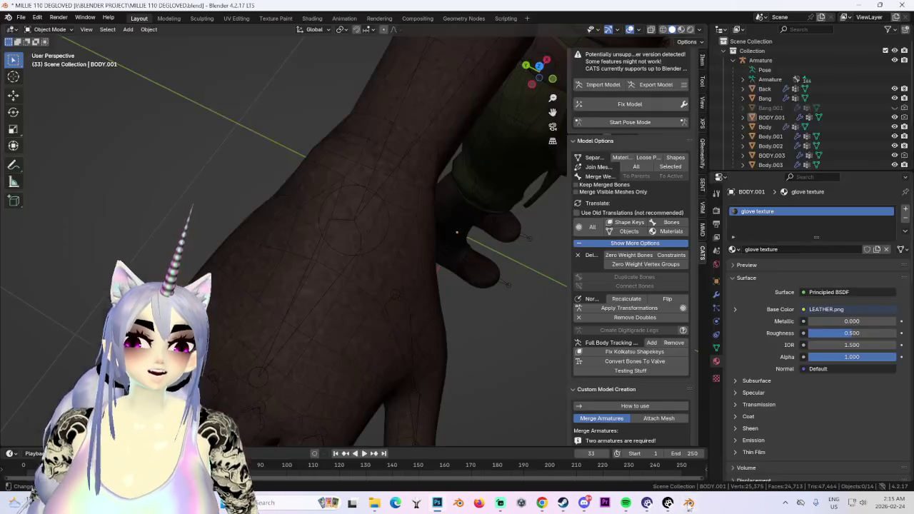
left_click(343, 179)
mouse_move(343, 179)
middle_mouse_down()
mouse_move(388, 205)
mouse_move(393, 174)
mouse_move(450, 194)
middle_mouse_up()
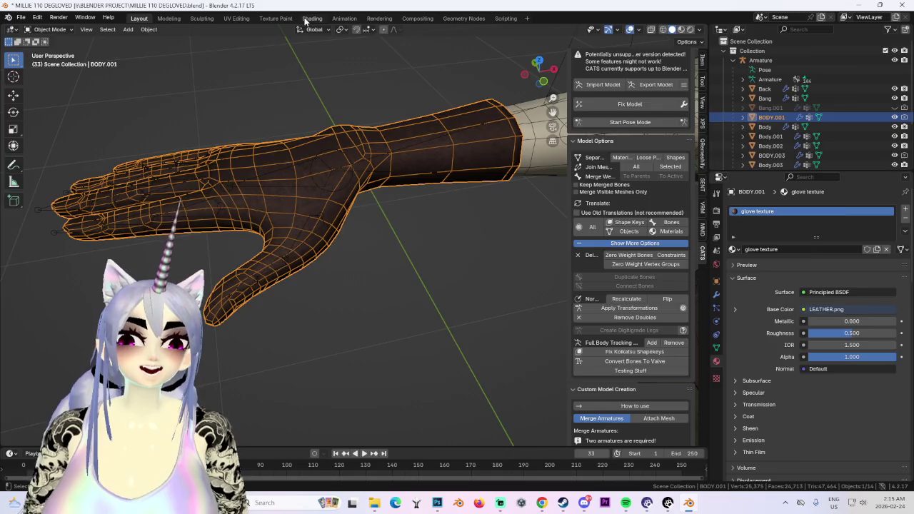
left_click(311, 18)
left_click(494, 391)
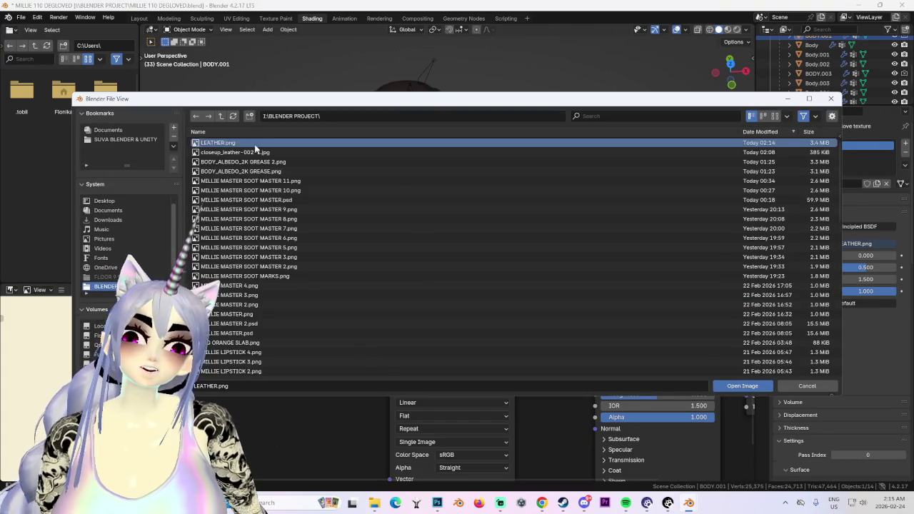
double_click(254, 144)
middle_click_drag(255, 145, 477, 191)
scroll(477, 191, "down", 3)
scroll(370, 176, "up", 5)
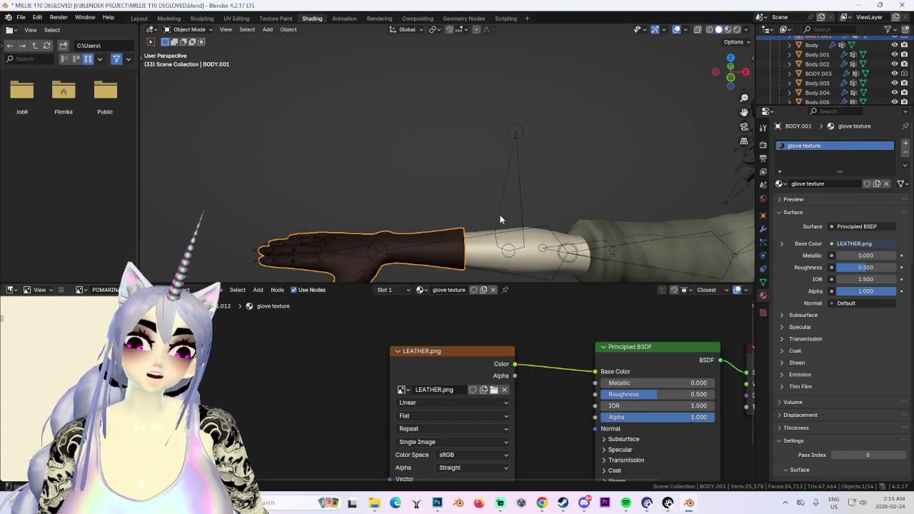
- Load LEATHER 2.png as the glove's texture and return to Layout
left_click(495, 389)
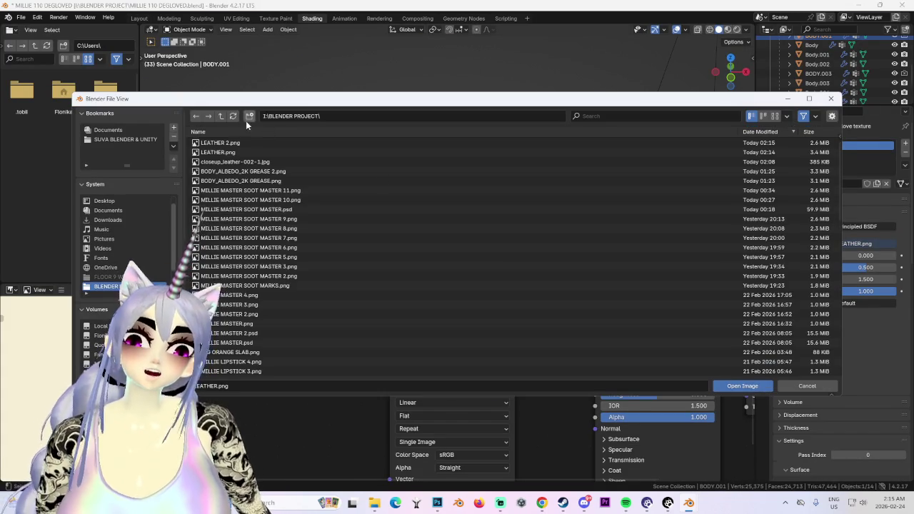
double_click(240, 147)
scroll(281, 114, "down", 3)
mouse_move(281, 114)
middle_mouse_down()
mouse_move(417, 203)
mouse_move(460, 217)
middle_mouse_up()
scroll(417, 202, "up", 4)
left_click(140, 18)
scroll(411, 221, "down", 2)
- View the character from the front, centred, with wireframe and grid overlays hidden
left_click(388, 154)
key("KP_1")
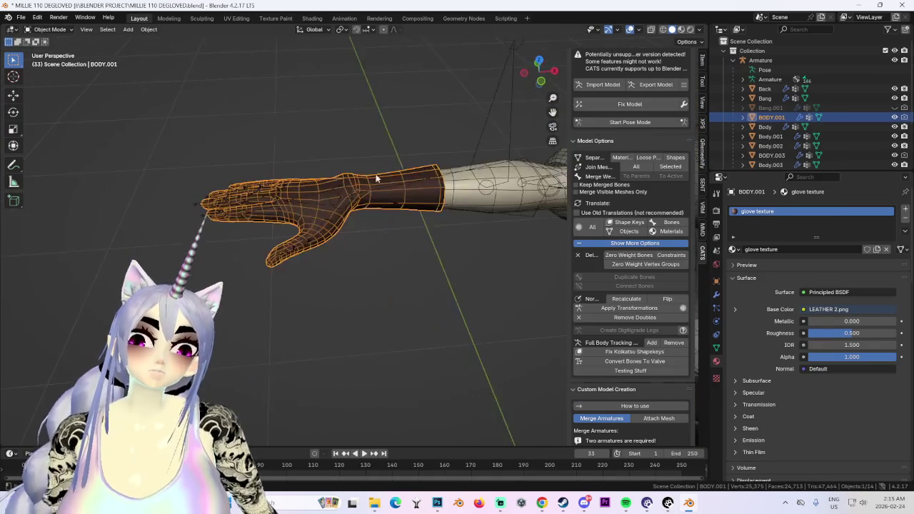
scroll(352, 170, "down", 2)
scroll(419, 200, "up", 2)
scroll(419, 195, "down", 1)
middle_click_drag(420, 196, 341, 160, "shift")
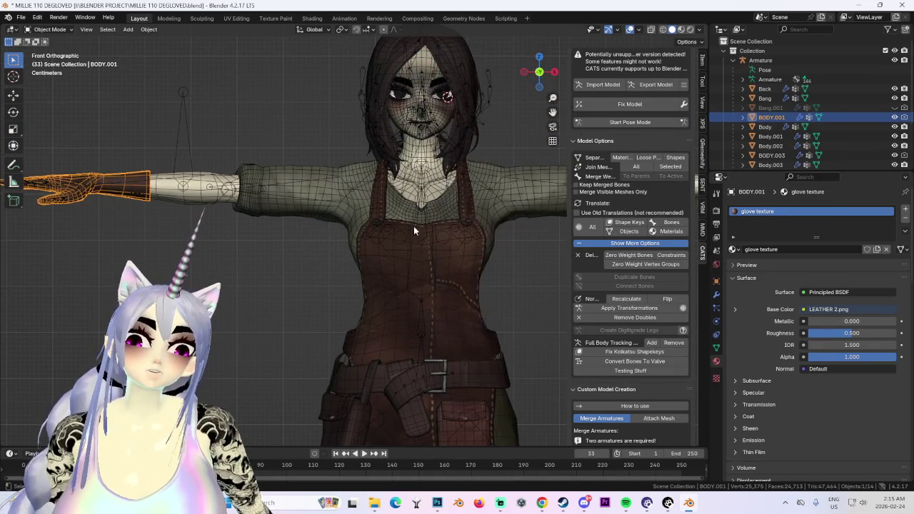
left_click(510, 229)
middle_click_drag(224, 230, 319, 233)
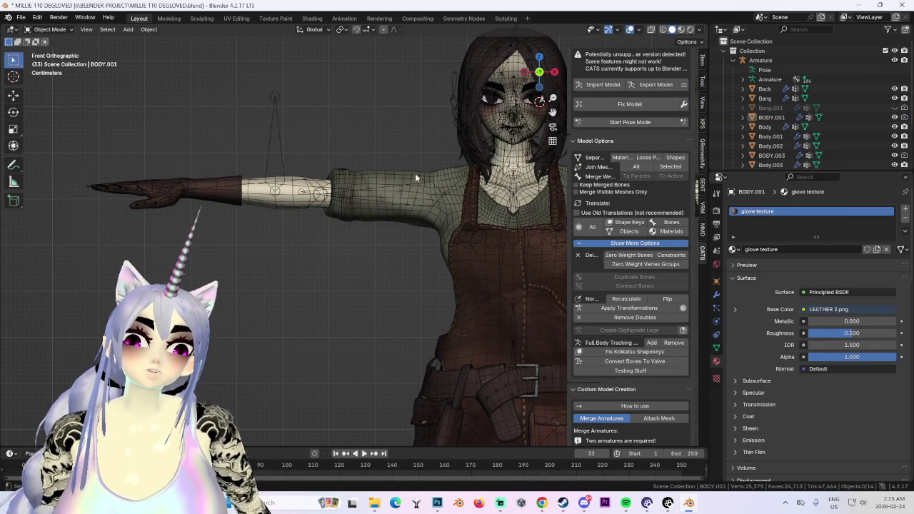
left_click(629, 29)
- Select glove object BODY.001, frame the arm, and enter Edit Mode
scroll(398, 227, "down", 2)
mouse_move(428, 238)
middle_mouse_down()
mouse_move(418, 257)
mouse_move(445, 218)
mouse_move(351, 220)
mouse_move(326, 235)
mouse_move(468, 166)
mouse_move(331, 181)
mouse_move(345, 187)
middle_mouse_up()
scroll(411, 270, "up", 3)
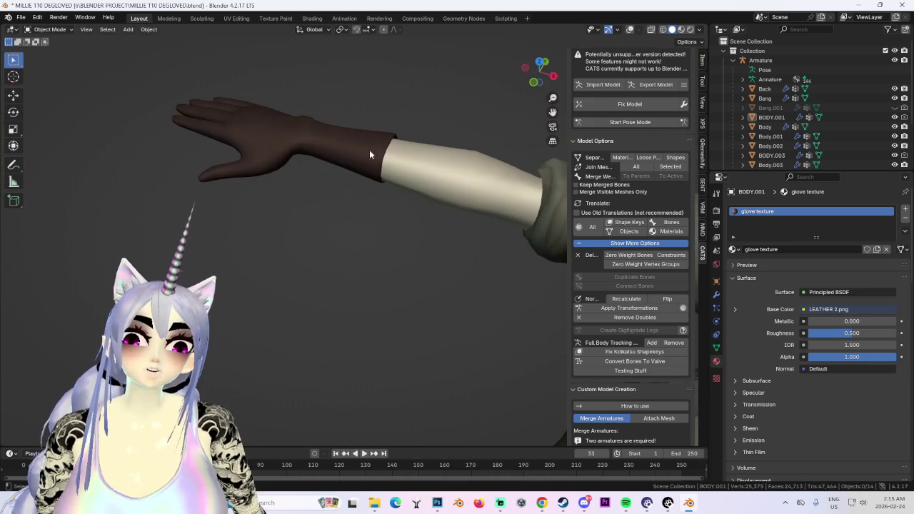
left_click_drag(551, 80, 540, 59)
left_click(541, 67)
left_click(201, 217)
mouse_move(201, 218)
middle_mouse_down()
mouse_move(383, 204)
mouse_move(541, 90)
mouse_move(460, 140)
mouse_move(471, 108)
mouse_move(488, 134)
mouse_move(335, 306)
middle_mouse_up()
key("KP_Decimal")
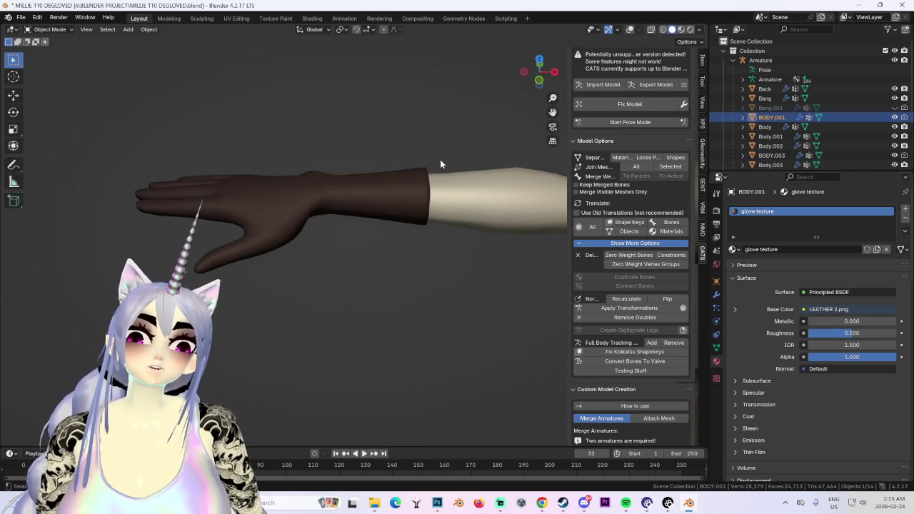
key("Tab")
scroll(435, 214, "up", 3)
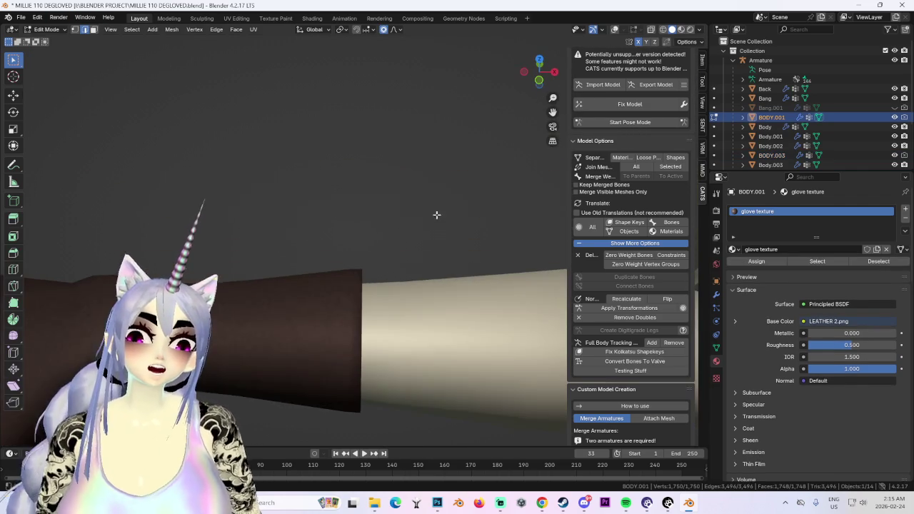
- Save the project as MILLIE 111 DEGLOVED.blend
left_click(665, 31)
key("shift+z")
middle_click_drag(288, 243, 64, 6)
left_click(20, 16)
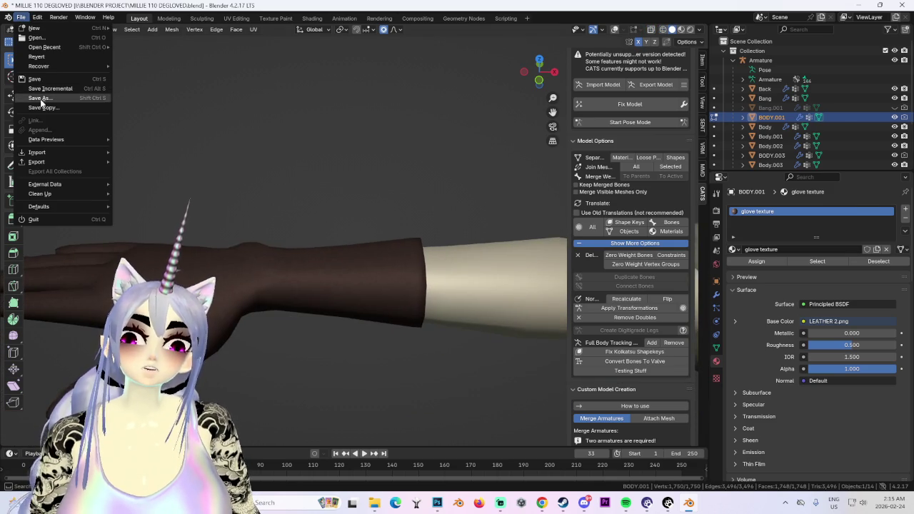
left_click(39, 98)
double_click(218, 385)
type("111")
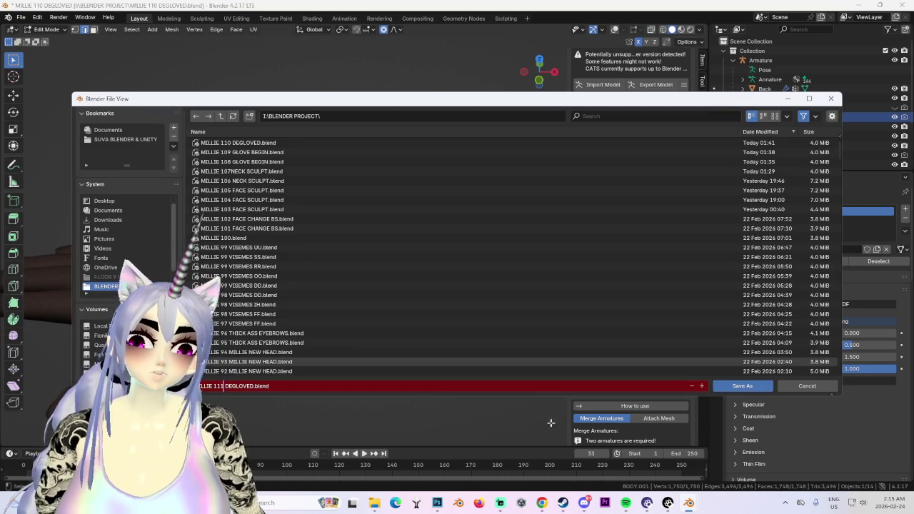
left_click(748, 388)
- Switch to Object Mode and back into Edit Mode on the glove, deselecting all
left_click(46, 29)
left_click(49, 42)
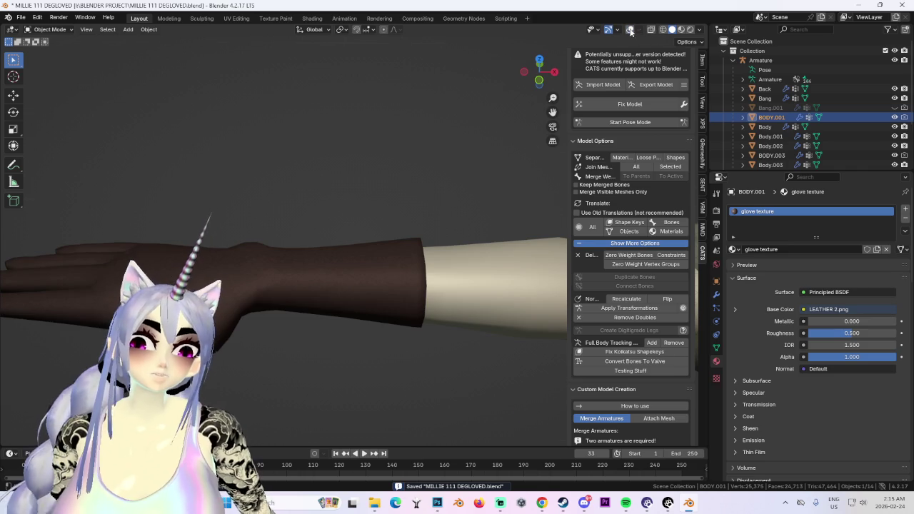
left_click(47, 29)
left_click(44, 45)
key("alt+a")
key("ctrl+r")
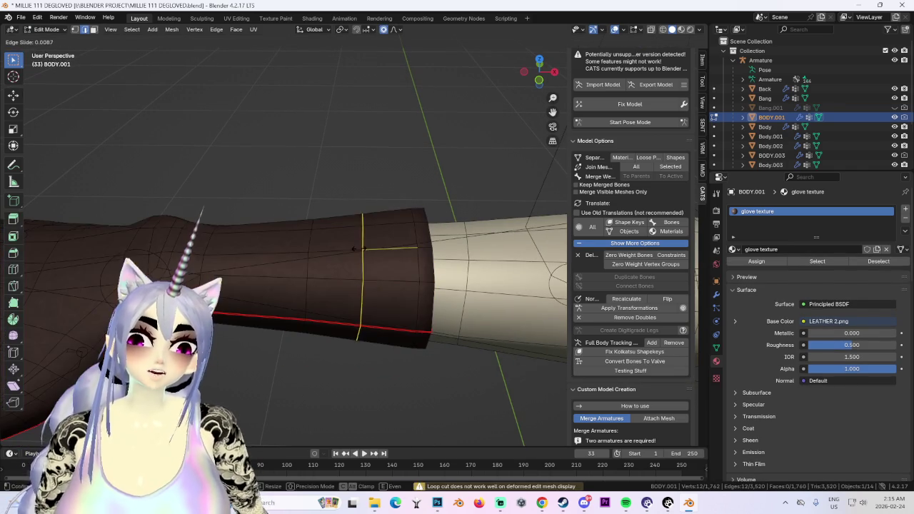
- Add a loop cut near the wrist and select the cuff band's faces
left_click(390, 251)
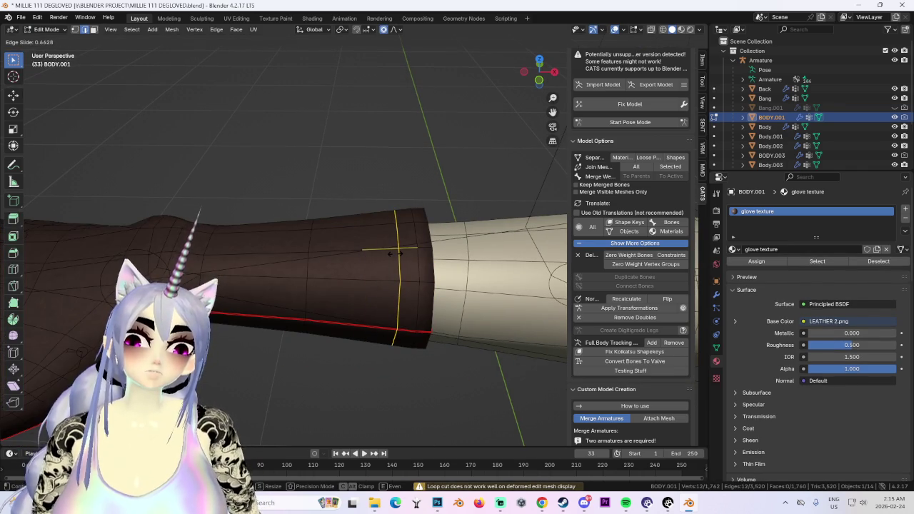
left_click(398, 251)
key("alt+a")
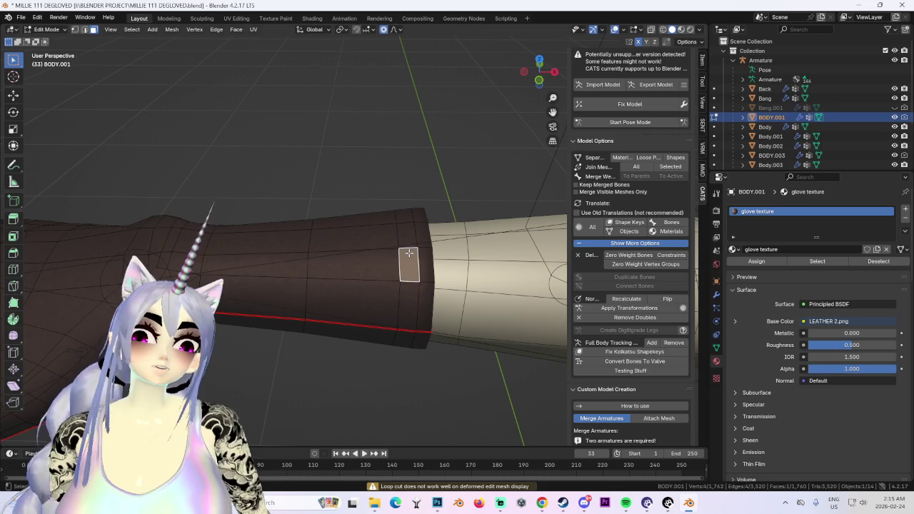
left_click(409, 260)
middle_click_drag(408, 260, 435, 198)
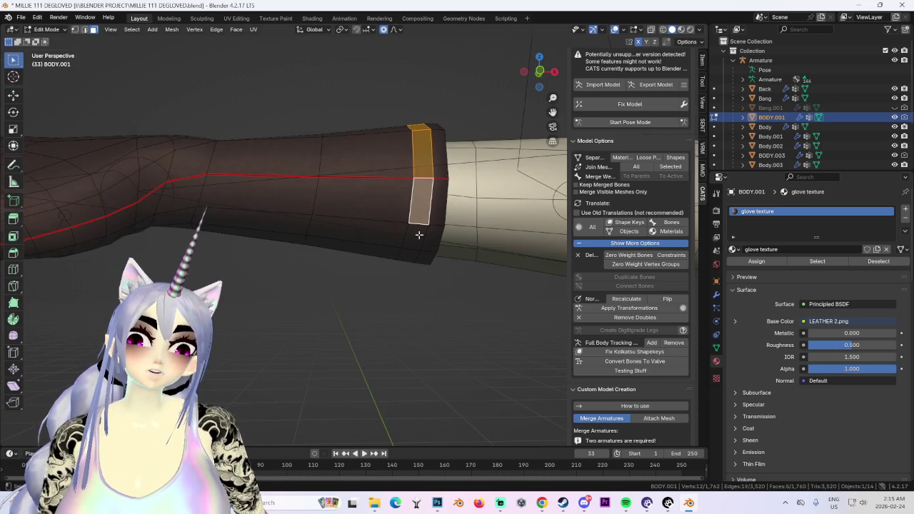
middle_click_drag(420, 235, 447, 130)
left_click(447, 131, "shift")
left_click(426, 179, "shift")
middle_click_drag(426, 179, 477, 199)
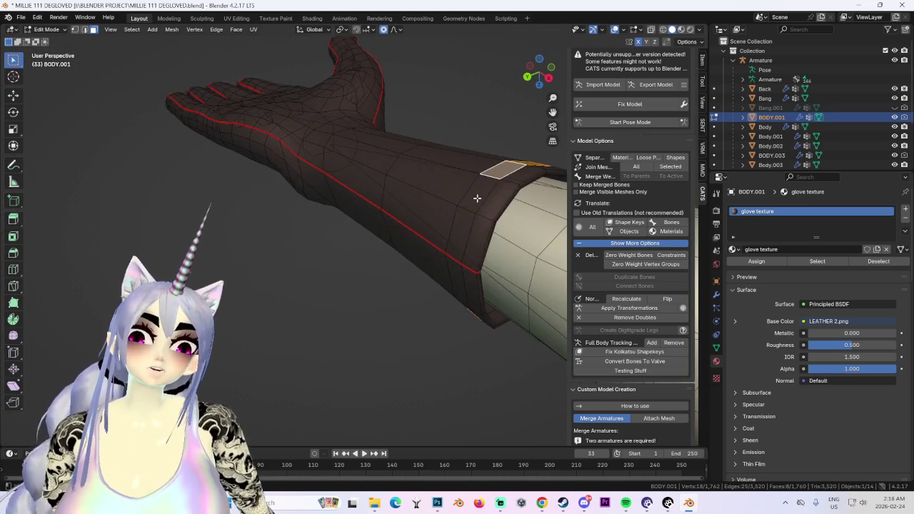
mouse_move(463, 259)
middle_mouse_down()
mouse_move(379, 260)
mouse_move(350, 194)
middle_mouse_up()
left_click(380, 259, "shift")
left_click(379, 275, "shift")
- Extrude the cuff band faces outward along their normals into a raised rim
key("alt+e")
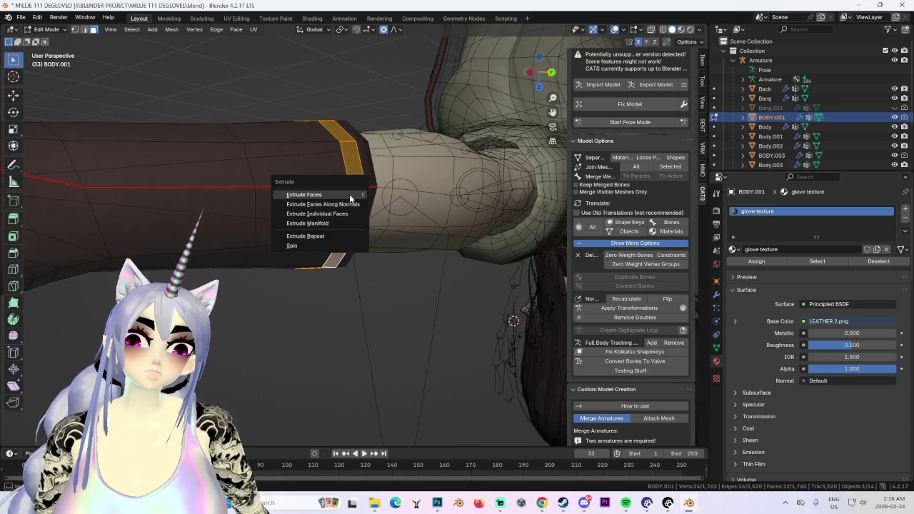
left_click(350, 205)
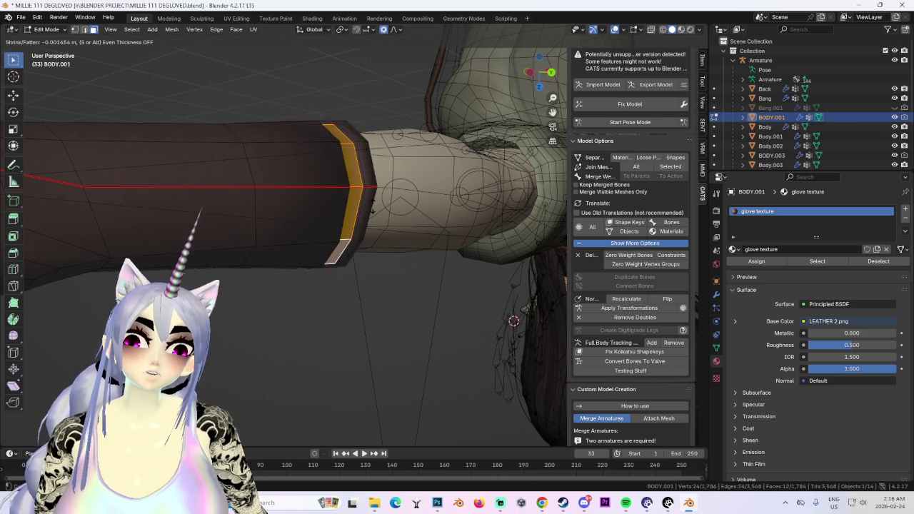
left_click(514, 322)
mouse_move(513, 322)
middle_mouse_down()
mouse_move(408, 265)
mouse_move(422, 269)
mouse_move(347, 276)
mouse_move(406, 367)
mouse_move(418, 238)
mouse_move(363, 226)
mouse_move(326, 199)
mouse_move(465, 157)
mouse_move(367, 186)
mouse_move(411, 219)
mouse_move(379, 200)
middle_mouse_up()
left_click(407, 367)
- Bevel the rim edges of the cuff in edge select mode
left_click(84, 29)
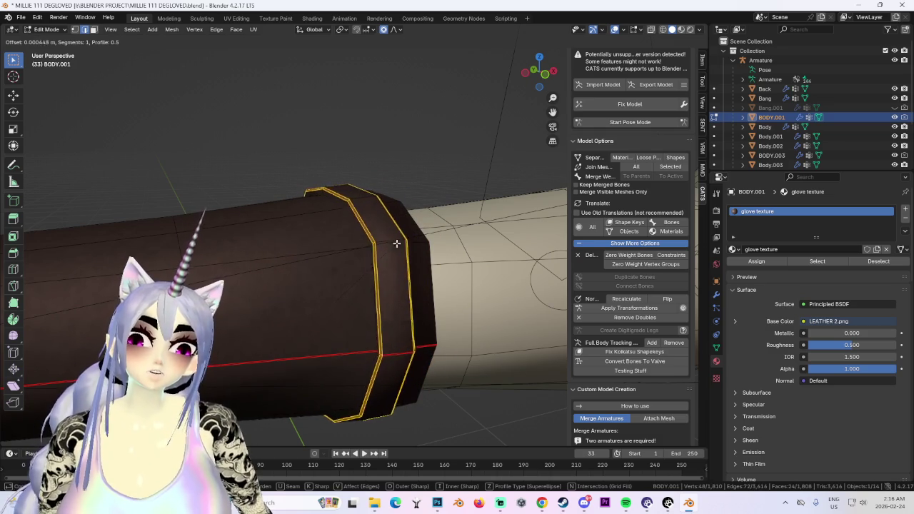
left_click(398, 241)
scroll(393, 228, "down", 1)
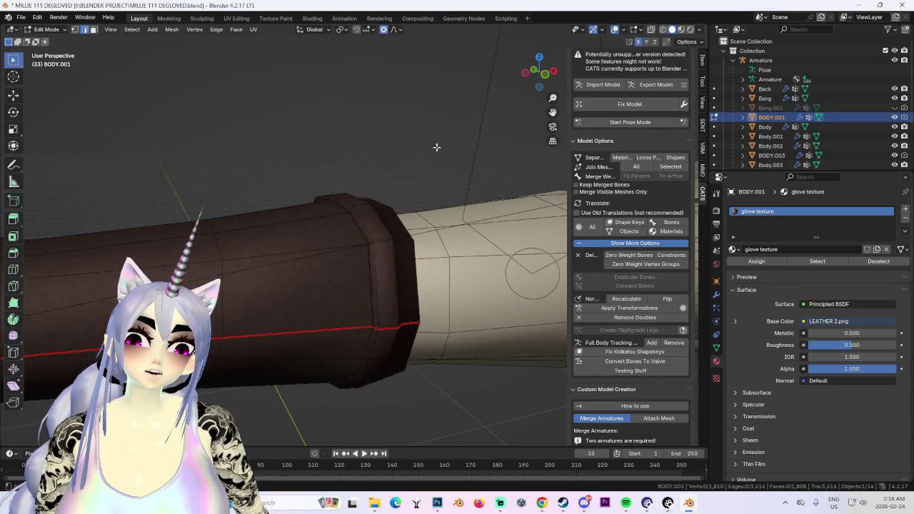
middle_click_drag(436, 147, 430, 150)
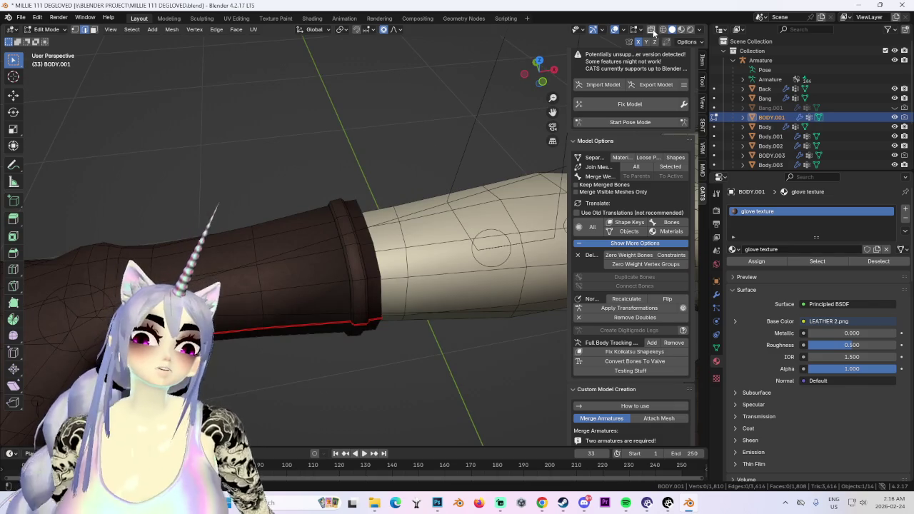
mouse_move(371, 183)
middle_mouse_down()
mouse_move(326, 214)
mouse_move(447, 228)
middle_mouse_up()
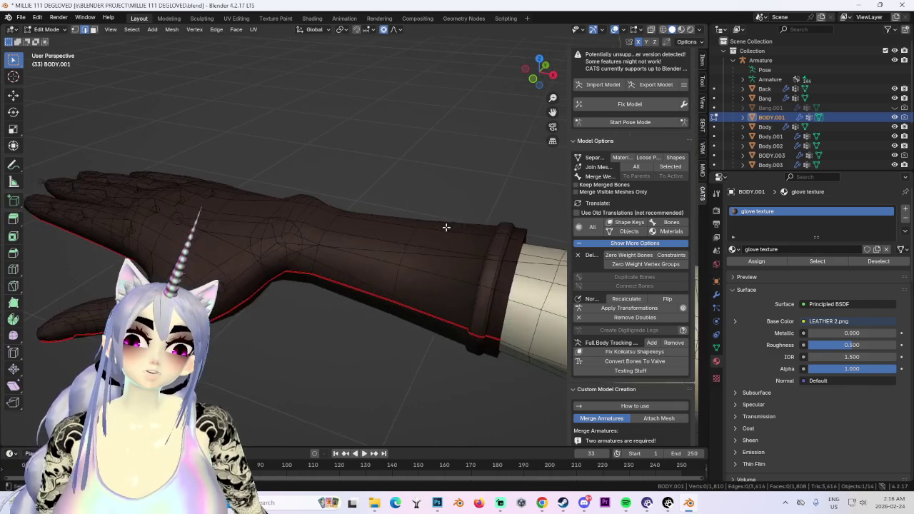
- Select a band of faces across the glove's knuckles, including the notch face
mouse_move(358, 164)
middle_mouse_down()
mouse_move(486, 268)
mouse_move(331, 164)
mouse_move(518, 241)
mouse_move(399, 274)
mouse_move(259, 269)
middle_mouse_up()
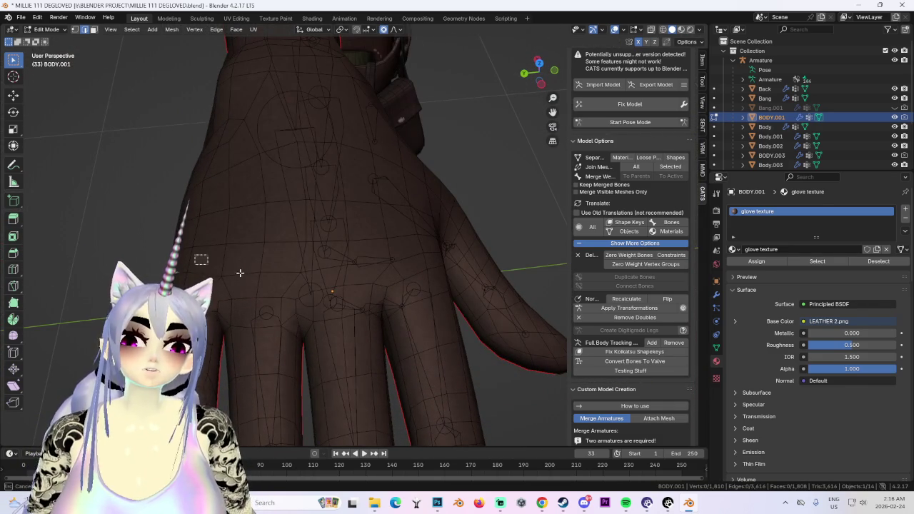
left_click(187, 282)
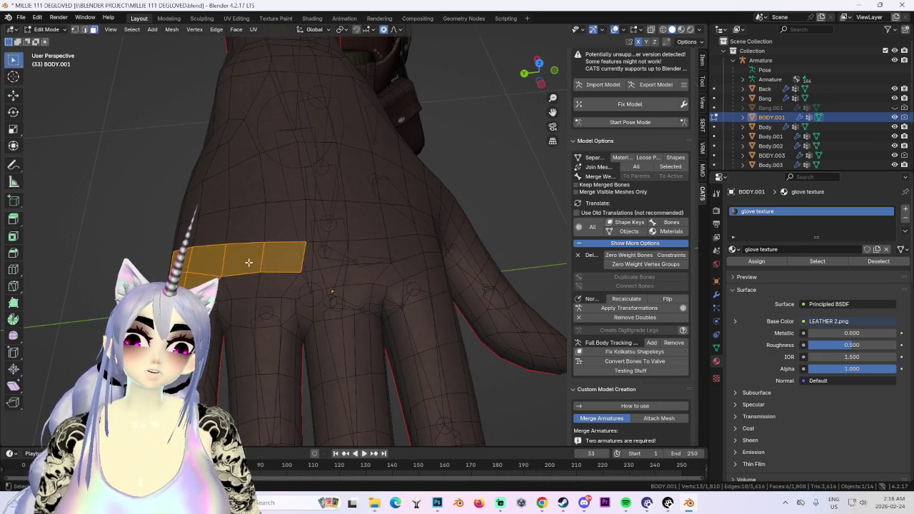
mouse_move(325, 257)
middle_mouse_down()
mouse_move(430, 277)
mouse_move(373, 207)
mouse_move(290, 210)
mouse_move(415, 276)
mouse_move(283, 298)
middle_mouse_up()
left_click(333, 253, "alt+shift")
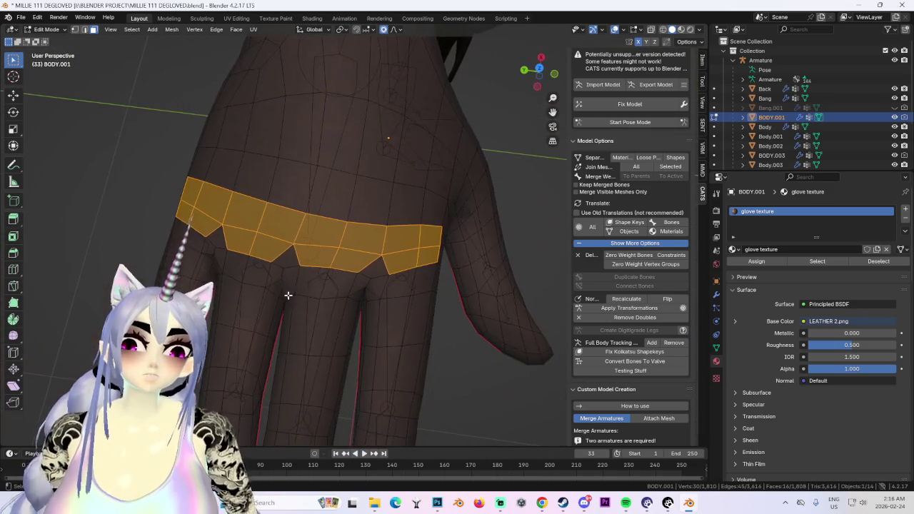
left_click(237, 232, "shift")
mouse_move(236, 231)
middle_mouse_down()
mouse_move(345, 196)
mouse_move(538, 89)
mouse_move(316, 210)
mouse_move(441, 219)
middle_mouse_up()
- Extrude the knuckle band into a raised ridge, then deselect everything
key("e")
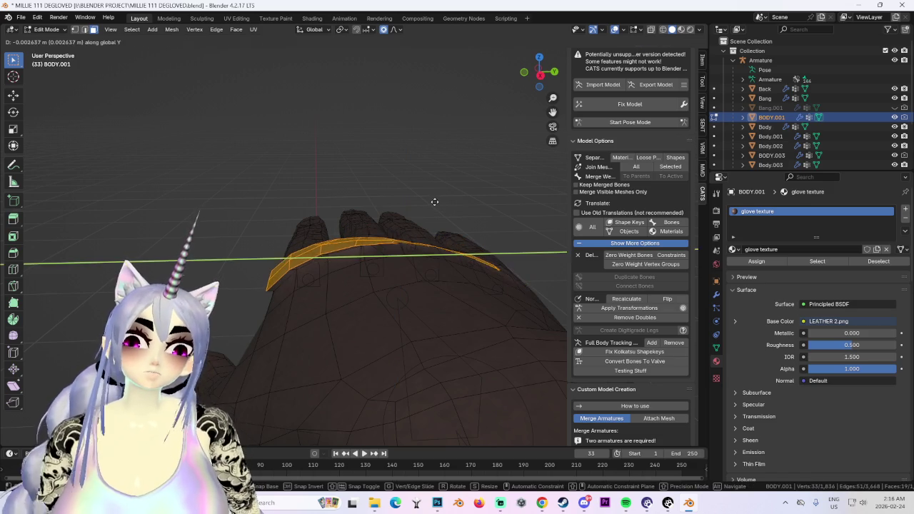
key("Escape")
key("g")
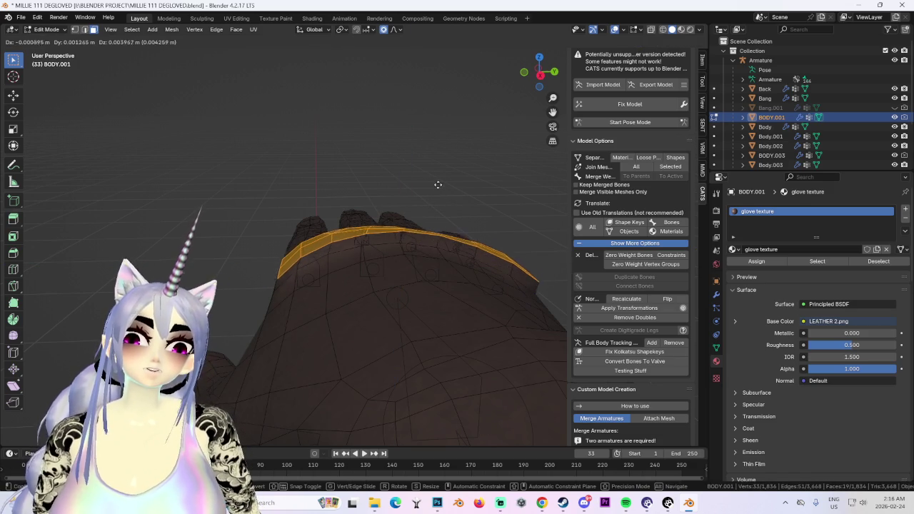
key("Escape")
mouse_move(441, 192)
middle_mouse_down()
mouse_move(457, 200)
mouse_move(402, 219)
mouse_move(332, 279)
mouse_move(433, 119)
mouse_move(419, 167)
mouse_move(405, 139)
mouse_move(508, 202)
mouse_move(408, 202)
mouse_move(355, 239)
mouse_move(403, 254)
mouse_move(307, 231)
mouse_move(455, 205)
mouse_move(486, 217)
mouse_move(398, 276)
mouse_move(418, 333)
mouse_move(476, 298)
mouse_move(360, 238)
mouse_move(396, 190)
mouse_move(370, 235)
mouse_move(455, 222)
mouse_move(384, 295)
mouse_move(423, 245)
mouse_move(386, 232)
mouse_move(435, 241)
mouse_move(426, 261)
mouse_move(482, 178)
mouse_move(455, 240)
mouse_move(400, 186)
mouse_move(411, 158)
middle_mouse_up()
key("alt+a")
scroll(360, 238, "up", 3)
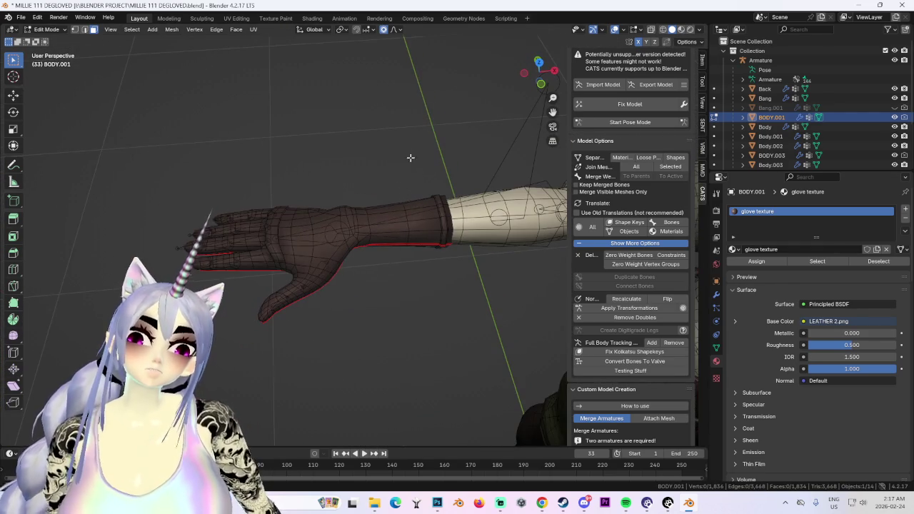
- Hide the overlays and wireframe to preview the leather glove, including its palm
left_click(647, 31)
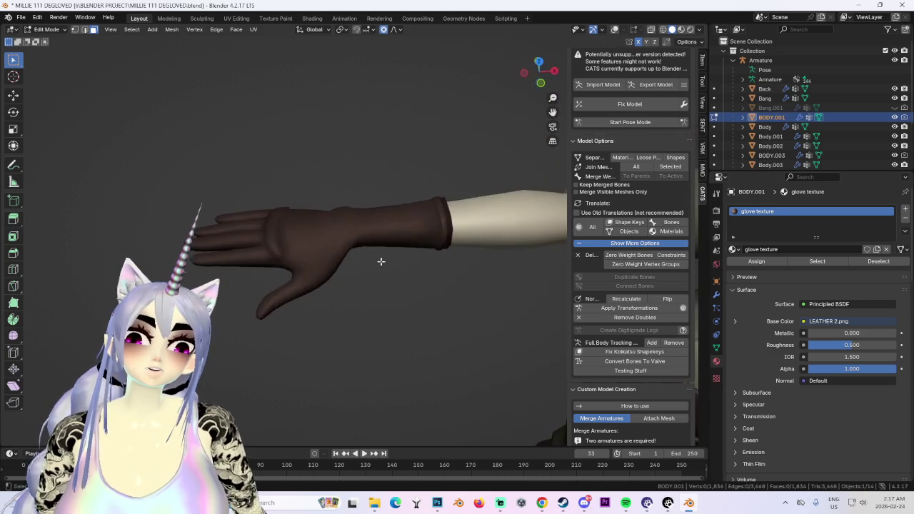
mouse_move(403, 250)
middle_mouse_down()
mouse_move(474, 266)
mouse_move(412, 251)
mouse_move(420, 212)
mouse_move(455, 205)
mouse_move(307, 219)
mouse_move(408, 210)
mouse_move(390, 162)
mouse_move(470, 186)
mouse_move(433, 190)
mouse_move(402, 212)
mouse_move(269, 227)
mouse_move(312, 223)
middle_mouse_up()
scroll(454, 205, "down", 3)
scroll(427, 245, "up", 2)
middle_click_drag(426, 245, 88, 60)
- Switch to Object Mode and view the whole character's shoulder, back and front
left_click(47, 29)
left_click(43, 19)
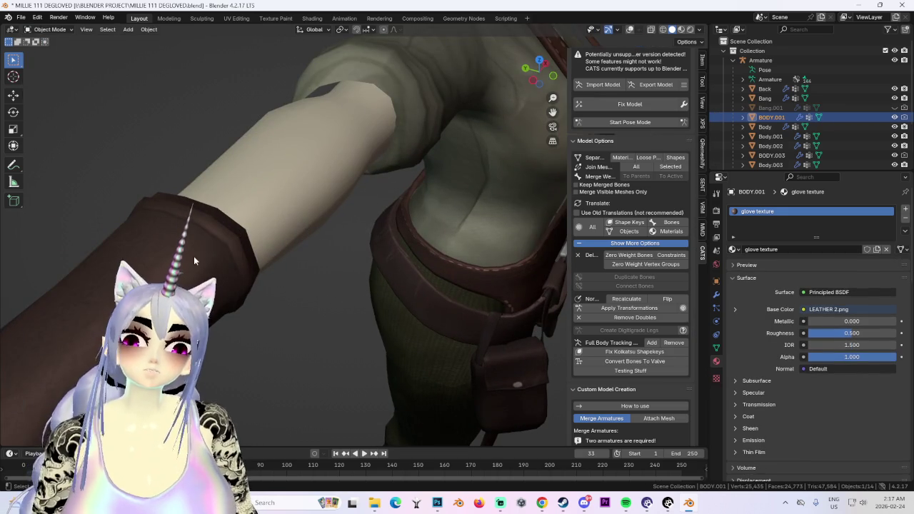
left_click(149, 29)
mouse_move(196, 279)
middle_mouse_down()
mouse_move(303, 262)
mouse_move(373, 234)
mouse_move(331, 257)
mouse_move(427, 286)
mouse_move(429, 212)
mouse_move(473, 219)
mouse_move(449, 234)
mouse_move(331, 218)
middle_mouse_up()
scroll(331, 217, "down", 3)
scroll(456, 229, "up", 1)
scroll(456, 229, "up", 2)
middle_click_drag(427, 220, 374, 199, "shift")
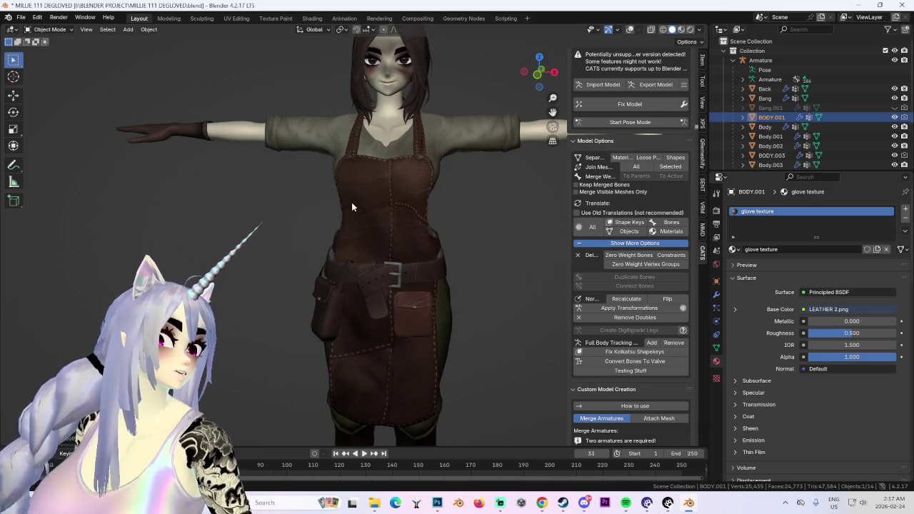
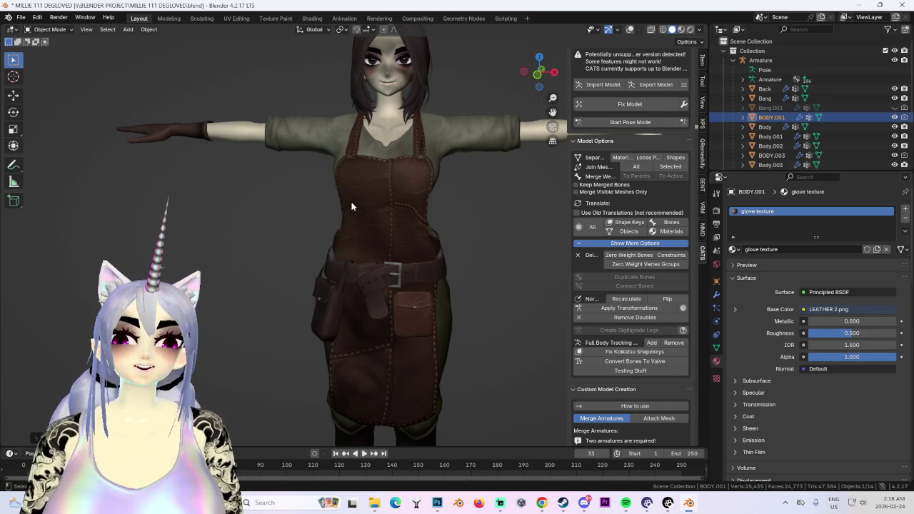
- Save the project under the new name MILLIE 112 DEGLOVED.blend
mouse_move(498, 85)
middle_mouse_down("ctrl")
mouse_move(334, 296)
mouse_move(402, 246)
mouse_move(243, 246)
middle_mouse_up("ctrl")
left_click(20, 16)
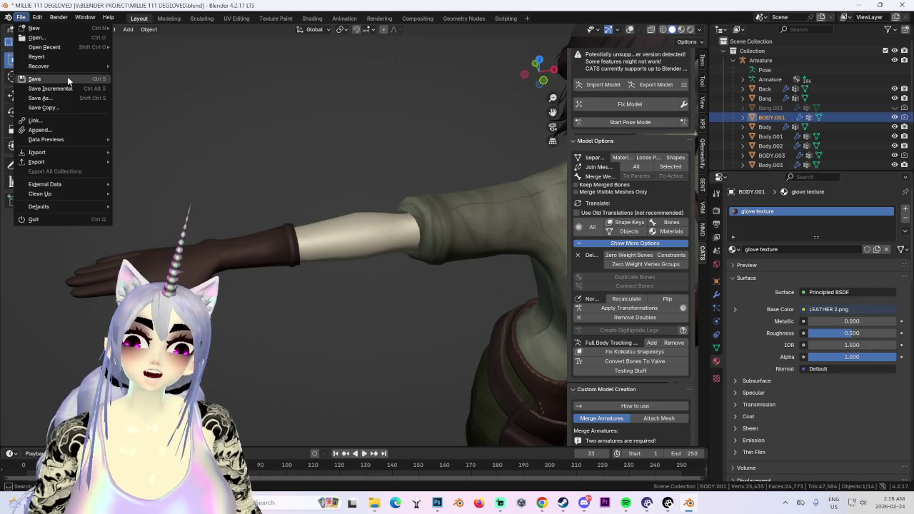
left_click(56, 98)
left_click(222, 386)
left_click(743, 387)
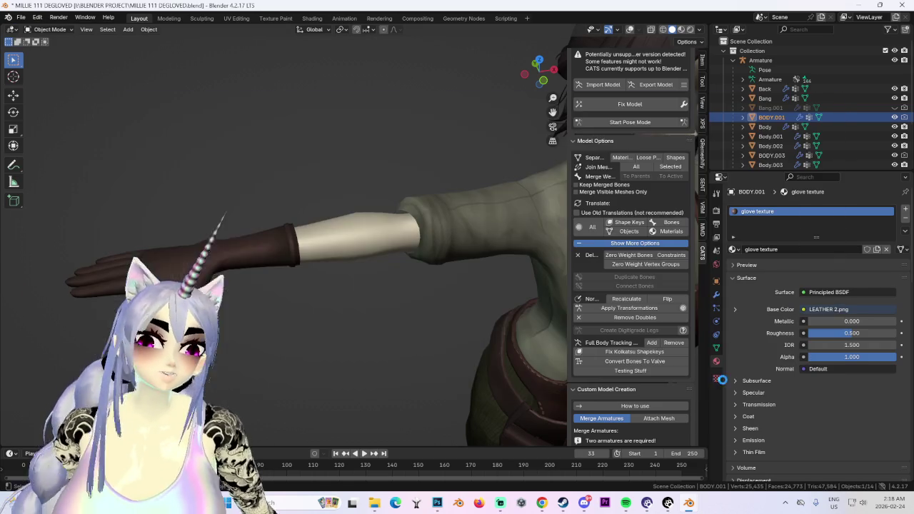
- Inspect the gloved forearm up close, then turn on the wireframe and bone overlays
scroll(392, 267, "up", 2)
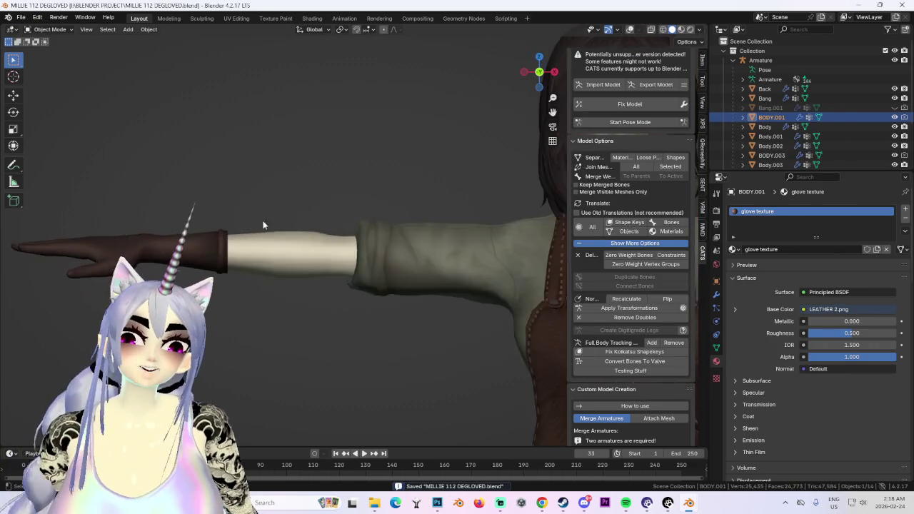
left_click_drag(545, 88, 265, 241)
scroll(286, 246, "up", 3)
mouse_move(316, 251)
middle_mouse_down()
mouse_move(454, 213)
mouse_move(472, 176)
mouse_move(484, 251)
middle_mouse_up()
scroll(484, 251, "up", 5)
scroll(514, 88, "down", 5)
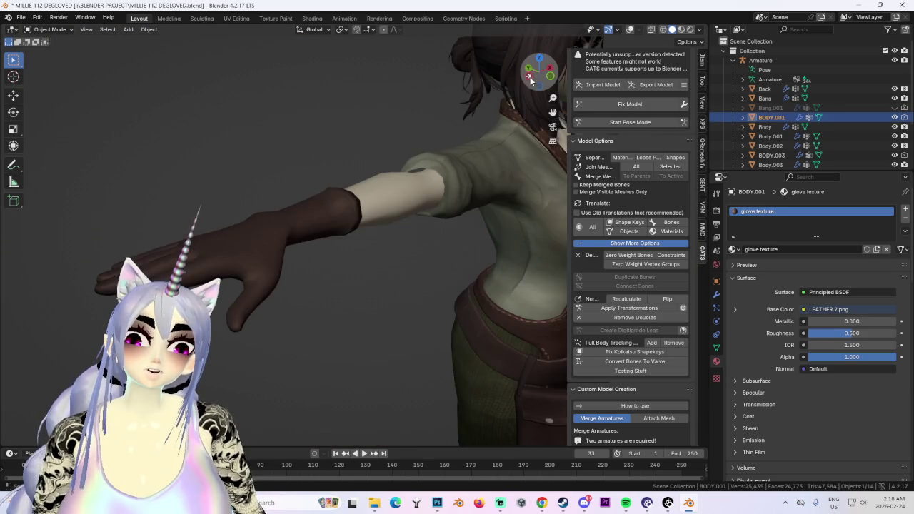
mouse_move(551, 82)
left_mouse_down()
mouse_move(252, 192)
mouse_move(301, 214)
left_mouse_up()
scroll(301, 215, "down", 2)
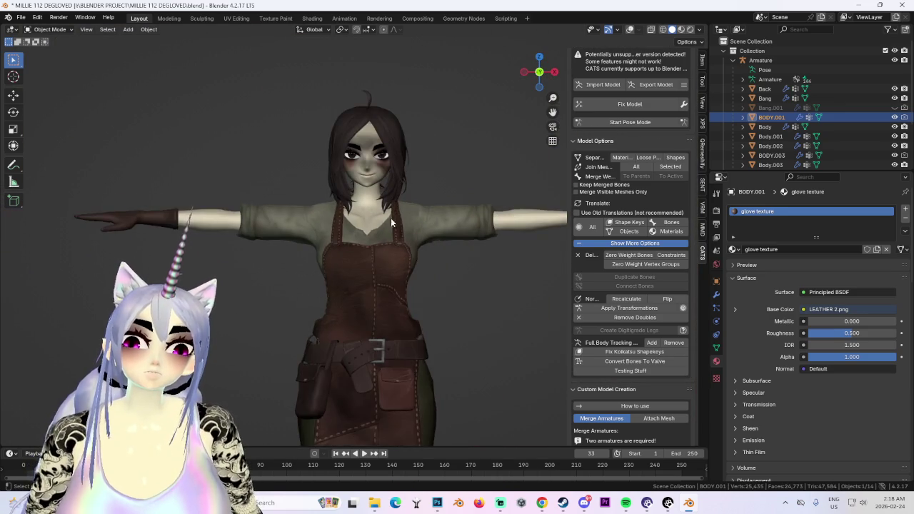
scroll(415, 238, "up", 2)
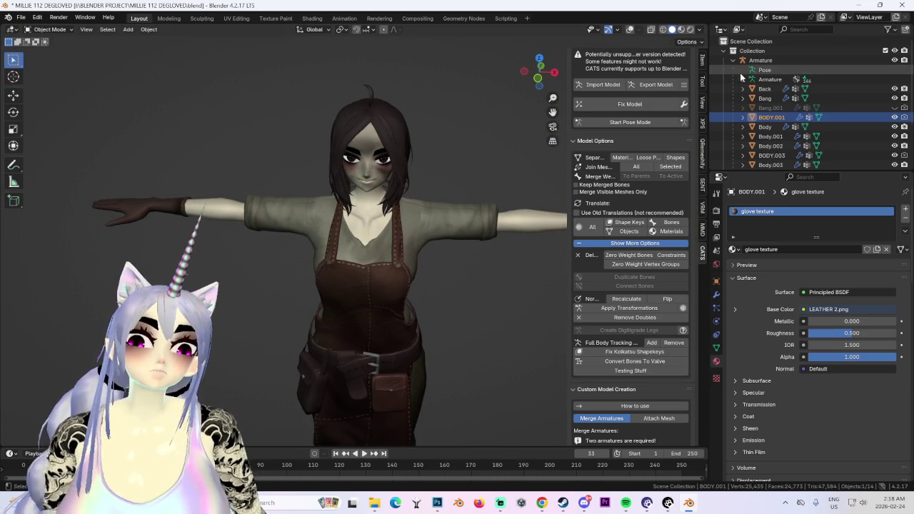
left_click(629, 30)
- Add a Mirror modifier to the body mesh and apply it
middle_click_drag(442, 111, 673, 294)
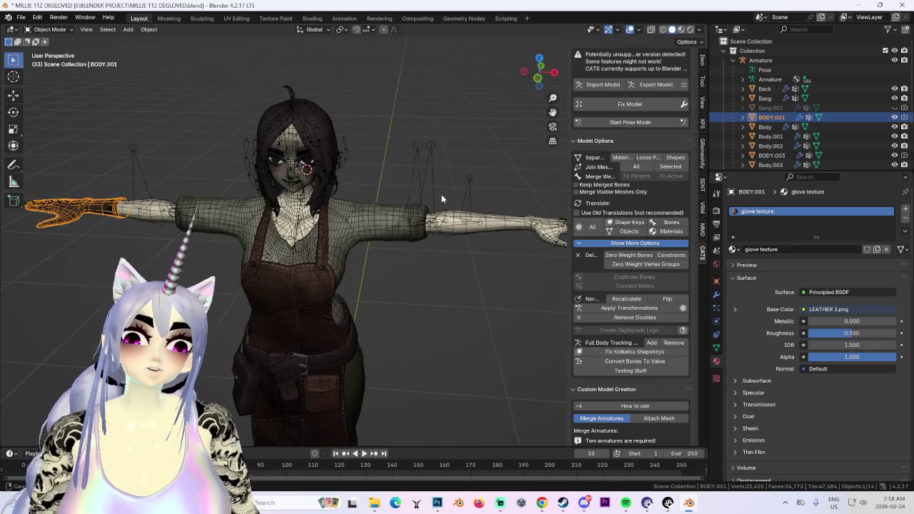
left_click(716, 295)
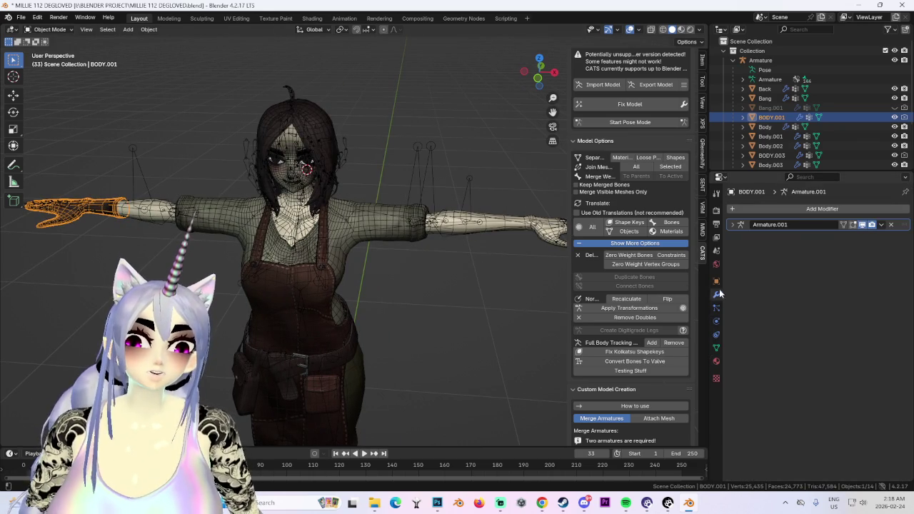
left_click(818, 210)
mouse_move(774, 208)
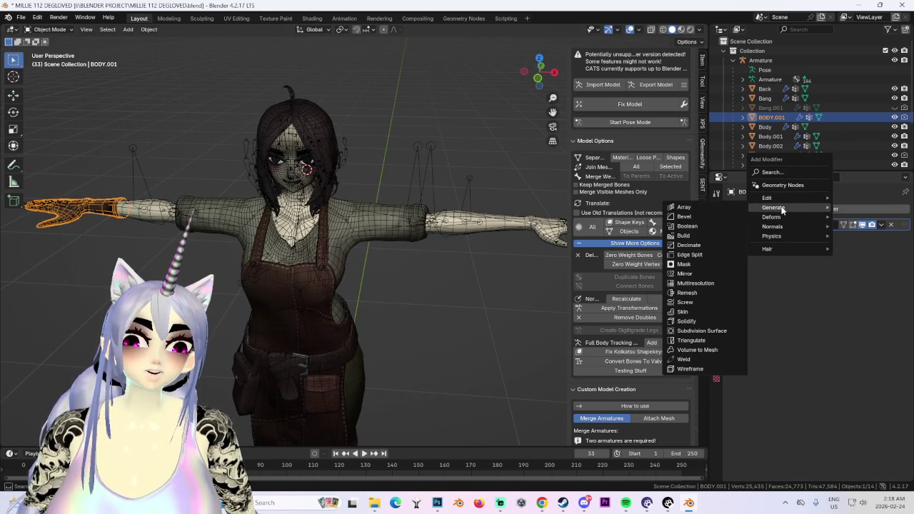
left_click(683, 274)
middle_click_drag(389, 255, 458, 261)
left_click(881, 238)
left_click(868, 250)
- Enter CATS pose mode, bend the left elbow and rotate IndexFinger1_L upward
left_click(628, 122)
scroll(421, 220, "up", 5)
left_click(343, 207)
mouse_move(273, 208)
left_mouse_down()
mouse_move(378, 314)
mouse_move(403, 210)
left_mouse_up()
scroll(506, 214, "up", 3)
left_click(361, 159)
mouse_move(361, 158)
left_mouse_down()
mouse_move(367, 57)
mouse_move(379, 43)
left_mouse_up()
- Undo the finger pose, test-rotate the index finger again, revert it, and hide the armature
key("ctrl+z")
left_click(538, 80)
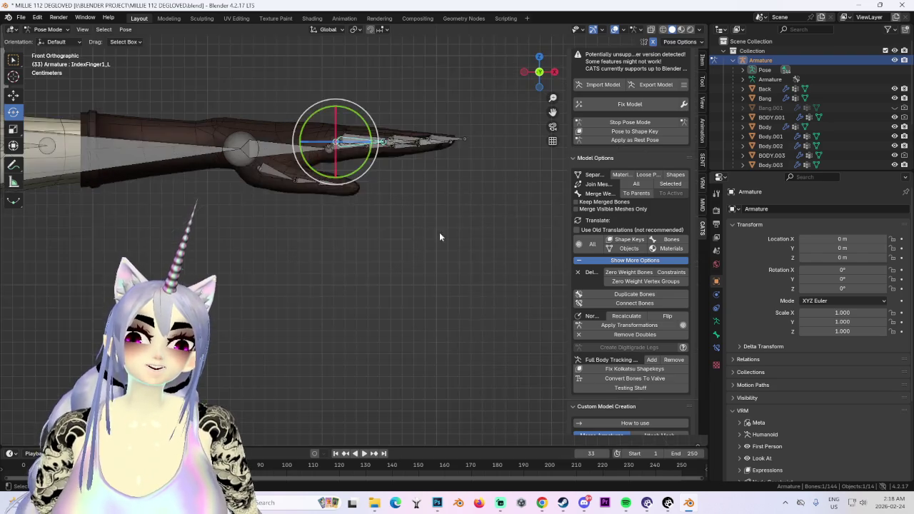
left_click_drag(354, 290, 420, 44)
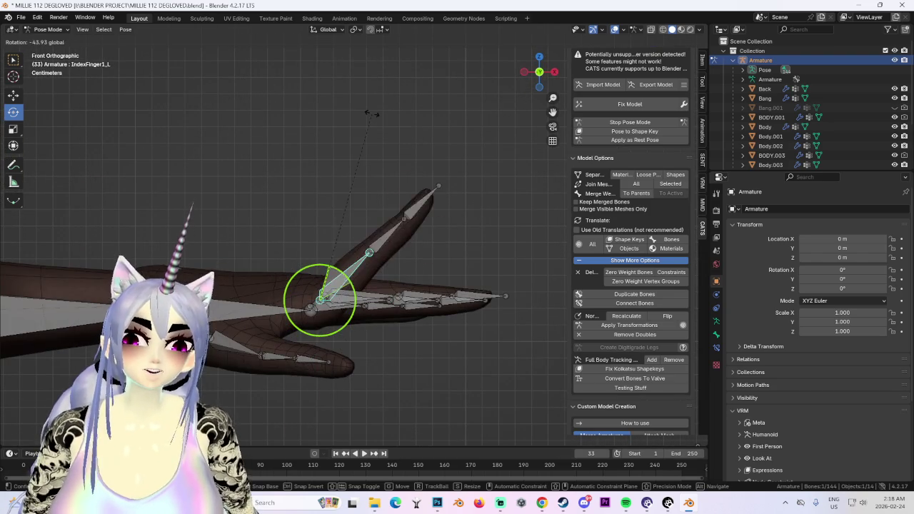
key("ctrl+z")
scroll(435, 236, "down", 2)
scroll(368, 260, "down", 3)
scroll(493, 219, "down", 4)
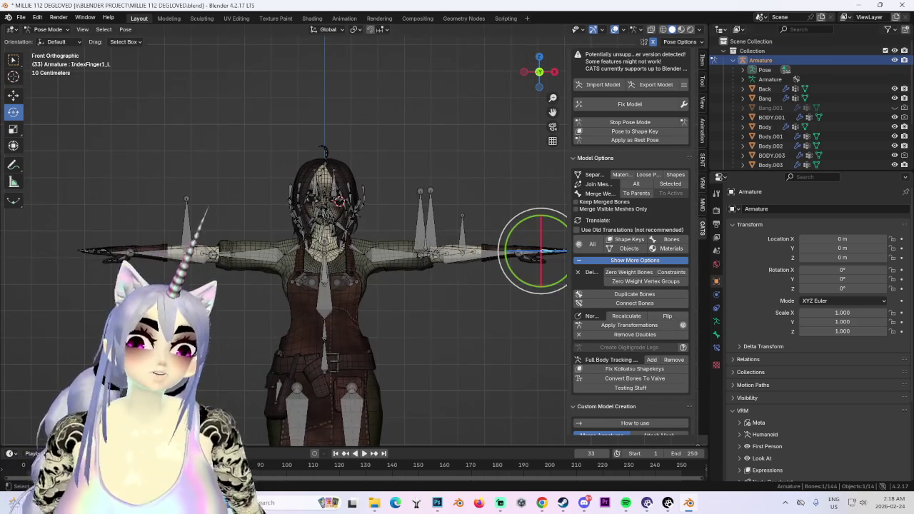
left_click(895, 60)
mouse_move(429, 236)
middle_mouse_down()
mouse_move(402, 256)
mouse_move(449, 219)
middle_mouse_up()
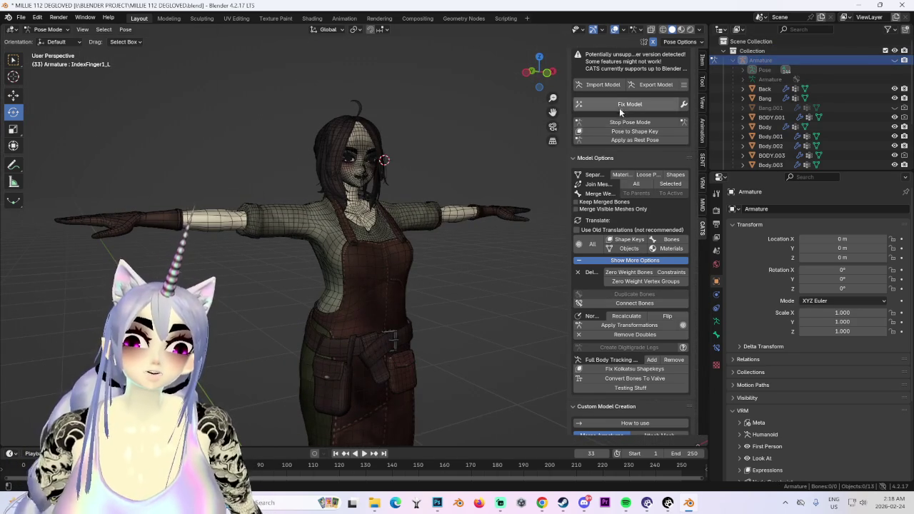
- Run CATS Fix Model, rotate the right arm down, and return to Object Mode
left_click(621, 105)
left_click(204, 225)
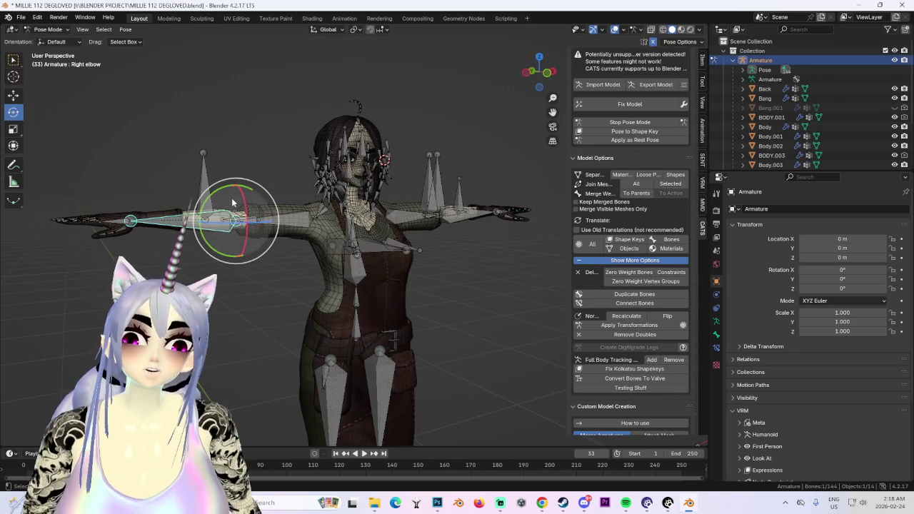
left_click_drag(250, 214, 283, 213)
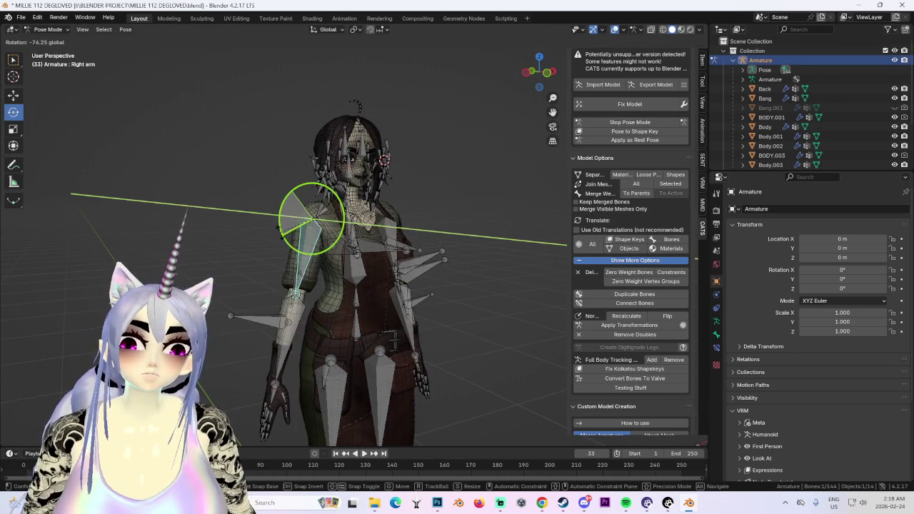
scroll(369, 287, "up", 5)
left_click(369, 288)
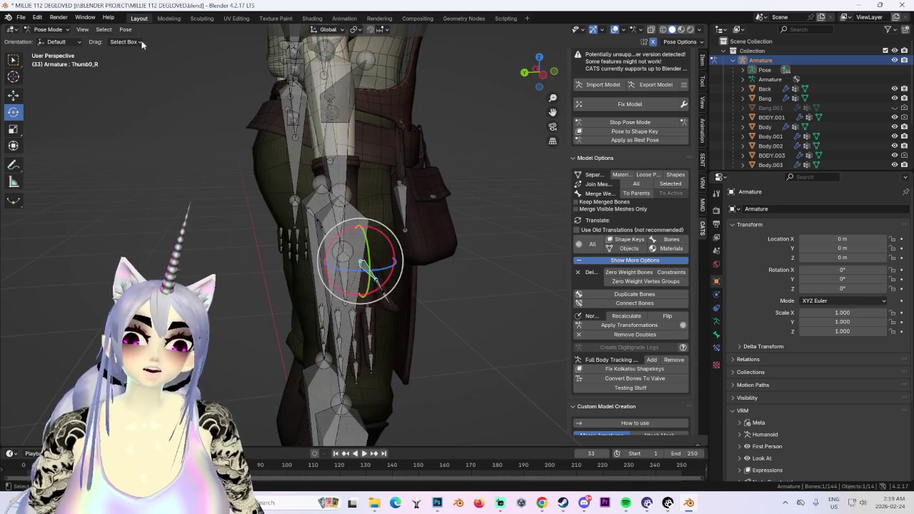
left_click(54, 40)
scroll(391, 299, "up", 2)
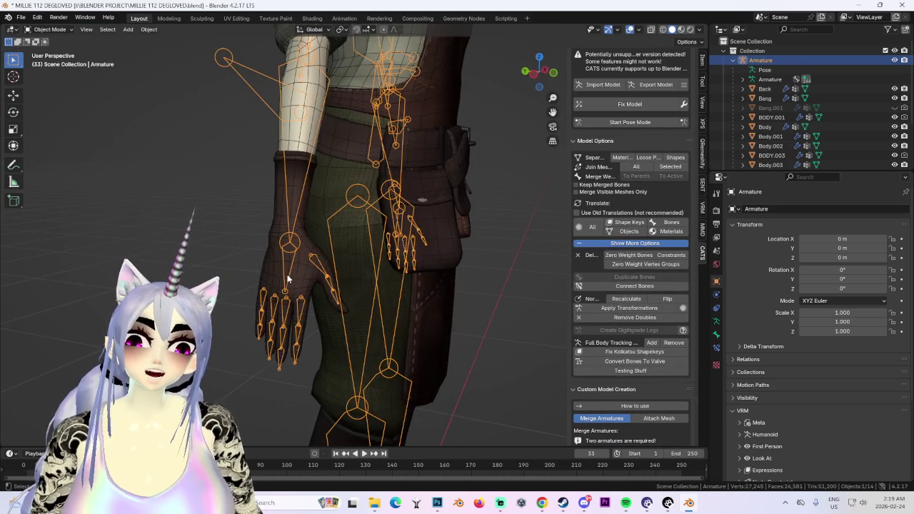
- Select the BODY.001 hand mesh and switch it from Sculpt Mode to Edit Mode
left_click(372, 258)
scroll(375, 238, "up", 2)
left_click(50, 29)
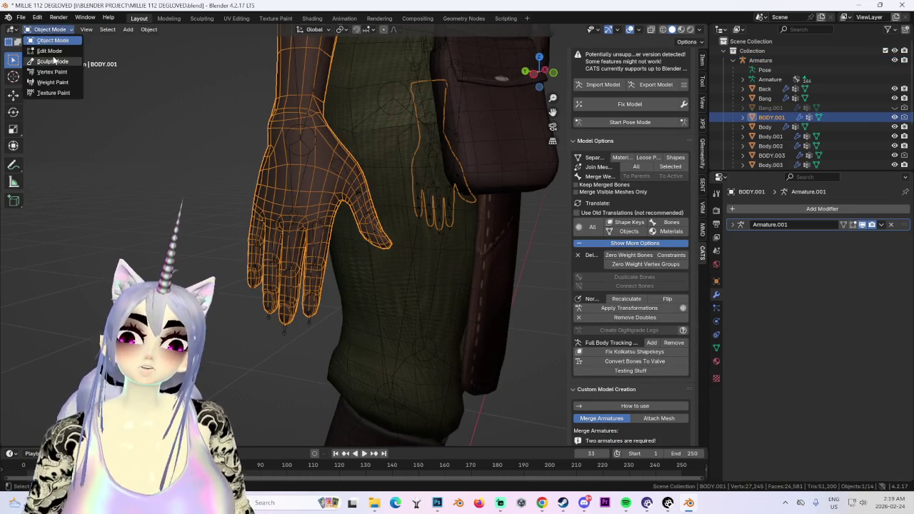
left_click(52, 60)
left_click(50, 29)
left_click(50, 51)
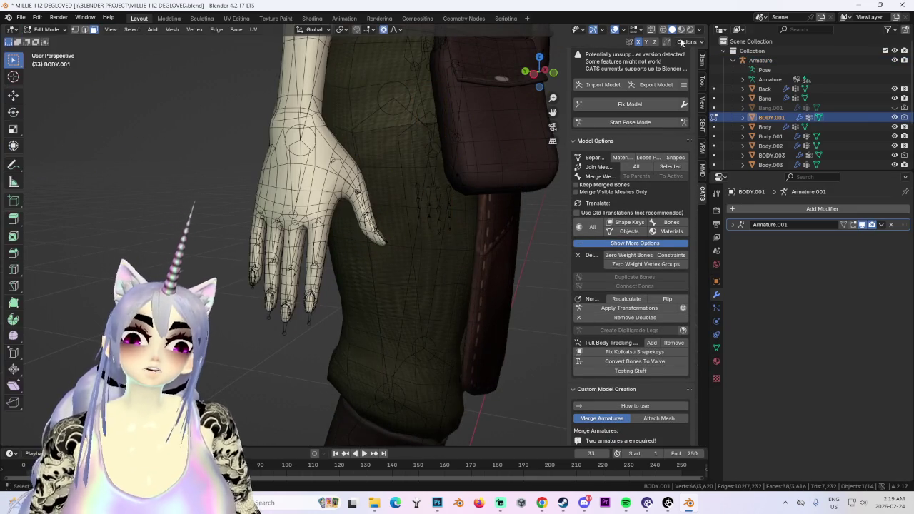
scroll(419, 153, "down", 2)
- Toggle CATS pose mode while orbiting onto the hand, then reselect BODY.001
left_click(553, 72)
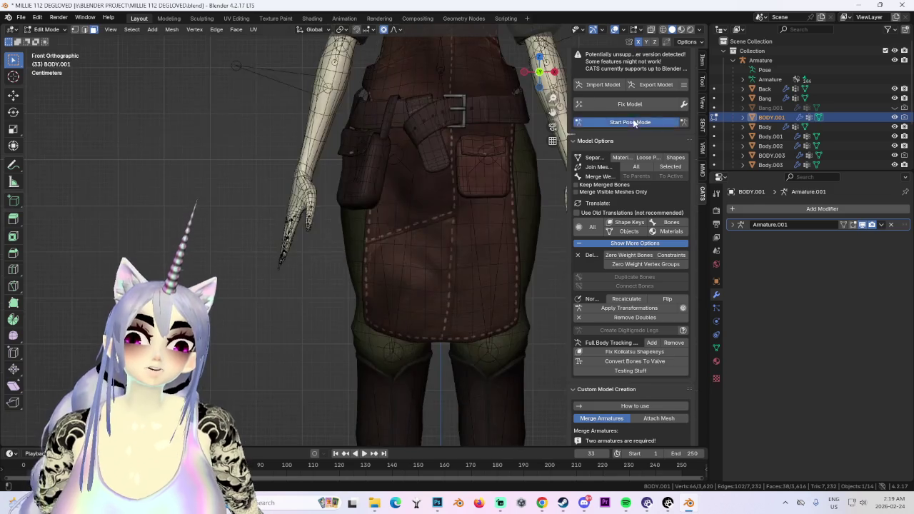
left_click(630, 122)
middle_click_drag(322, 214, 140, 105)
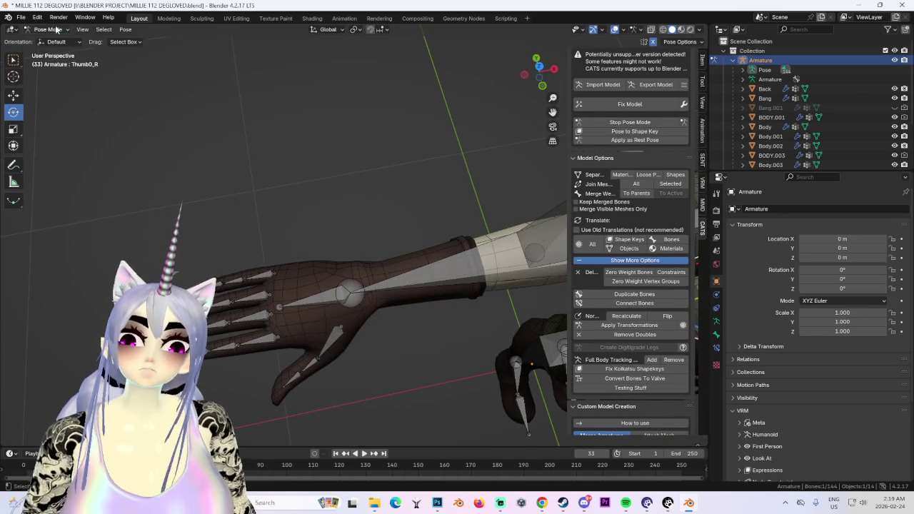
left_click(630, 122)
left_click(421, 213)
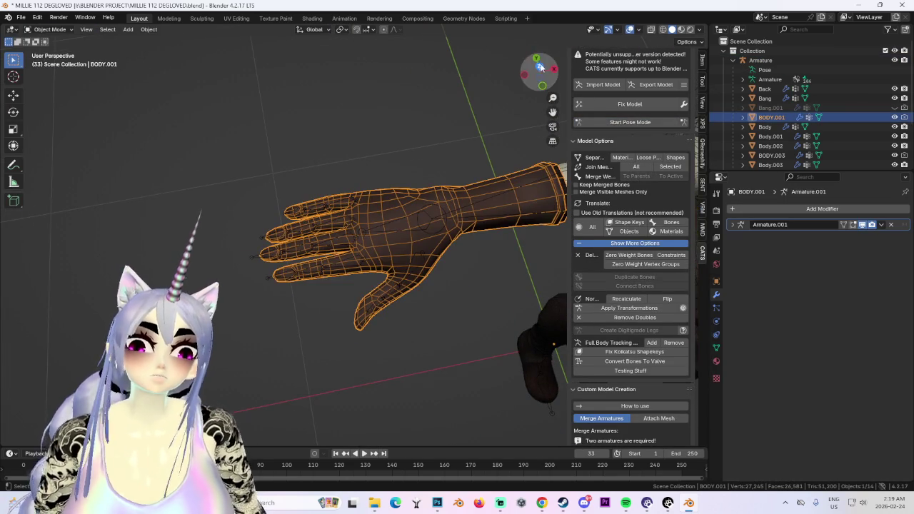
- View the hand from the top, select all its geometry in Edit Mode, and open UV Editing
left_click(539, 66)
left_click(48, 29)
left_click(50, 56)
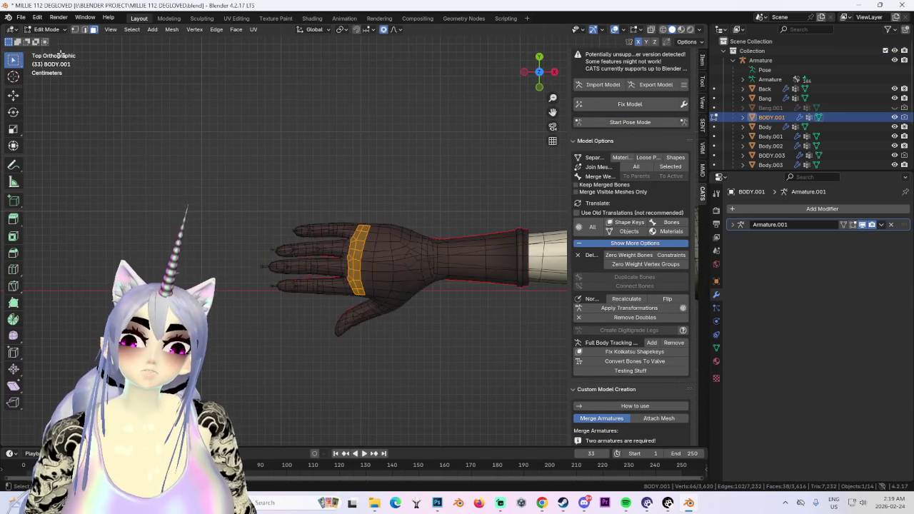
key("a")
left_click(236, 18)
scroll(58, 322, "down", 1)
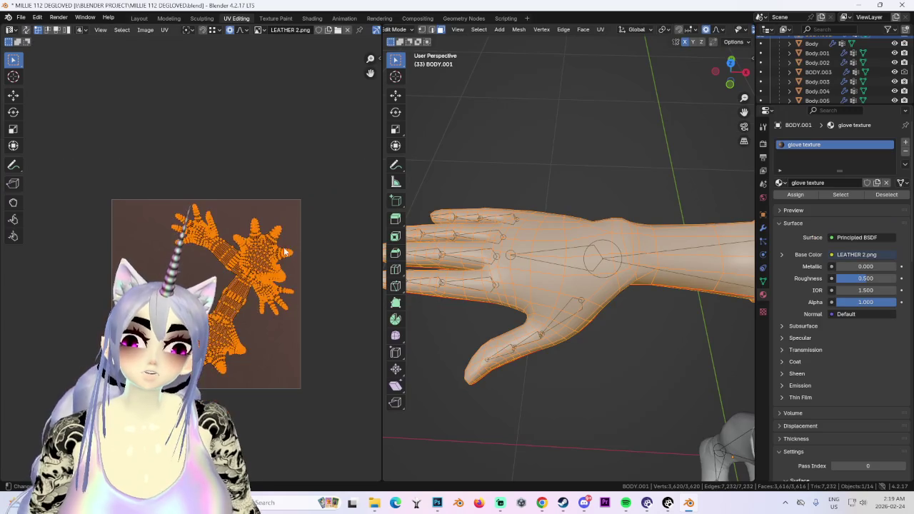
- Zoom in and center the hand UV islands in the UV editor
scroll(179, 336, "up", 1)
scroll(234, 347, "up", 2)
middle_click_drag(221, 334, 186, 304)
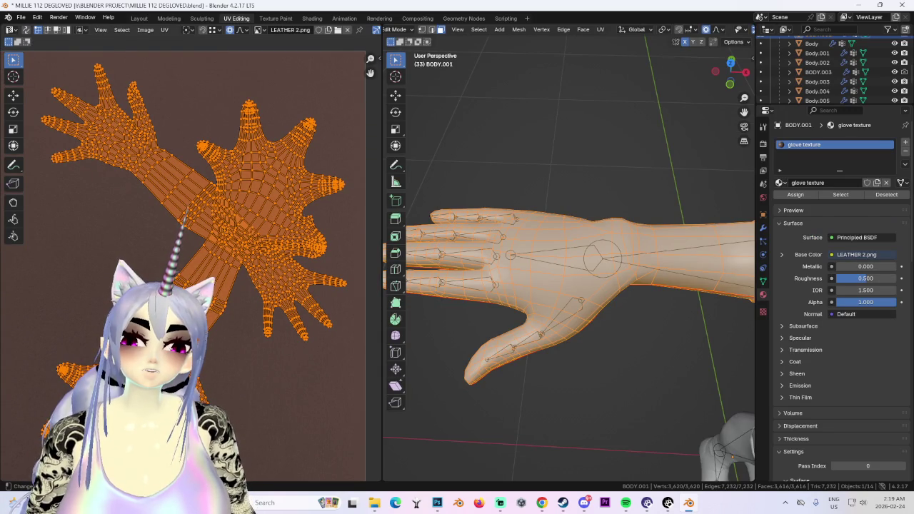
- Return to Layout in Object Mode and orbit around the gloved forearm and hand
left_click(139, 18)
key("Tab")
mouse_move(445, 196)
middle_mouse_down()
mouse_move(404, 283)
mouse_move(316, 295)
mouse_move(369, 244)
mouse_move(488, 252)
mouse_move(456, 308)
mouse_move(361, 278)
mouse_move(322, 175)
mouse_move(418, 239)
mouse_move(371, 306)
mouse_move(347, 245)
mouse_move(351, 205)
mouse_move(383, 250)
mouse_move(400, 209)
mouse_move(477, 231)
mouse_move(362, 239)
mouse_move(339, 266)
mouse_move(334, 220)
mouse_move(342, 280)
middle_mouse_up()
mouse_move(336, 335)
middle_mouse_down()
mouse_move(297, 326)
mouse_move(258, 240)
mouse_move(316, 154)
mouse_move(416, 174)
middle_mouse_up()
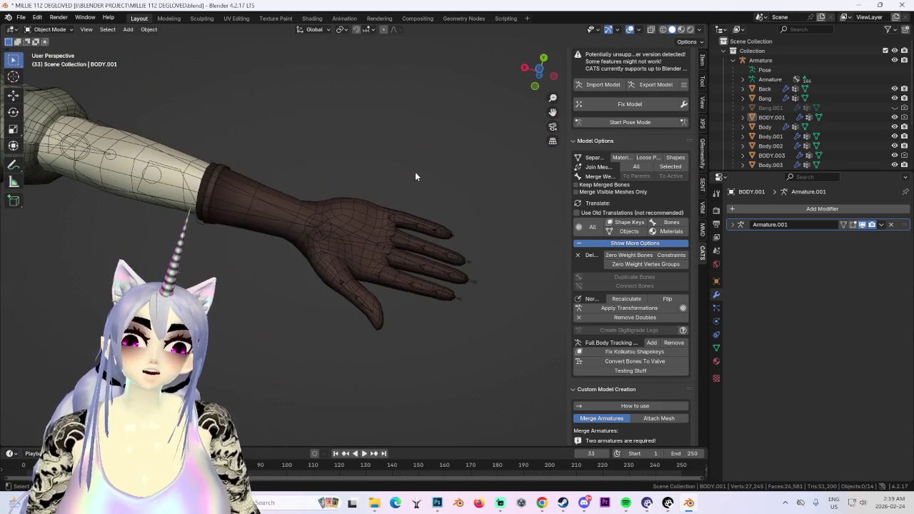
- Hide the wireframe overlay, frame the whole character, and show a mesh's vertex groups and shape keys
left_click(631, 33)
mouse_move(513, 63)
middle_mouse_down()
mouse_move(326, 186)
mouse_move(364, 210)
mouse_move(295, 222)
middle_mouse_up()
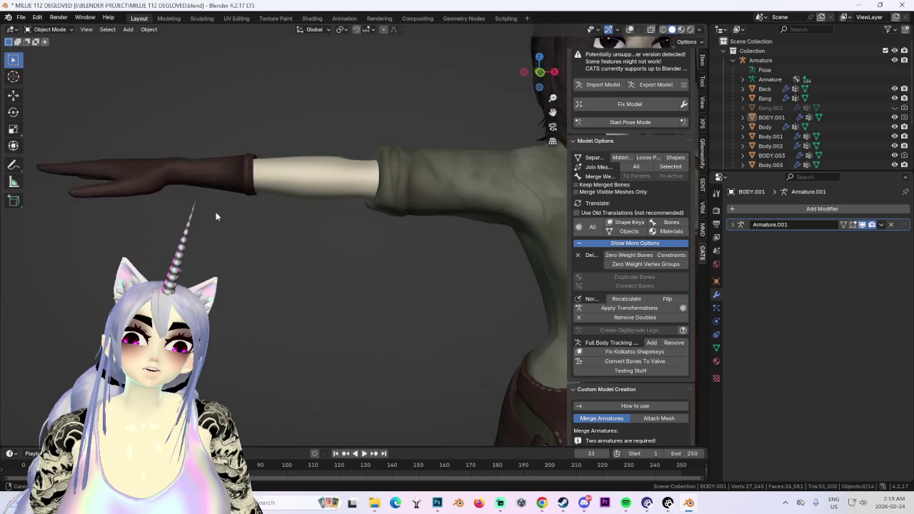
key("KP_Decimal")
mouse_move(540, 71)
left_mouse_down()
mouse_move(485, 190)
mouse_move(500, 217)
left_mouse_up()
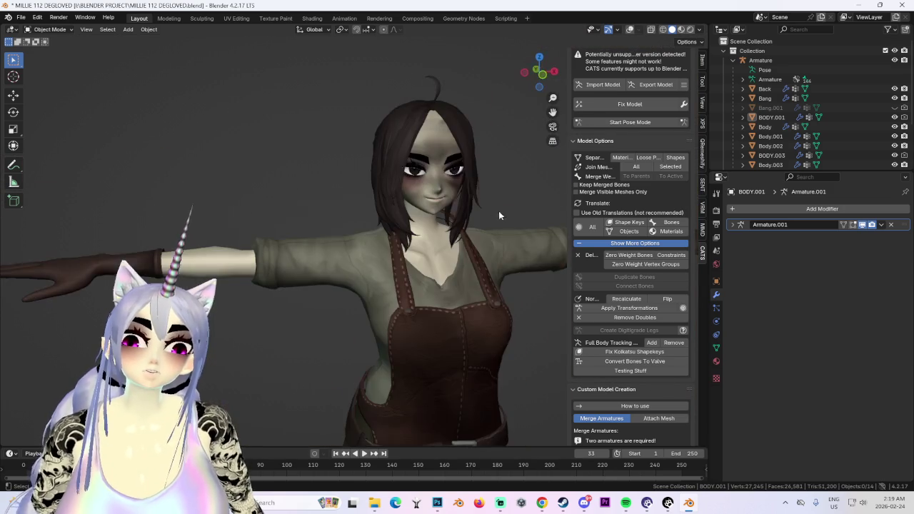
left_click_drag(539, 72, 422, 244)
left_click(427, 107)
left_click(49, 29)
left_click(716, 348)
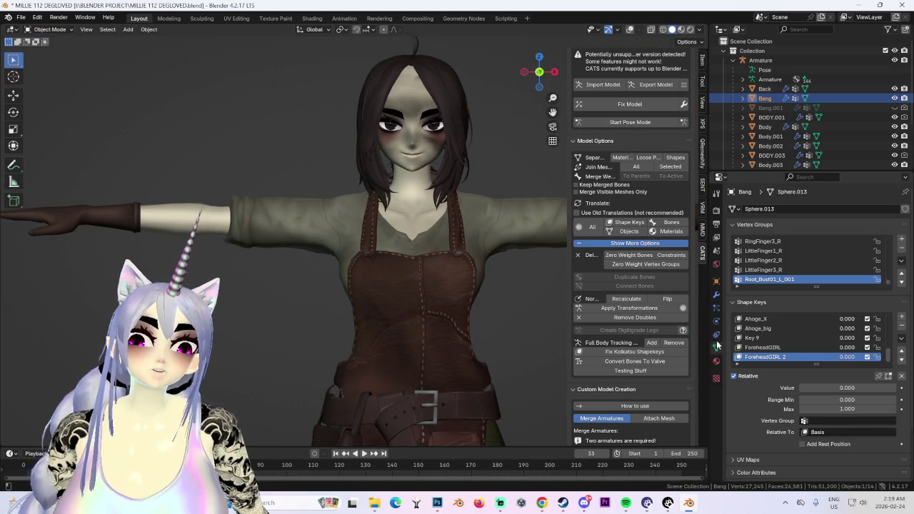
middle_click_drag(525, 308, 529, 169)
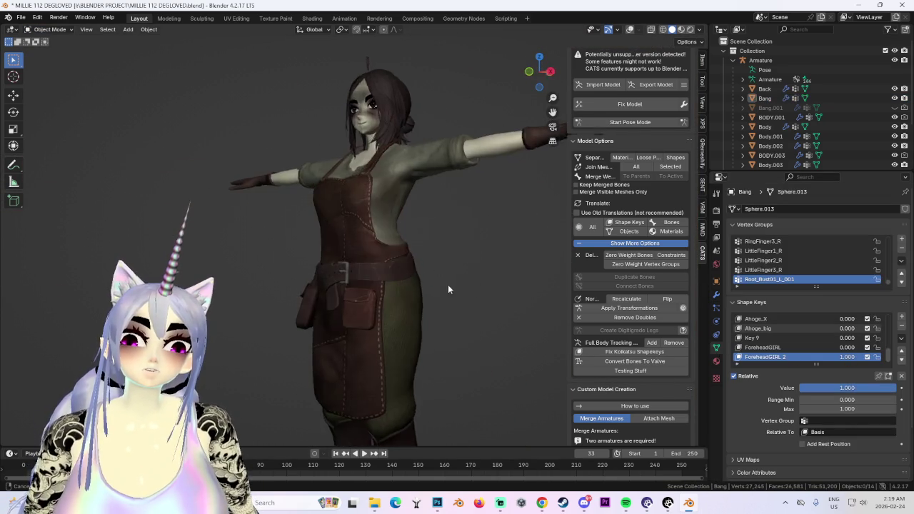
- In pose mode, lower the left arm along the body, then hide bones and overlays
left_click(612, 123)
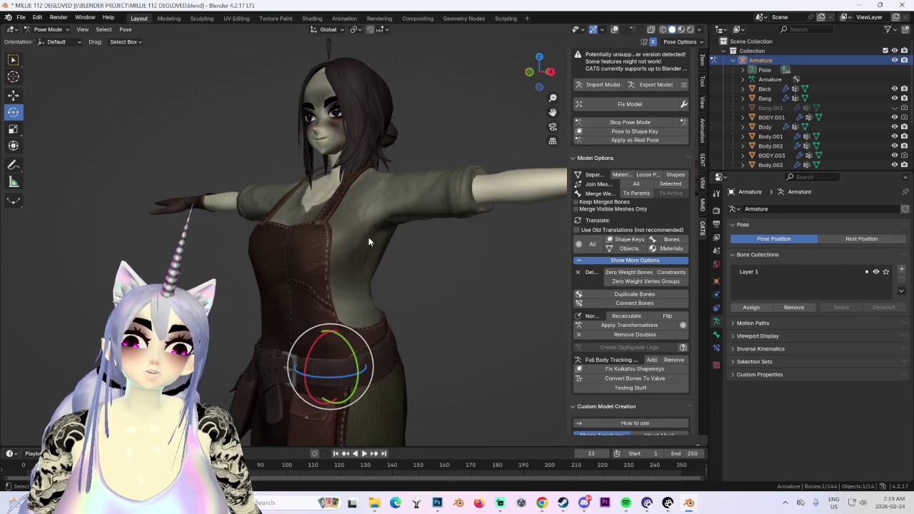
left_click(616, 30)
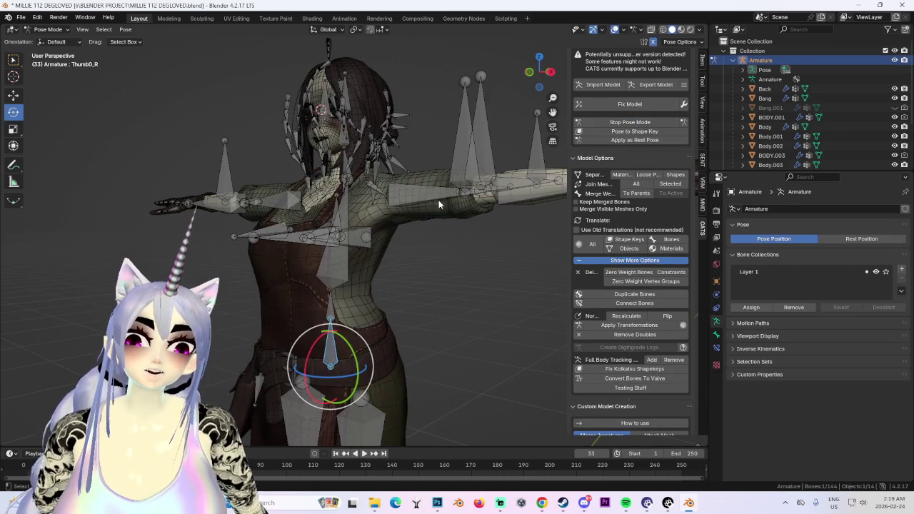
left_click_drag(417, 194, 405, 257)
middle_click_drag(405, 257, 422, 263)
key("h")
scroll(396, 216, "down", 3)
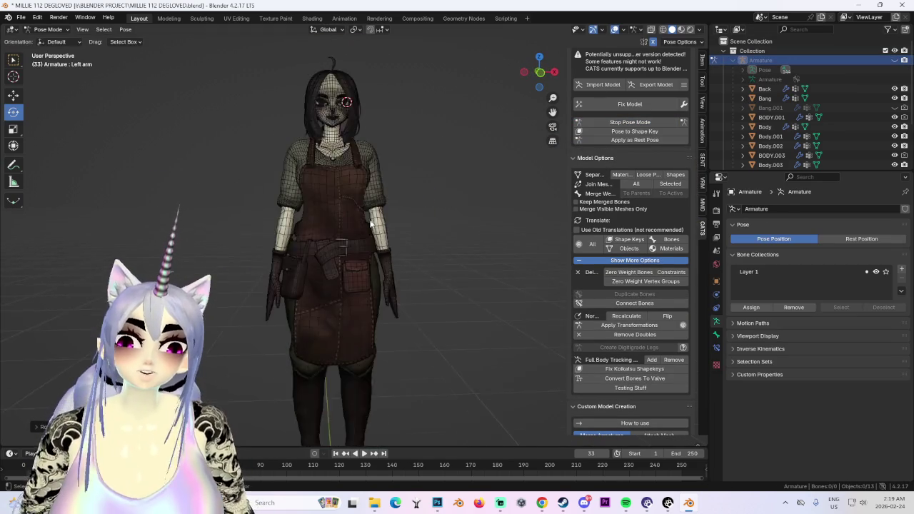
mouse_move(396, 215)
middle_mouse_down()
mouse_move(409, 224)
mouse_move(478, 214)
middle_mouse_up()
scroll(409, 223, "up", 3)
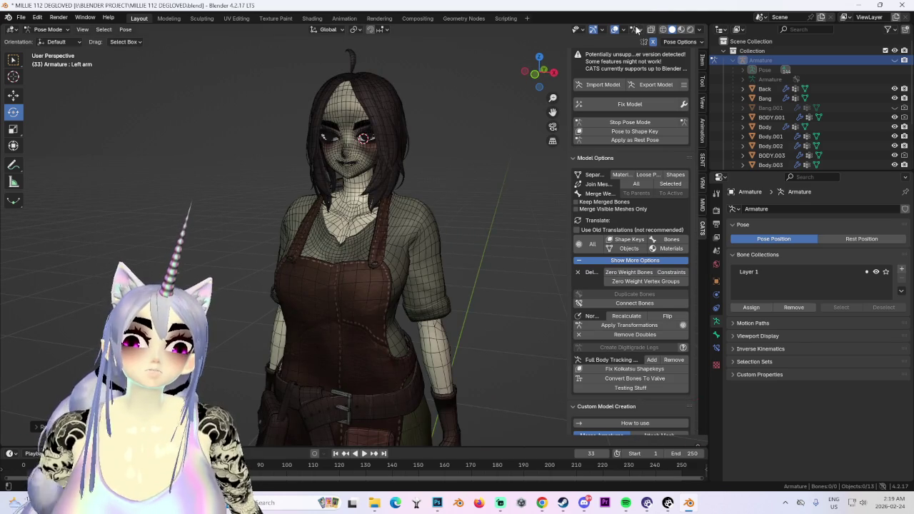
left_click(615, 29)
middle_click_drag(358, 143, 346, 130)
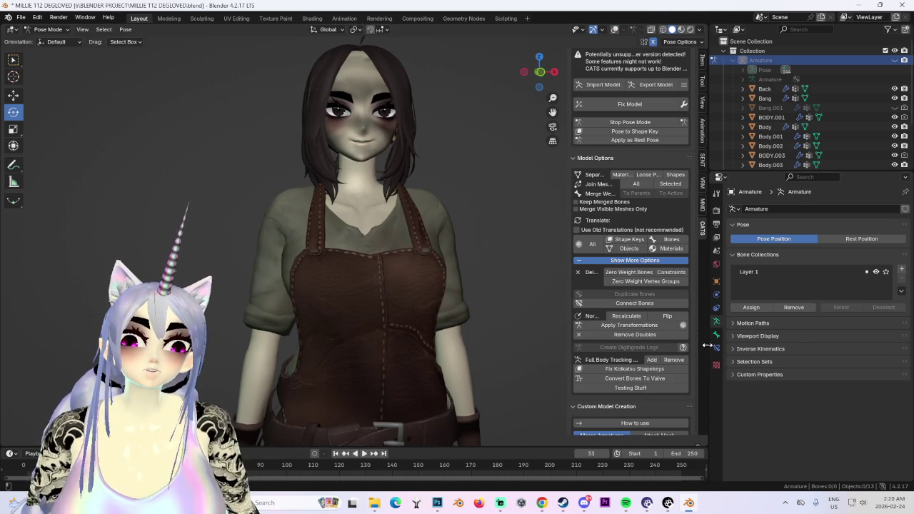
- Return to Object Mode, select the Bang hair mesh, and snap to front view
left_click(67, 29)
left_click(45, 44)
left_click(401, 74)
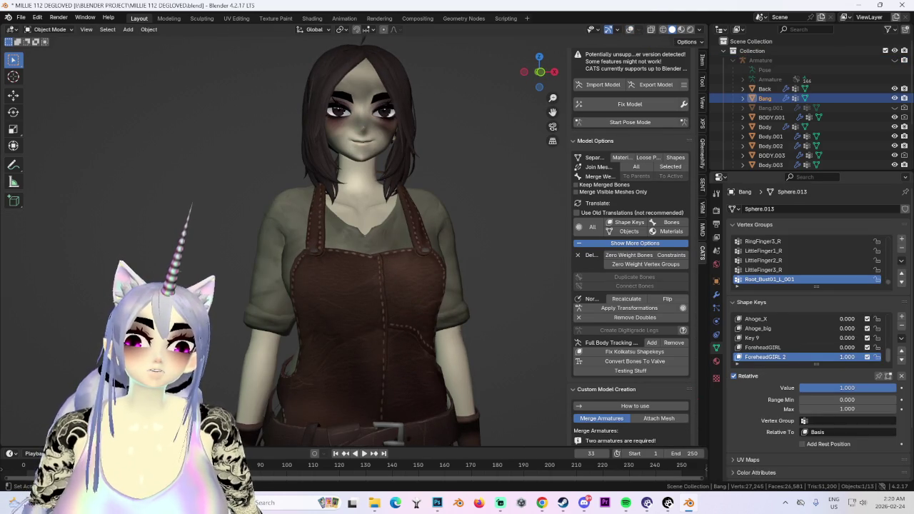
mouse_move(487, 259)
middle_mouse_down()
mouse_move(411, 247)
mouse_move(433, 197)
mouse_move(413, 335)
mouse_move(458, 300)
middle_mouse_up()
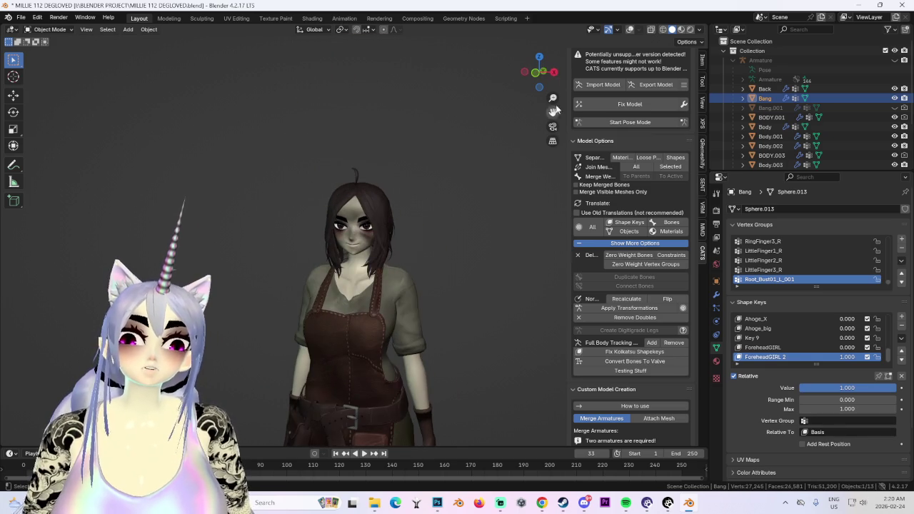
left_click(537, 71)
- Set the viewport shading lighting to Flat and orbit to a closer three-quarter view
left_click(700, 30)
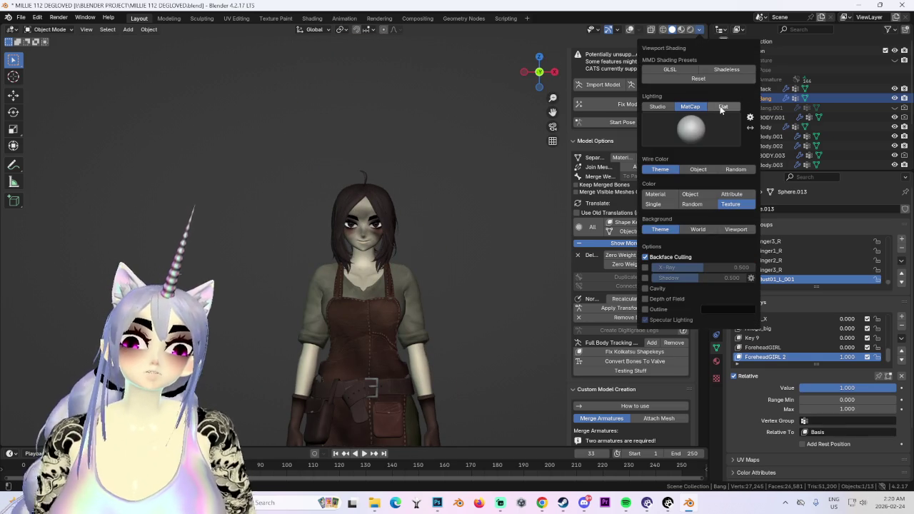
left_click(723, 106)
scroll(400, 275, "up", 3)
scroll(403, 271, "down", 2)
mouse_move(403, 271)
middle_mouse_down()
mouse_move(459, 302)
mouse_move(400, 250)
mouse_move(443, 255)
mouse_move(474, 245)
mouse_move(437, 238)
mouse_move(413, 319)
middle_mouse_up()
scroll(393, 247, "up", 3)
scroll(390, 243, "up", 2)
scroll(391, 244, "down", 3)
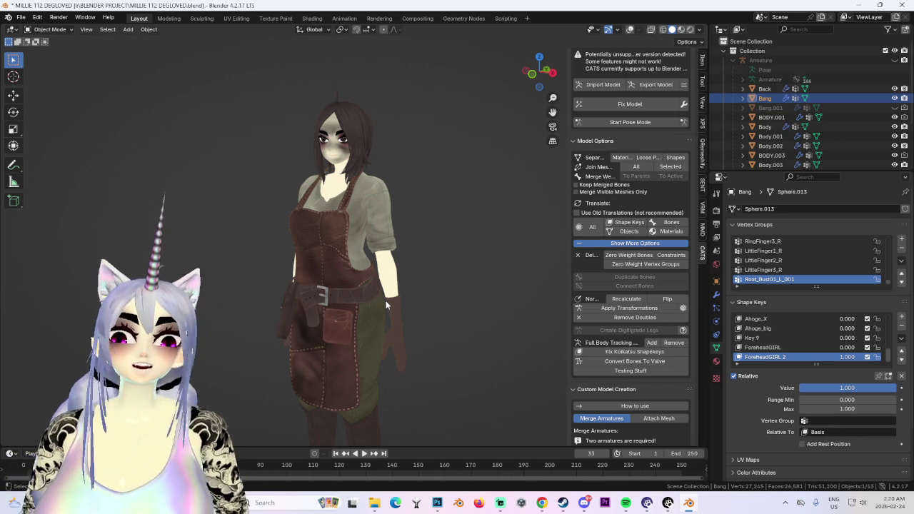
- Orbit to an aligned back view of the character and zoom in on the waist
scroll(352, 219, "up", 2)
mouse_move(353, 219)
middle_mouse_down()
mouse_move(438, 153)
mouse_move(435, 166)
middle_mouse_up()
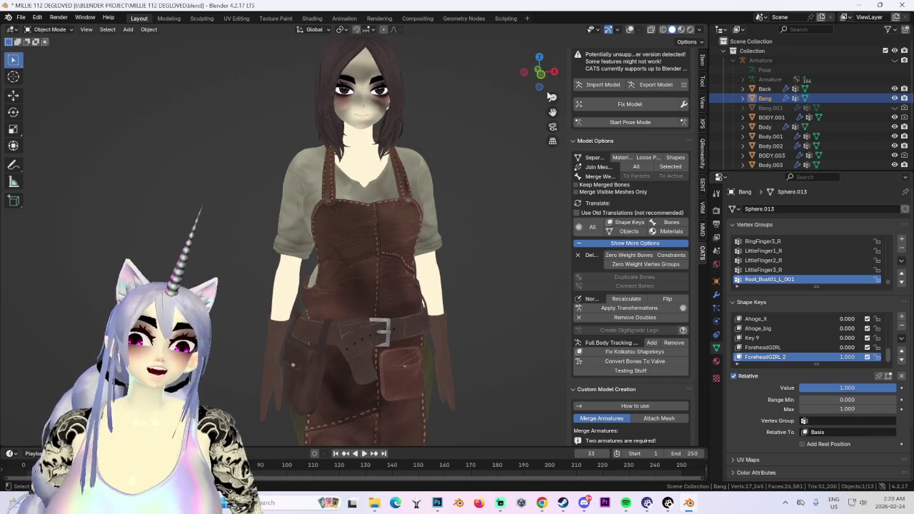
scroll(422, 337, "down", 2)
scroll(422, 337, "down", 2)
mouse_move(421, 336)
middle_mouse_down()
mouse_move(410, 327)
mouse_move(359, 337)
middle_mouse_up()
middle_click_drag(525, 84, 538, 88)
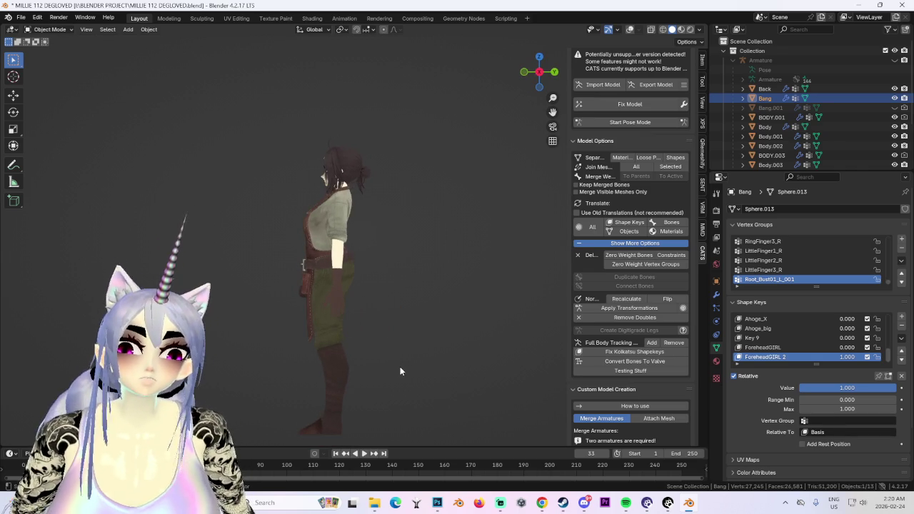
middle_click_drag(400, 372, 421, 322)
scroll(432, 288, "up", 3)
scroll(452, 262, "up", 2)
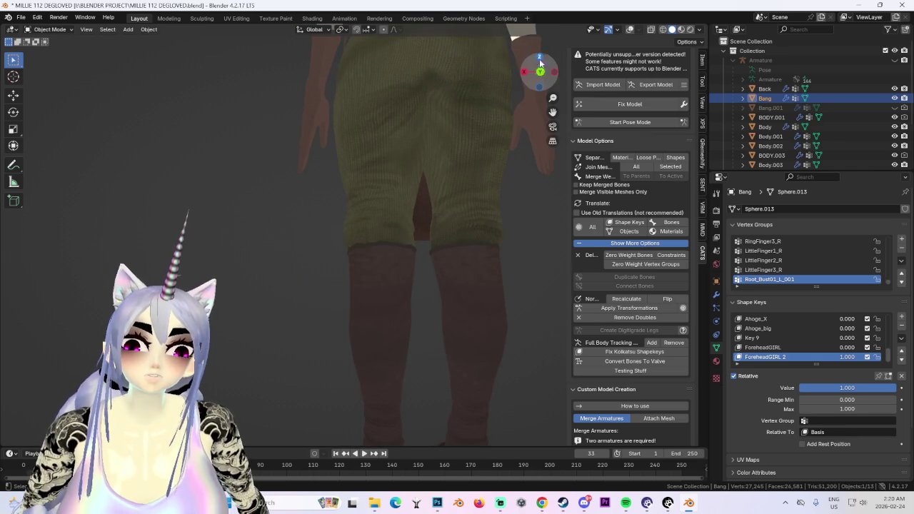
left_click(538, 56)
scroll(435, 219, "up", 1)
scroll(423, 272, "up", 1)
scroll(349, 217, "up", 2)
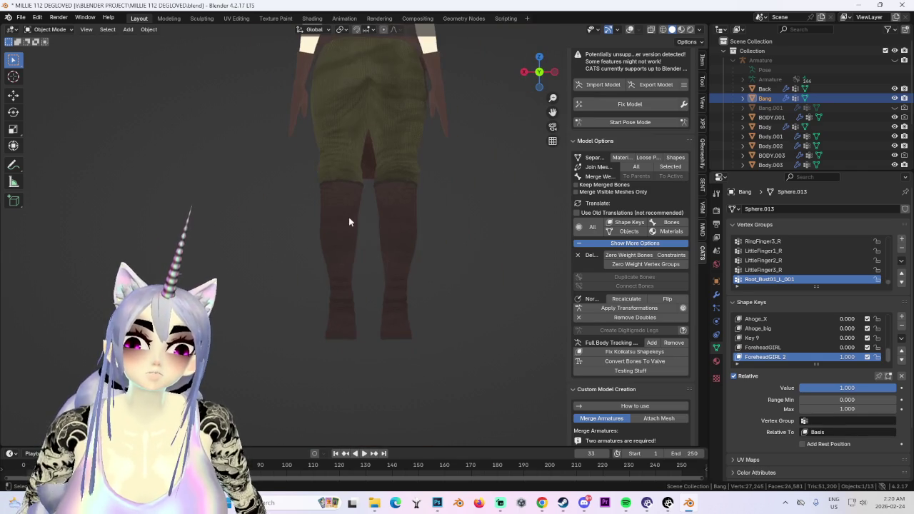
middle_click_drag(356, 217, 357, 279, "shift")
- In pose mode, rotate the left leg bone outward, then return to Object Mode
left_click(630, 123)
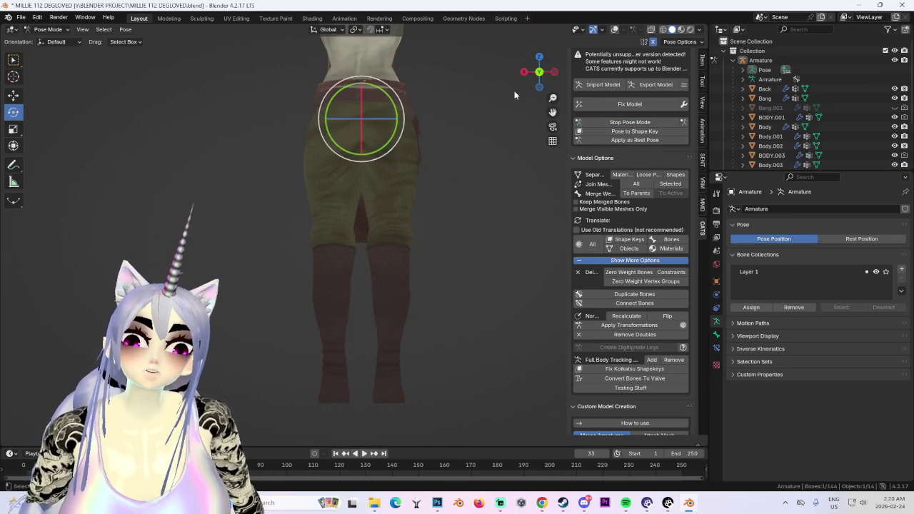
left_click(615, 30)
left_click(336, 214)
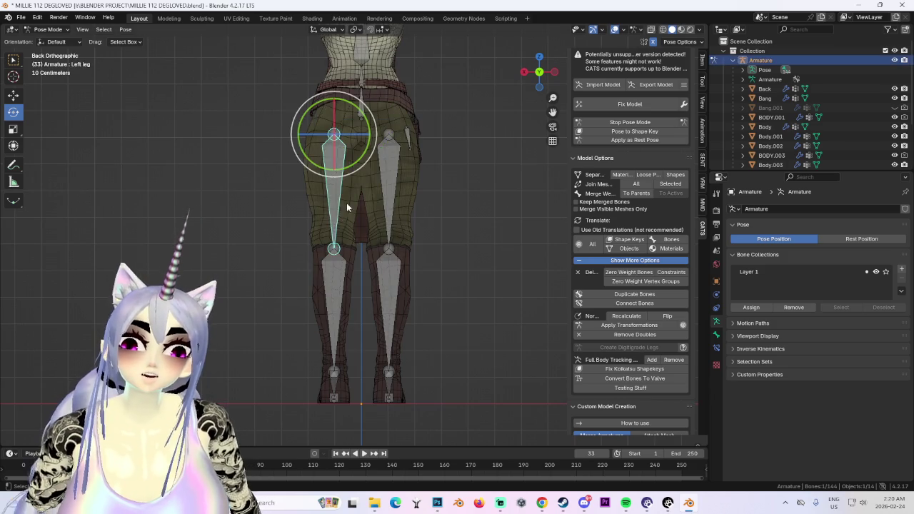
key("r")
left_click(332, 185)
scroll(406, 249, "up", 2)
scroll(357, 220, "up", 1)
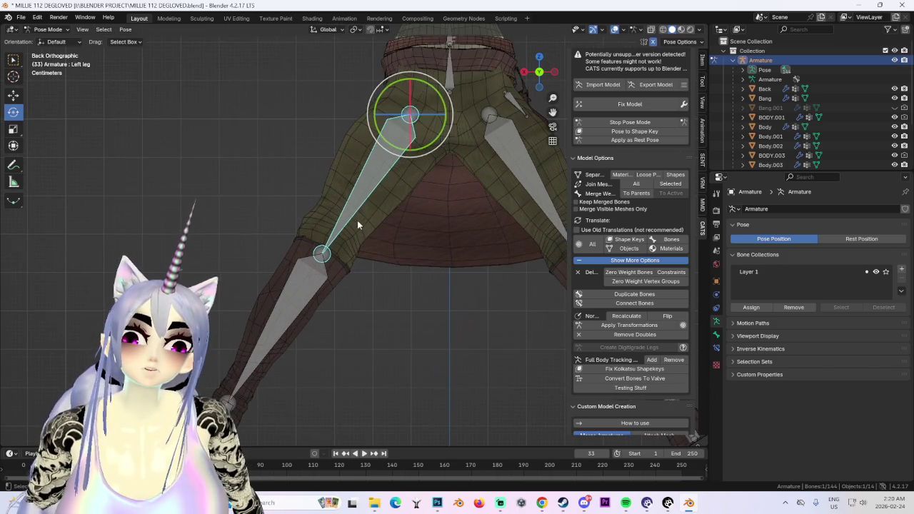
left_click(456, 244)
key("ctrl+Tab")
- Hide the Body.004 shorts, select the Body.003 leg mesh, and switch to Sculpt Mode
left_click(418, 234)
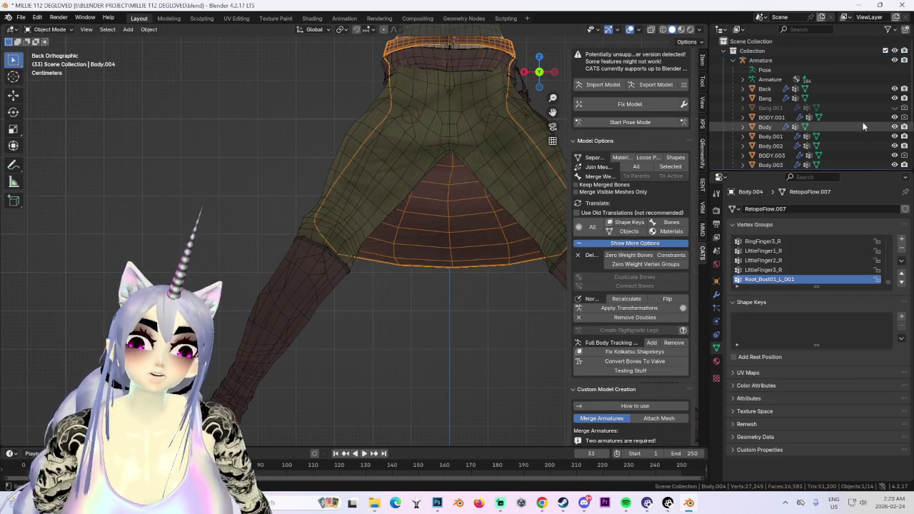
scroll(865, 149, "down", 3)
left_click(906, 112)
scroll(410, 274, "up", 2)
left_click(336, 228)
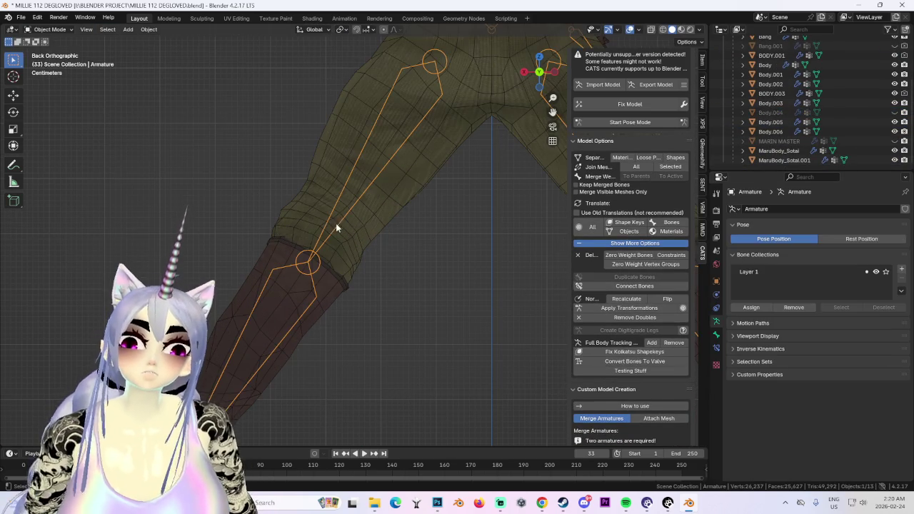
left_click(341, 184)
left_click(63, 32)
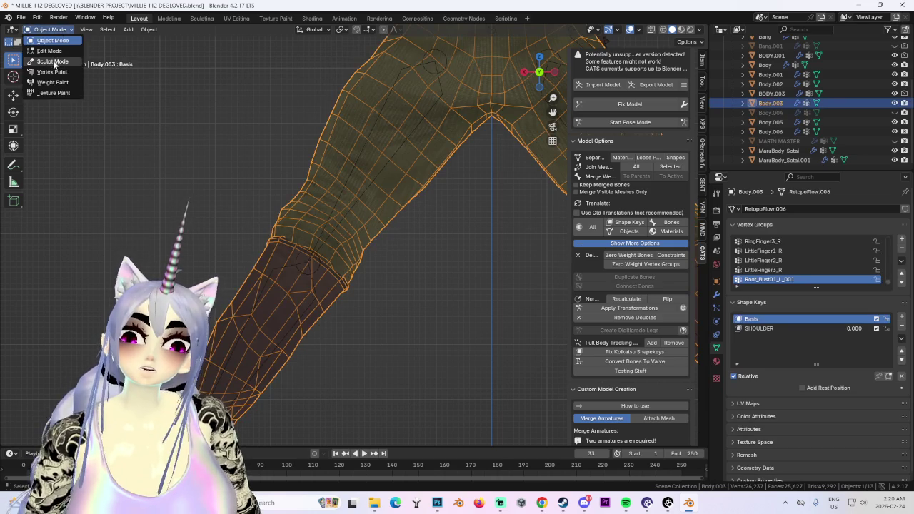
left_click(56, 66)
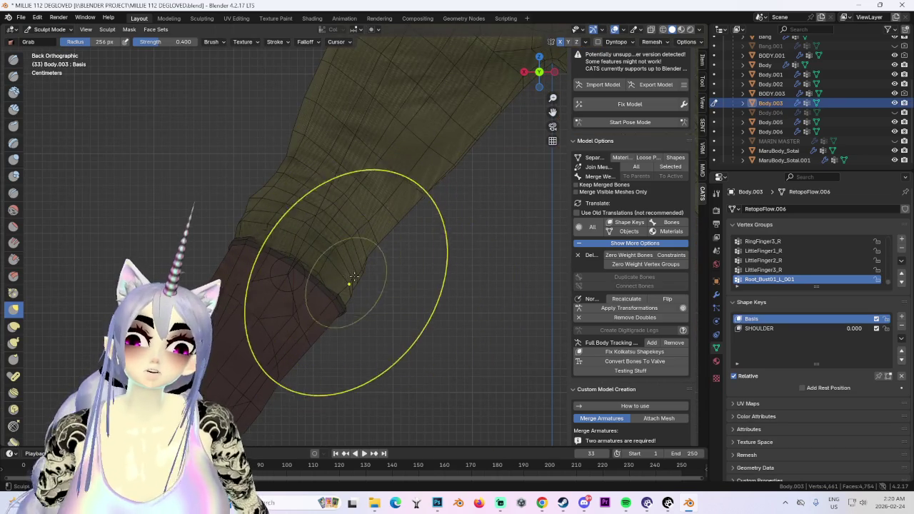
- Grab-pull the trouser leg outline straighter, then inspect it in perspective
scroll(357, 275, "up", 1)
left_click_drag(363, 255, 378, 242)
scroll(486, 241, "down", 4)
middle_click_drag(485, 240, 292, 266)
scroll(313, 266, "up", 3)
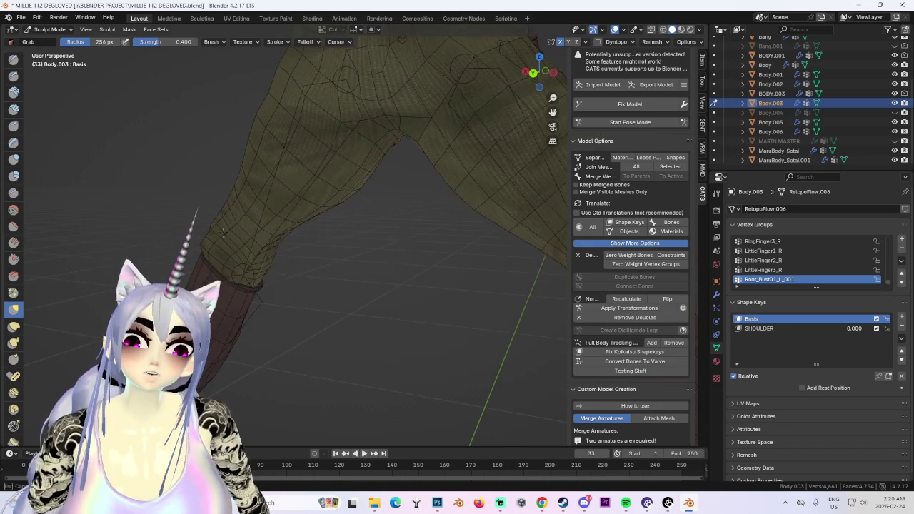
middle_click_drag(222, 233, 317, 224)
middle_click_drag(404, 204, 331, 300)
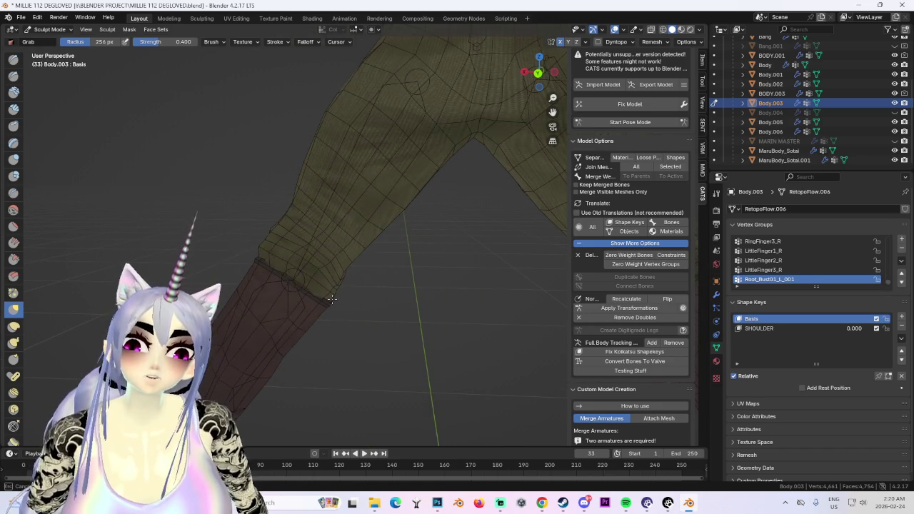
- From a straight back view, drag the limb mesh up and to the right
left_click(541, 72)
scroll(350, 277, "up", 3)
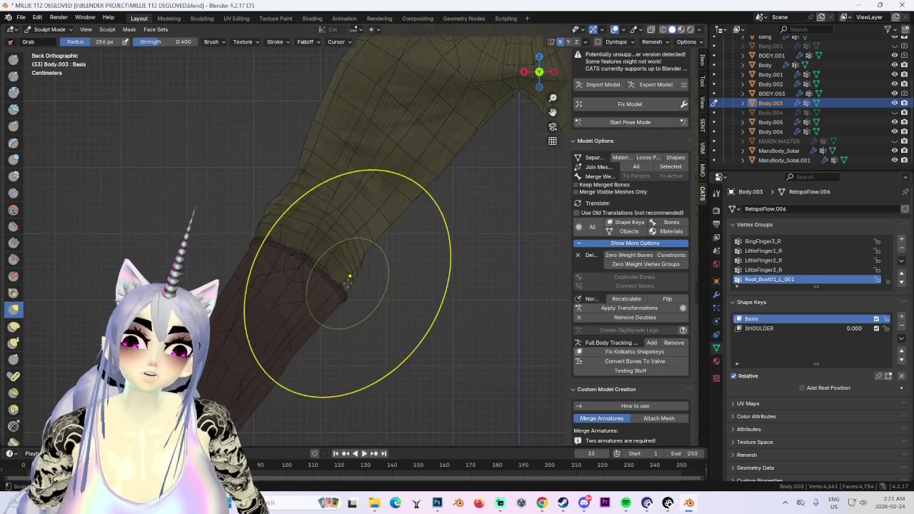
scroll(300, 243, "down", 3)
scroll(260, 246, "up", 3)
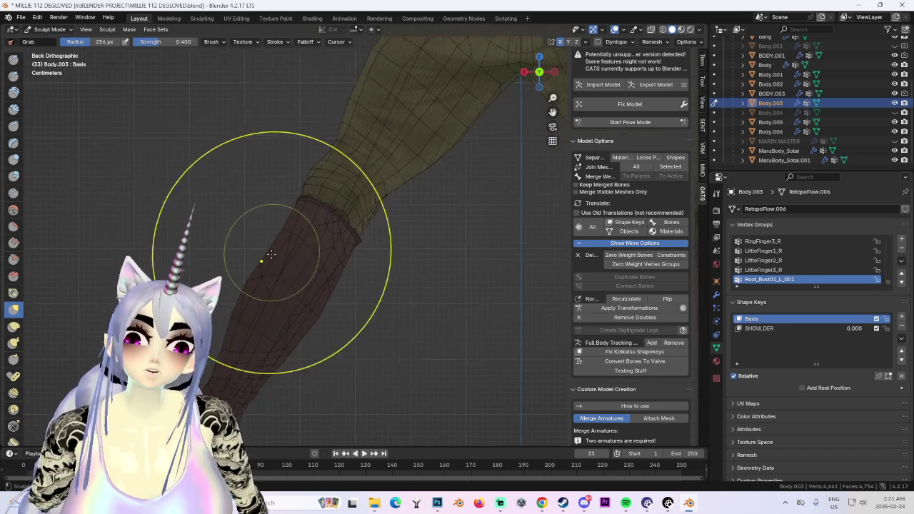
mouse_move(231, 254)
middle_mouse_down("shift")
mouse_move(439, 110)
mouse_move(308, 272)
middle_mouse_up("shift")
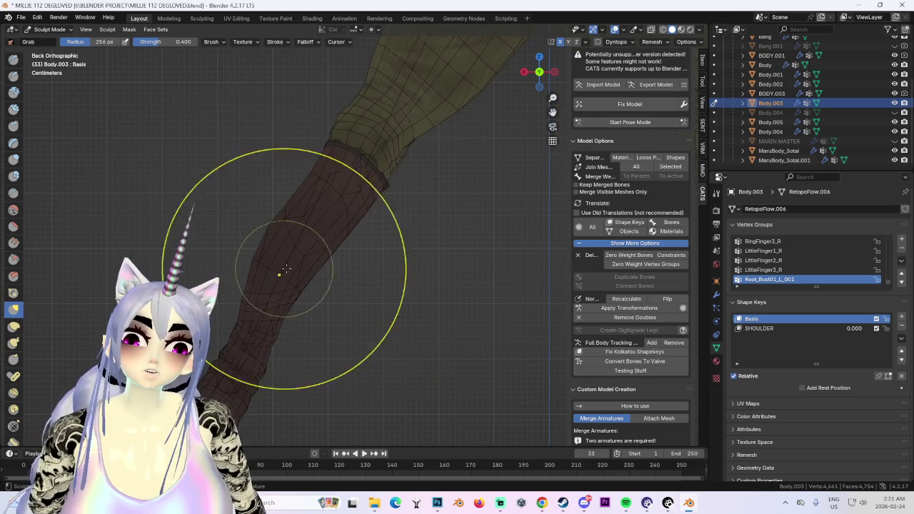
left_click_drag(301, 325, 368, 202)
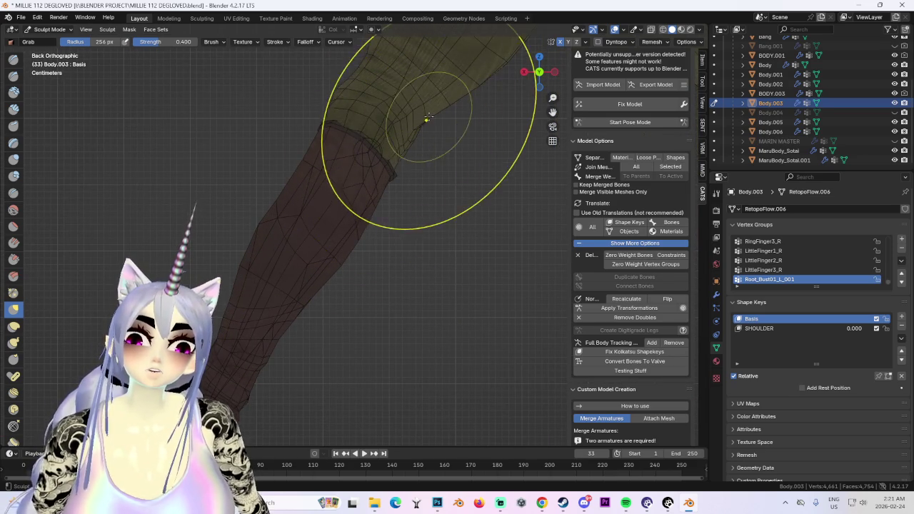
scroll(456, 131, "down", 5)
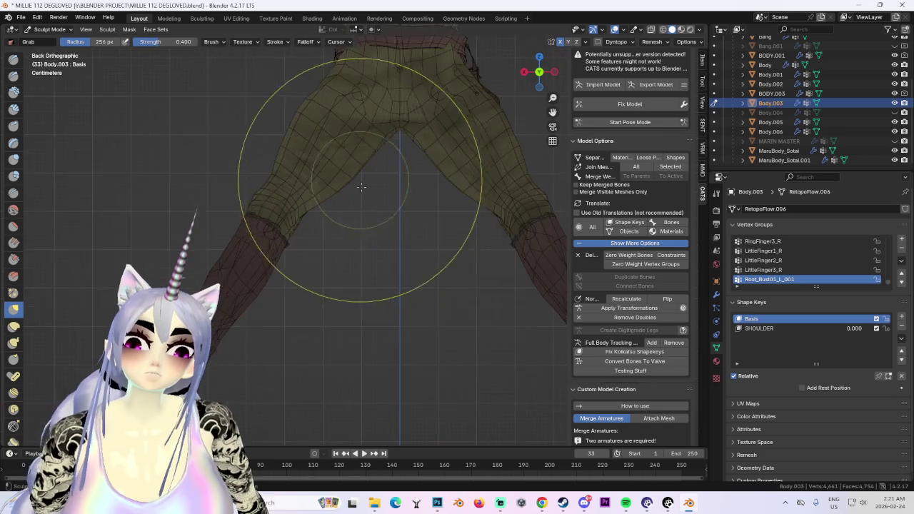
scroll(429, 186, "up", 6)
- Orbit around the trouser leg from side and back views, down to the foot
mouse_move(342, 216)
middle_mouse_down()
mouse_move(275, 210)
mouse_move(283, 218)
mouse_move(287, 211)
middle_mouse_up()
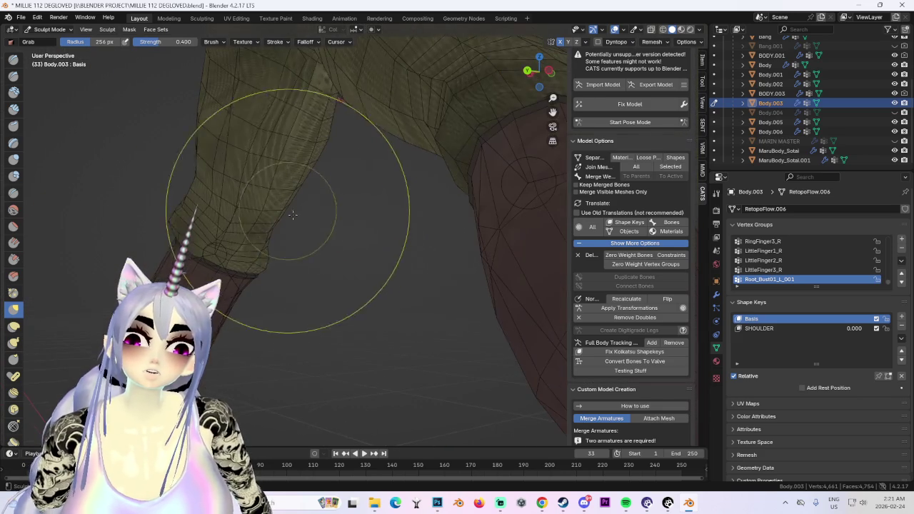
scroll(263, 272, "down", 3)
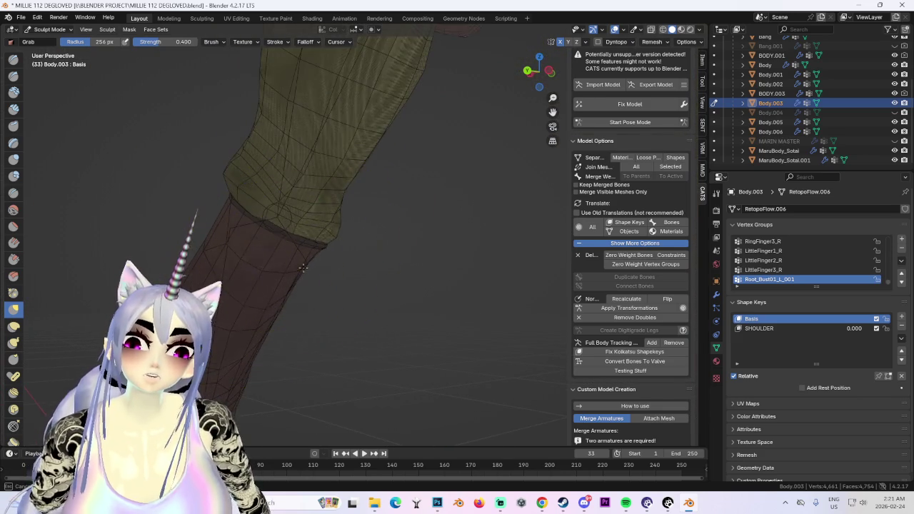
mouse_move(300, 250)
middle_mouse_down()
mouse_move(491, 266)
mouse_move(464, 286)
mouse_move(353, 261)
middle_mouse_up()
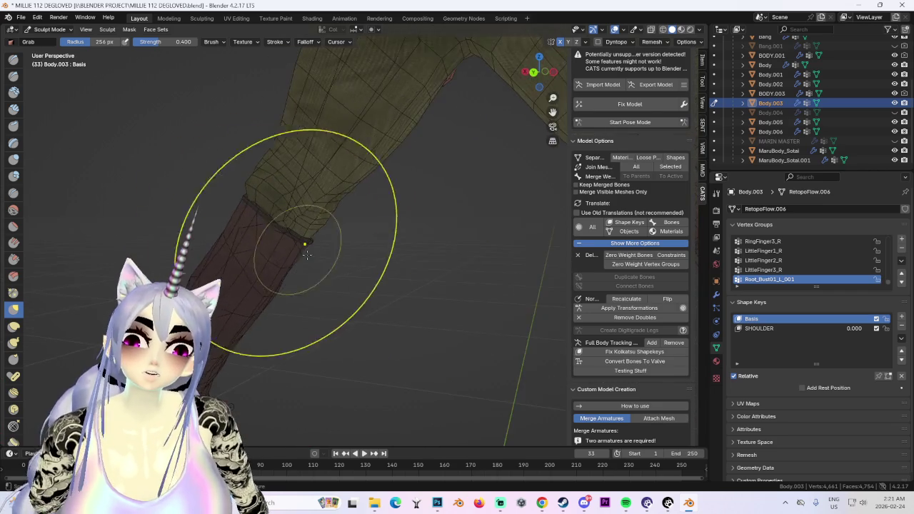
mouse_move(264, 240)
middle_mouse_down()
mouse_move(402, 265)
mouse_move(388, 286)
mouse_move(293, 261)
middle_mouse_up()
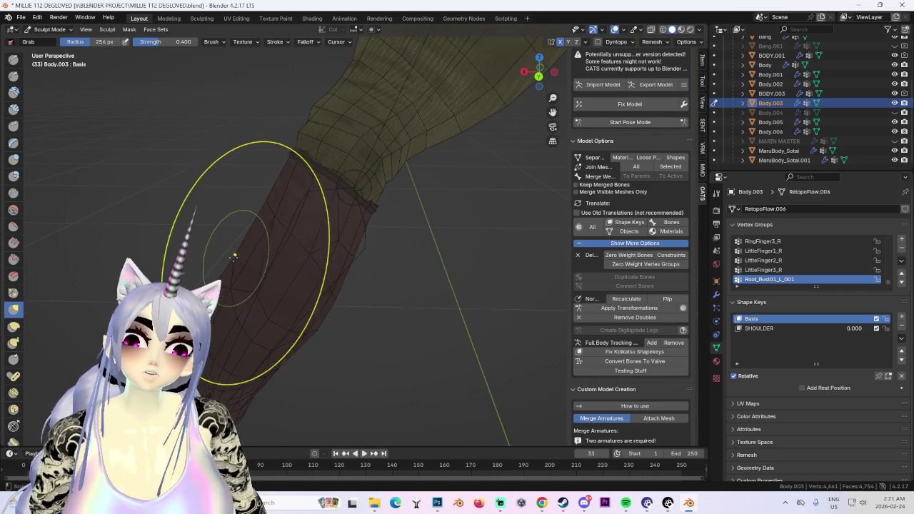
mouse_move(200, 255)
middle_mouse_down()
mouse_move(204, 302)
mouse_move(310, 219)
middle_mouse_up()
left_click(541, 73)
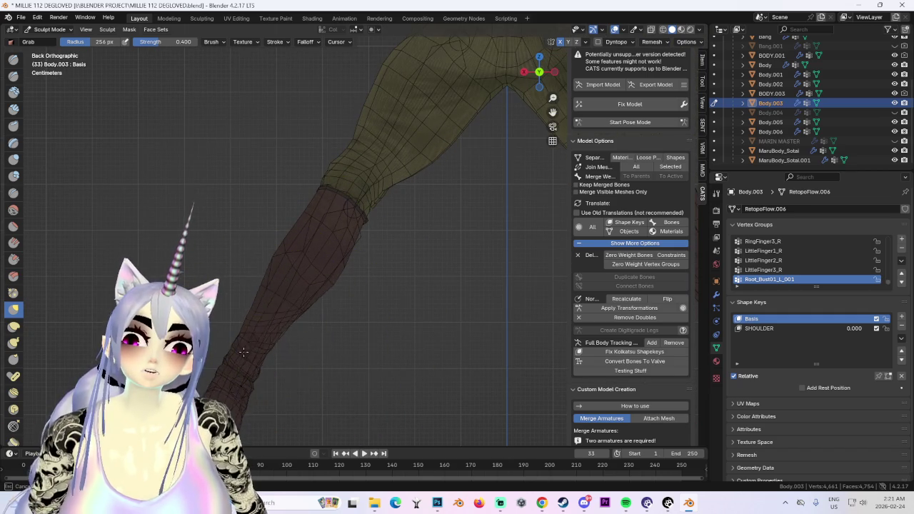
mouse_move(257, 348)
middle_mouse_down("shift")
mouse_move(357, 241)
mouse_move(255, 170)
mouse_move(351, 197)
middle_mouse_up("shift")
scroll(343, 200, "down", 2)
mouse_move(327, 230)
middle_mouse_down("shift")
mouse_move(344, 213)
mouse_move(398, 207)
mouse_move(371, 209)
middle_mouse_up("shift")
- Use CATS Start Pose Mode to pose the armature against the trousers
scroll(343, 213, "up", 2)
scroll(392, 223, "down", 3)
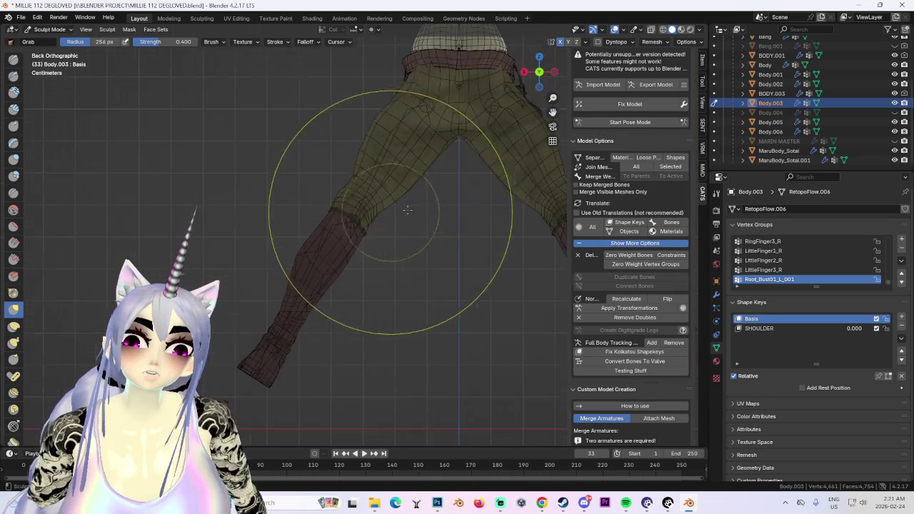
scroll(420, 205, "down", 2)
left_click(639, 123)
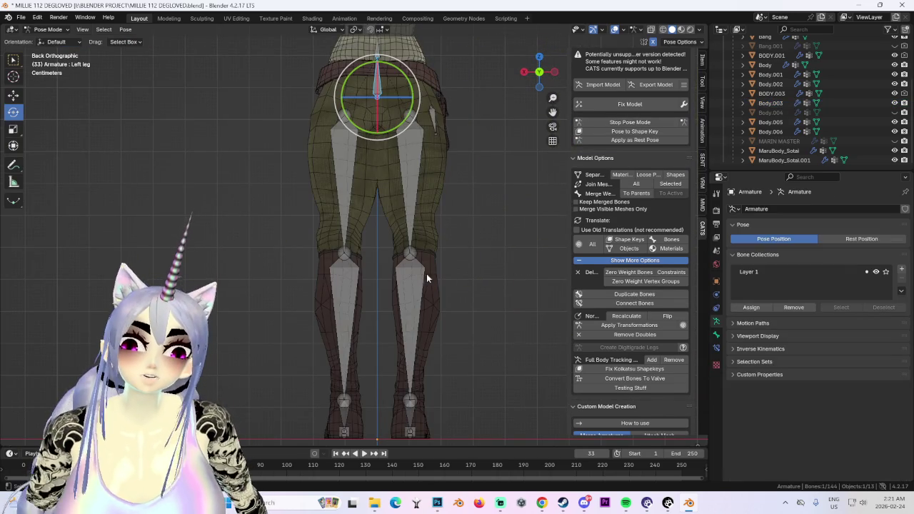
- Orbit around the legs and bones, ending on a left-side view
scroll(443, 260, "down", 1)
middle_click_drag(406, 209, 428, 214)
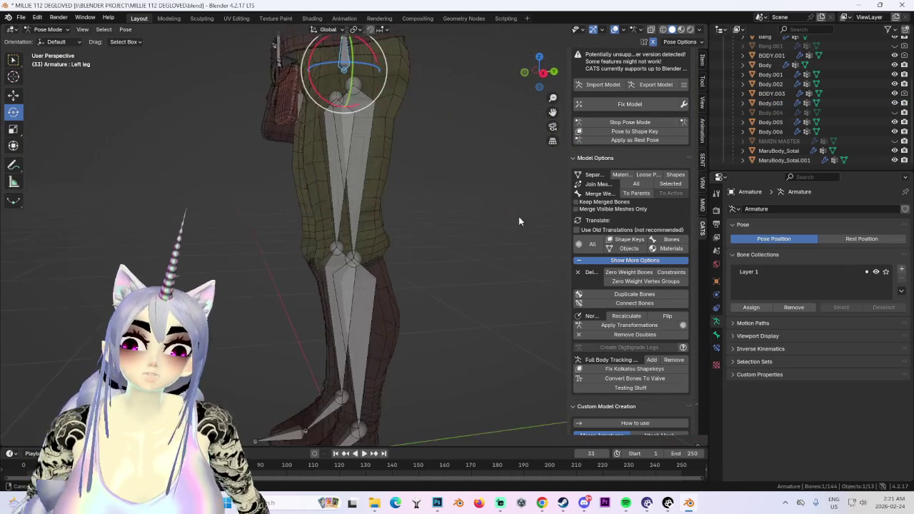
left_click_drag(541, 71, 526, 102)
key("ctrl+KP_3")
scroll(448, 229, "up", 2)
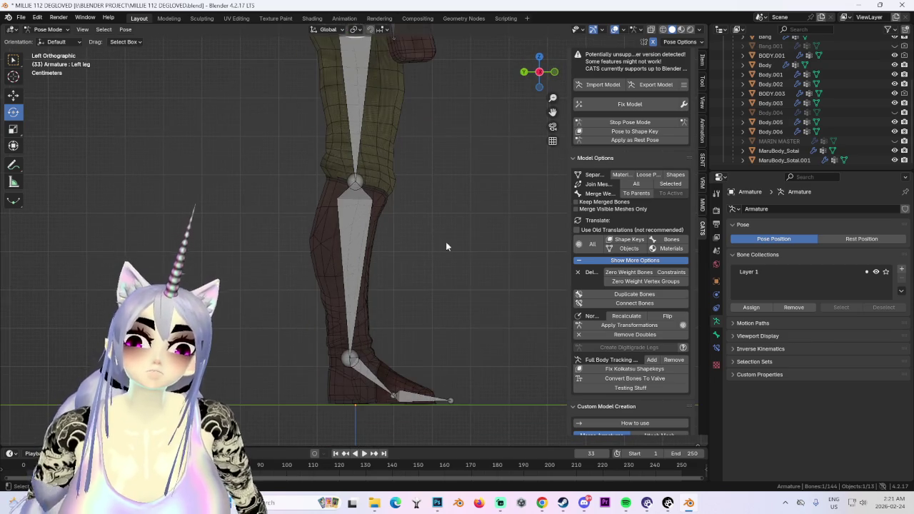
- Return to Object Mode, select Body.003 and frame the hips and legs from the front
left_click(46, 30)
left_click(46, 40)
left_click(357, 214)
mouse_move(357, 214)
middle_mouse_down()
mouse_move(462, 226)
mouse_move(402, 220)
middle_mouse_up()
left_click(541, 72)
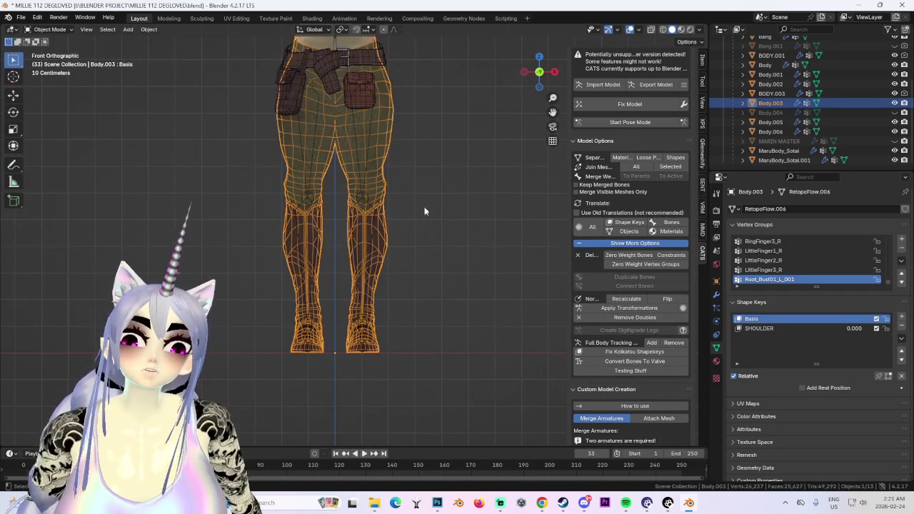
middle_click_drag(387, 219, 392, 268, "shift")
scroll(392, 268, "down", 1)
middle_click_drag(409, 212, 425, 228)
scroll(436, 240, "up", 2)
left_click(547, 74)
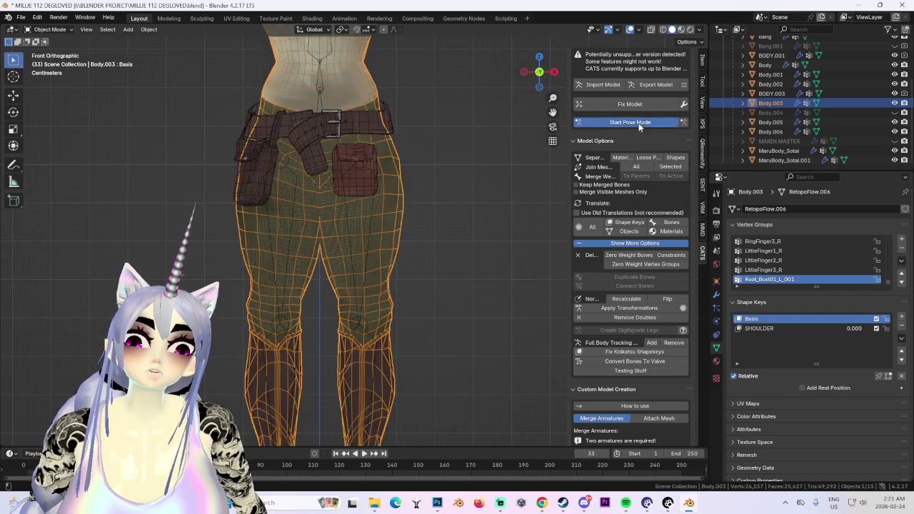
- In Pose Mode, rotate the left leg bone outward to test the trouser bend
left_click(630, 122)
left_click(357, 240)
left_click_drag(388, 178, 399, 163)
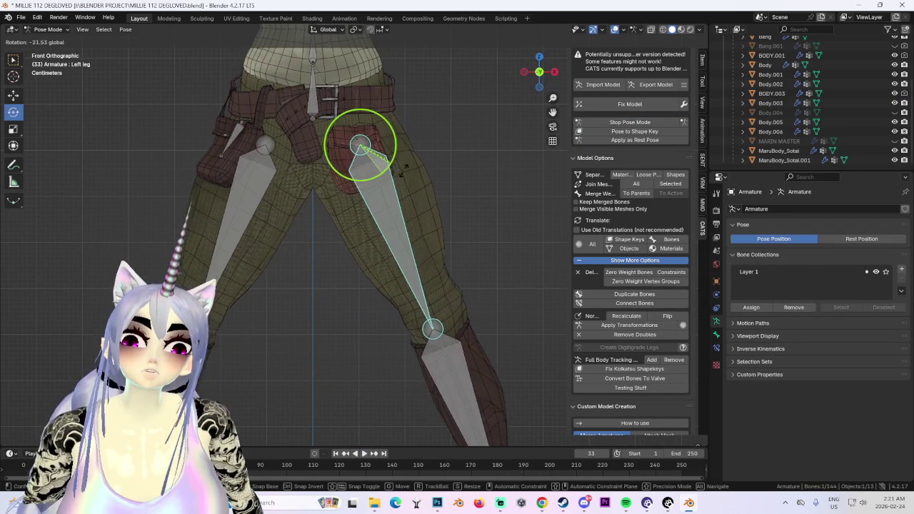
- Go back to Object Mode and put Body.003 into Sculpt Mode
left_click(53, 41)
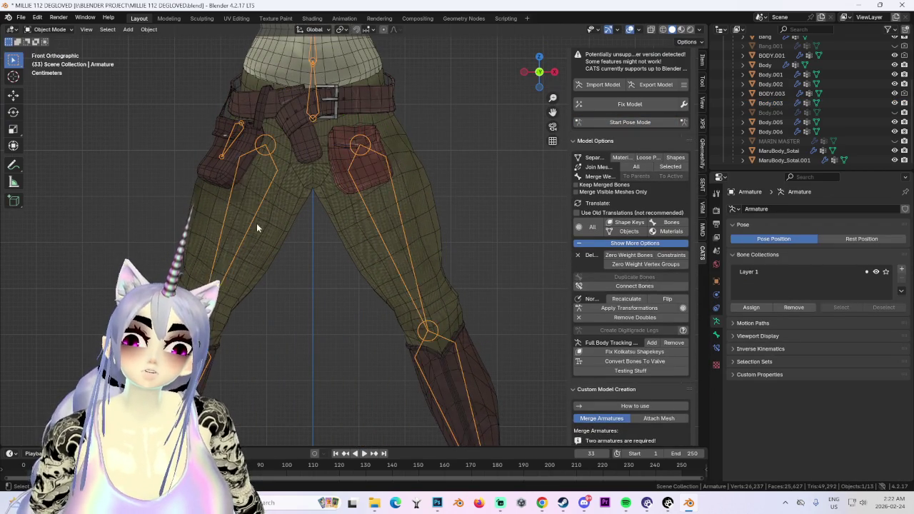
left_click(258, 225)
left_click(48, 29)
left_click(50, 60)
scroll(306, 306, "up", 3)
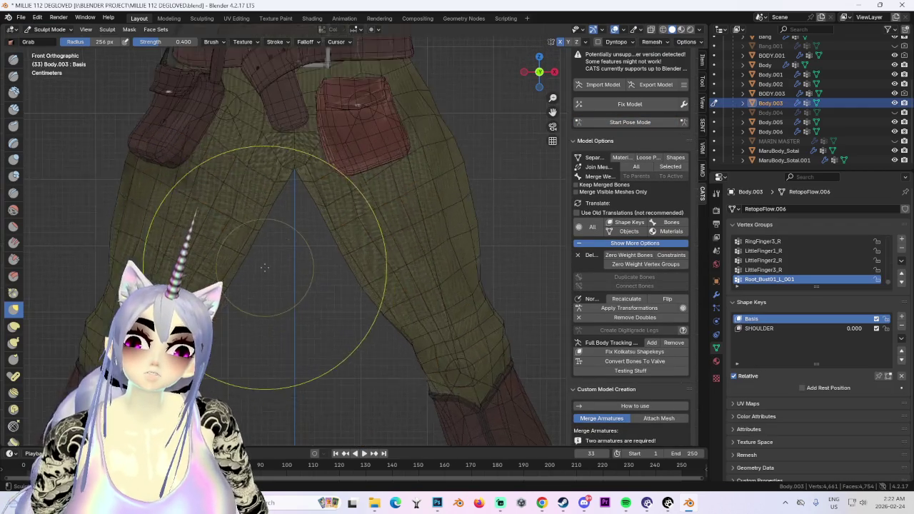
- Grab-pull the back of the trouser leg into shape
scroll(214, 372, "up", 2)
mouse_move(252, 302)
middle_mouse_down()
mouse_move(346, 207)
mouse_move(373, 288)
mouse_move(540, 71)
mouse_move(490, 204)
mouse_move(364, 205)
mouse_move(235, 173)
mouse_move(307, 242)
middle_mouse_up()
left_click_drag(307, 242, 304, 255)
scroll(317, 262, "up", 2)
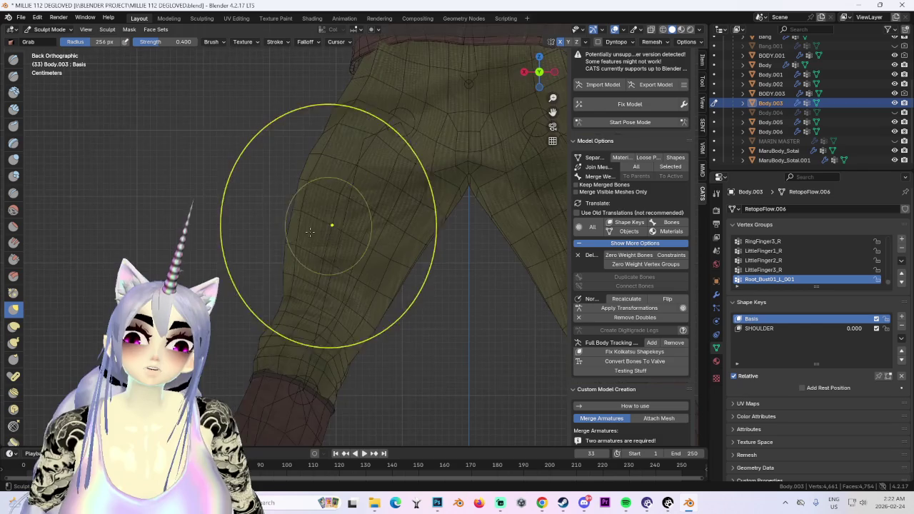
scroll(291, 206, "down", 2)
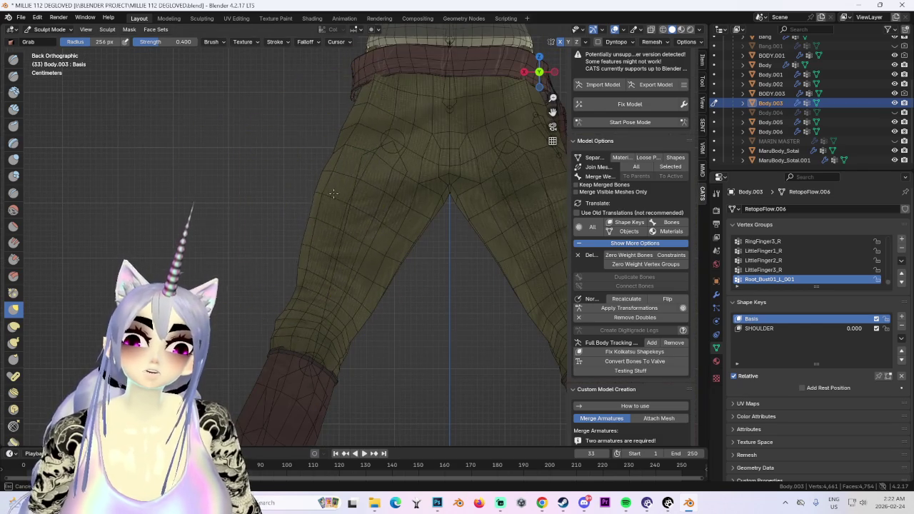
scroll(333, 193, "down", 2)
scroll(333, 193, "down", 2)
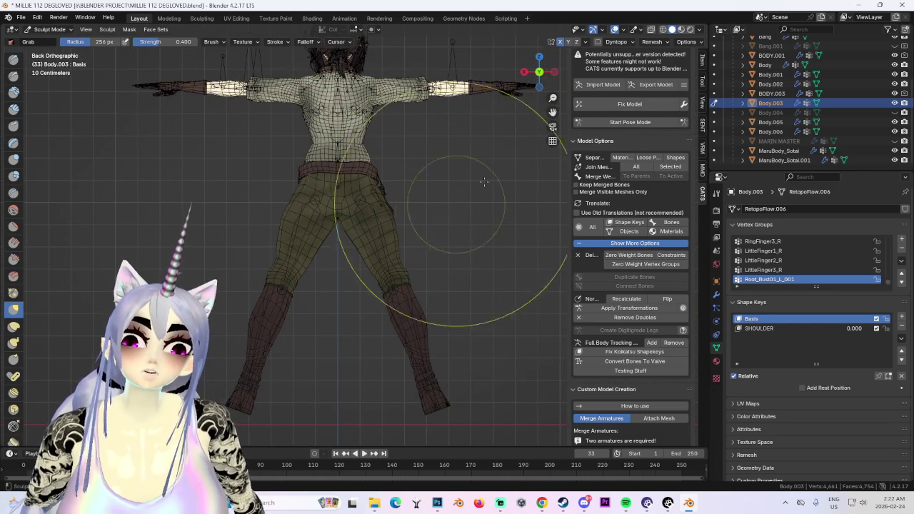
- Start Pose Mode and orbit around the hips to check the leg bones
left_click(641, 123)
mouse_move(342, 222)
middle_mouse_down()
mouse_move(490, 228)
mouse_move(565, 98)
middle_mouse_up()
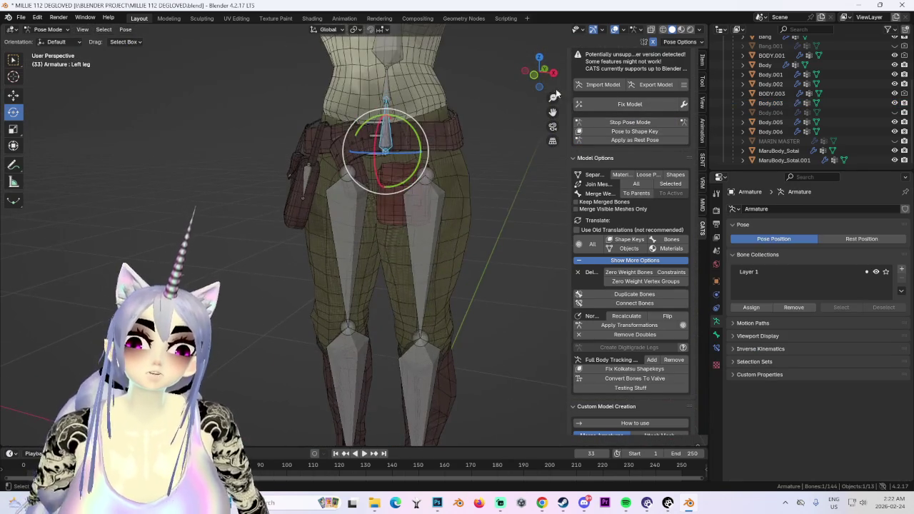
scroll(474, 229, "up", 2)
scroll(429, 179, "up", 2)
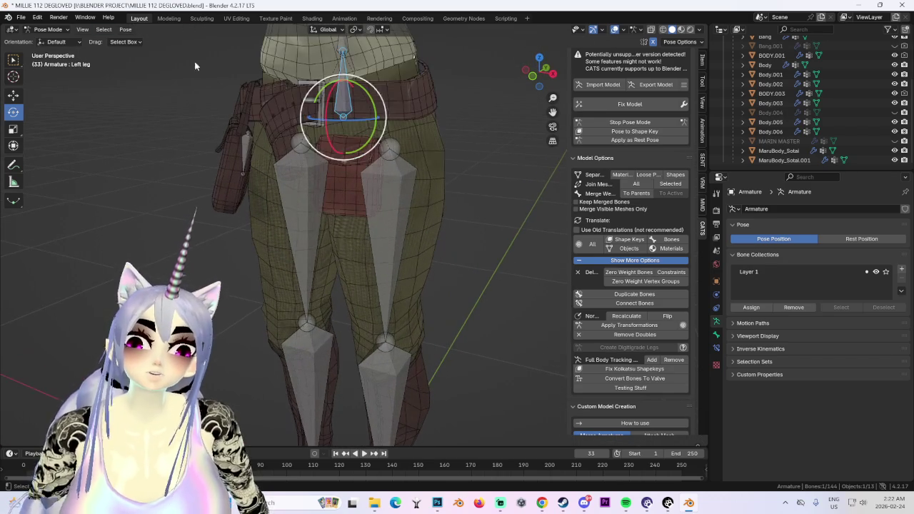
- Switch to Object Mode, select Body.003 and enter Sculpt Mode
left_click(58, 17)
left_click(39, 32)
left_click(53, 41)
left_click(423, 158)
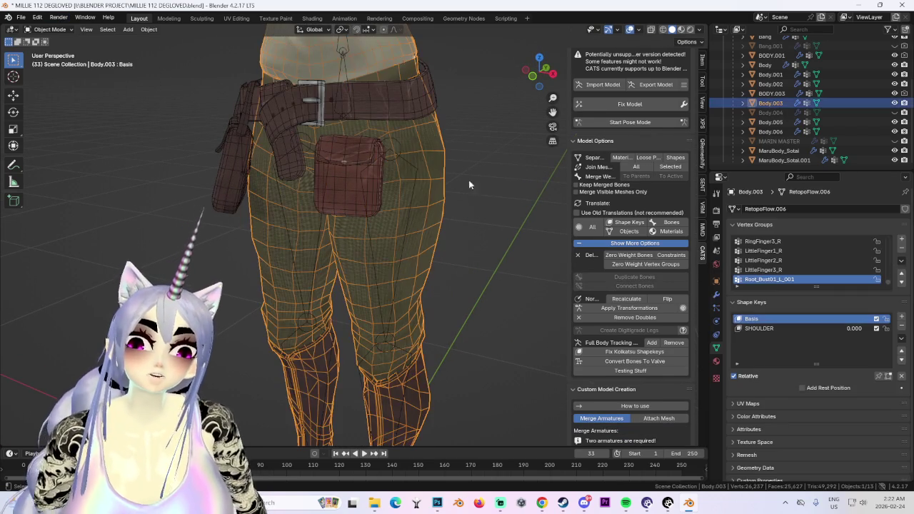
left_click(50, 30)
left_click(50, 61)
scroll(342, 264, "up", 4)
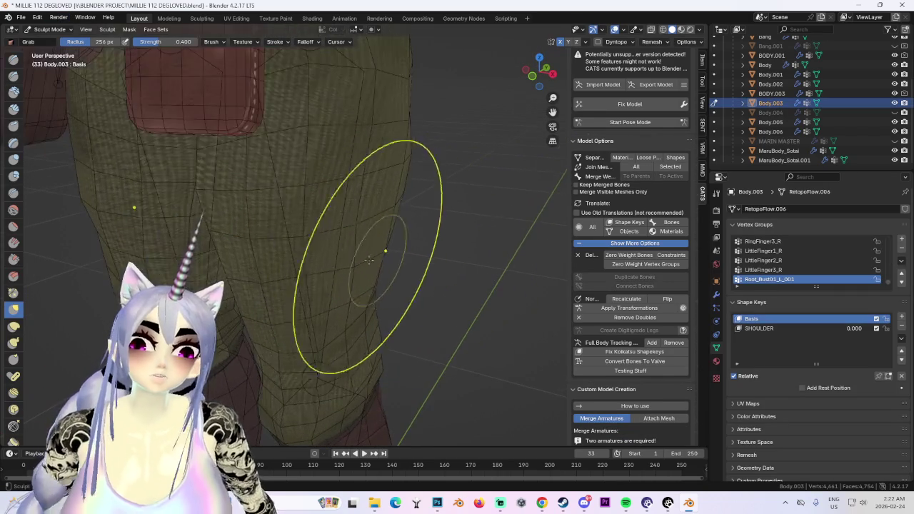
- Orbit around the trouser pocket, then frame the whole character from the front
middle_click_drag(342, 265, 372, 208)
mouse_move(384, 165)
middle_mouse_down()
mouse_move(467, 191)
mouse_move(548, 196)
mouse_move(445, 224)
mouse_move(538, 90)
middle_mouse_up()
scroll(379, 160, "down", 4)
left_click(541, 73)
scroll(302, 241, "up", 2)
scroll(302, 241, "up", 3)
scroll(403, 222, "up", 2)
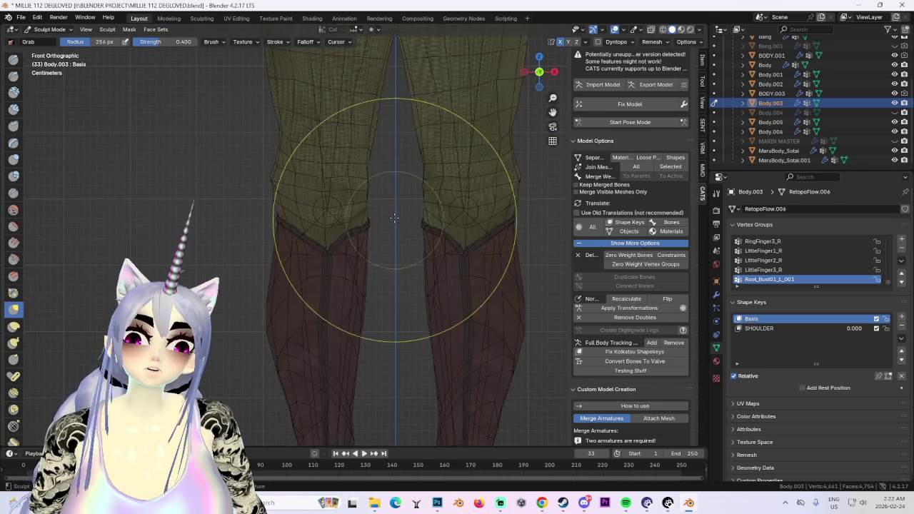
scroll(395, 220, "down", 5)
middle_click_drag(458, 178, 436, 236, "shift")
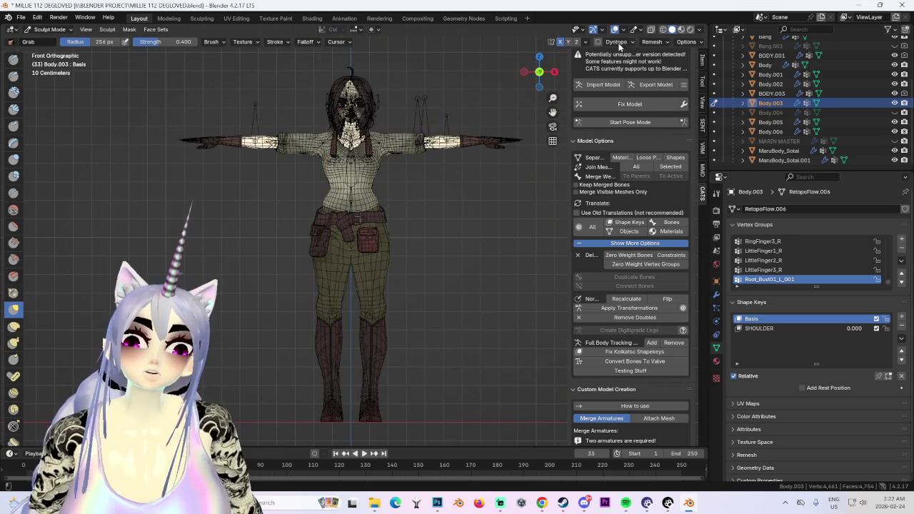
- Hide the viewport overlays and orbit around the waist and upper body
left_click(615, 30)
mouse_move(446, 236)
middle_mouse_down()
mouse_move(504, 247)
mouse_move(436, 207)
mouse_move(330, 213)
middle_mouse_up()
scroll(408, 181, "up", 4)
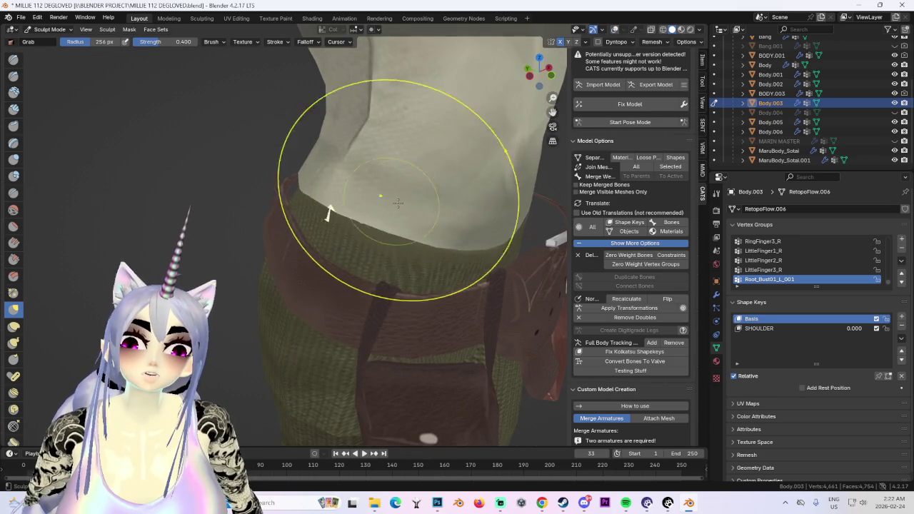
middle_click_drag(387, 204, 402, 198)
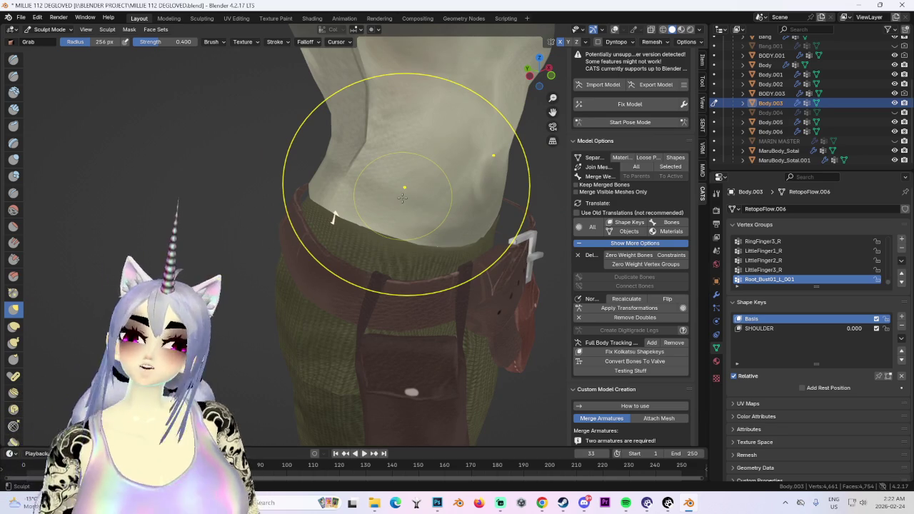
scroll(404, 208, "down", 5)
mouse_move(410, 214)
middle_mouse_down()
mouse_move(418, 186)
mouse_move(406, 224)
middle_mouse_up()
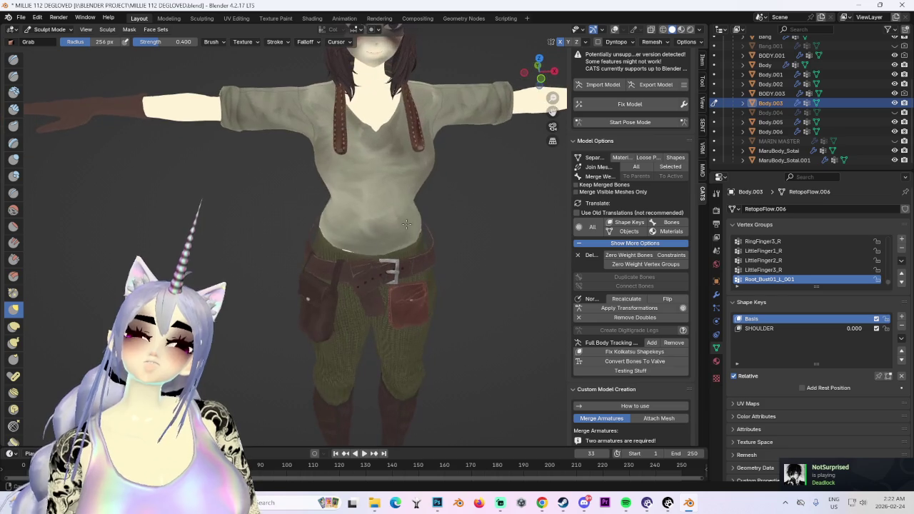
scroll(400, 207, "up", 2)
middle_click_drag(401, 207, 386, 157)
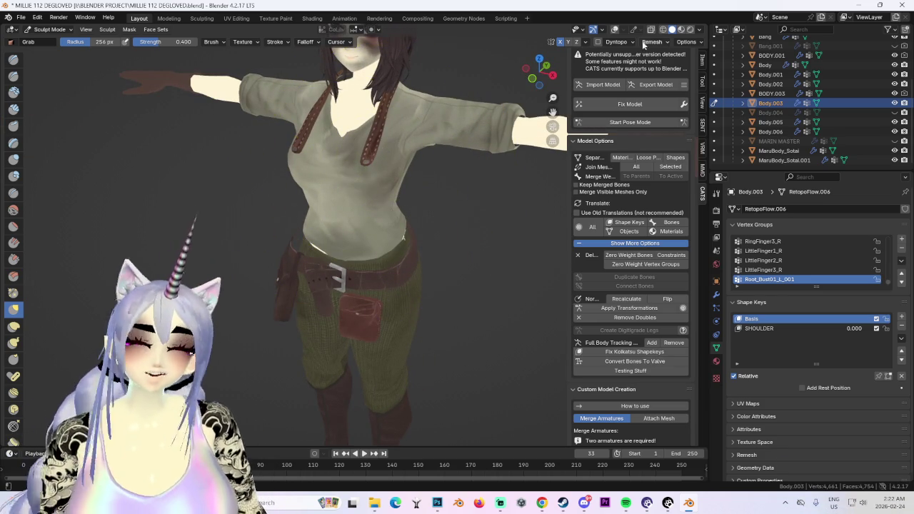
- Check the model from top and side views, then a near-front view
left_click(532, 78)
left_click(541, 77)
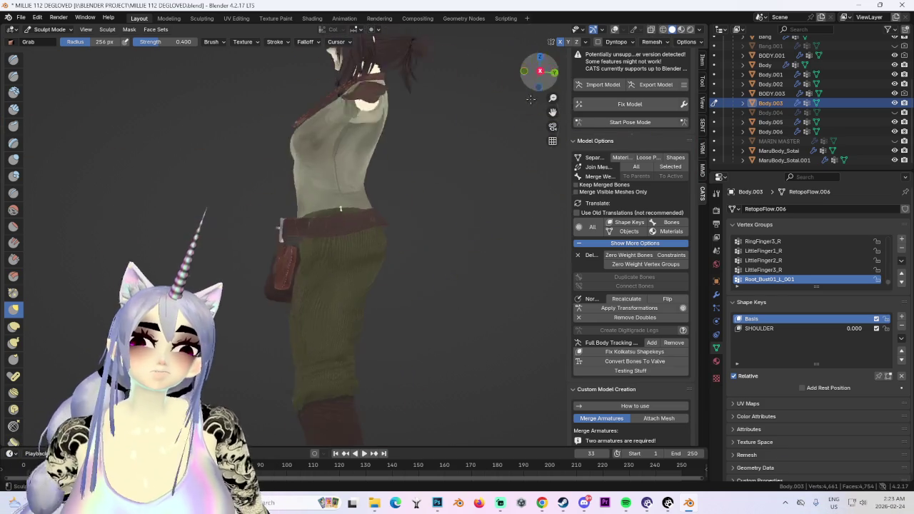
mouse_move(383, 264)
middle_mouse_down()
mouse_move(411, 244)
mouse_move(347, 228)
middle_mouse_up()
middle_click_drag(350, 262, 378, 229)
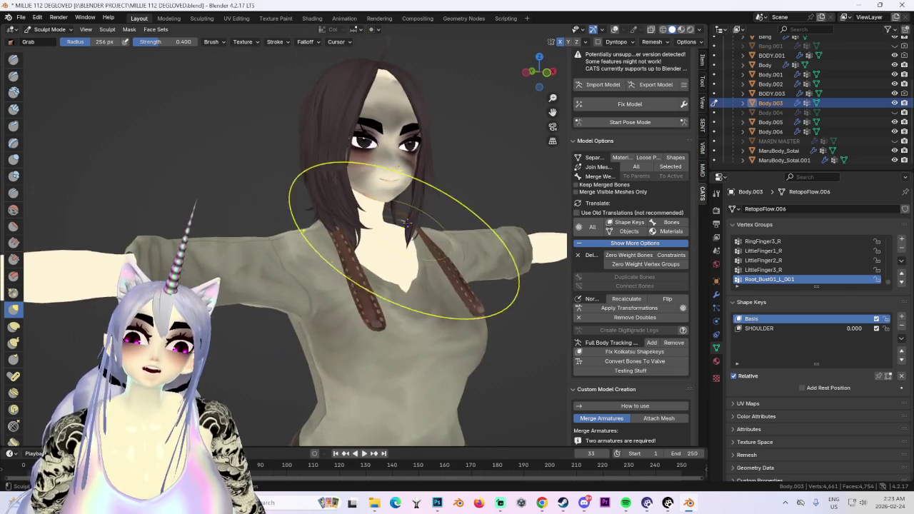
left_click(49, 29)
- In Object Mode, select the Bang hair object and zoom to the face
left_click(44, 27)
left_click(370, 104)
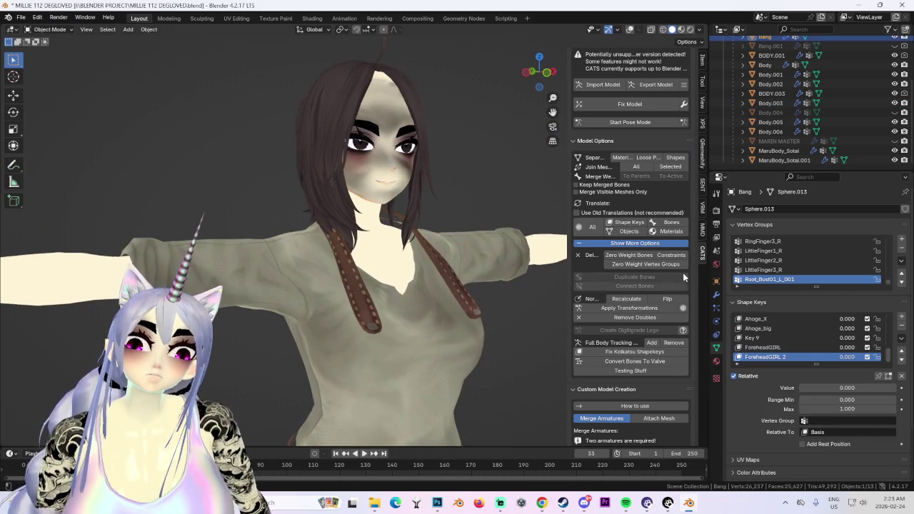
scroll(472, 279, "up", 3)
mouse_move(472, 280)
middle_mouse_down()
mouse_move(416, 282)
mouse_move(480, 306)
mouse_move(493, 300)
middle_mouse_up()
- Unhide Bang.001 to compare the bangs from the front, then hide it again
left_click(895, 46)
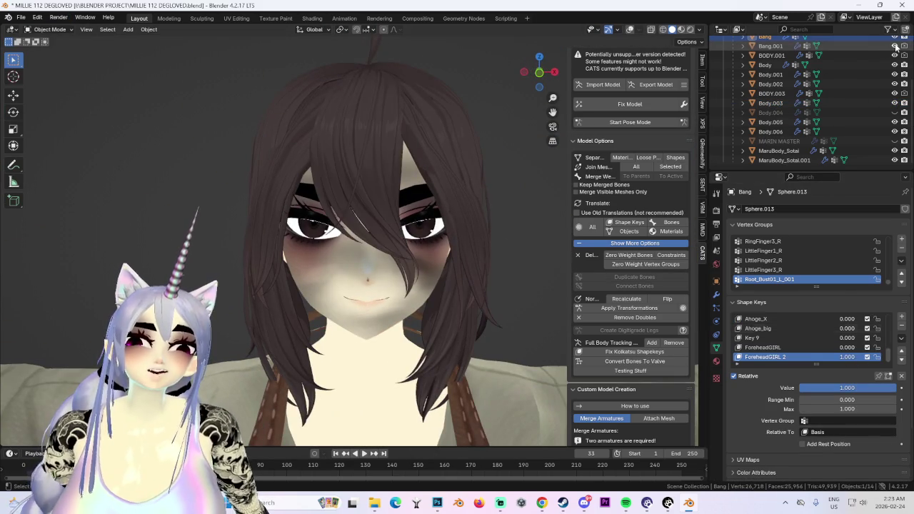
mouse_move(443, 214)
middle_mouse_down()
mouse_move(322, 215)
mouse_move(355, 209)
middle_mouse_up()
scroll(355, 209, "down", 2)
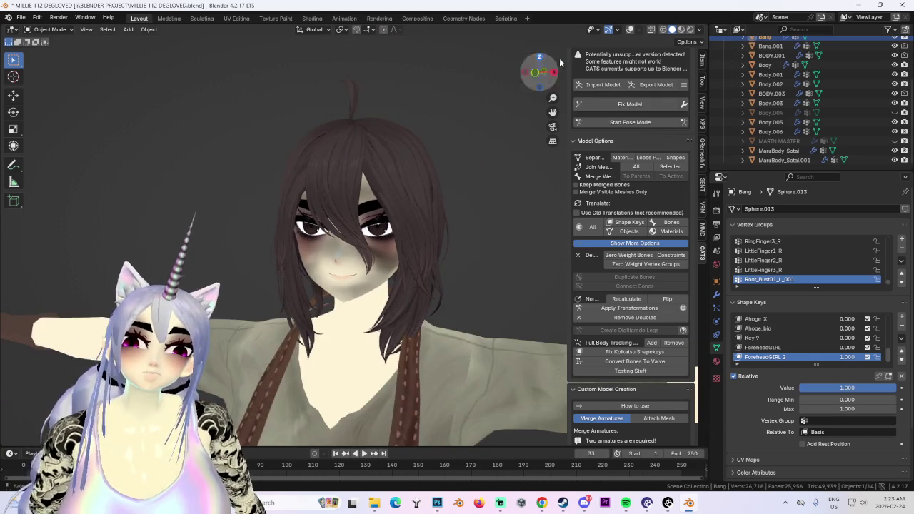
left_click(536, 73)
scroll(479, 273, "up", 2)
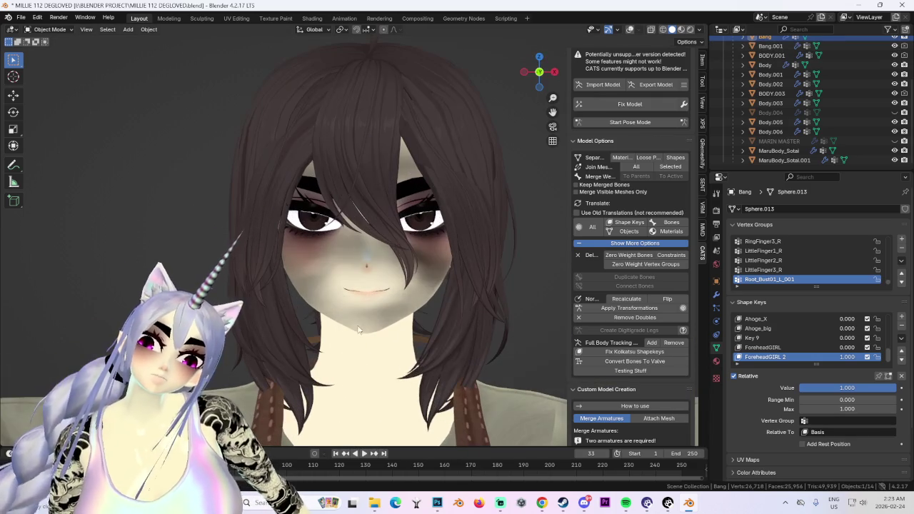
left_click(895, 45)
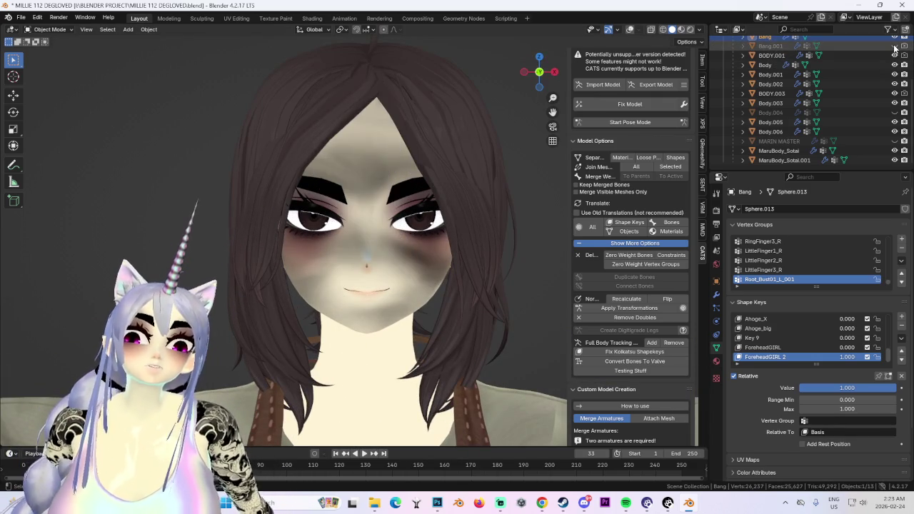
scroll(361, 205, "down", 1)
mouse_move(400, 210)
middle_mouse_down()
mouse_move(382, 247)
mouse_move(341, 201)
mouse_move(365, 225)
middle_mouse_up()
- Toggle MARIN MASTER off, show and select the Body.004 apron mesh, then restore MARIN MASTER
scroll(382, 246, "down", 1)
scroll(365, 226, "down", 2)
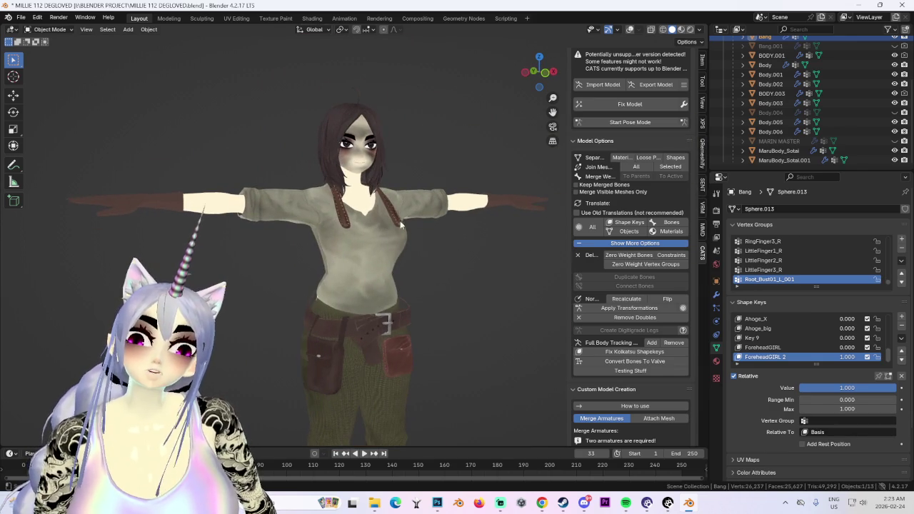
left_click(896, 141)
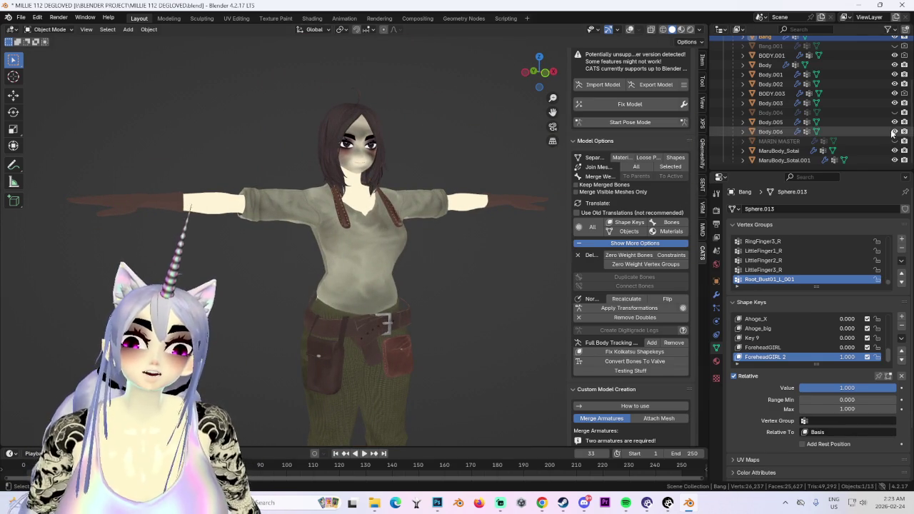
left_click(895, 112)
left_click(371, 263)
left_click(896, 142)
- Select MARIN MASTER and BODY.001 to check their shape keys while orbiting the arm
mouse_move(451, 223)
middle_mouse_down()
mouse_move(421, 257)
mouse_move(460, 237)
middle_mouse_up()
scroll(450, 236, "up", 5)
left_click(419, 212)
mouse_move(419, 211)
middle_mouse_down()
mouse_move(283, 319)
mouse_move(369, 332)
mouse_move(406, 156)
mouse_move(380, 278)
mouse_move(290, 237)
middle_mouse_up()
left_click(771, 55)
mouse_move(357, 215)
middle_mouse_down()
mouse_move(317, 232)
mouse_move(426, 217)
mouse_move(396, 233)
middle_mouse_up()
scroll(397, 232, "up", 3)
scroll(397, 232, "up", 2)
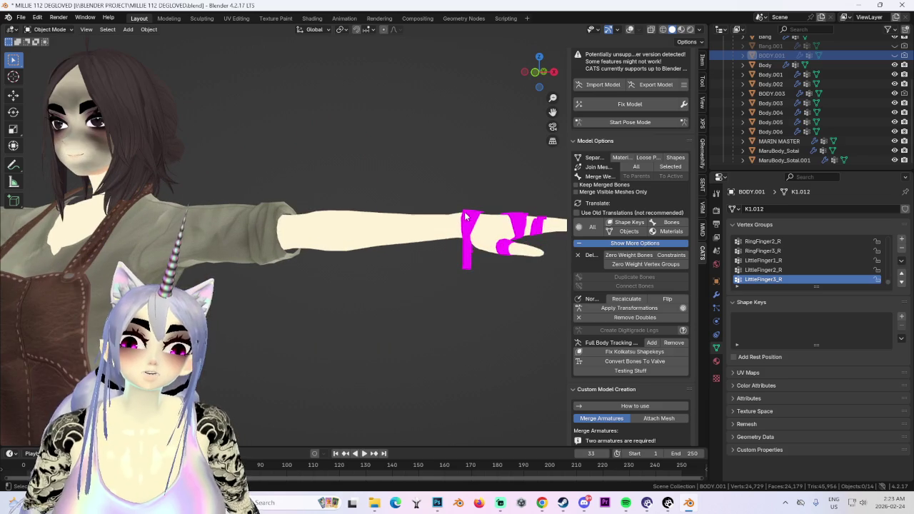
left_click(779, 141)
- Hide MARIN MASTER and centre the T-posed figure in a three-quarter view
left_click(896, 142)
scroll(320, 245, "down", 2)
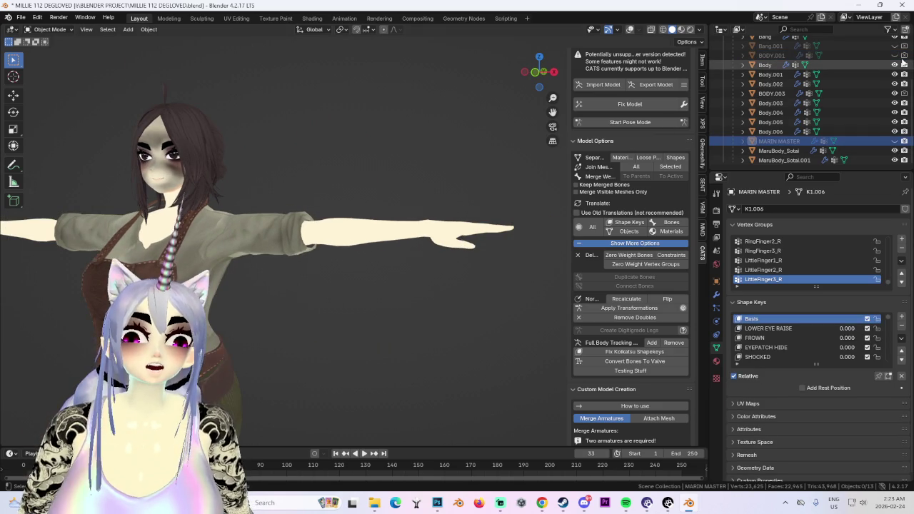
scroll(320, 246, "down", 2)
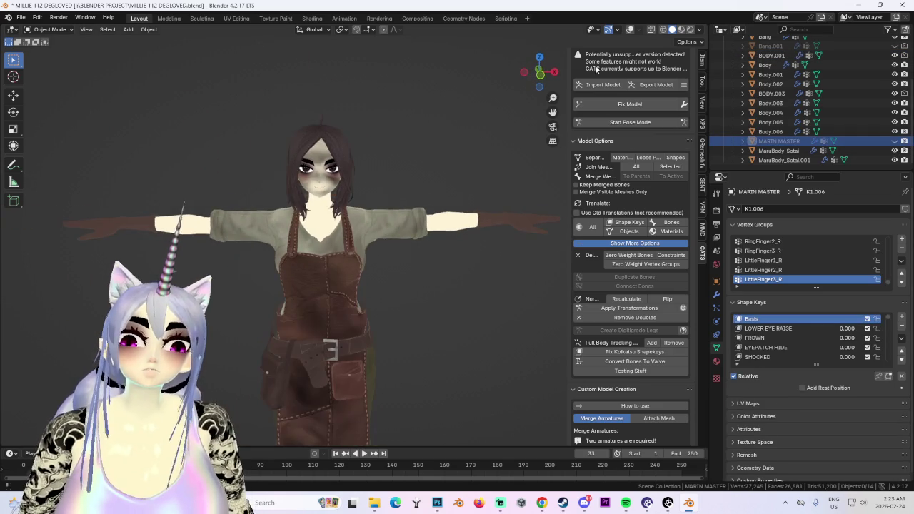
middle_click_drag(384, 228, 456, 229, "shift")
scroll(415, 232, "up", 2)
middle_click_drag(373, 236, 393, 236)
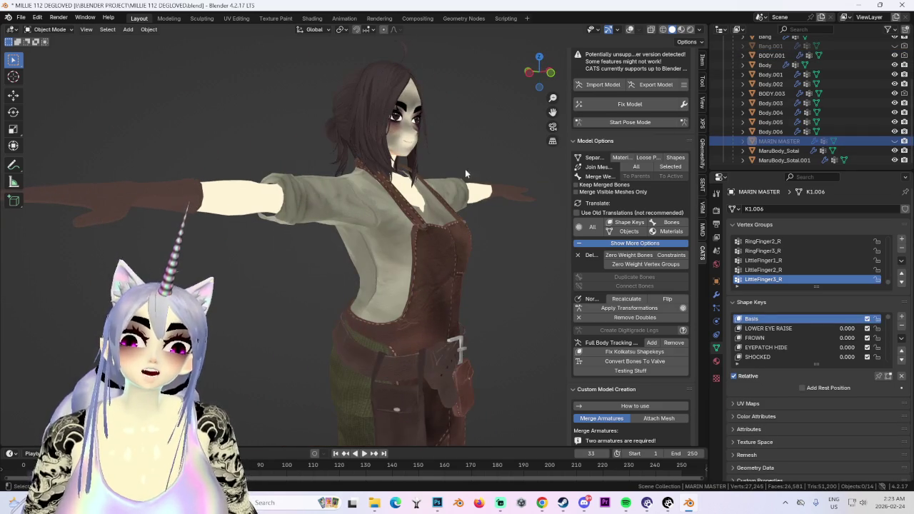
- Darken the viewport shading lighting, review the figure, then switch to the browser's leather texture results
left_click(700, 29)
left_click(707, 109)
mouse_move(381, 188)
middle_mouse_down()
mouse_move(344, 193)
mouse_move(371, 187)
mouse_move(328, 233)
middle_mouse_up()
scroll(328, 232, "down", 2)
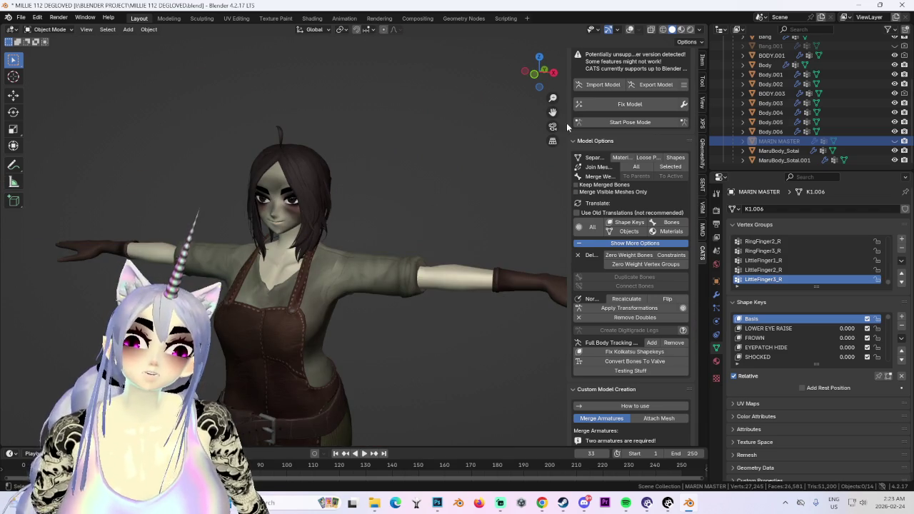
left_click(537, 84)
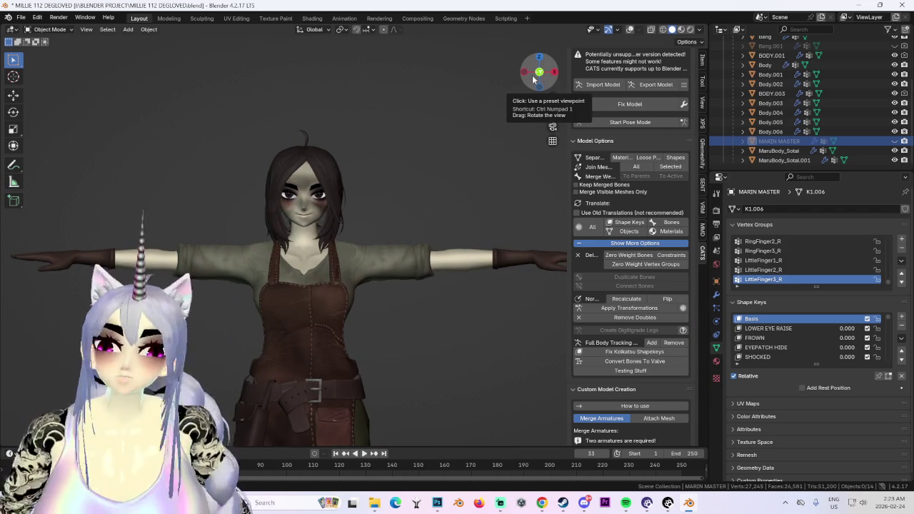
mouse_move(518, 196)
middle_mouse_down()
mouse_move(412, 282)
mouse_move(466, 283)
middle_mouse_up()
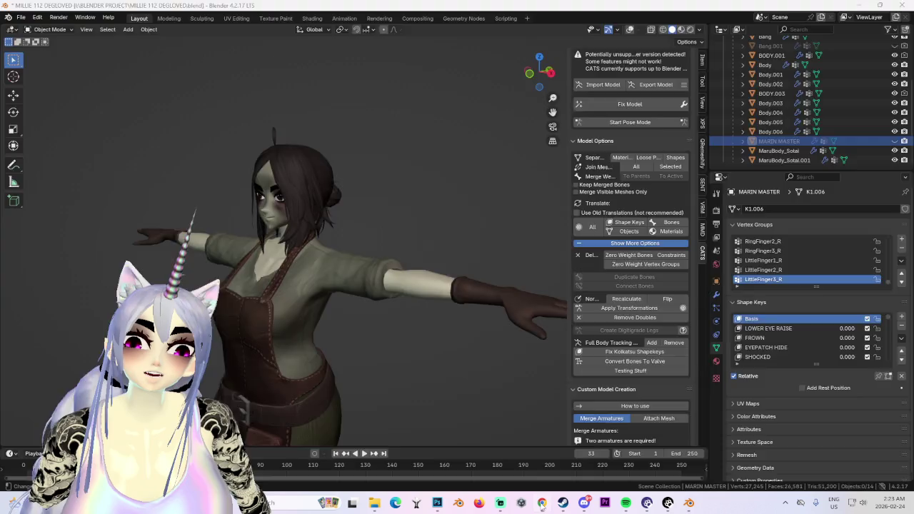
key("alt+Tab")
left_click(483, 9)
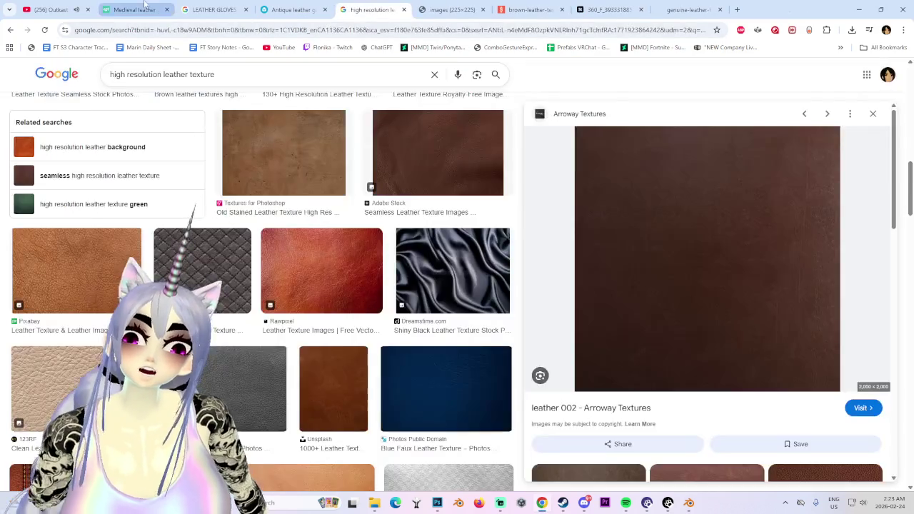
- Switch to the medieval leather gloves results and scroll back to the top
left_click(137, 9)
scroll(386, 285, "up", 3)
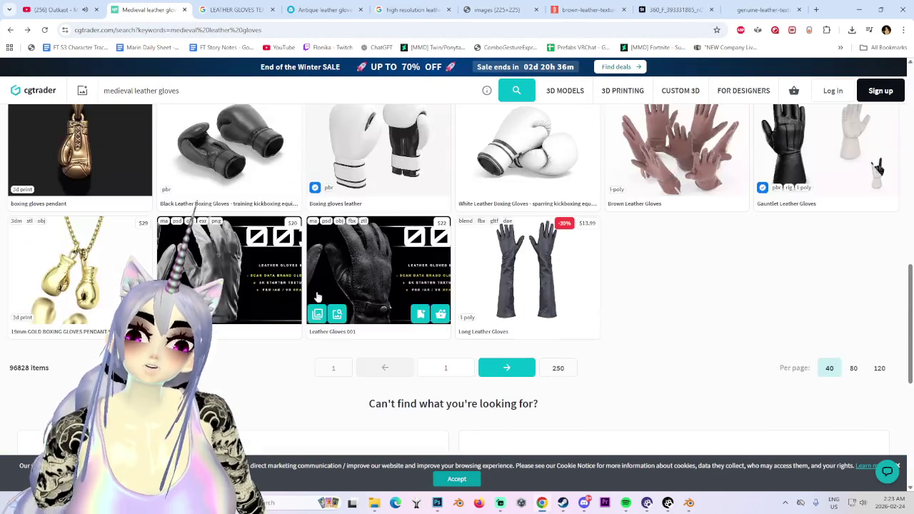
scroll(386, 284, "up", 5)
scroll(386, 285, "up", 5)
scroll(386, 284, "up", 5)
scroll(386, 285, "up", 5)
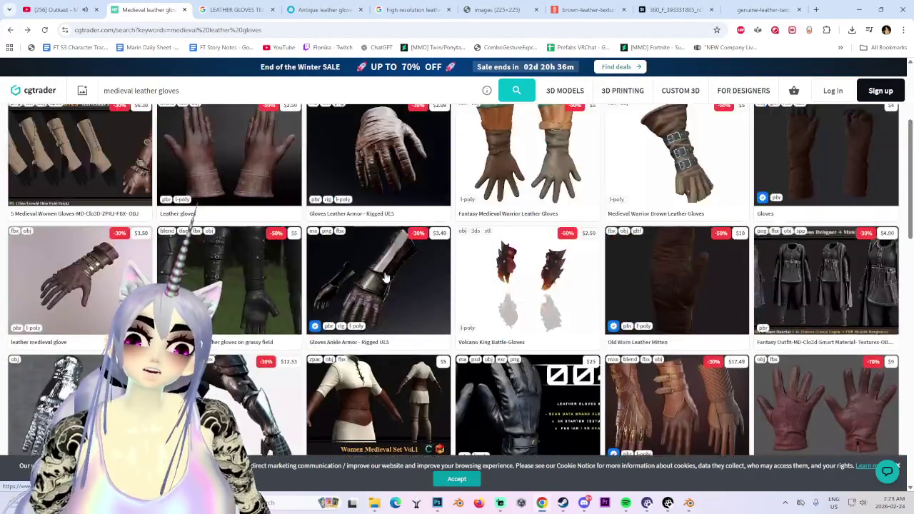
scroll(386, 278, "up", 5)
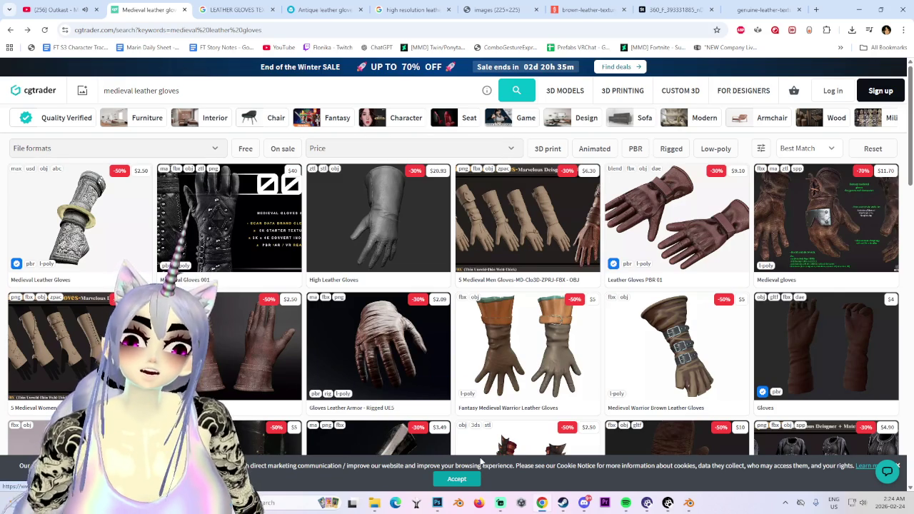
- Go to the CGTrader homepage and scroll it, briefly opening and dismissing Discord
left_click(34, 97)
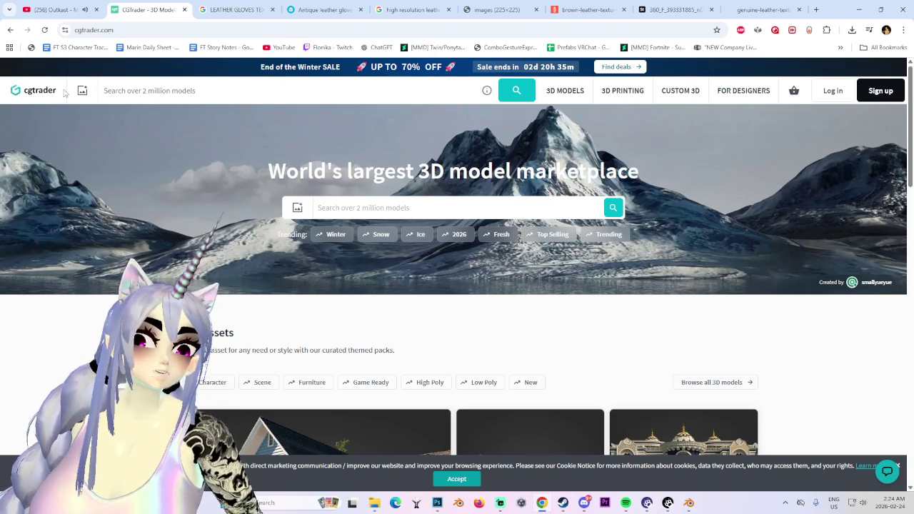
scroll(770, 293, "down", 3)
scroll(769, 292, "down", 3)
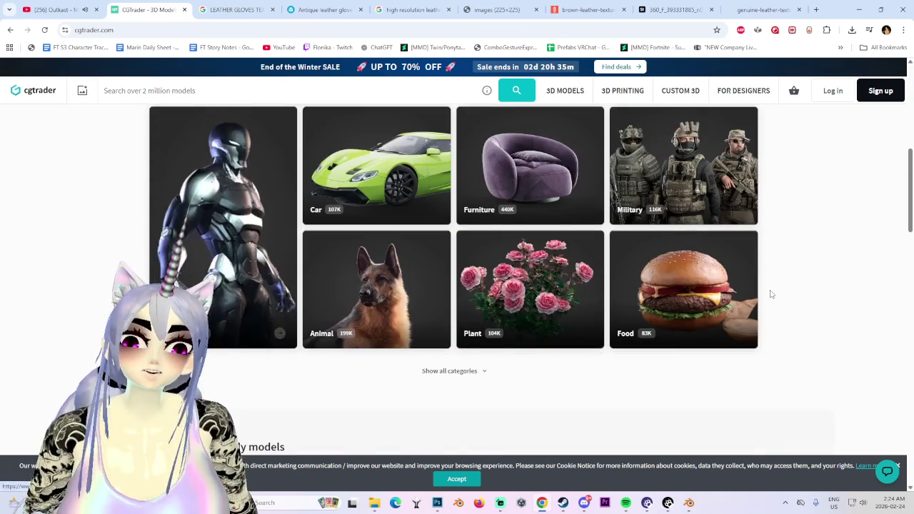
scroll(801, 300, "down", 3)
scroll(808, 336, "down", 5)
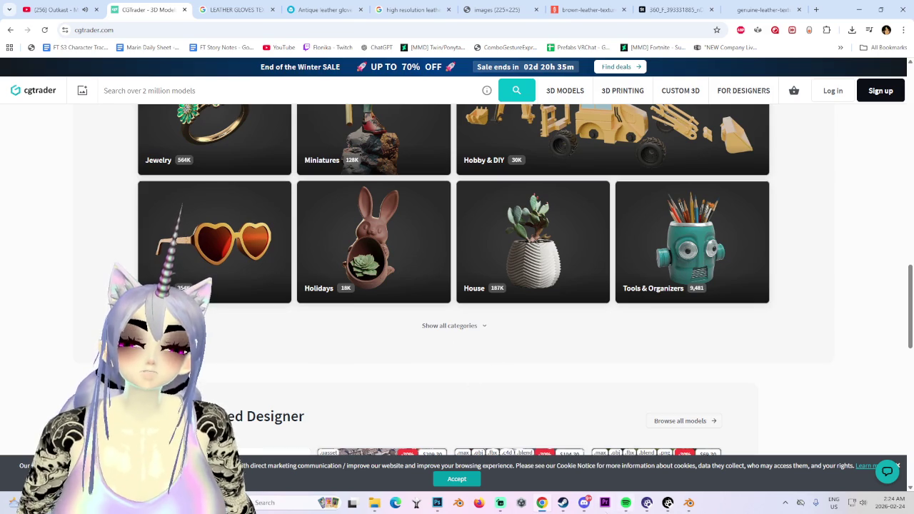
left_click(583, 504)
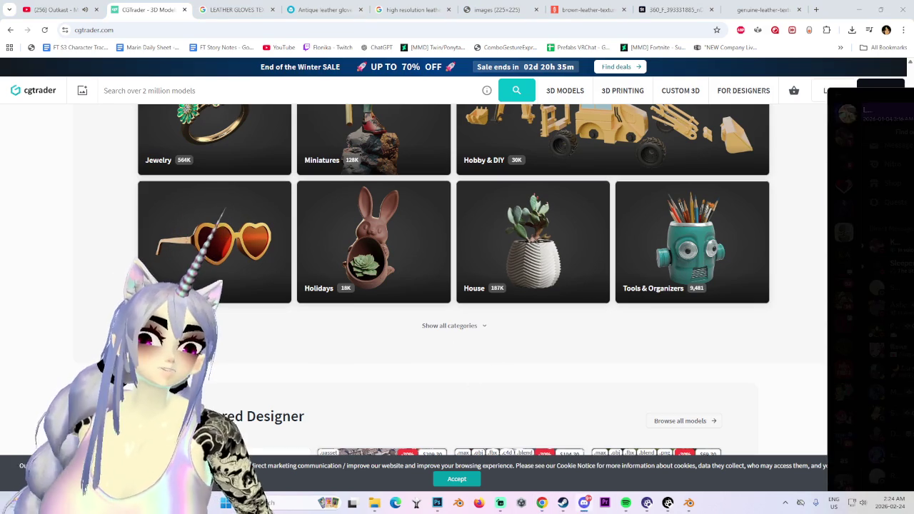
key("alt+Tab")
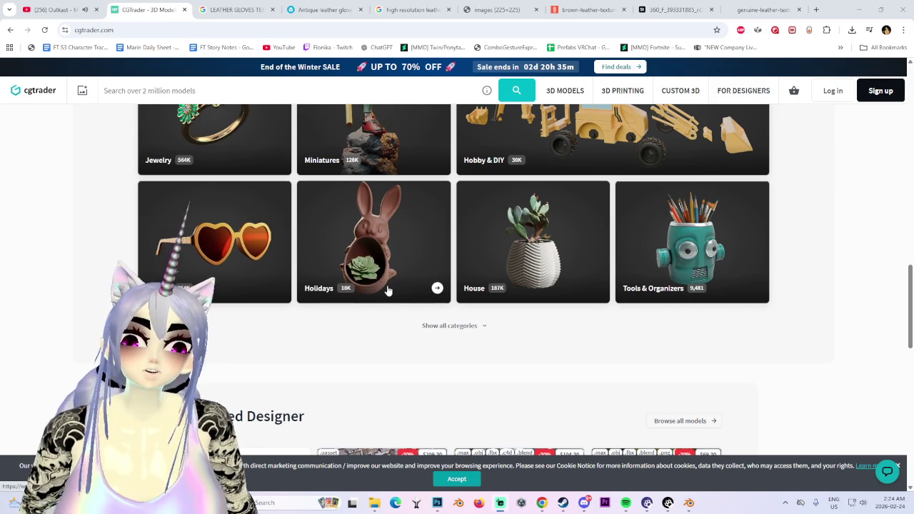
- Browse CGTrader's model categories, then minimise Chrome and Blender to reveal Photoshop
scroll(816, 359, "up", 6)
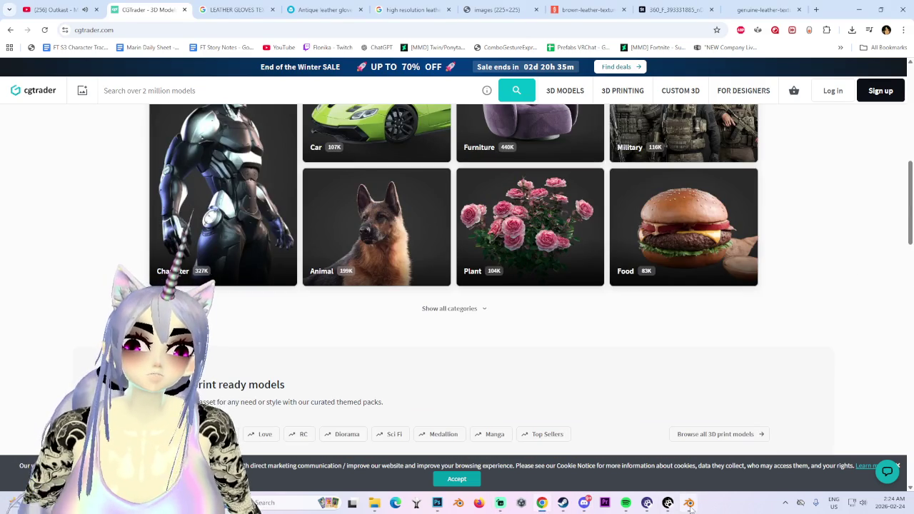
scroll(821, 329, "up", 5)
scroll(822, 329, "down", 5)
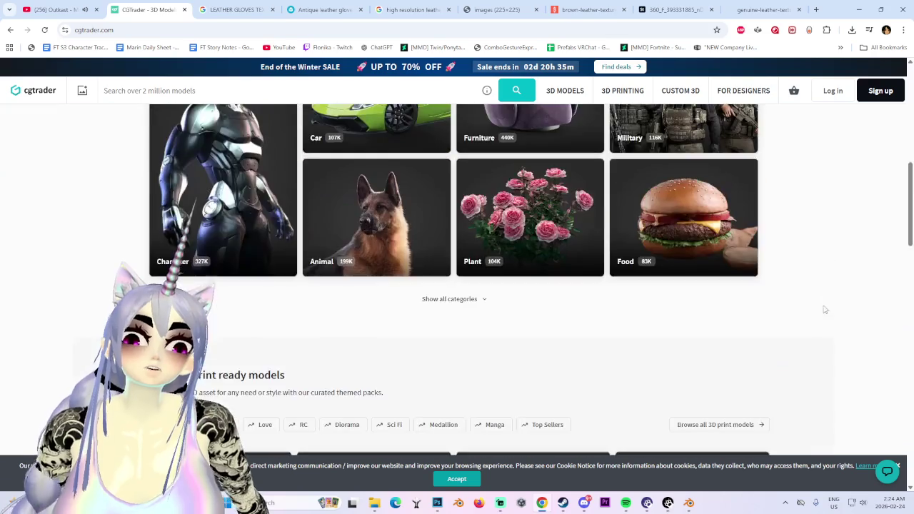
scroll(821, 328, "up", 8)
scroll(833, 333, "down", 2)
scroll(833, 333, "down", 2)
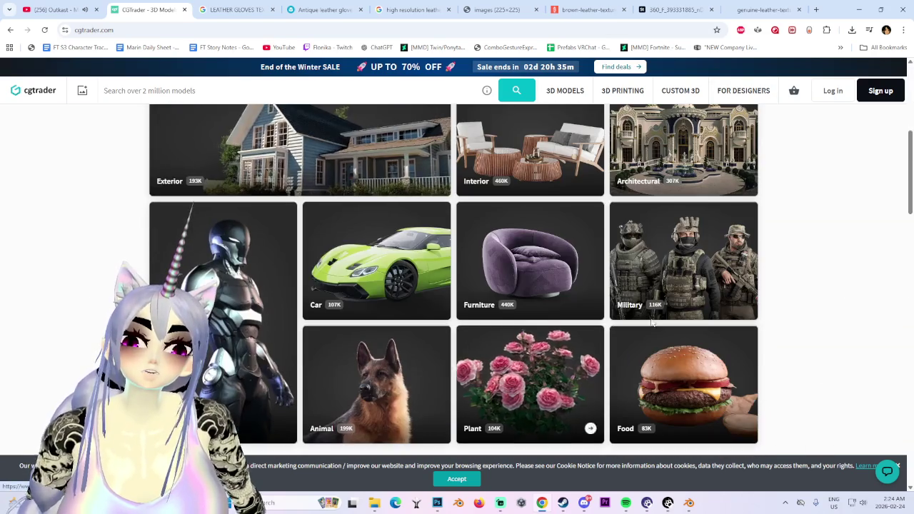
scroll(833, 333, "down", 1)
scroll(779, 241, "up", 3)
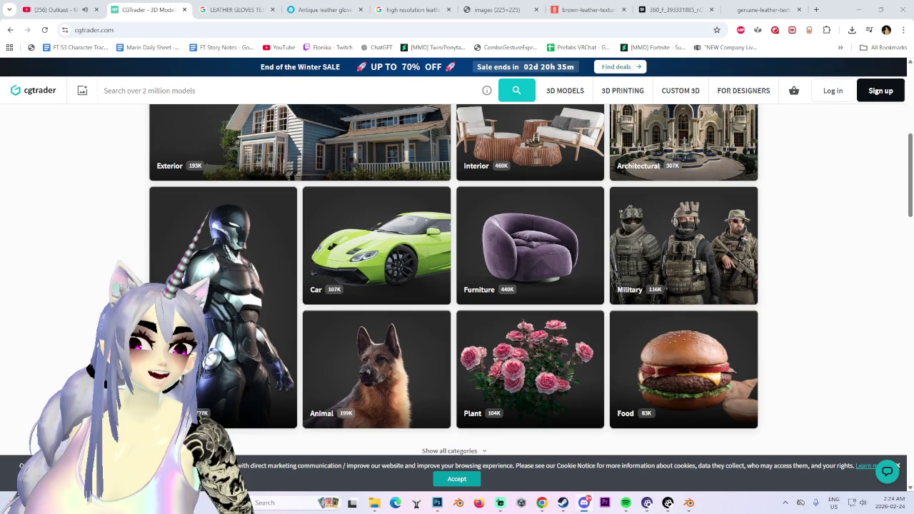
left_click(860, 9)
left_click(864, 8)
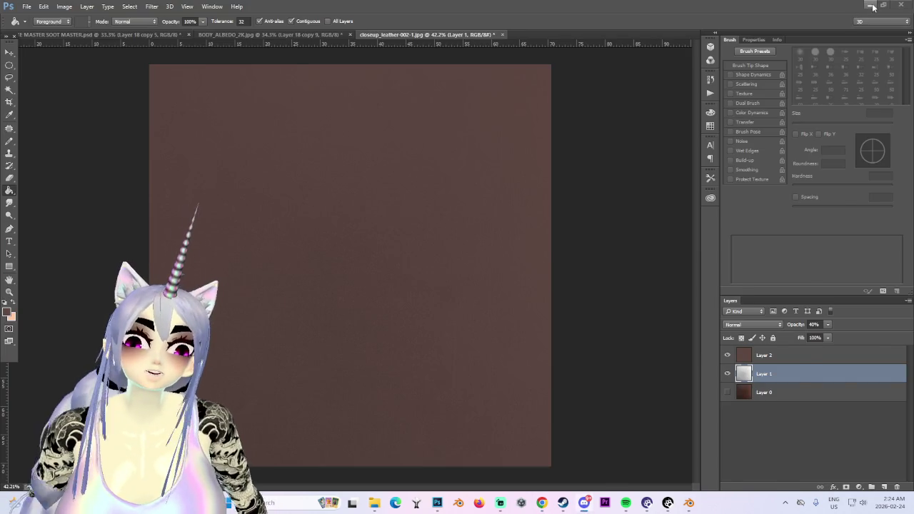
- Minimise Photoshop and bring Chrome back to the CGTrader homepage
left_click(871, 6)
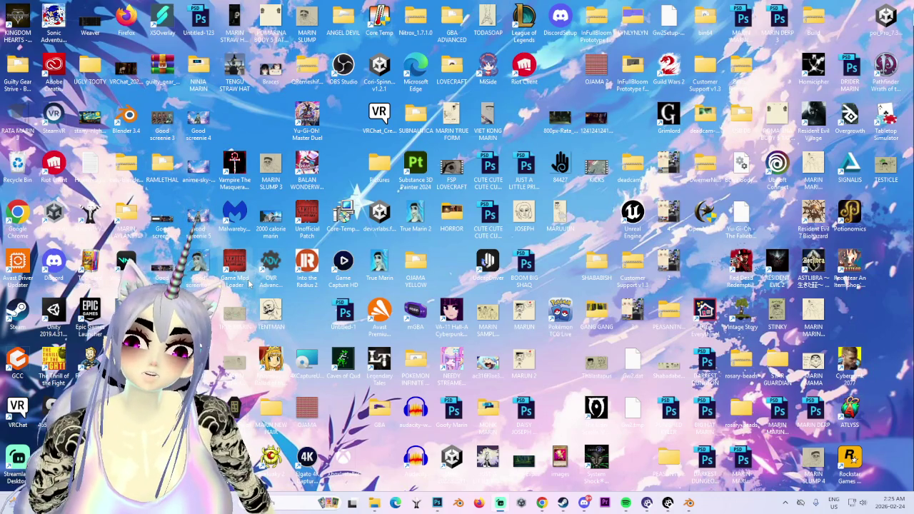
left_click(542, 503)
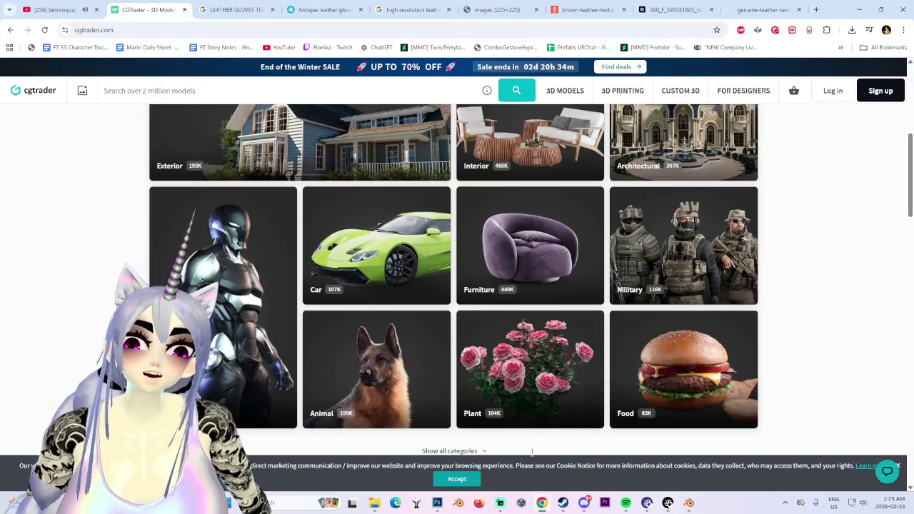
- Play Mili's From a Place of Love on YouTube, then switch to the 225×225 leather image tab
key("ctrl+1")
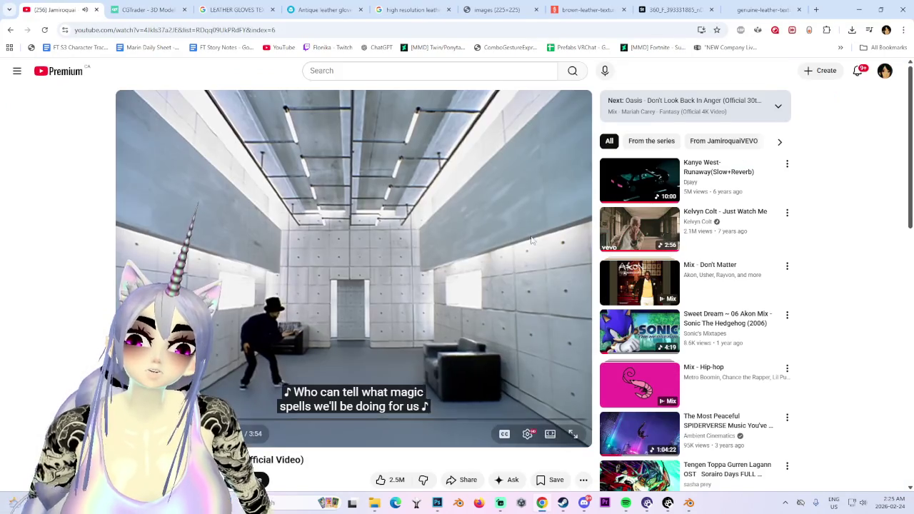
scroll(628, 296, "down", 2)
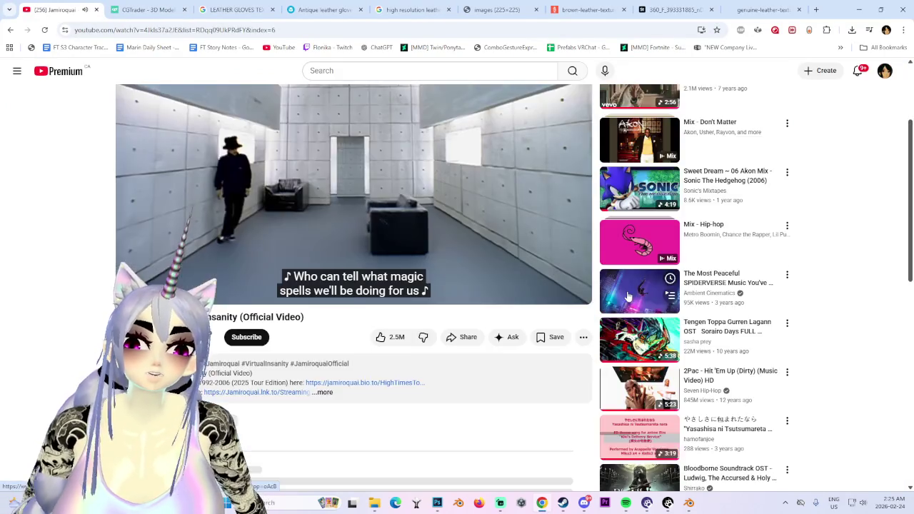
scroll(628, 296, "down", 2)
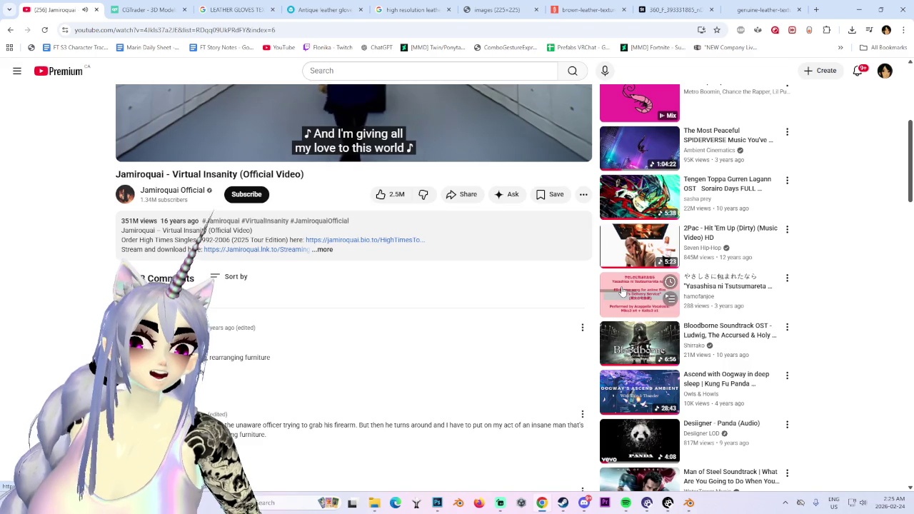
mouse_move(640, 486)
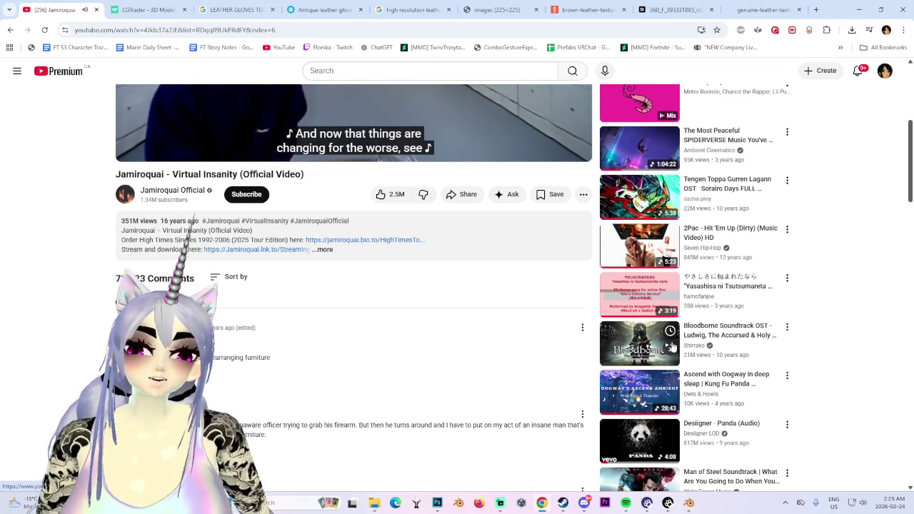
scroll(672, 346, "down", 3)
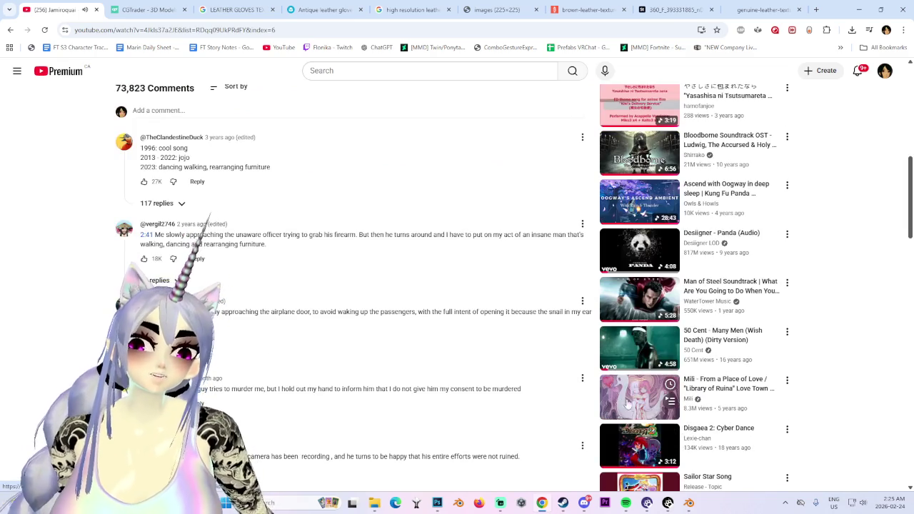
left_click(647, 392)
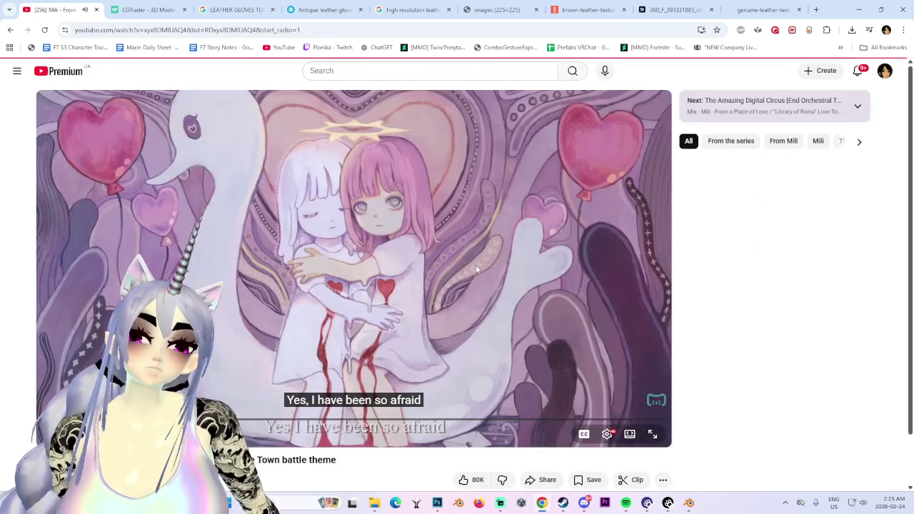
left_click(498, 11)
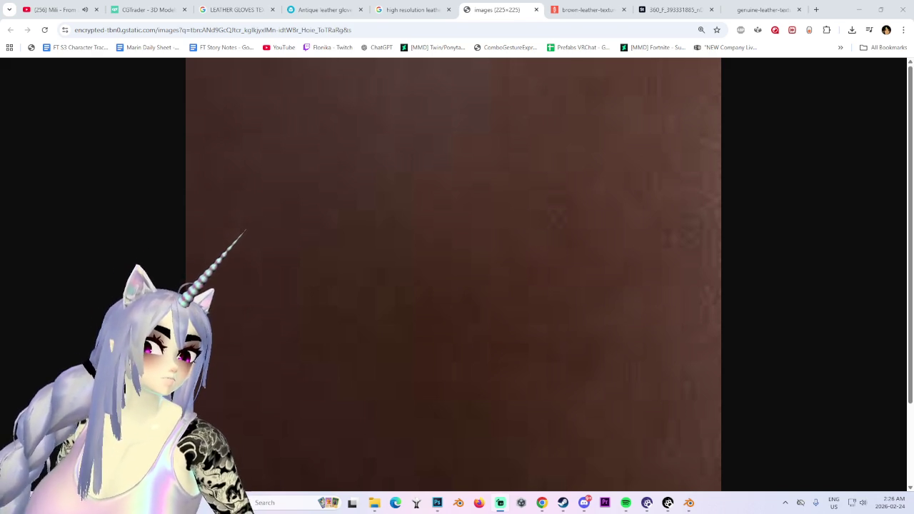
- Search Google for 'ojama yellow stlcker' from the leather texture tab's address bar
left_click(763, 9)
left_click(646, 30)
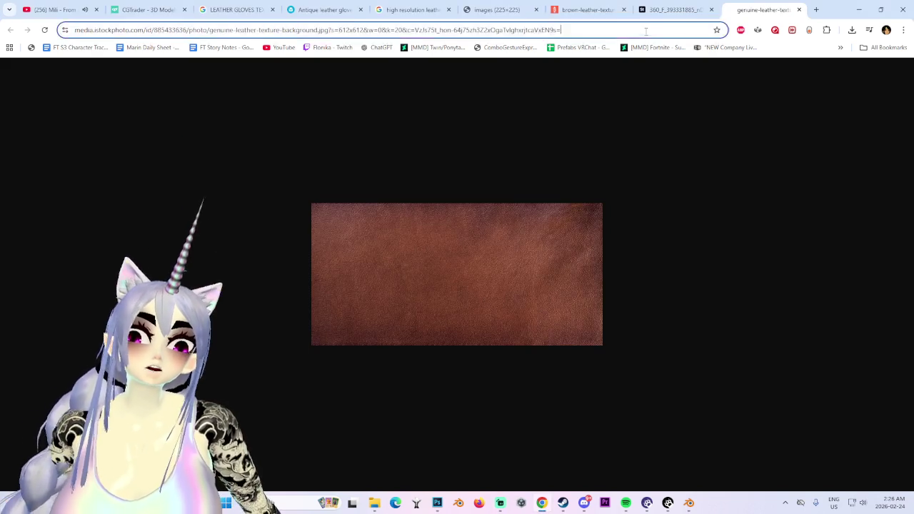
type("ojam")
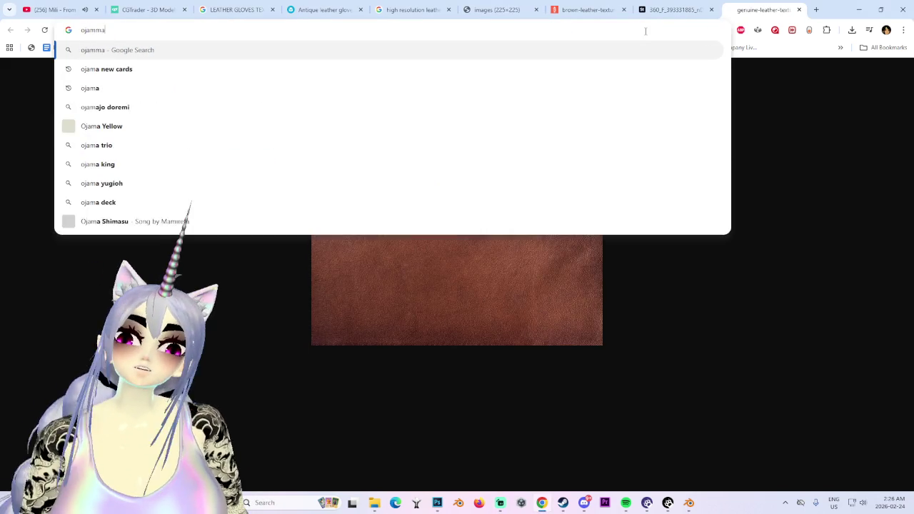
type("a yellow ")
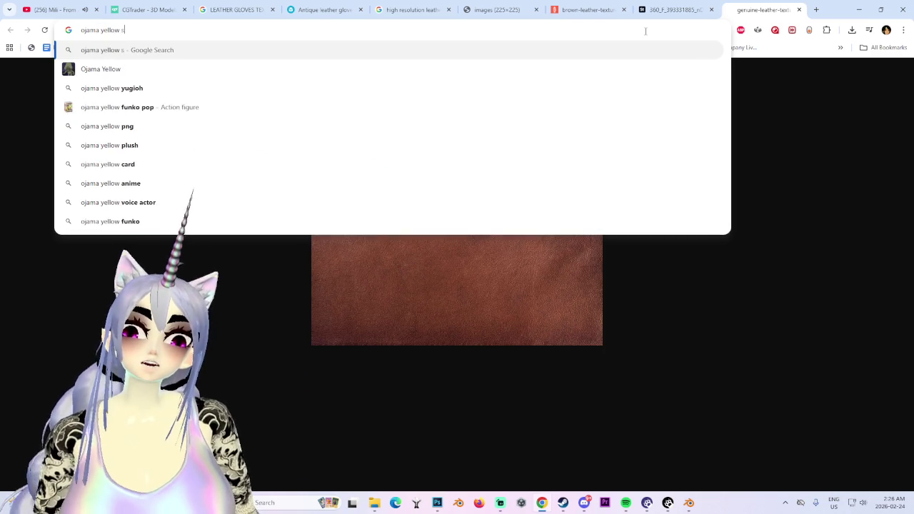
type("stlcker")
key("Return")
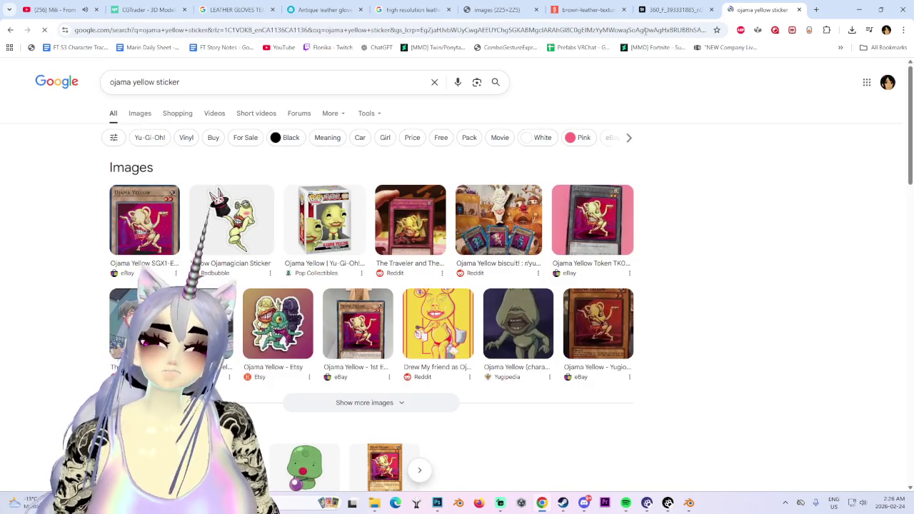
- Preview the Yellow Ojamagician sticker and the Etsy Ojama sticker images
left_click(218, 232)
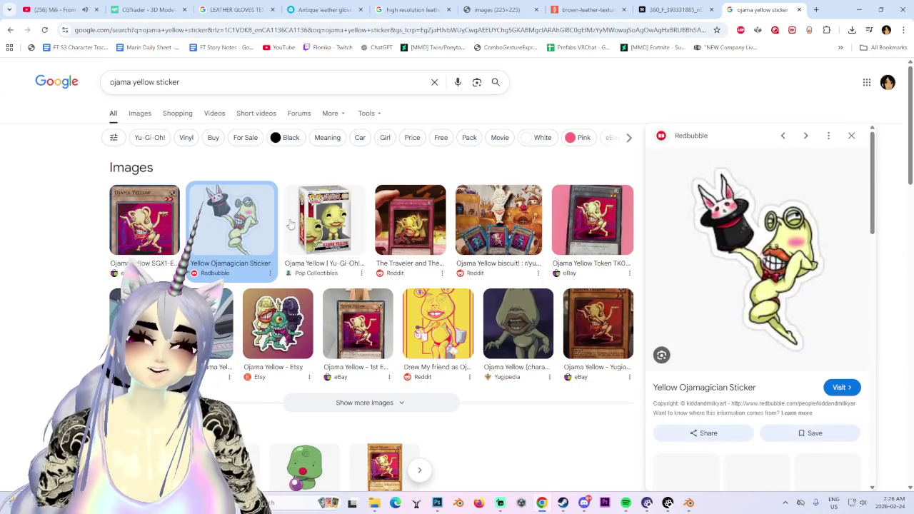
scroll(775, 257, "down", 3)
scroll(761, 250, "up", 2)
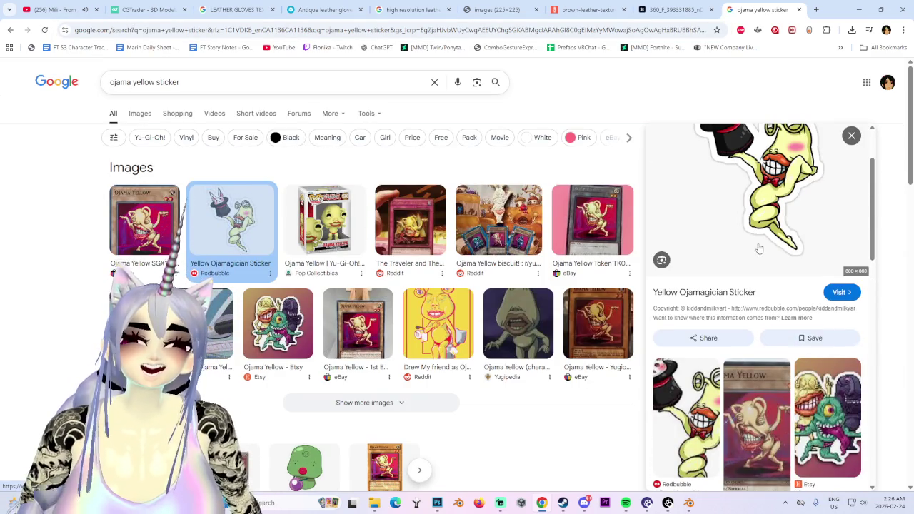
scroll(806, 361, "down", 2)
left_click(821, 307)
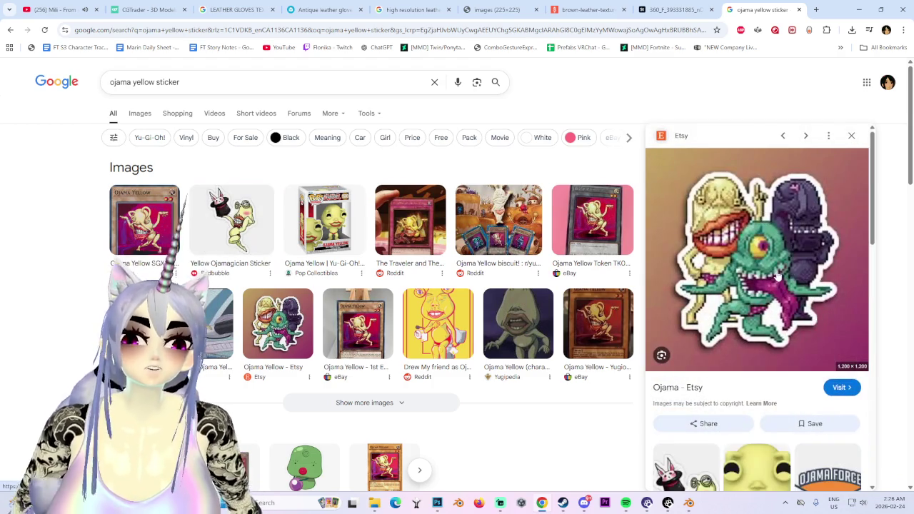
scroll(779, 274, "down", 2)
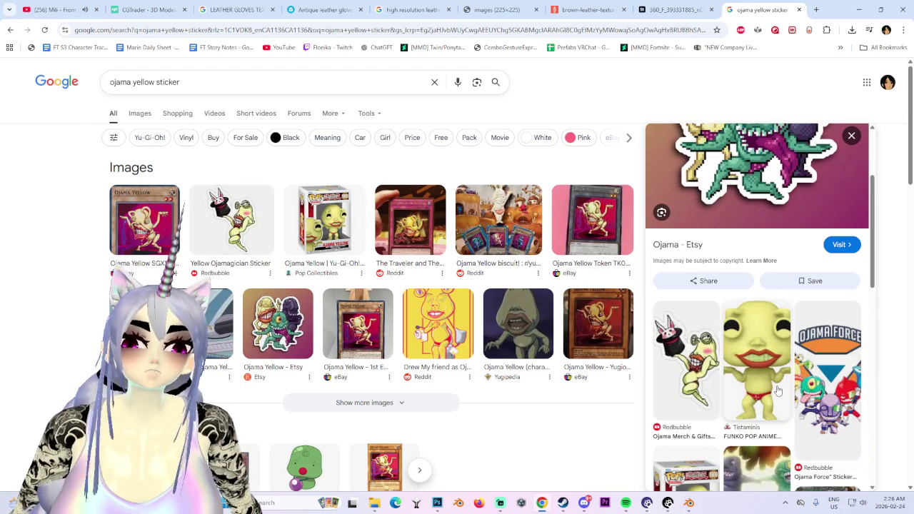
scroll(782, 300, "up", 2)
- Switch to the Images results grid and browse the ojama yellow sticker images
left_click(142, 116)
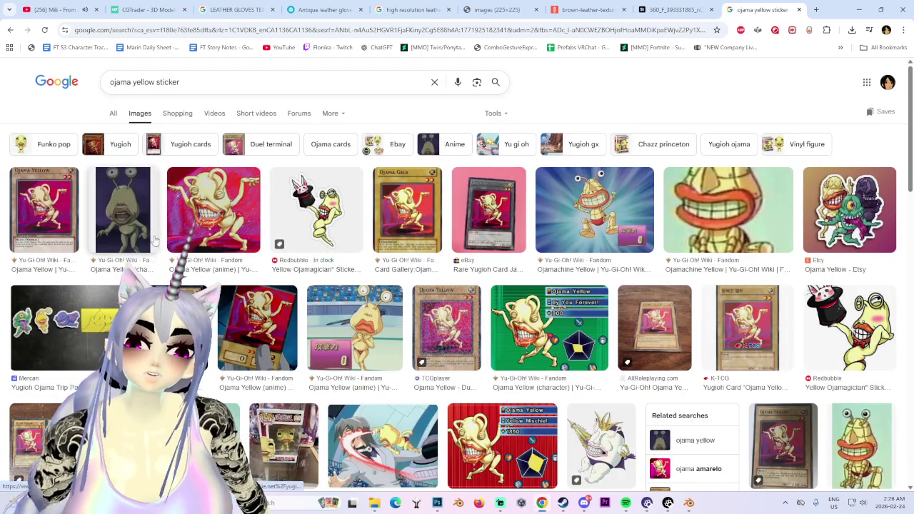
scroll(573, 279, "down", 2)
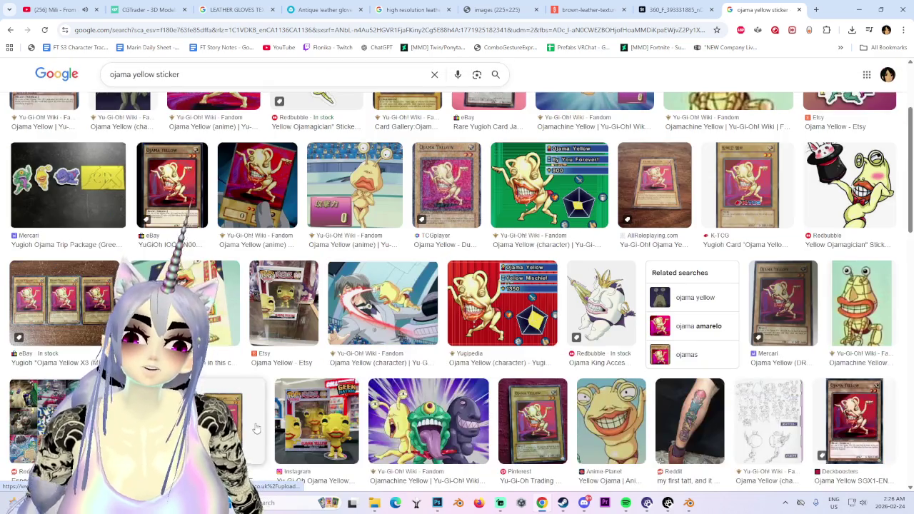
scroll(256, 427, "down", 2)
scroll(254, 429, "down", 2)
scroll(250, 431, "down", 2)
scroll(242, 436, "down", 2)
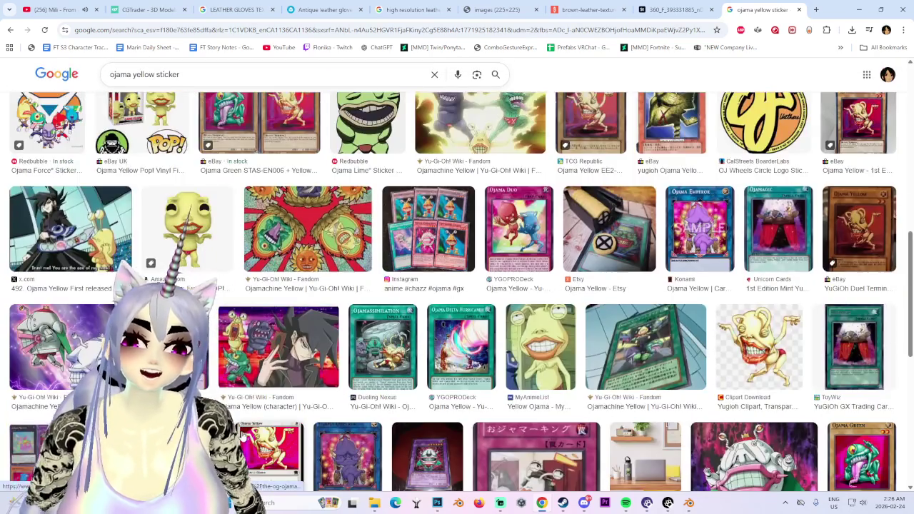
scroll(242, 436, "down", 2)
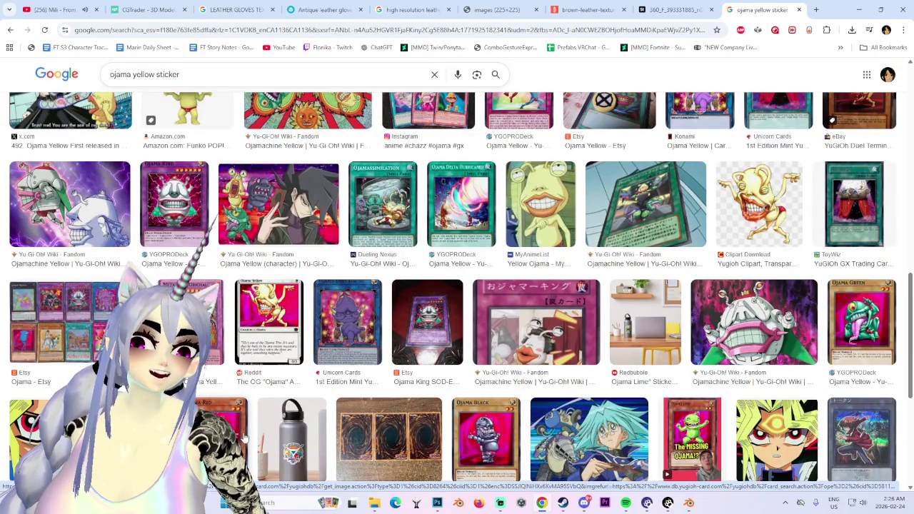
scroll(243, 439, "down", 3)
scroll(372, 422, "up", 2)
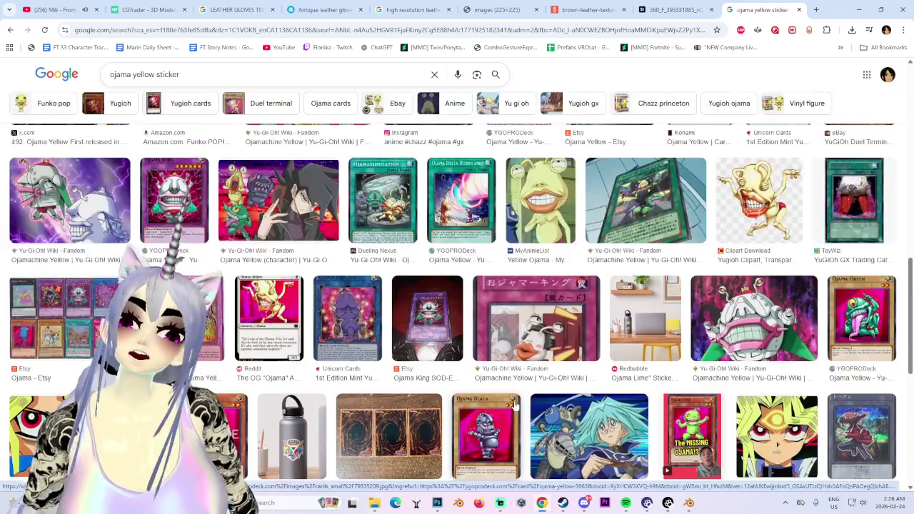
scroll(508, 406, "up", 3)
scroll(507, 405, "up", 3)
scroll(257, 336, "up", 2)
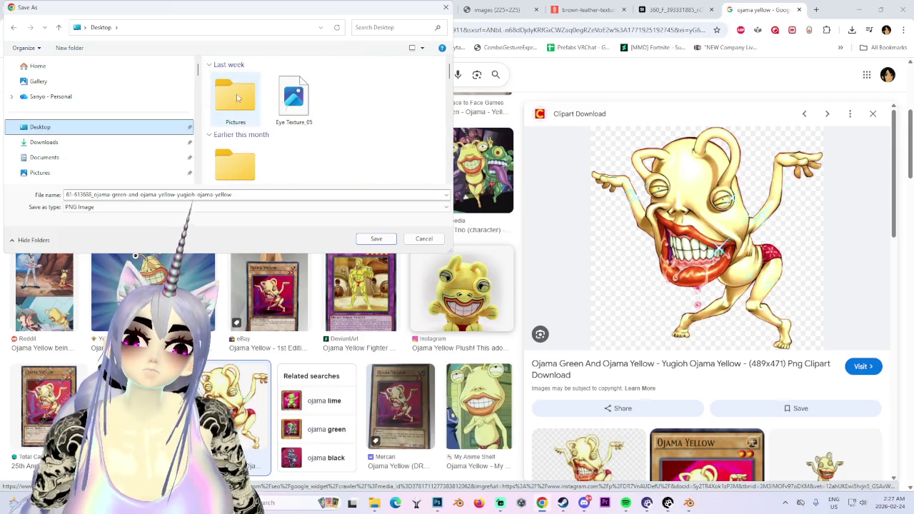
- Save the Ojama clipart PNG into the BIKINIS AND STUFF folder via Save As
scroll(390, 127, "down", 5)
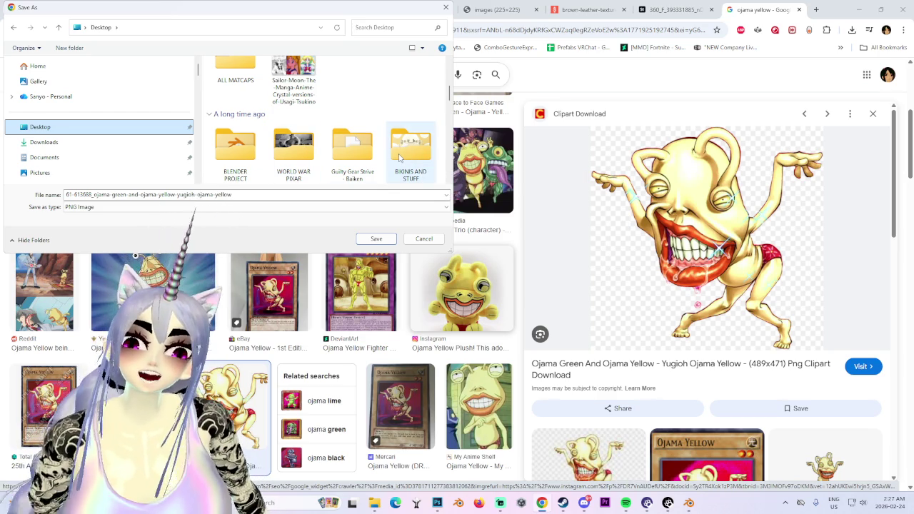
double_click(400, 157)
left_click(374, 238)
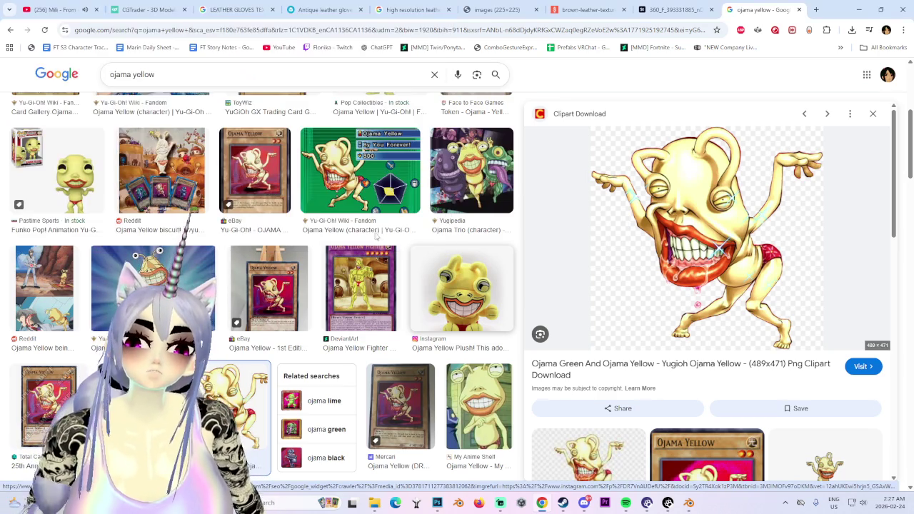
- Check the downloaded clipart's options in Chrome's downloads, then return to Blender
right_click(783, 65)
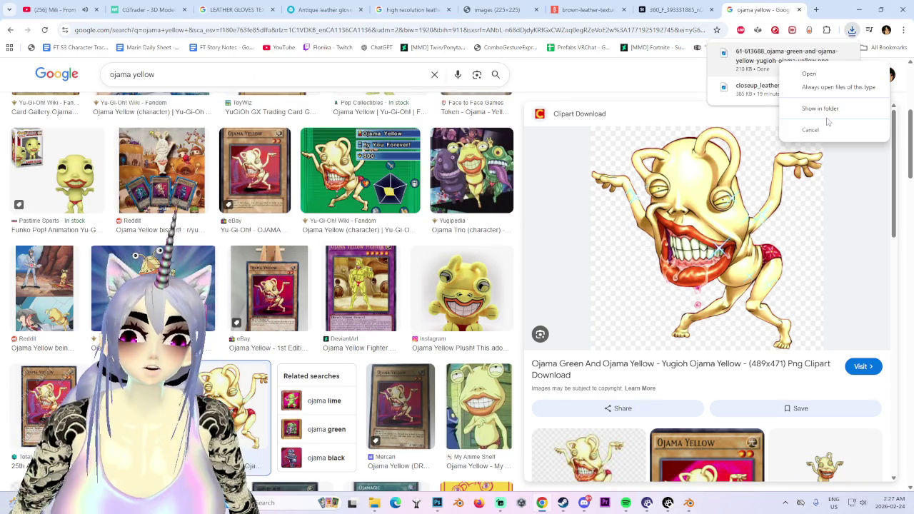
left_click(821, 109)
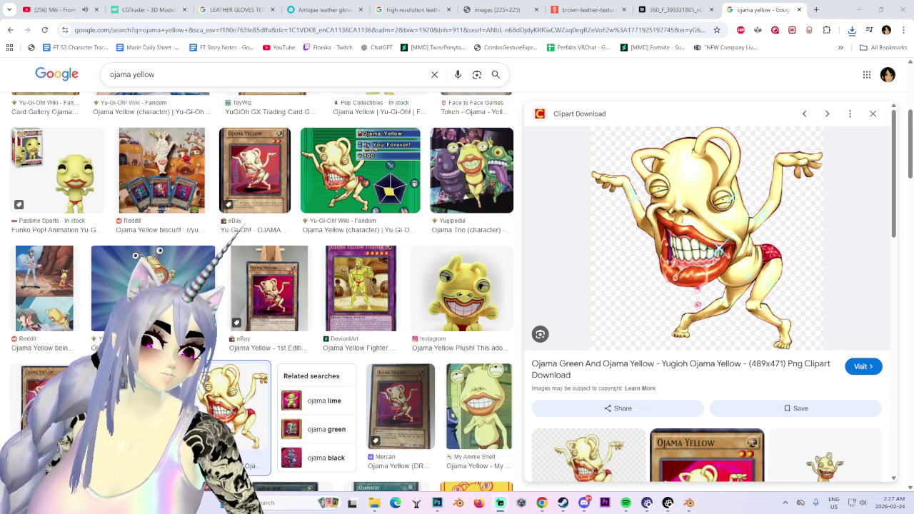
mouse_move(707, 236)
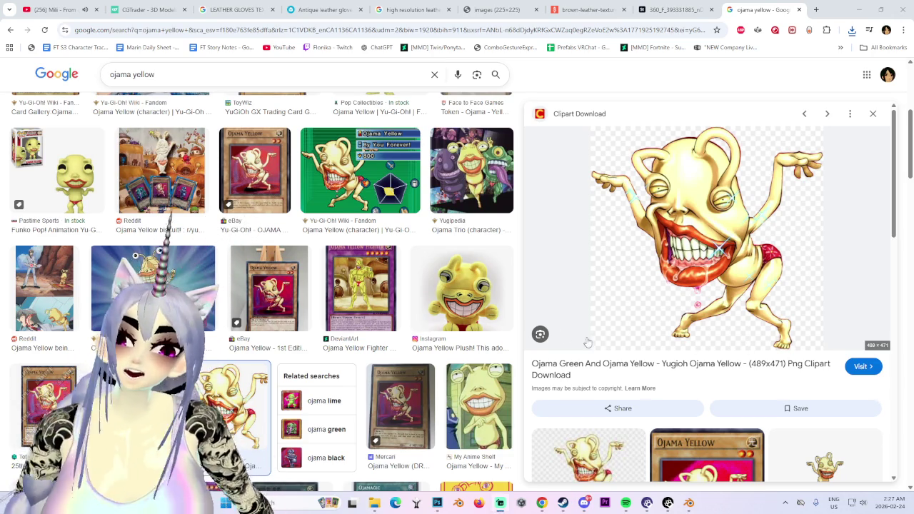
left_click(688, 503)
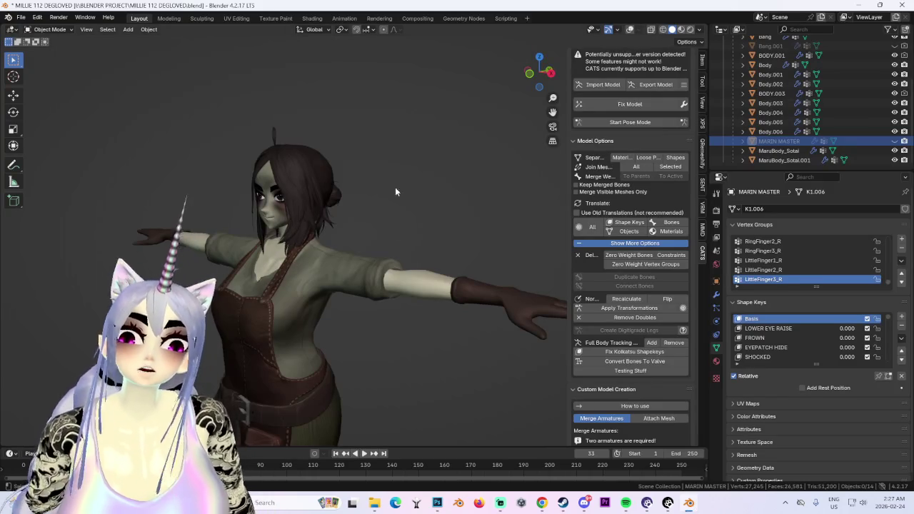
- Orbit and zoom to the character's face under brighter viewport lighting, then switch to Chrome
middle_click_drag(320, 247, 448, 327)
scroll(430, 291, "up", 5)
left_click(699, 30)
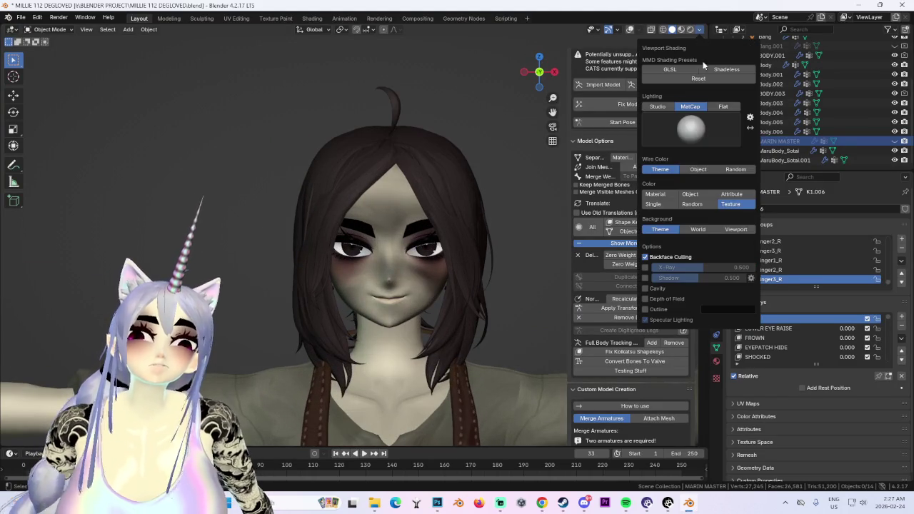
left_click(736, 106)
mouse_move(476, 339)
middle_mouse_down()
mouse_move(434, 352)
mouse_move(437, 313)
mouse_move(427, 317)
middle_mouse_up()
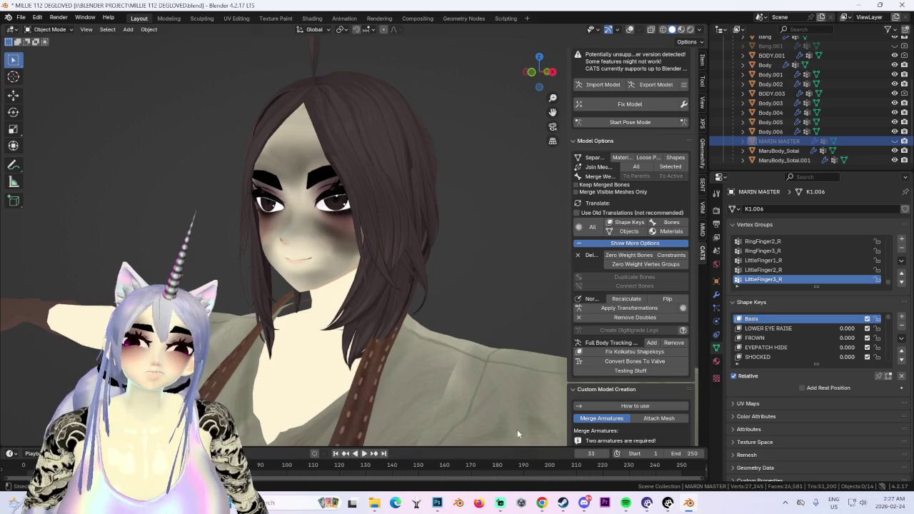
left_click(541, 504)
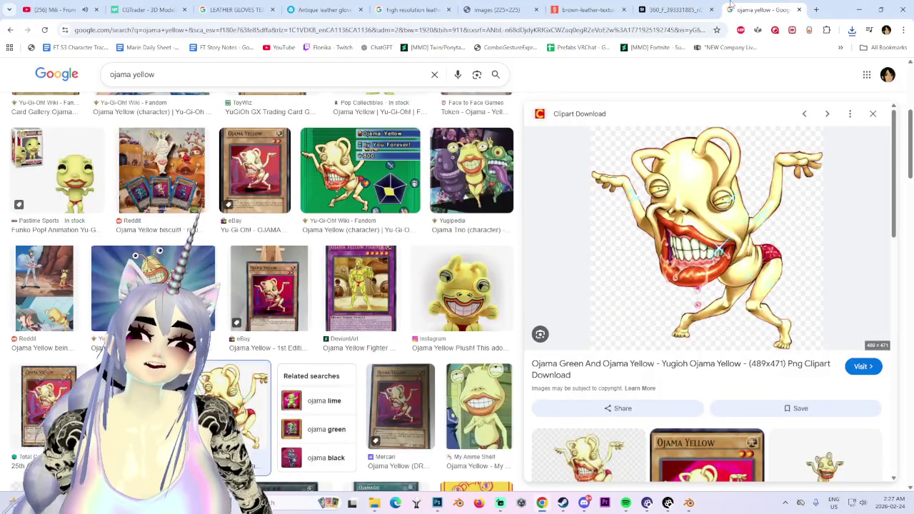
- Close the ojama yellow, 360_F, leather texture and Sketchfab tabs, landing on CGTrader
middle_click(731, 6)
middle_click(750, 5)
middle_click(756, 6)
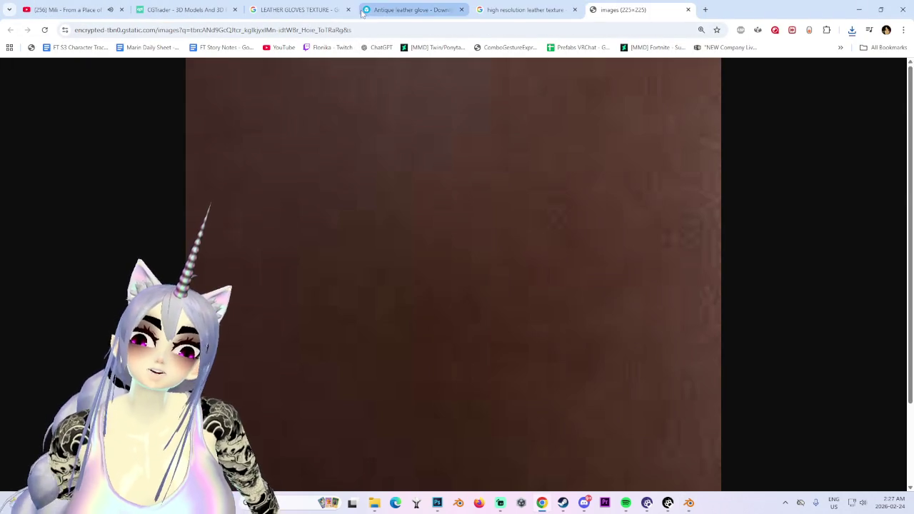
left_click(421, 6)
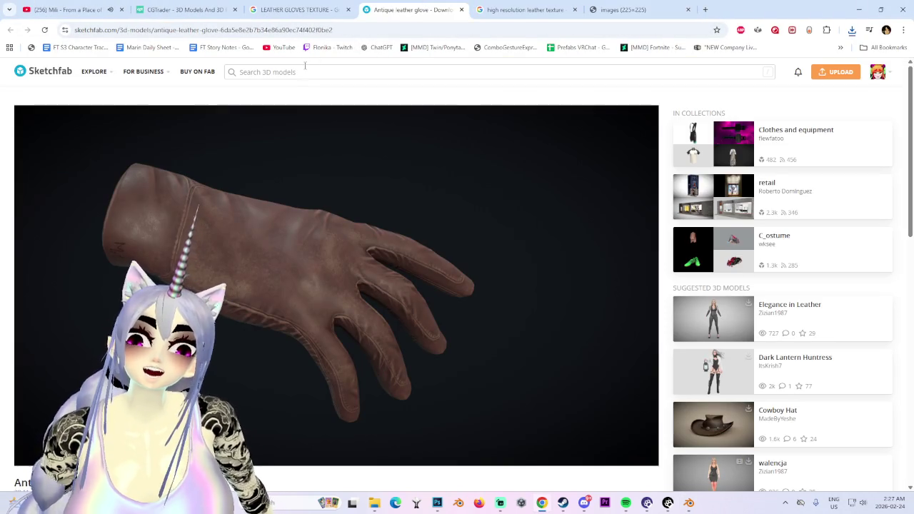
left_click(307, 71)
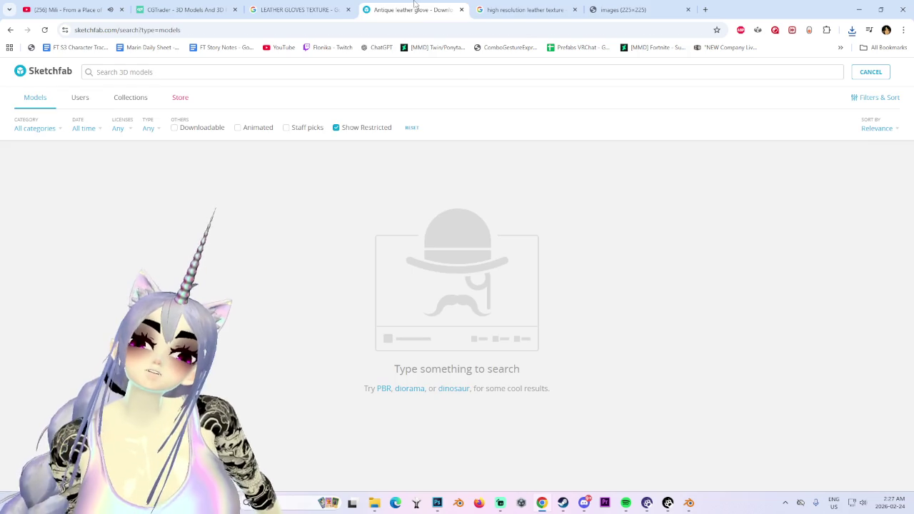
middle_click(418, 6)
left_click(182, 10)
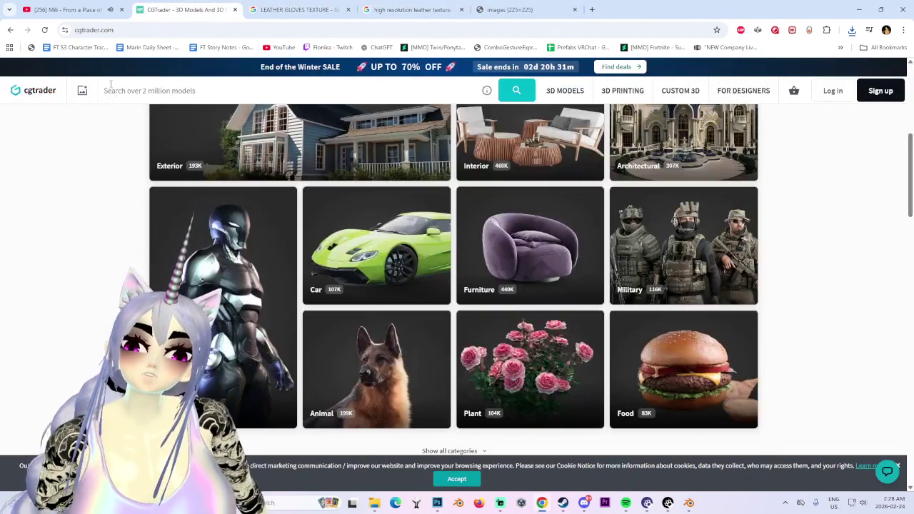
- Type 'victorian sword' into the CGTrader search and scroll the victorian sword results
scroll(110, 84, "up", 5)
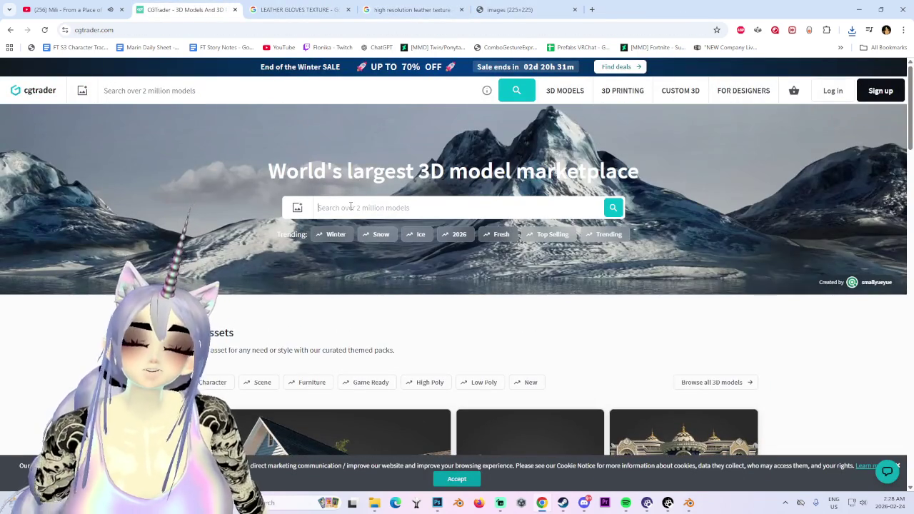
type("victorian sword")
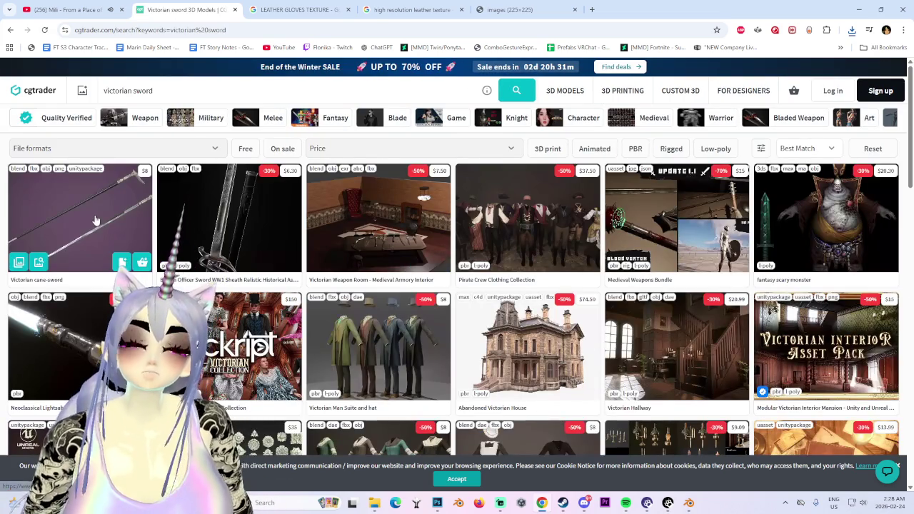
mouse_move(692, 211)
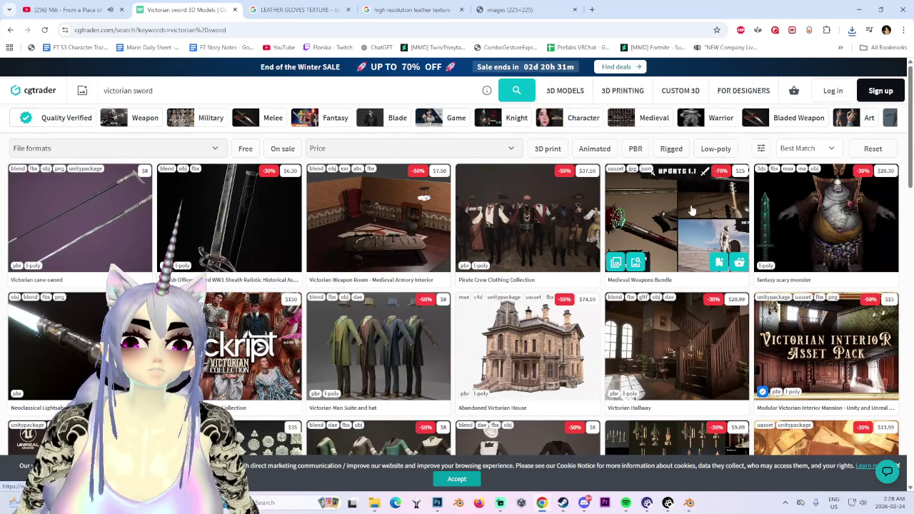
scroll(371, 350, "down", 2)
scroll(371, 350, "down", 2)
scroll(370, 350, "down", 2)
scroll(370, 350, "down", 3)
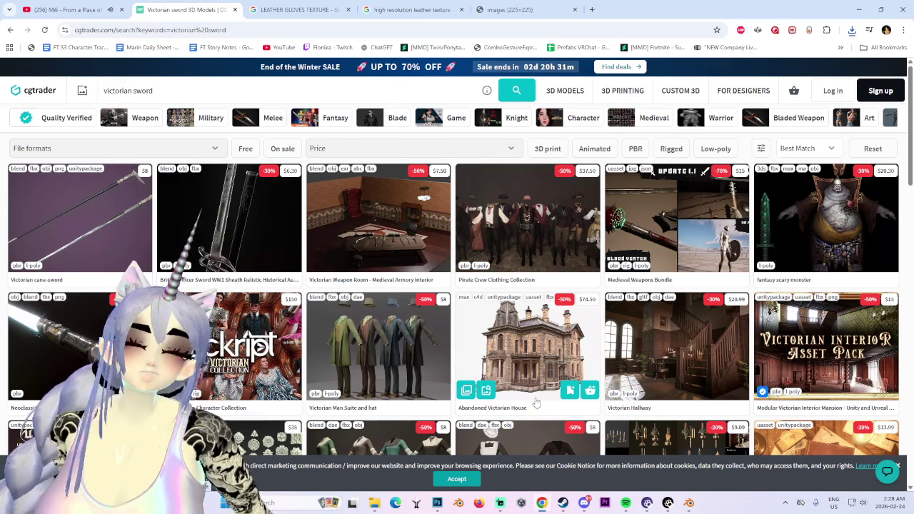
- Browse the rest of the victorian sword results and open the File formats filter
scroll(312, 427, "down", 3)
scroll(282, 400, "down", 2)
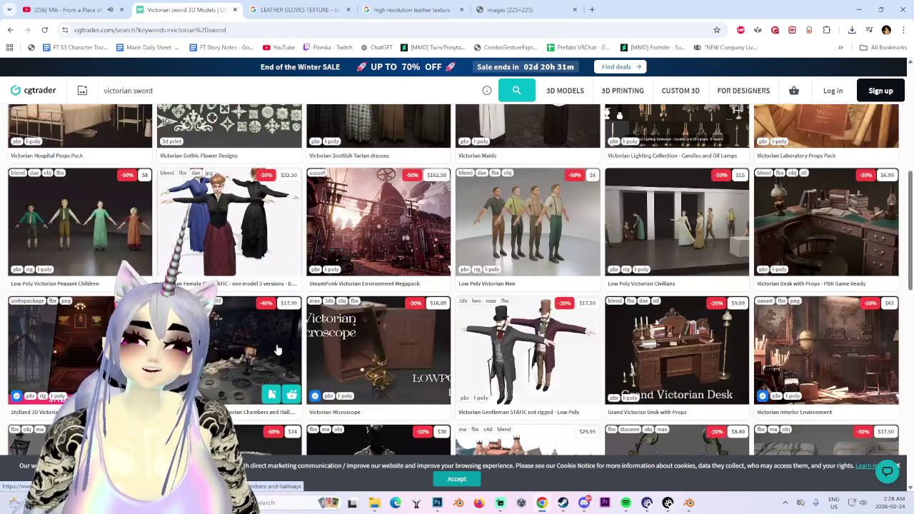
scroll(278, 350, "down", 2)
scroll(278, 353, "down", 3)
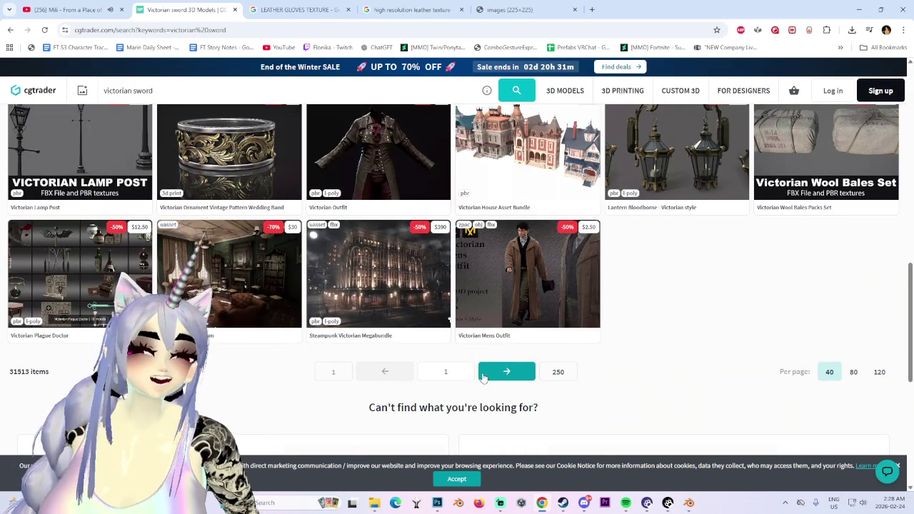
scroll(629, 302, "up", 3)
scroll(712, 434, "down", 4)
scroll(712, 434, "down", 2)
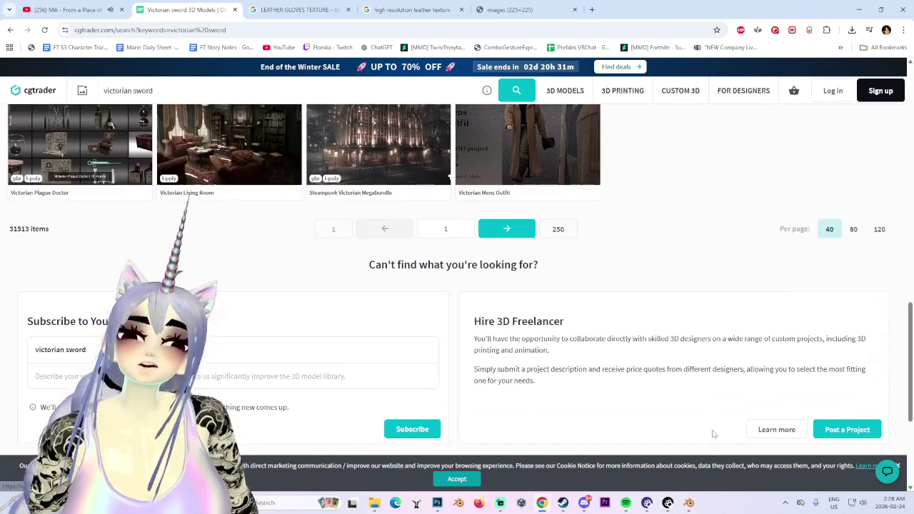
scroll(643, 372, "up", 10)
scroll(607, 336, "up", 10)
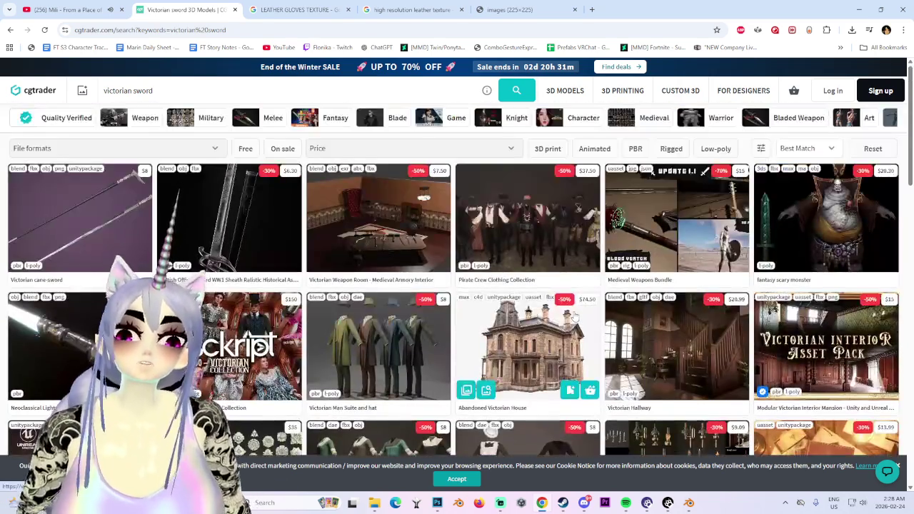
left_click(188, 148)
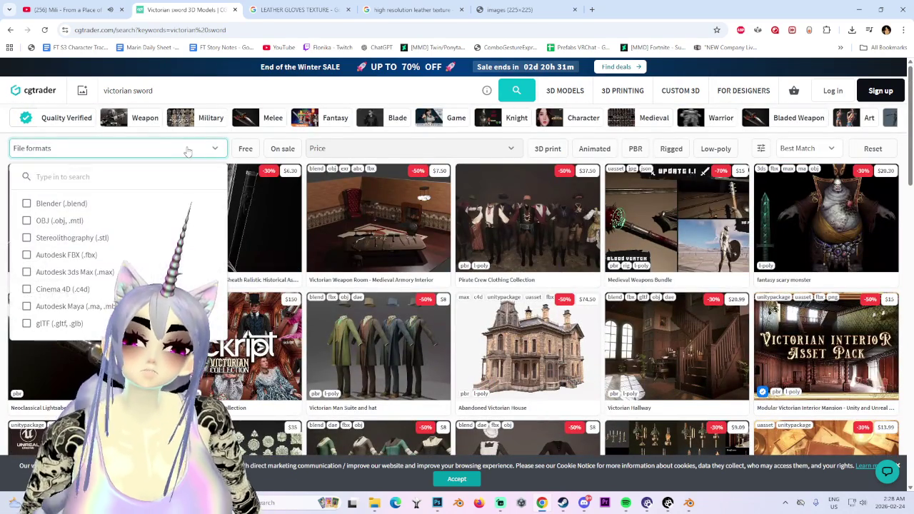
- Close the File formats filter, browse sword results and peek at the Little Boy Ryan model
left_click(188, 148)
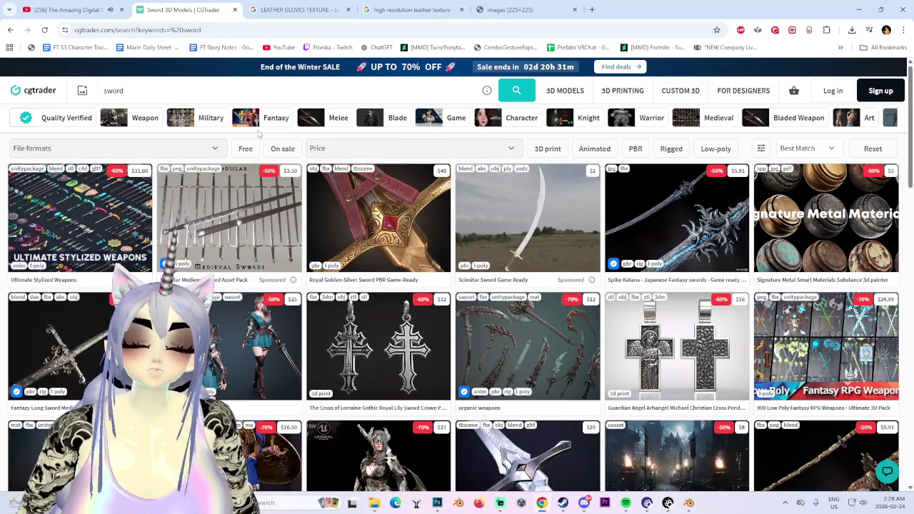
scroll(610, 303, "down", 3)
scroll(572, 286, "down", 2)
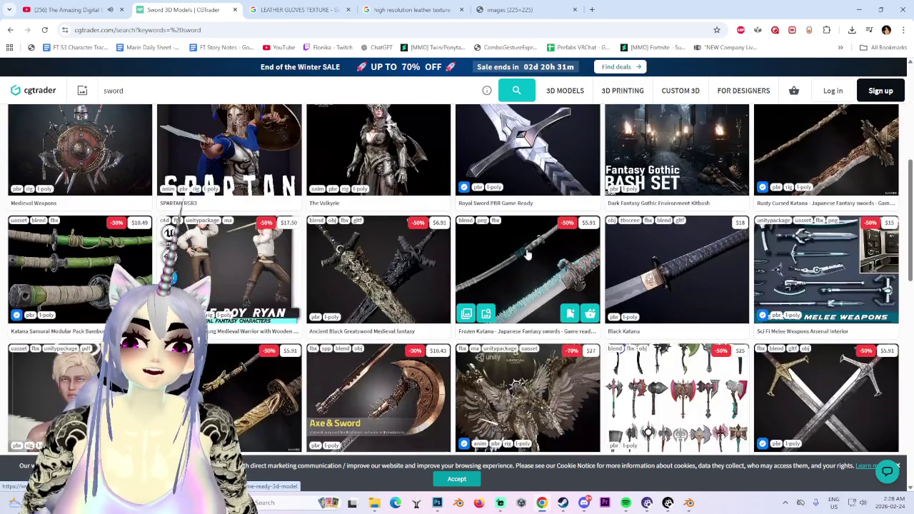
scroll(643, 315, "down", 2)
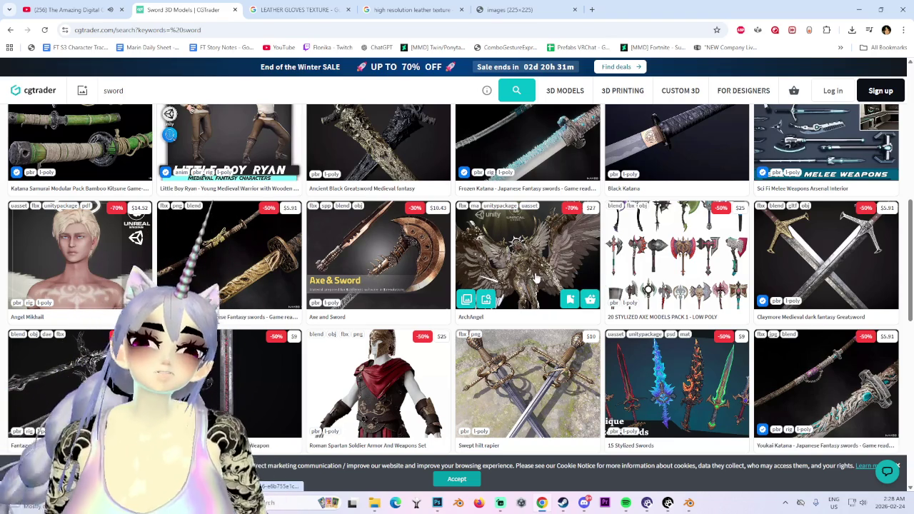
scroll(255, 281, "up", 1)
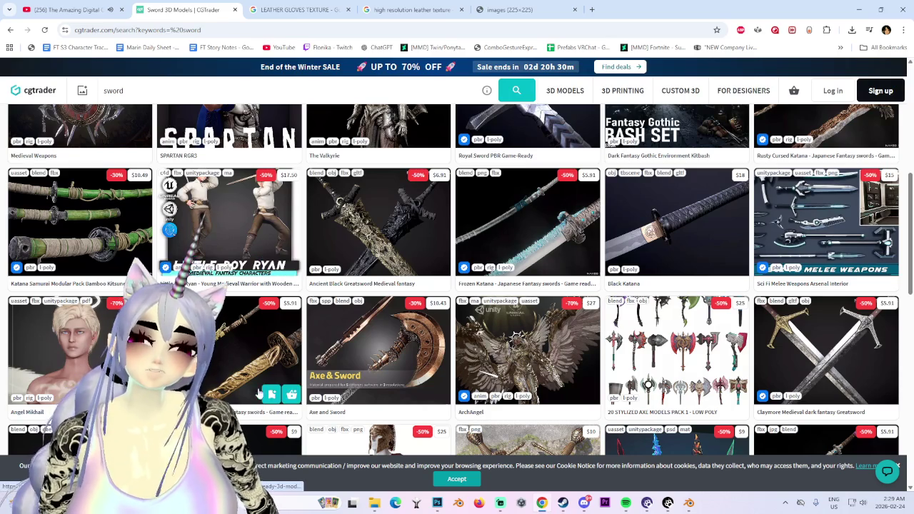
left_click(255, 248)
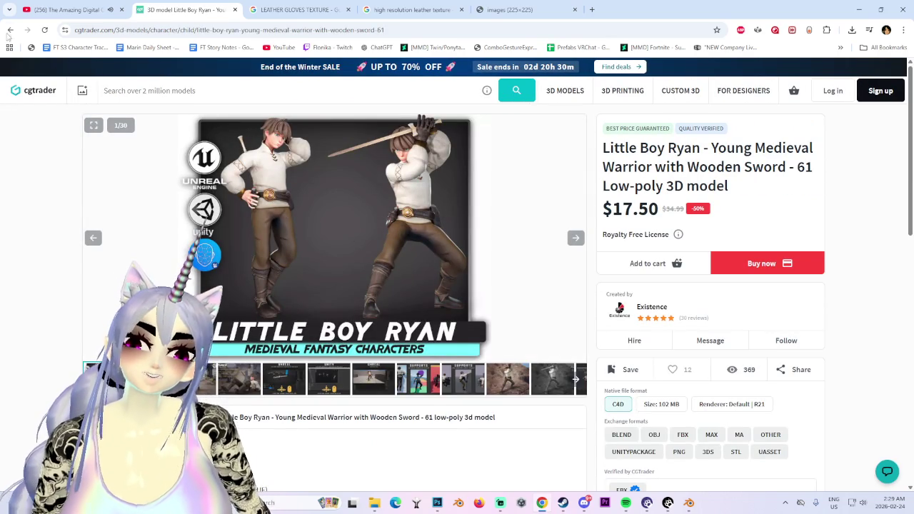
left_click(10, 31)
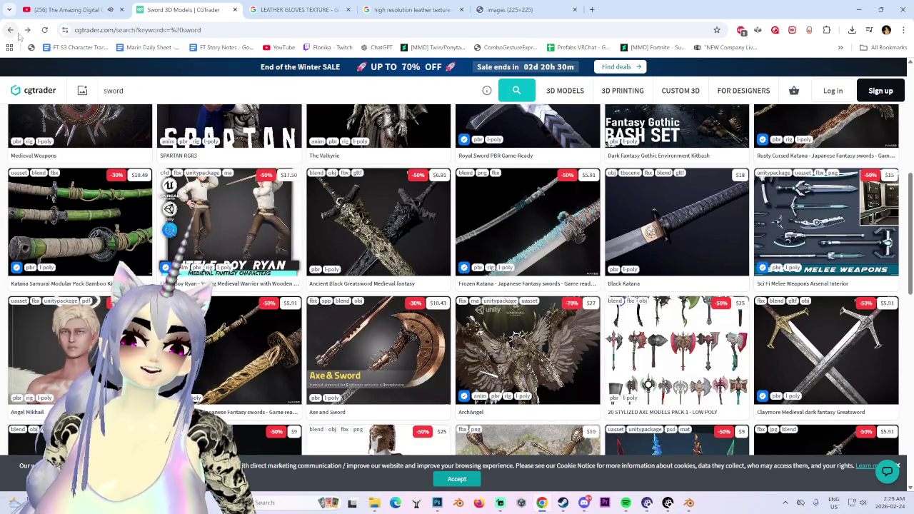
- Scroll through the sword results and move to the next page
scroll(96, 175, "down", 4)
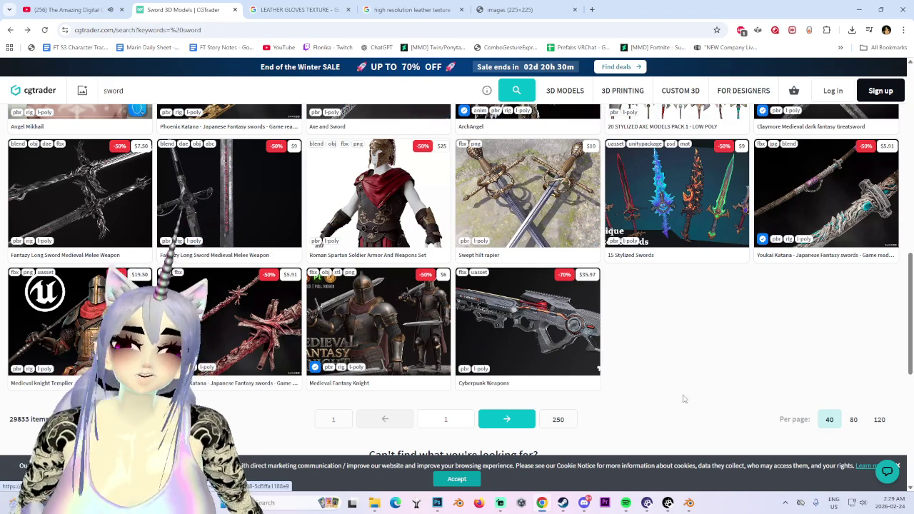
scroll(708, 376, "up", 2)
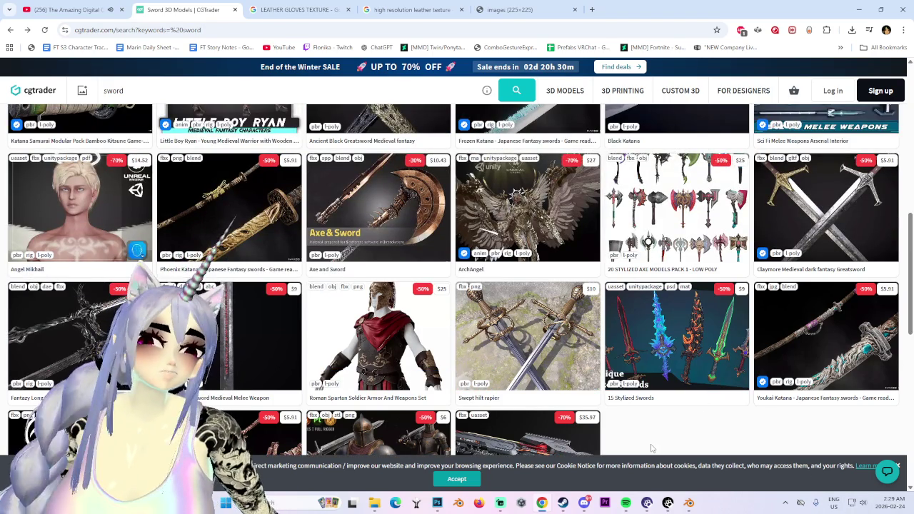
scroll(652, 448, "up", 2)
scroll(650, 446, "up", 2)
scroll(651, 429, "down", 2)
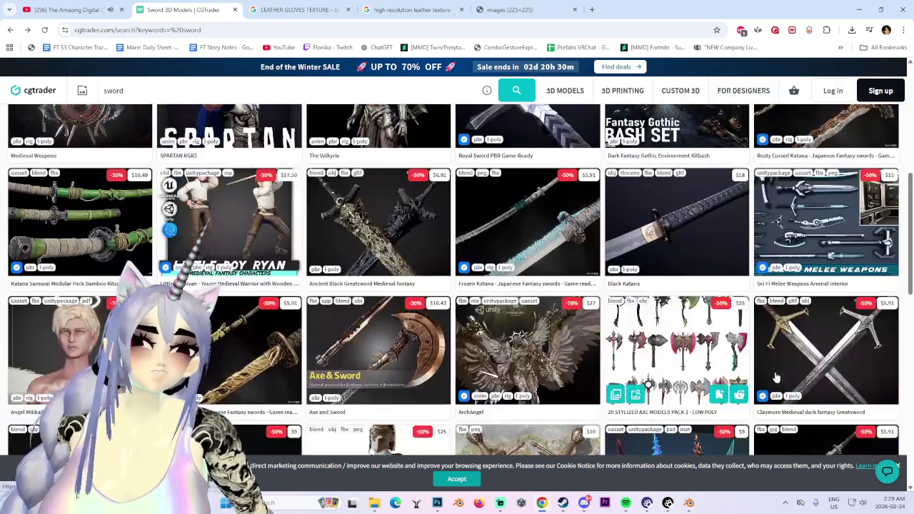
scroll(846, 348, "up", 2)
scroll(846, 347, "up", 2)
scroll(846, 348, "up", 2)
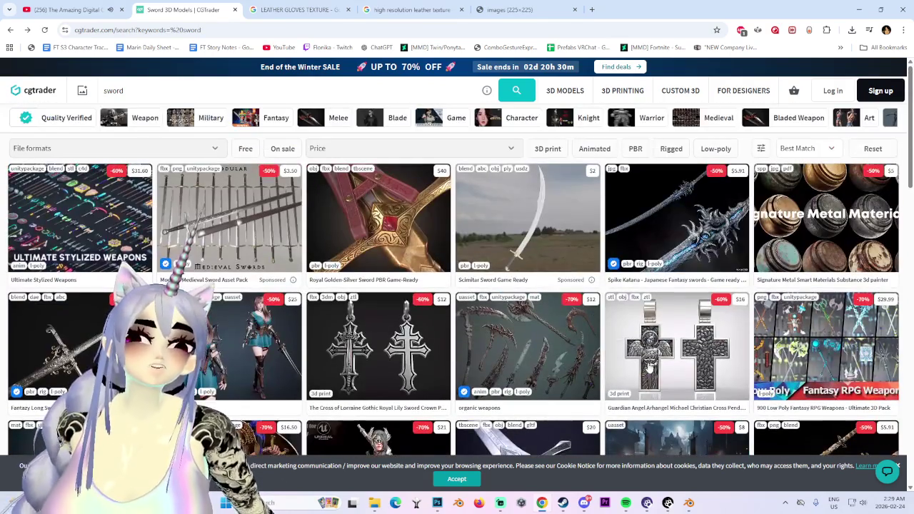
scroll(285, 164, "down", 4)
scroll(343, 214, "down", 4)
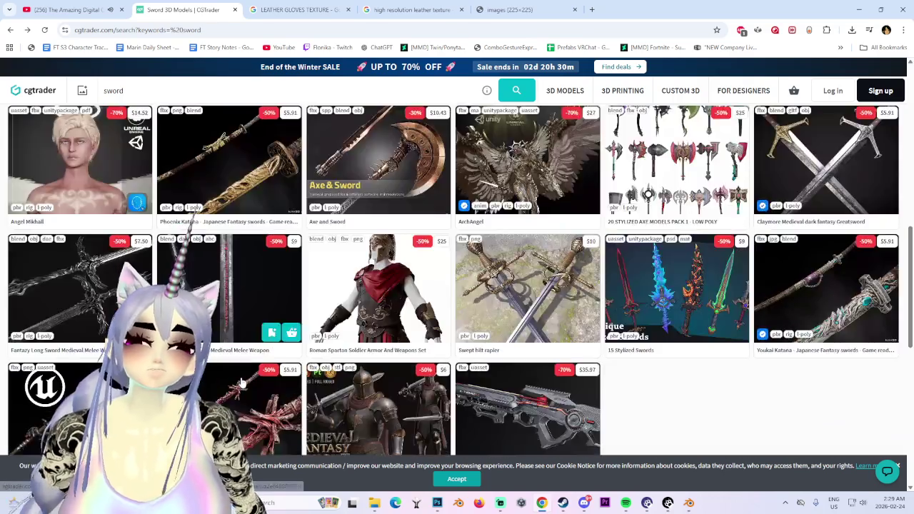
scroll(400, 272, "down", 5)
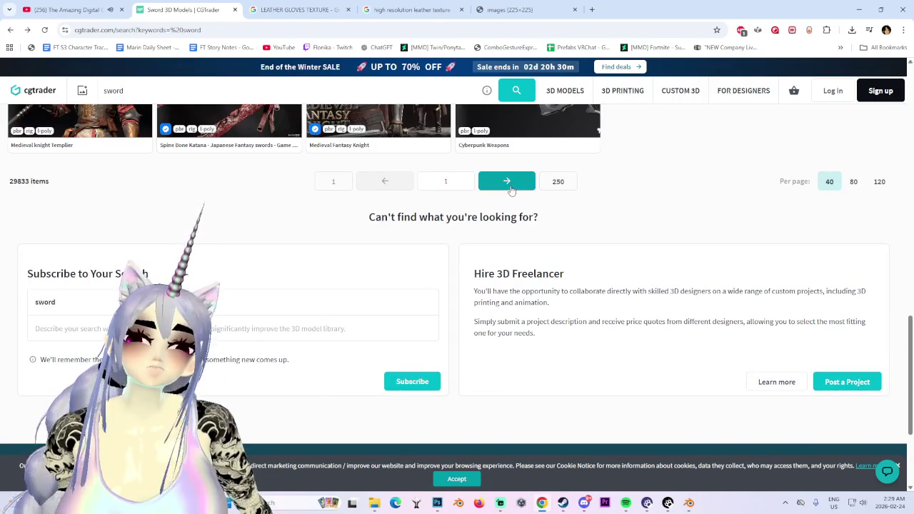
left_click(508, 180)
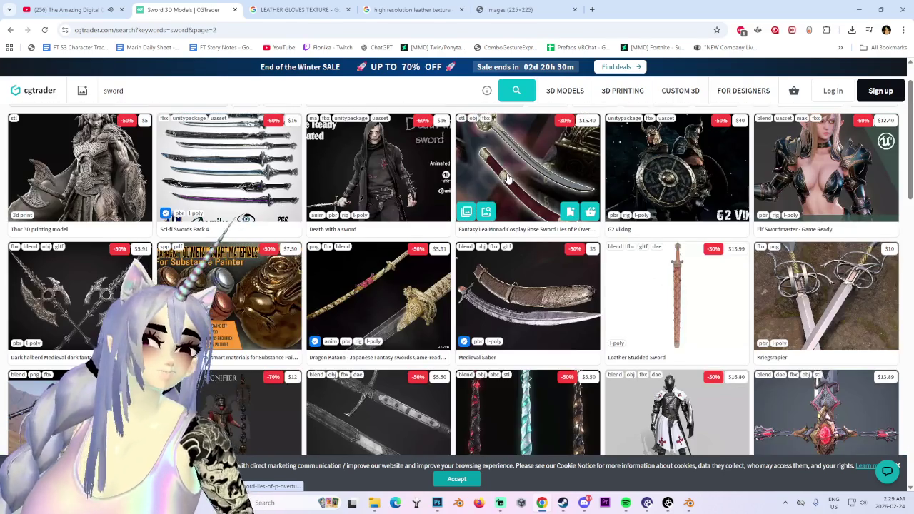
mouse_move(826, 296)
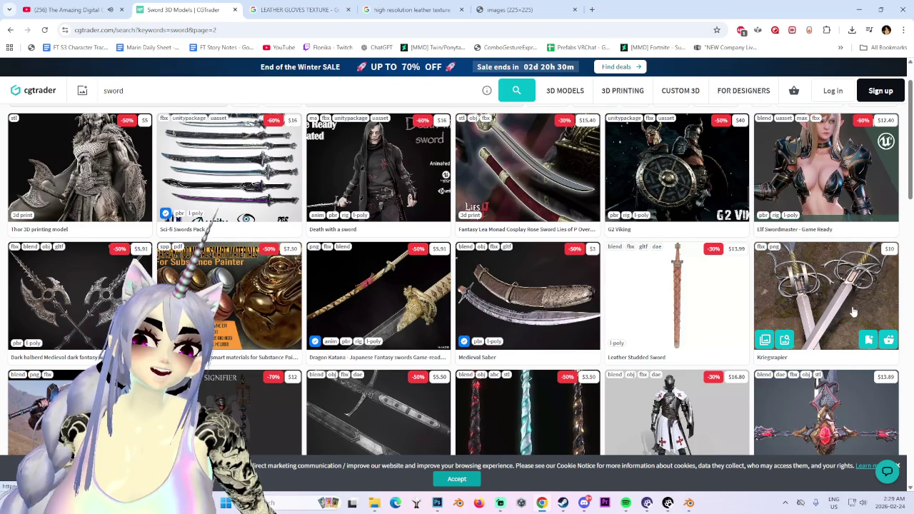
- Open the $13.99 Epee Sword Low-poly model from page 2, then return to Blender
scroll(854, 307, "down", 2)
scroll(856, 286, "up", 2)
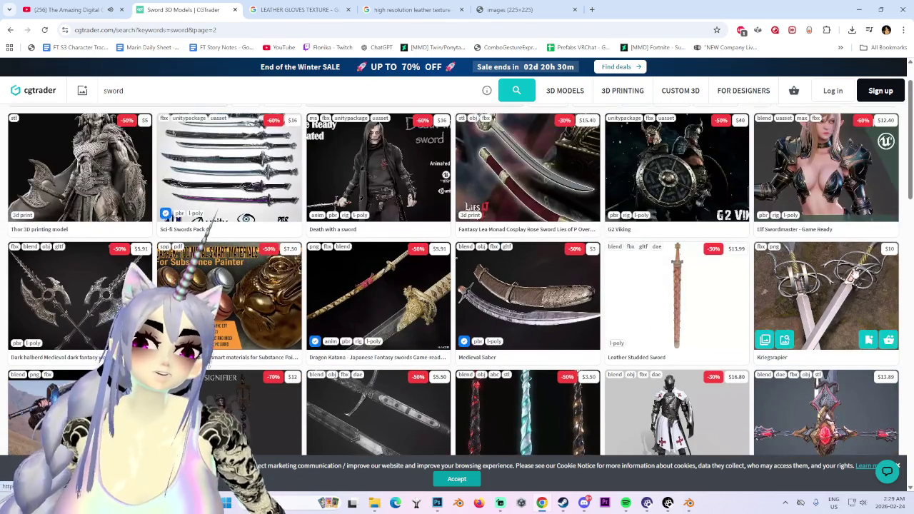
scroll(186, 228, "down", 2)
scroll(189, 246, "down", 3)
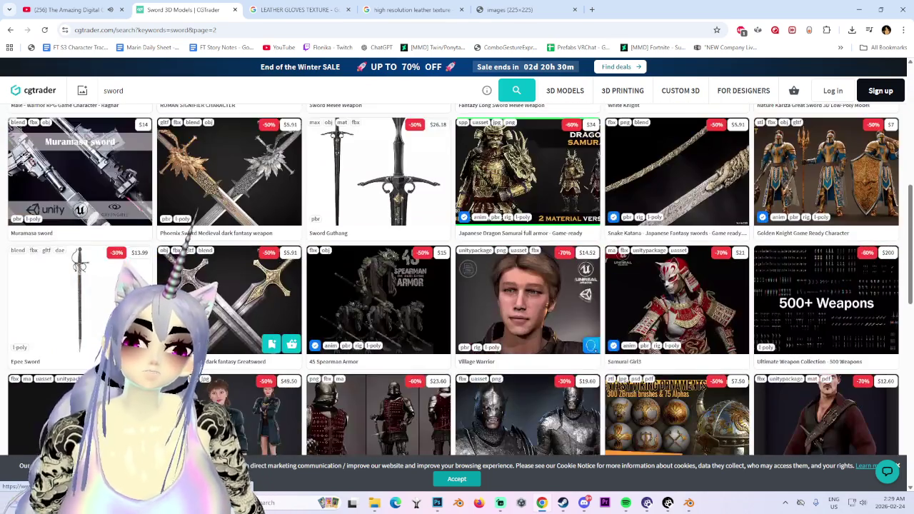
scroll(189, 247, "down", 2)
scroll(136, 278, "up", 1)
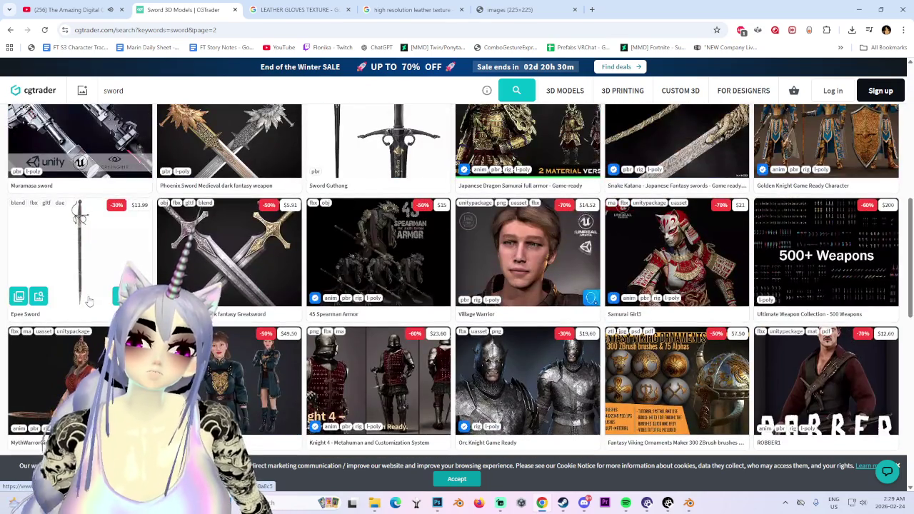
scroll(89, 301, "up", 2)
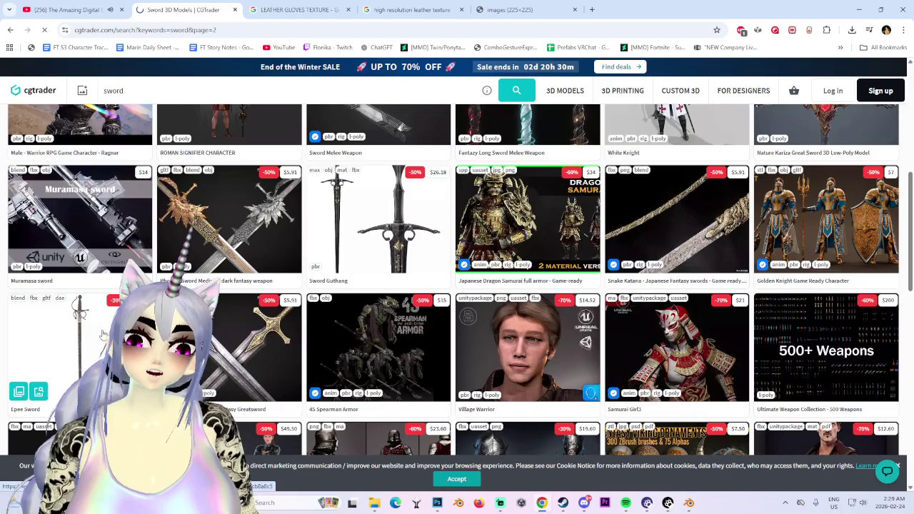
left_click(102, 333)
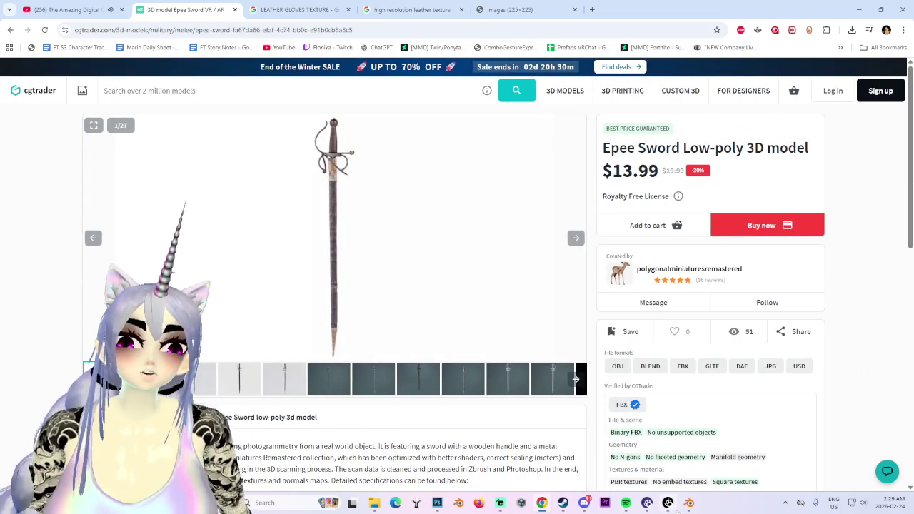
left_click(689, 503)
scroll(391, 242, "down", 2)
scroll(400, 244, "down", 5)
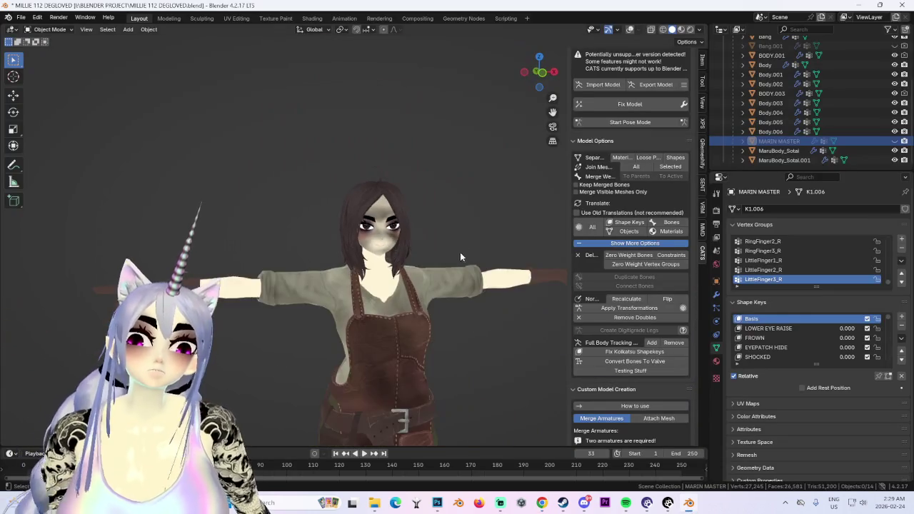
scroll(418, 250, "down", 2)
scroll(422, 275, "down", 2)
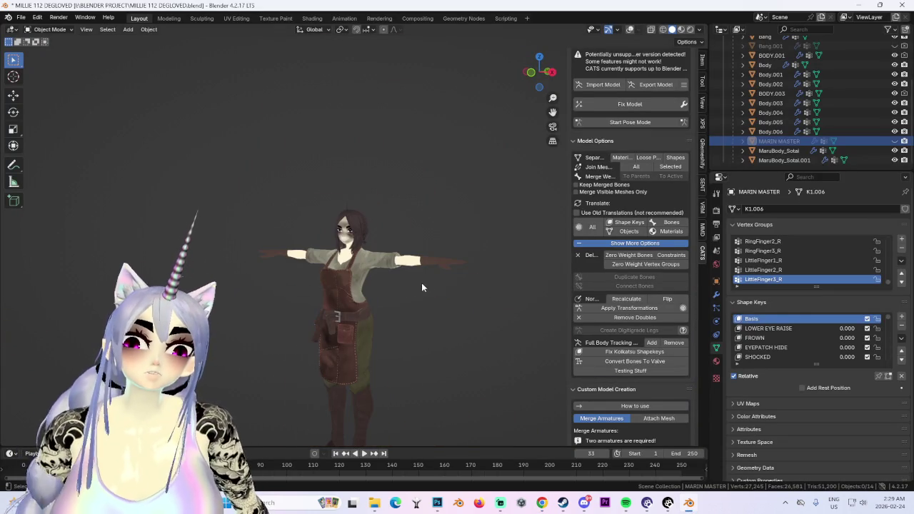
scroll(405, 289, "up", 1)
scroll(402, 290, "up", 5)
left_click(465, 172)
scroll(506, 172, "down", 1)
key("KP_1")
scroll(464, 222, "down", 1)
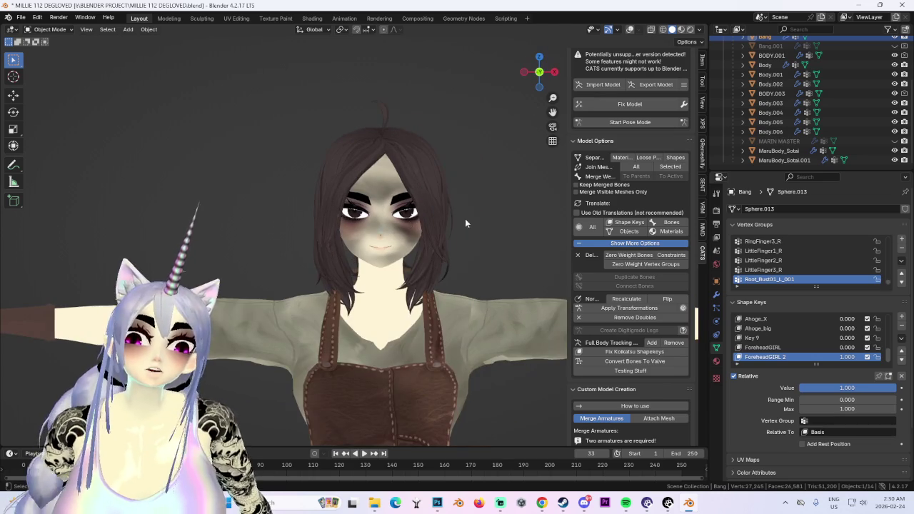
scroll(421, 235, "down", 1)
key("KP_4")
key("KP_4")
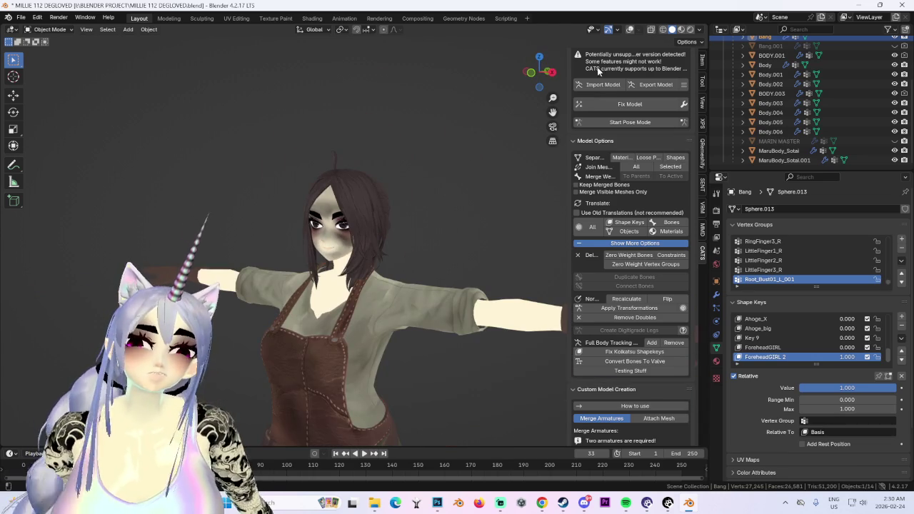
scroll(475, 167, "up", 2)
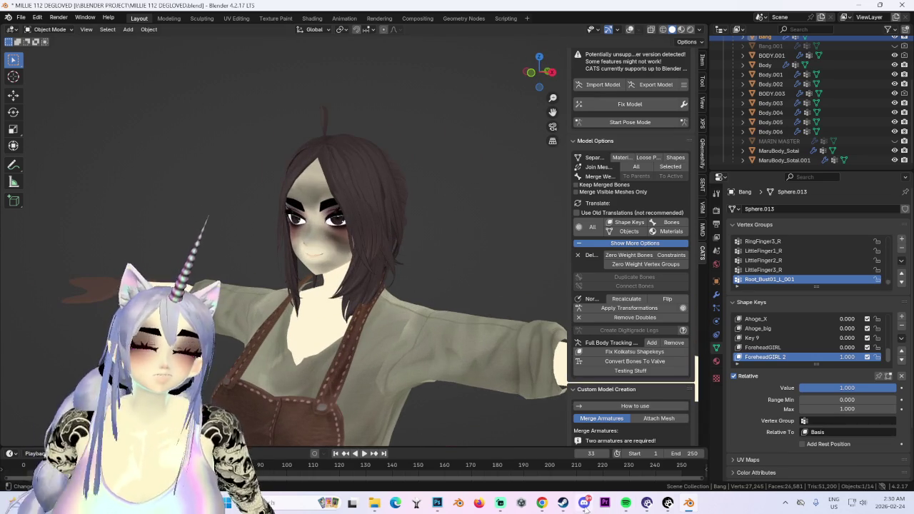
mouse_move(585, 503)
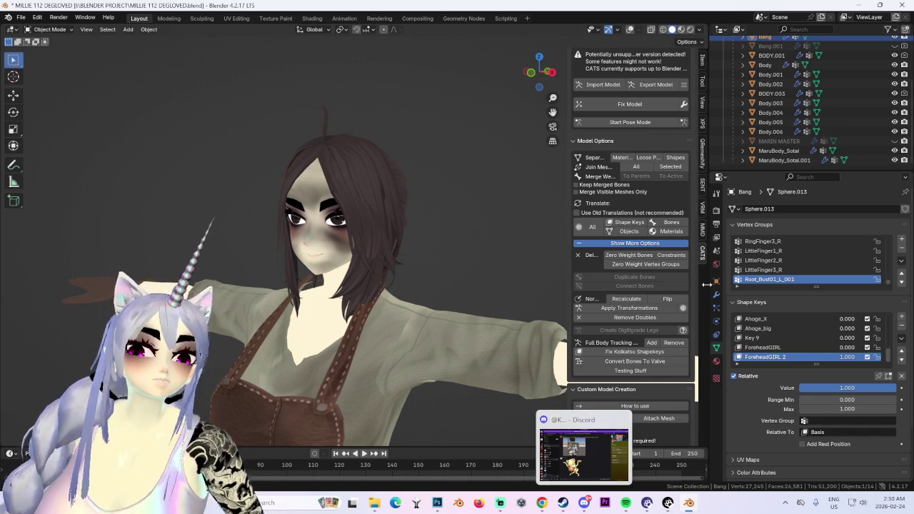
left_click(542, 504)
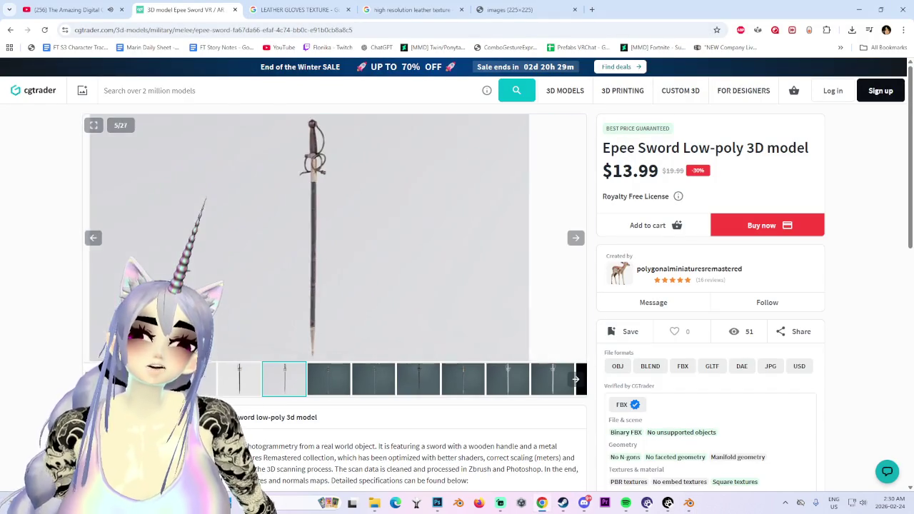
- Close the leather gloves, high-resolution leather texture and leather image tabs, landing on the Epee Sword page
left_click(300, 9)
left_click(94, 4)
left_click(186, 9)
left_click(95, 6)
left_click(292, 5)
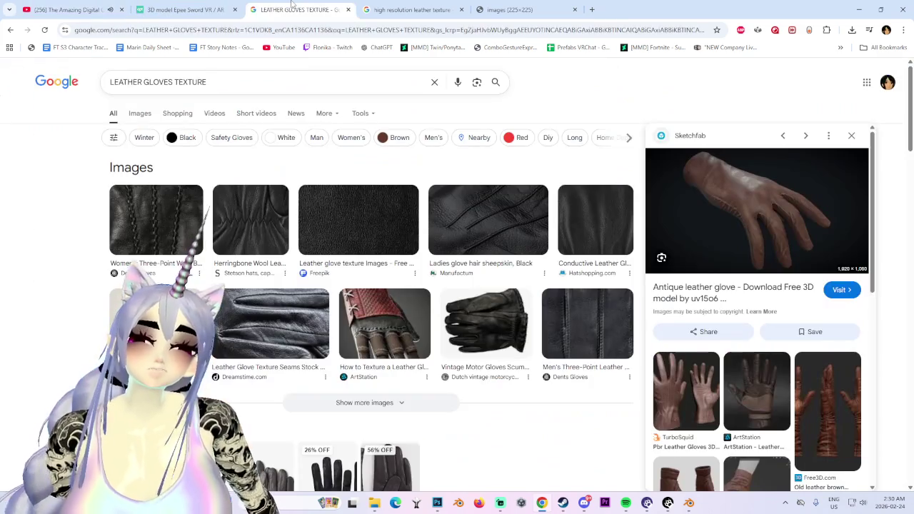
left_click(348, 9)
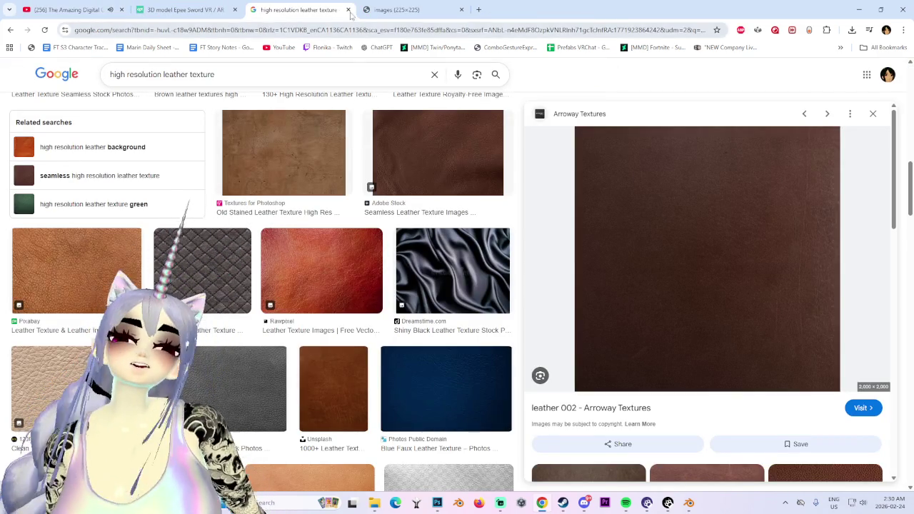
middle_click(306, 6)
left_click(186, 8)
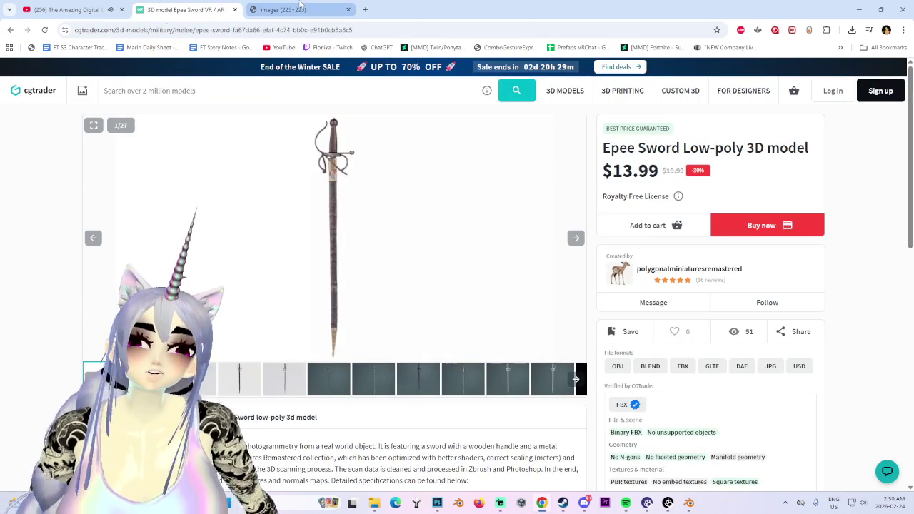
middle_click(300, 5)
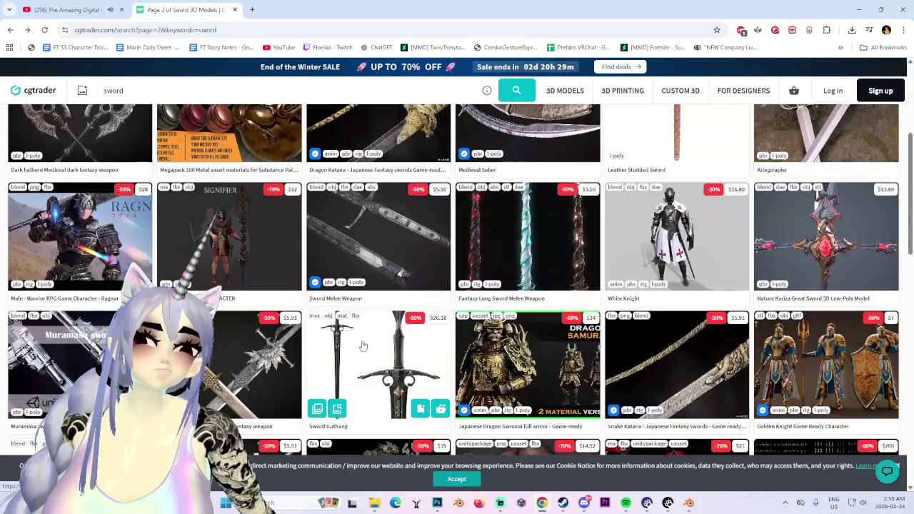
- Go to page 3 of the sword results, add a new Google tab and minimise Chrome
scroll(363, 346, "down", 3)
scroll(379, 357, "down", 3)
scroll(401, 371, "down", 5)
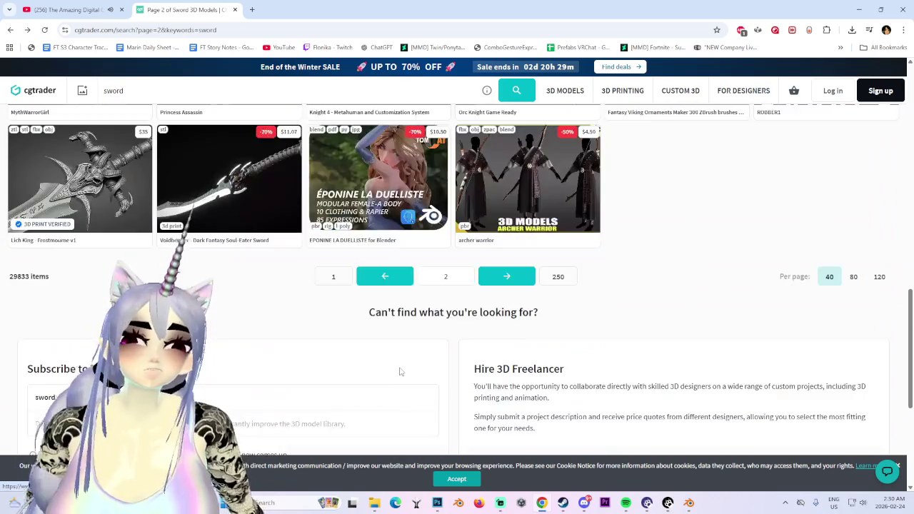
scroll(401, 372, "up", 3)
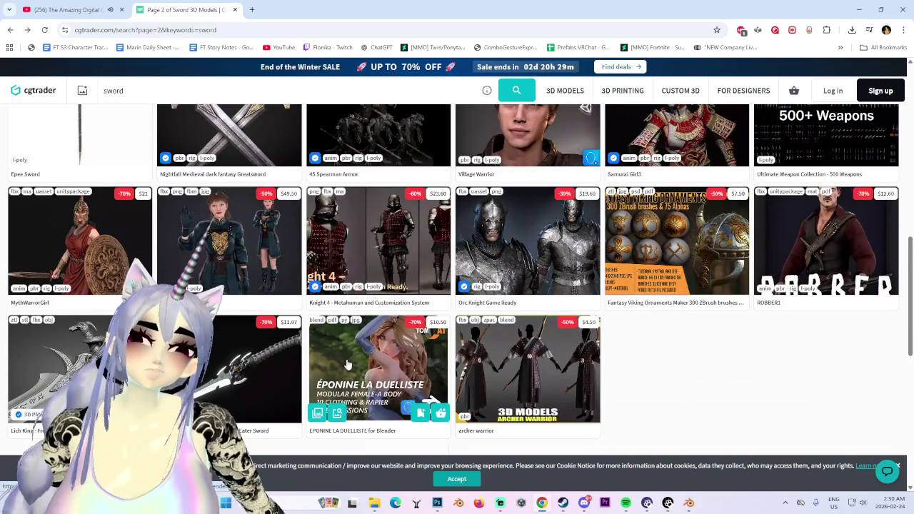
scroll(266, 315, "up", 3)
mouse_move(79, 303)
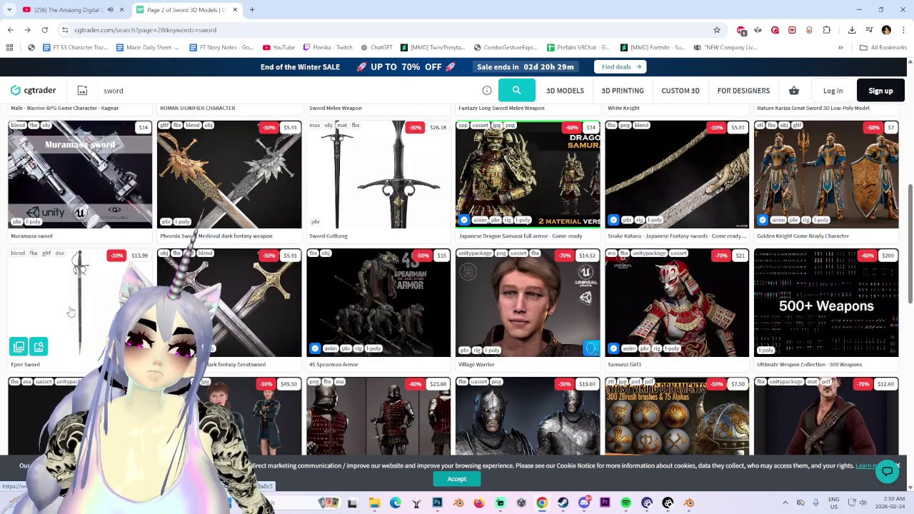
scroll(403, 419, "down", 10)
left_click(508, 181)
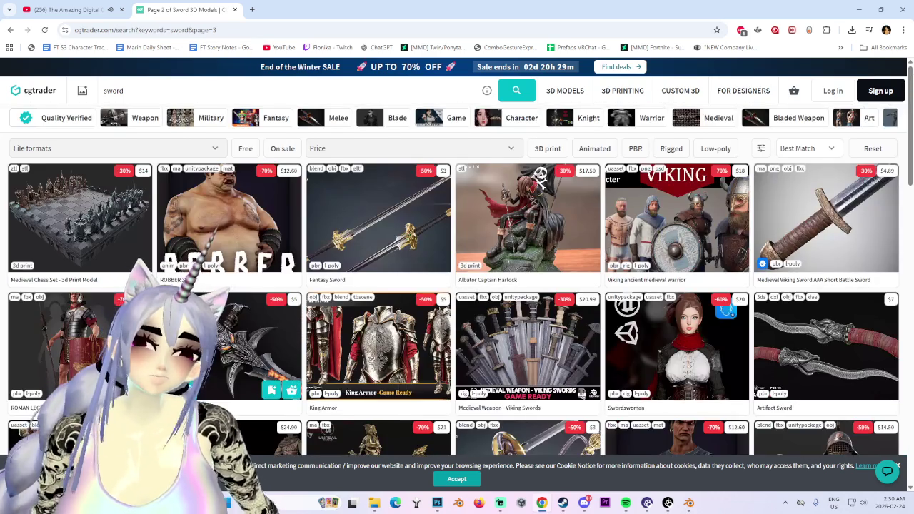
left_click(256, 27)
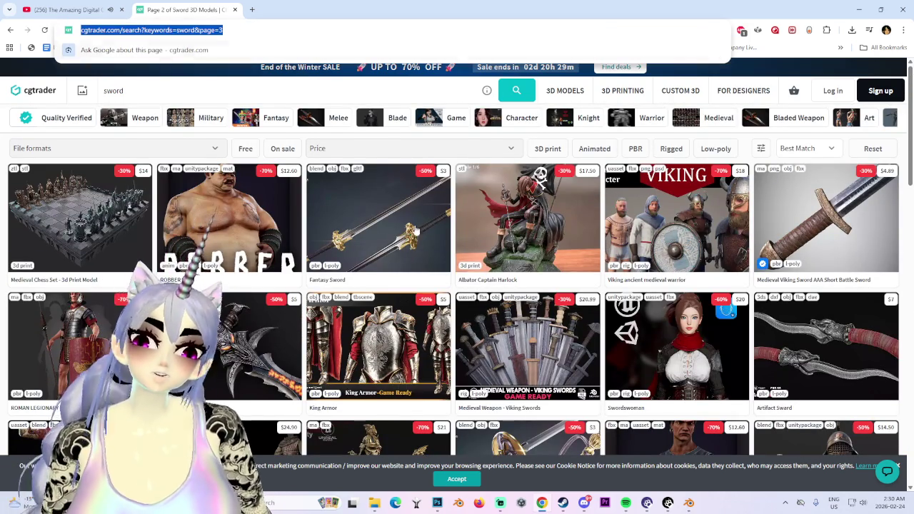
left_click(252, 9)
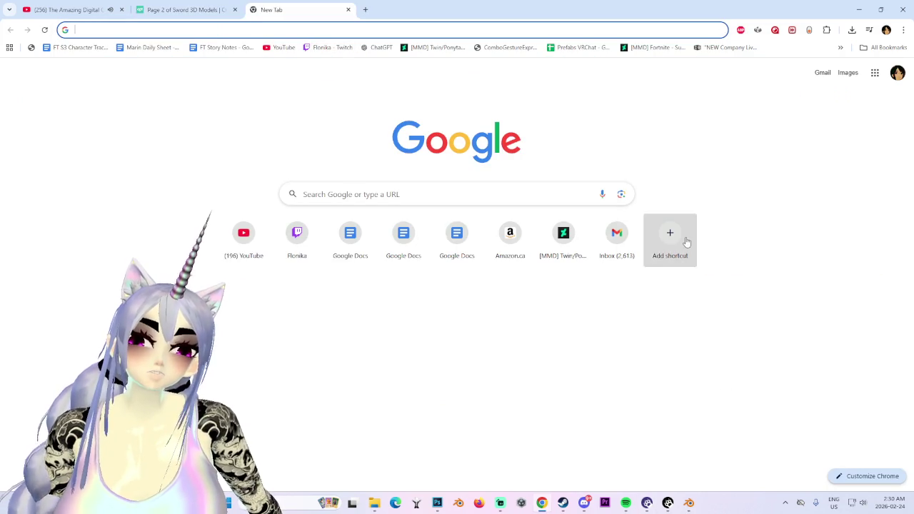
left_click(855, 11)
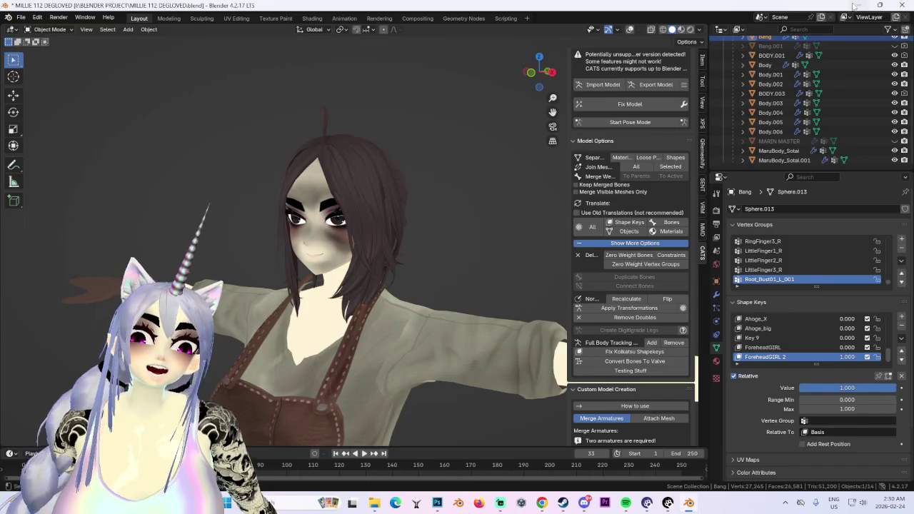
- Minimize Blender and launch Unreal Engine from Windows search ('unr')
left_click(855, 6)
left_click(295, 502)
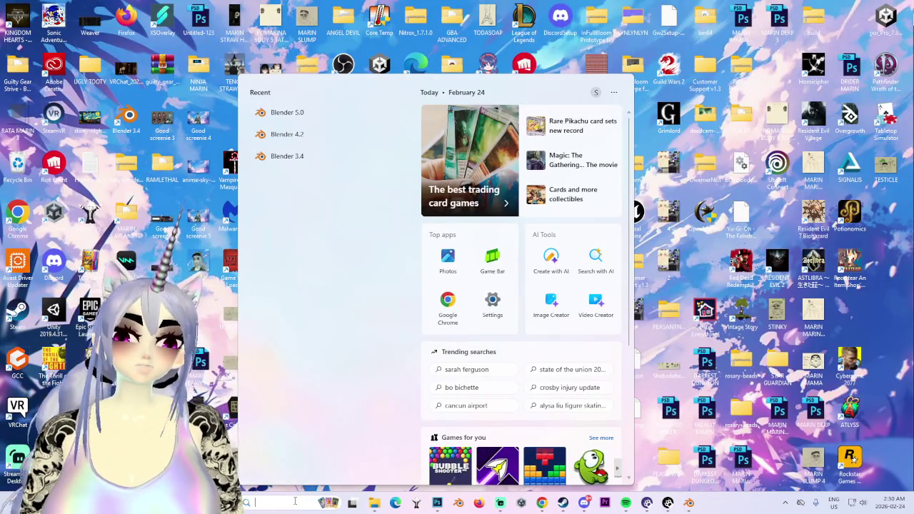
type("unr")
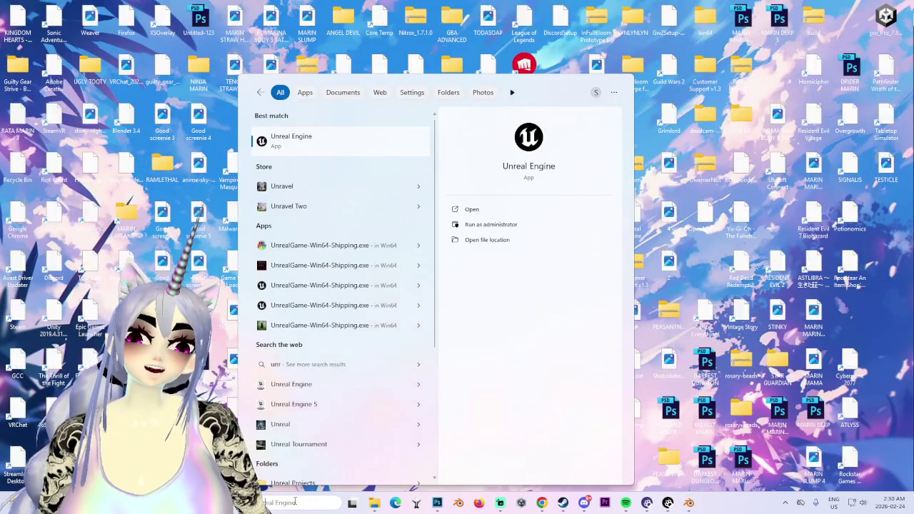
key("Return")
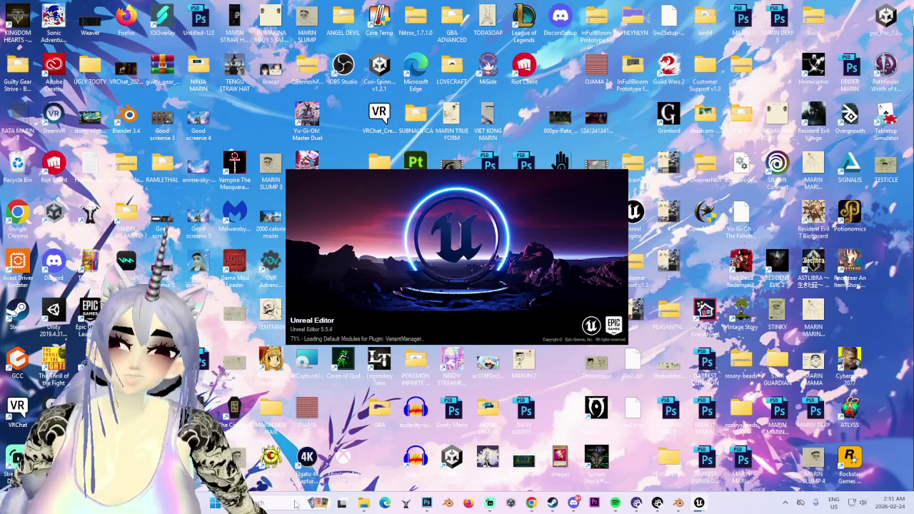
- Check the YouTube tab in Chrome, then return to Blender and orbit to a front view
left_click(531, 503)
left_click(67, 9)
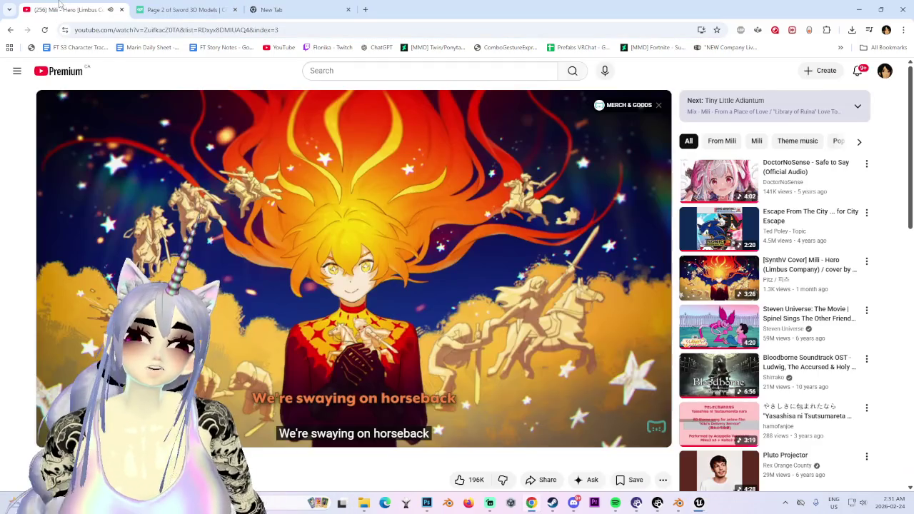
left_click(687, 504)
middle_click_drag(390, 357, 441, 375)
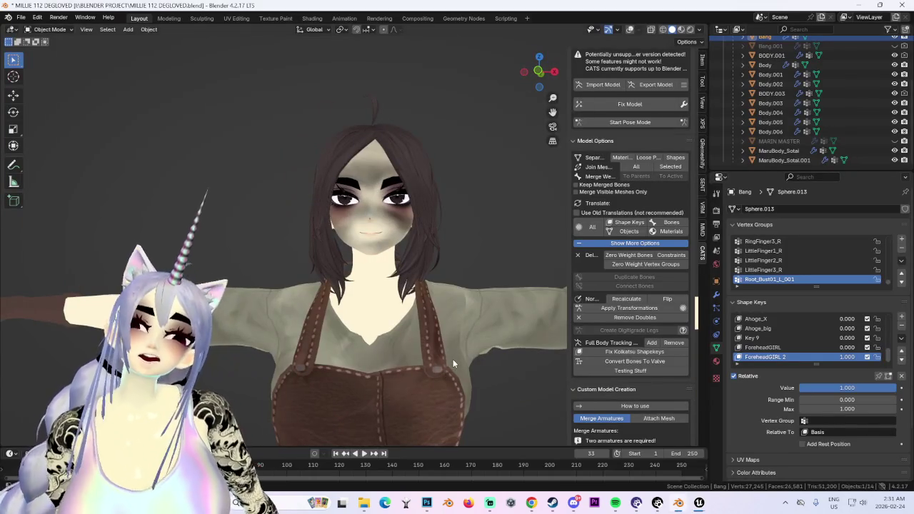
- Select the Body.006 face mesh and bring its face into a straight front view
scroll(453, 364, "up", 3)
left_click(771, 132)
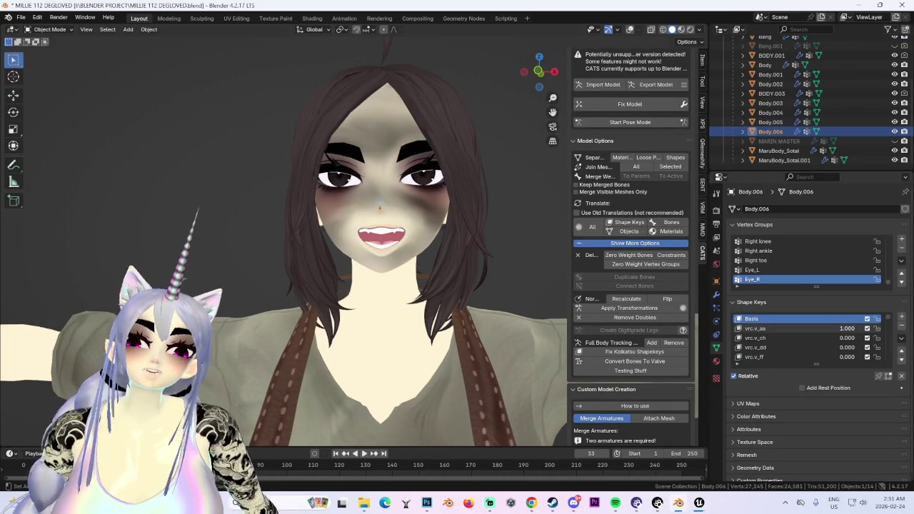
scroll(487, 240, "up", 2)
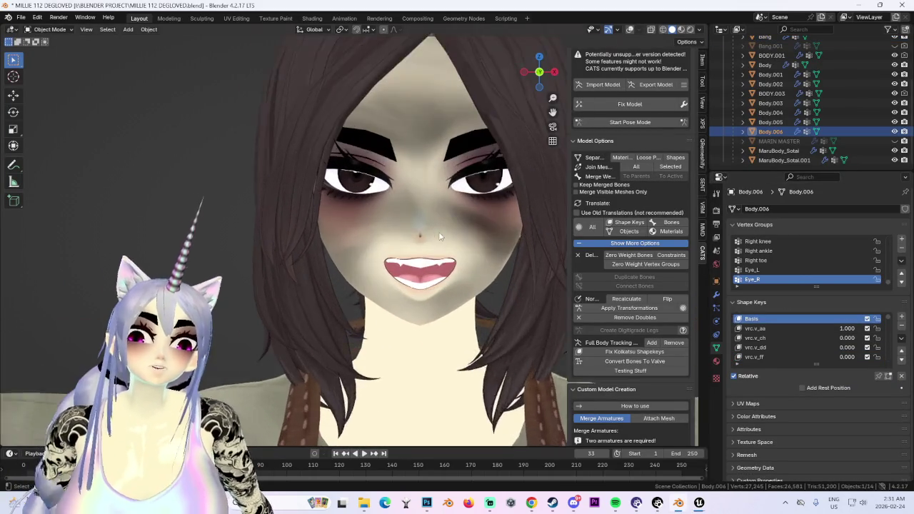
scroll(486, 240, "up", 2)
mouse_move(487, 240)
middle_mouse_down()
mouse_move(459, 252)
mouse_move(474, 225)
mouse_move(471, 233)
middle_mouse_up()
scroll(441, 230, "down", 2)
left_click(536, 72)
- Close in on the face at an angle and set vrc.v_dd back to 0, closing the mouth
scroll(477, 232, "up", 3)
scroll(477, 233, "down", 1)
mouse_move(477, 232)
middle_mouse_down()
mouse_move(538, 223)
mouse_move(428, 223)
middle_mouse_up()
key("KP_1")
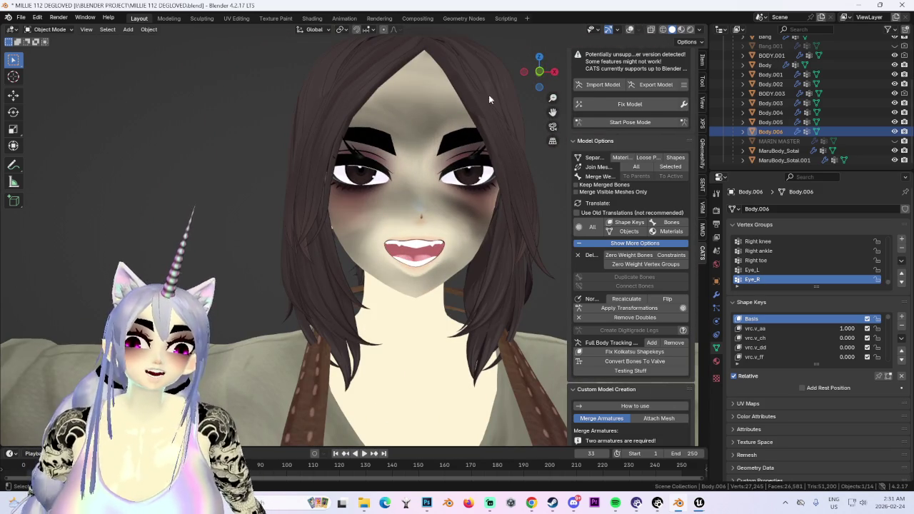
scroll(539, 74, "down", 2)
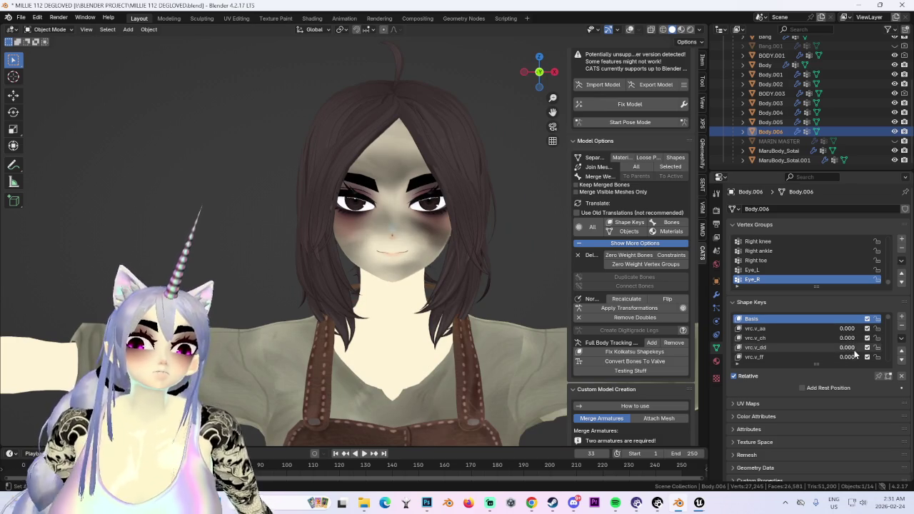
scroll(468, 303, "up", 5)
middle_click_drag(468, 303, 432, 298)
scroll(432, 300, "down", 2)
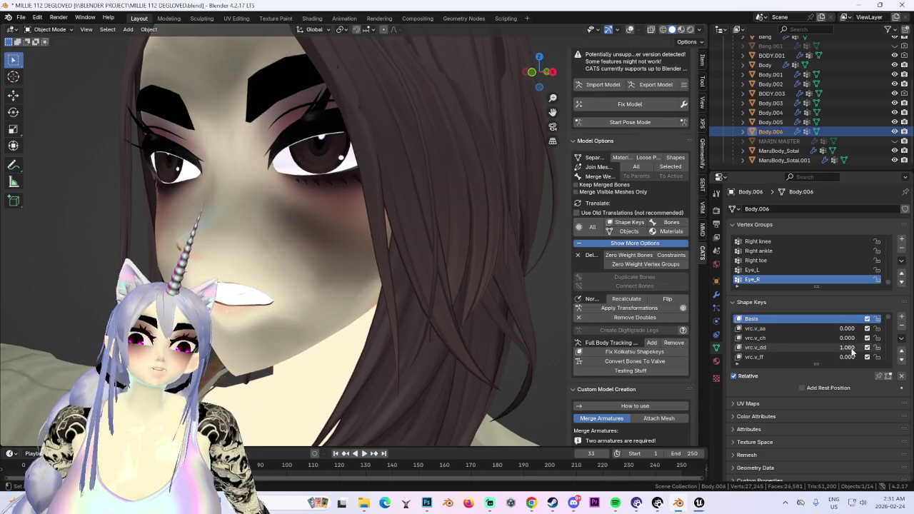
left_click_drag(852, 351, 681, 407)
mouse_move(700, 503)
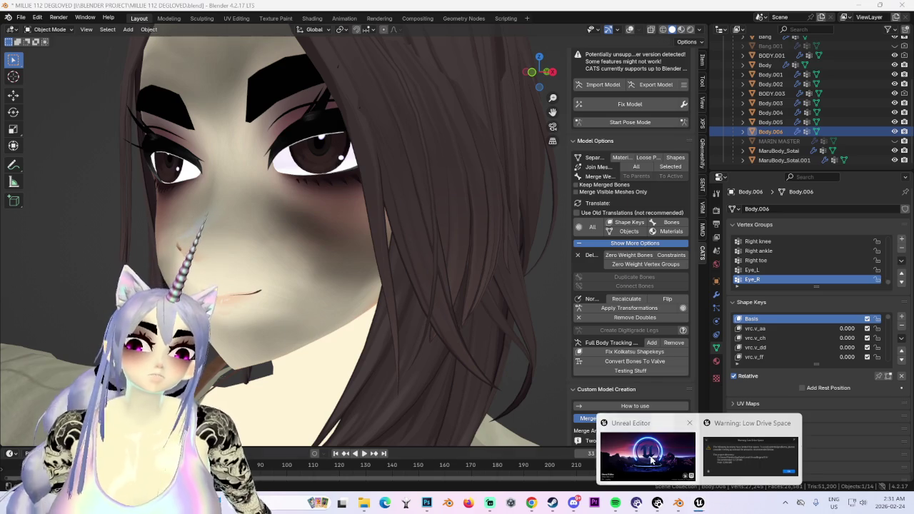
- In Unreal, dismiss the Low Drive Space warning and open MyProject
left_click(651, 460)
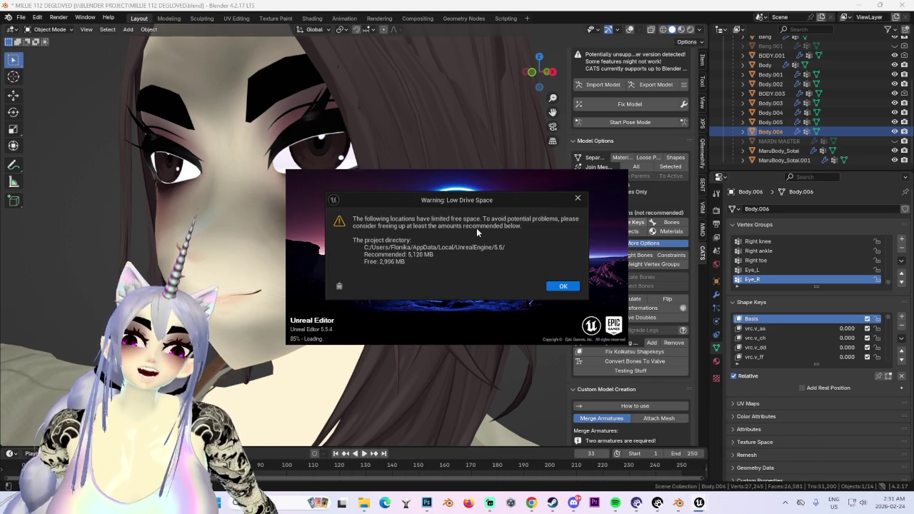
left_click(564, 287)
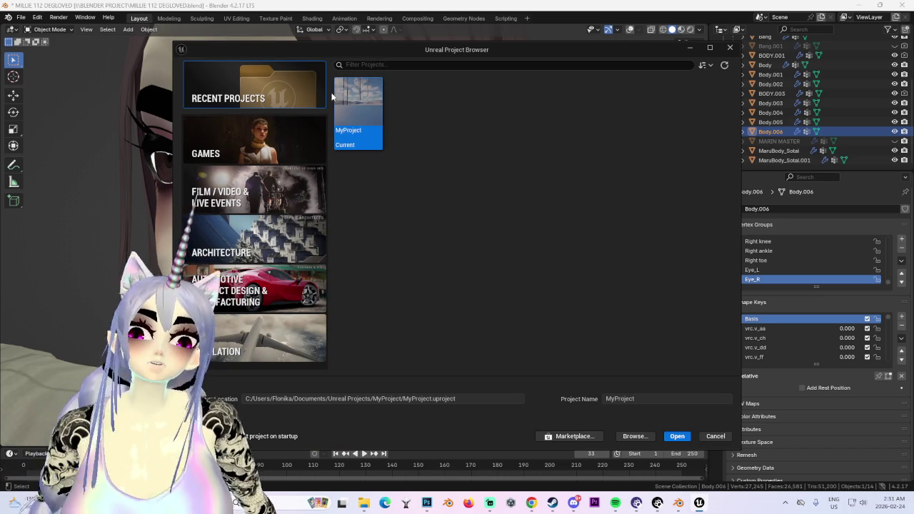
left_click(679, 436)
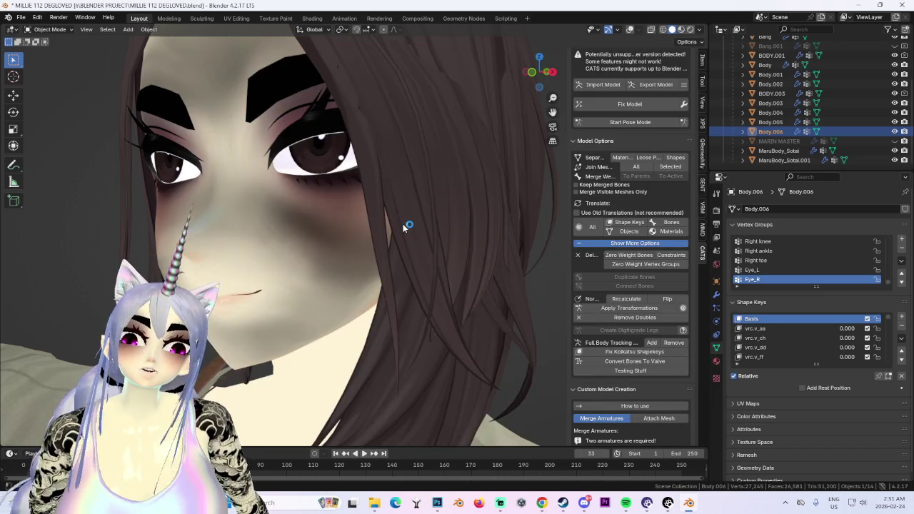
- Orbit Blender's view closer onto the character's face while the project loads
scroll(398, 228, "down", 3)
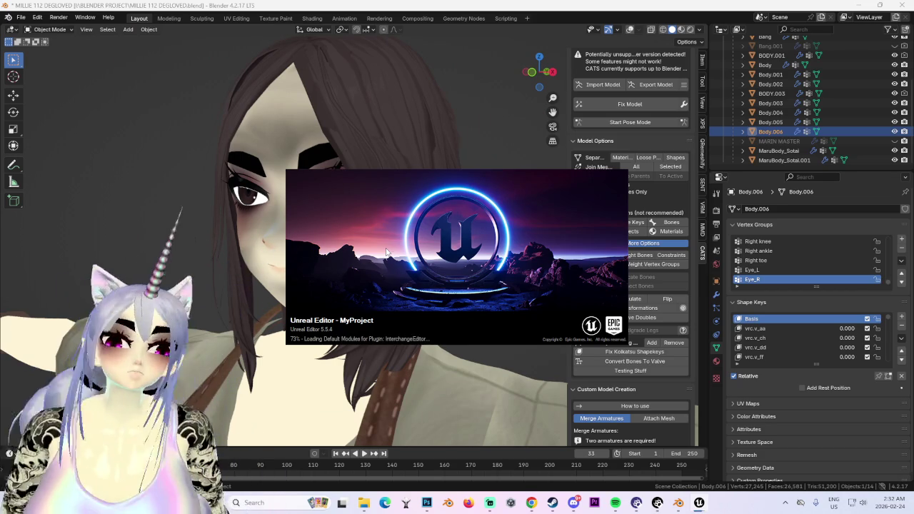
scroll(386, 252, "down", 1)
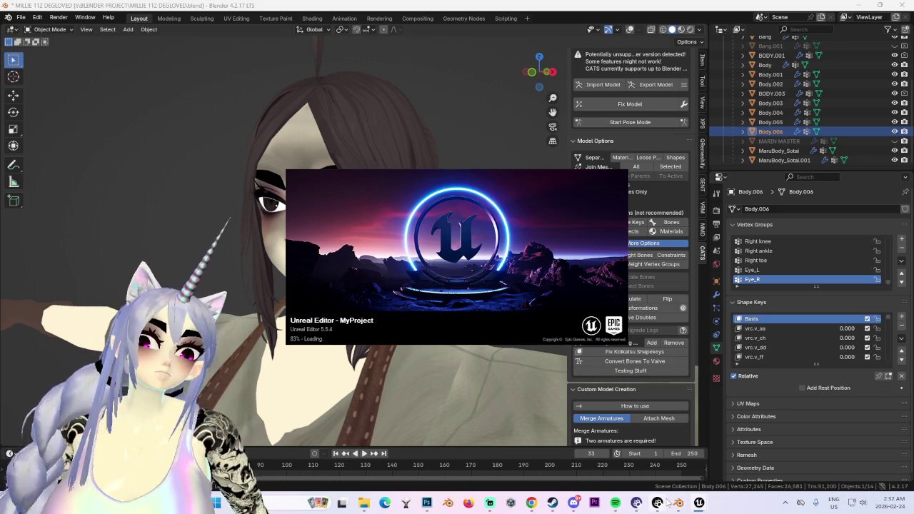
middle_click_drag(372, 307, 326, 281)
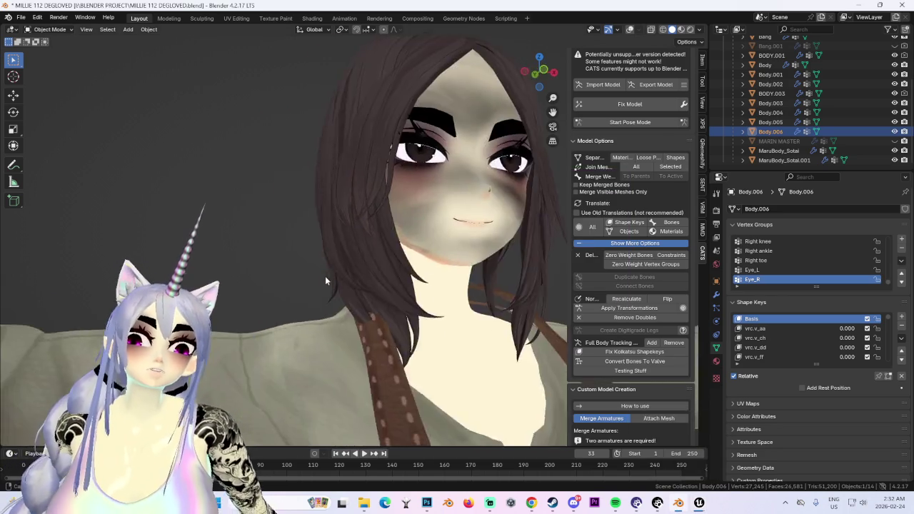
- Set vrc.v_aa to 1 to open the mouth, then back to 0, and snap to front view
scroll(326, 281, "up", 2)
scroll(326, 281, "up", 3)
scroll(326, 281, "up", 3)
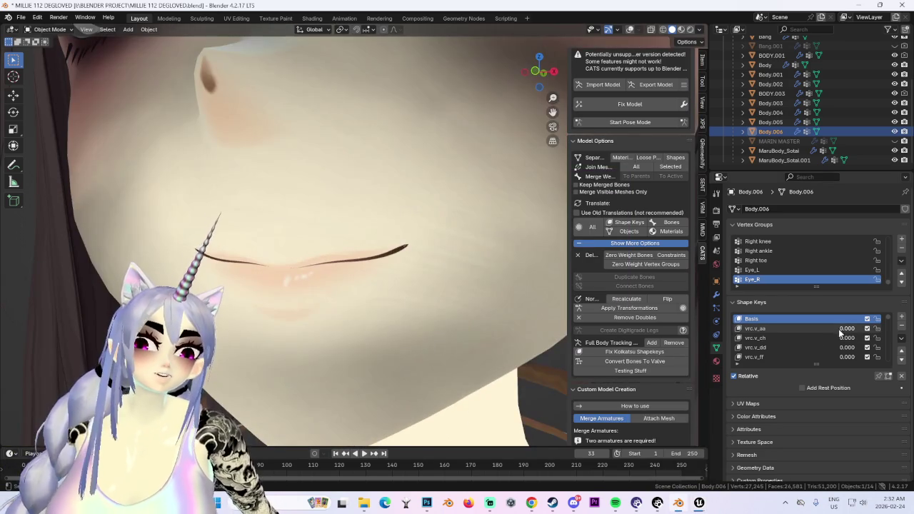
left_click_drag(840, 333, 878, 333)
scroll(250, 312, "down", 3)
scroll(330, 210, "down", 3)
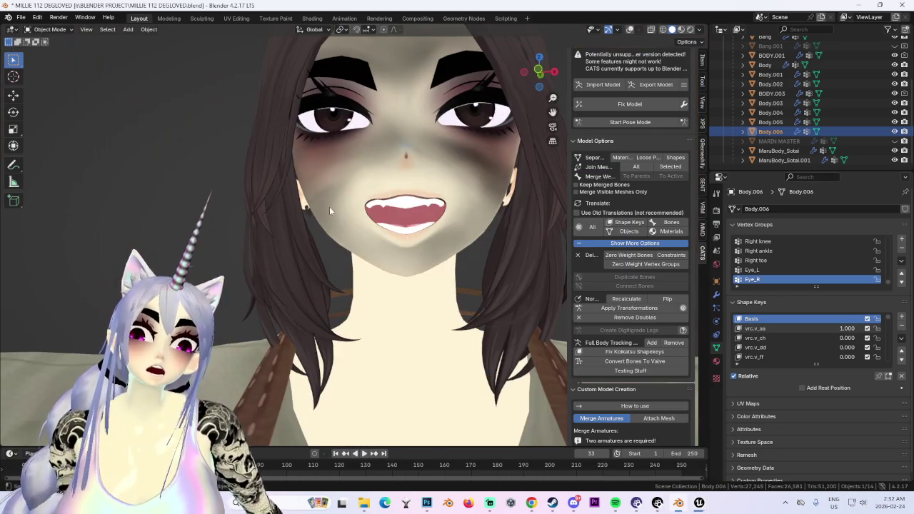
left_click_drag(838, 332, 827, 328)
scroll(482, 259, "down", 2)
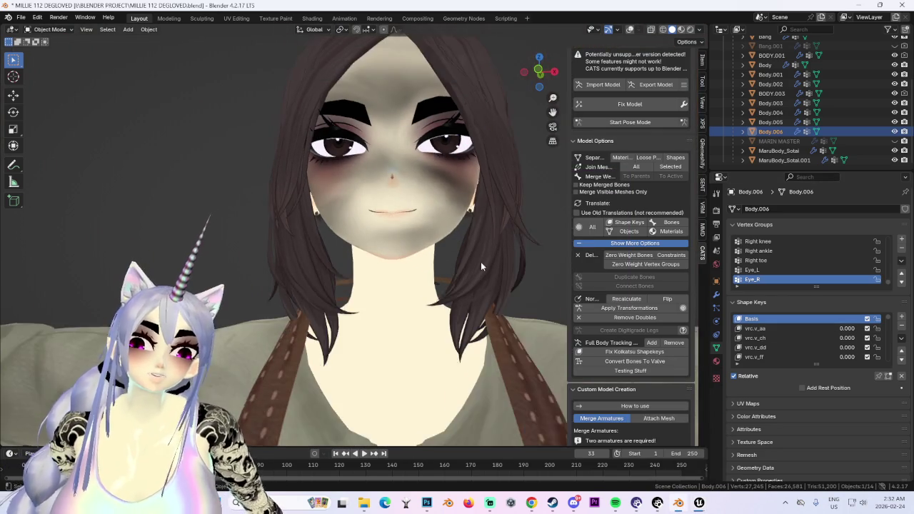
scroll(482, 258, "down", 2)
left_click(538, 72)
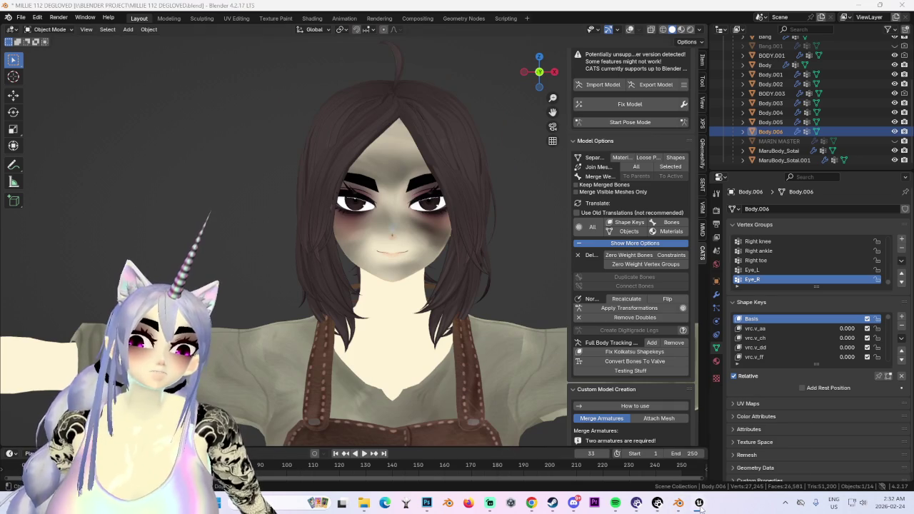
- Dismiss Unreal's low drive space warning and switch to the Unreal Editor window
left_click(718, 457)
left_click(564, 287)
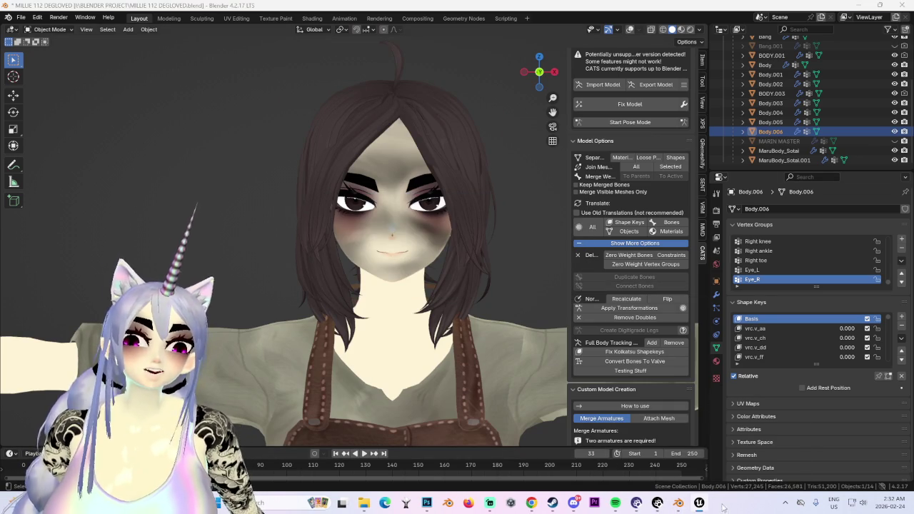
left_click(699, 503)
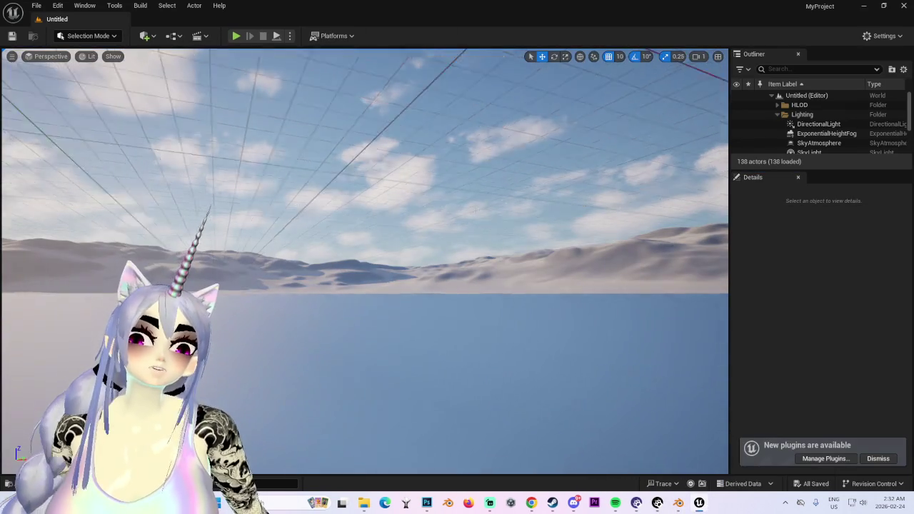
right_click_drag(437, 246, 438, 246)
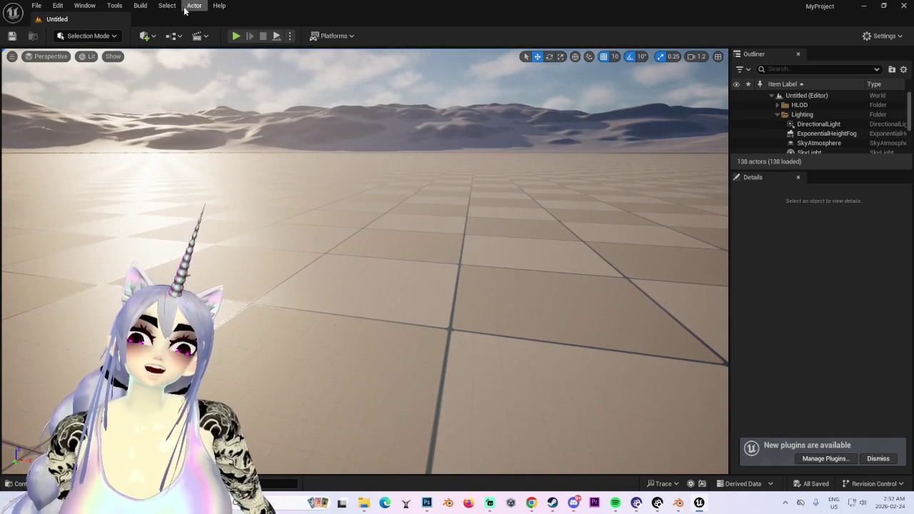
left_click(37, 5)
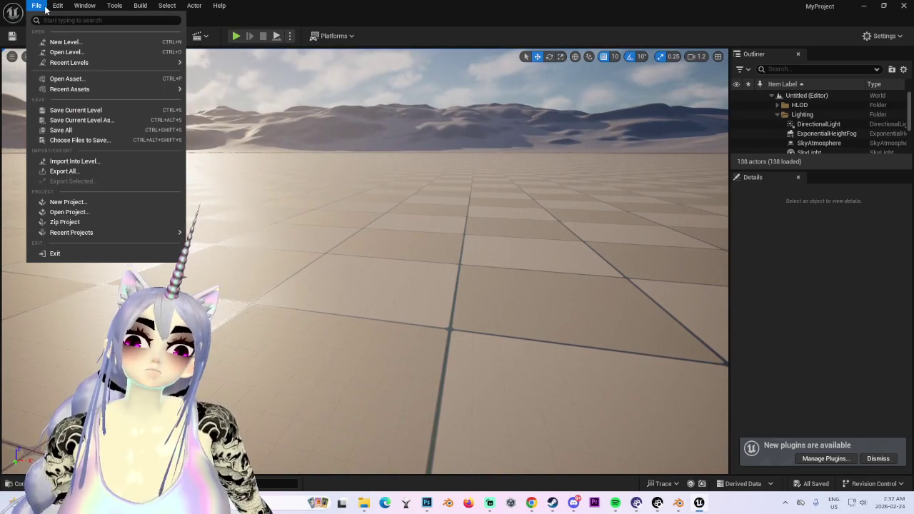
left_click(86, 78)
left_click_drag(418, 154, 295, 132)
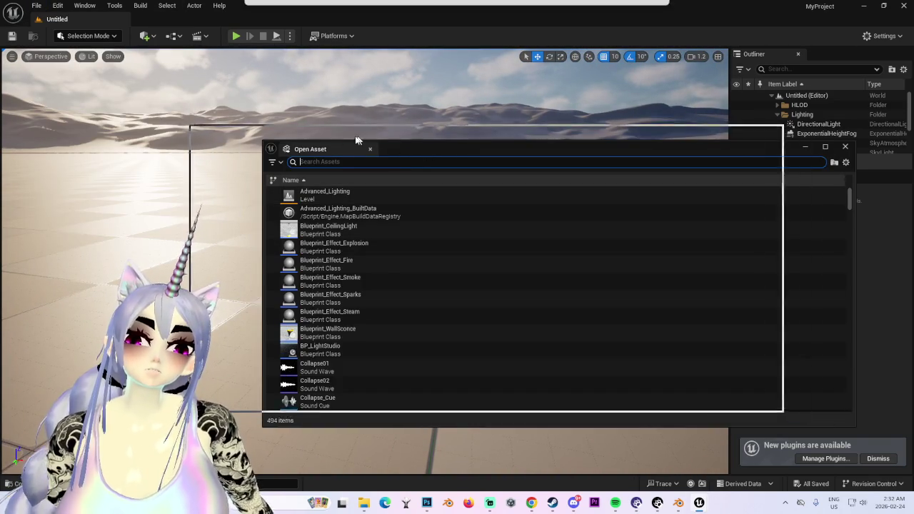
mouse_move(351, 203)
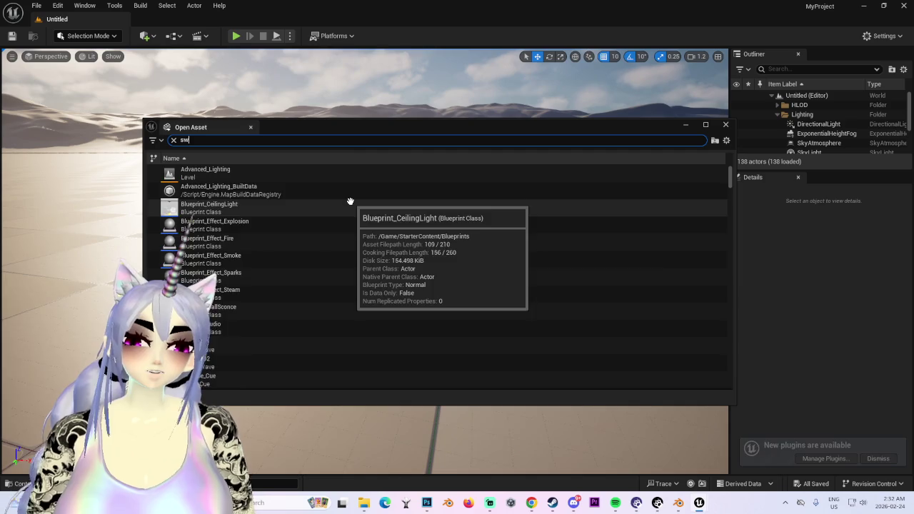
type("ord")
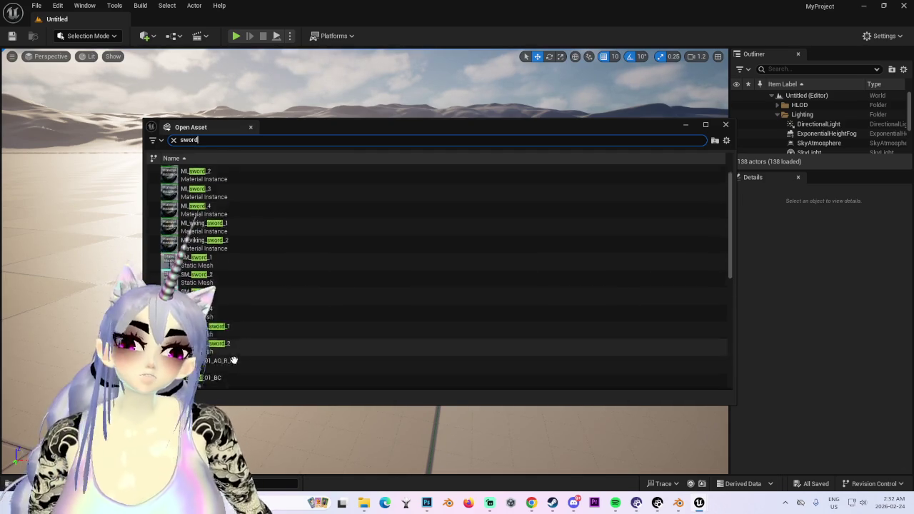
scroll(224, 238, "down", 3)
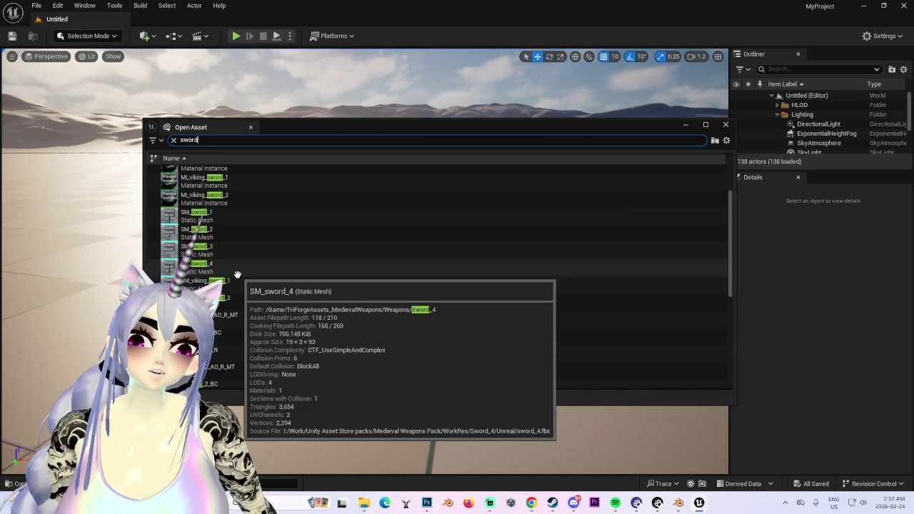
scroll(237, 315, "down", 5)
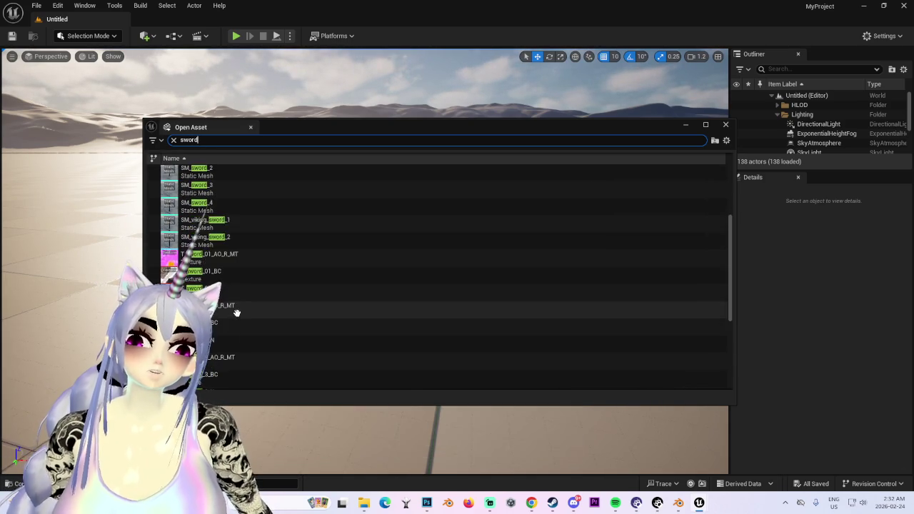
scroll(240, 320, "up", 6)
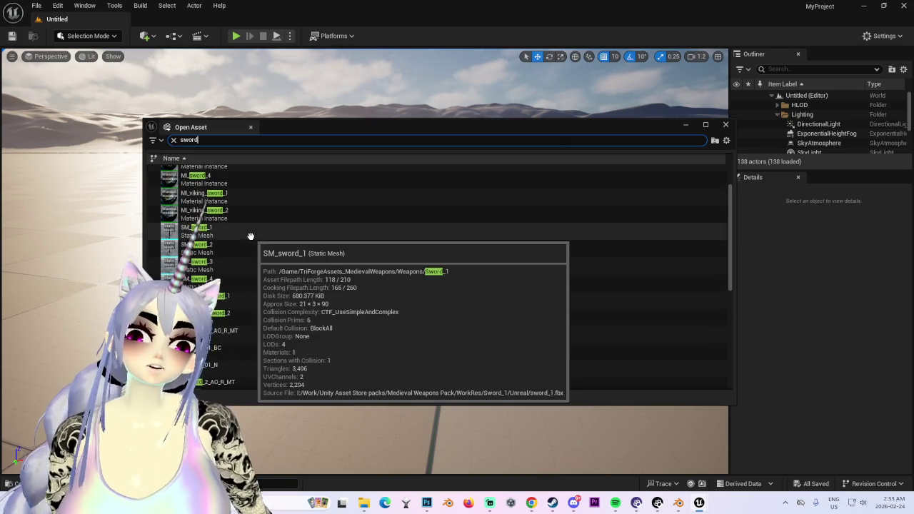
left_click(251, 236)
double_click(251, 236)
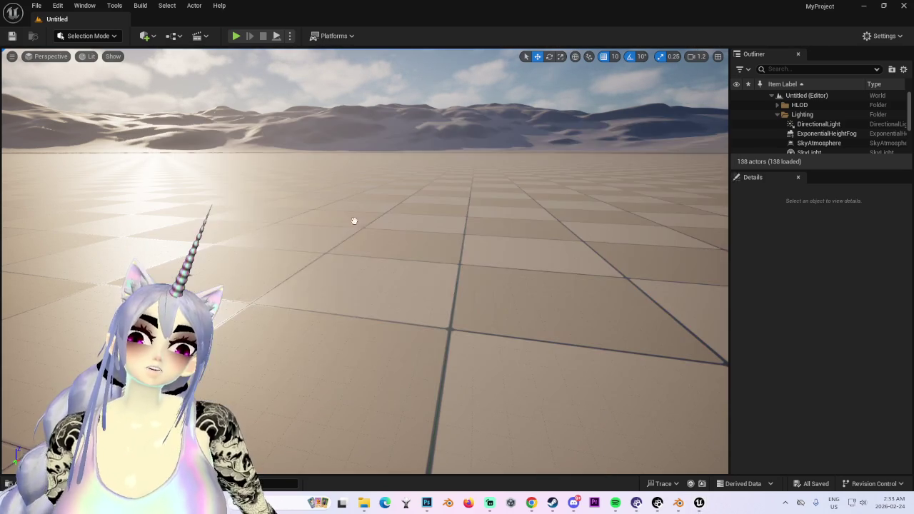
mouse_move(485, 304)
left_mouse_down()
mouse_move(432, 322)
mouse_move(438, 334)
mouse_move(457, 336)
mouse_move(476, 313)
mouse_move(468, 324)
mouse_move(500, 318)
mouse_move(481, 326)
mouse_move(489, 307)
left_mouse_up()
left_click(246, 126)
left_click(245, 128)
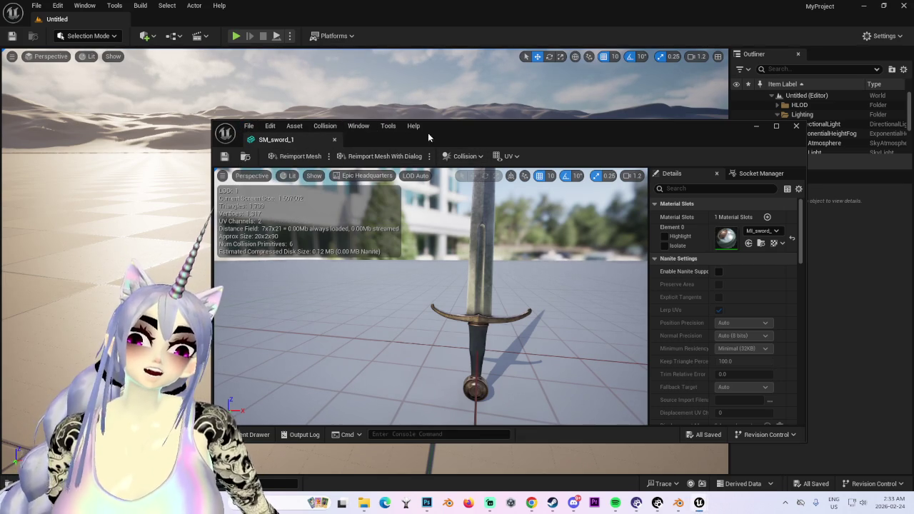
left_click(797, 126)
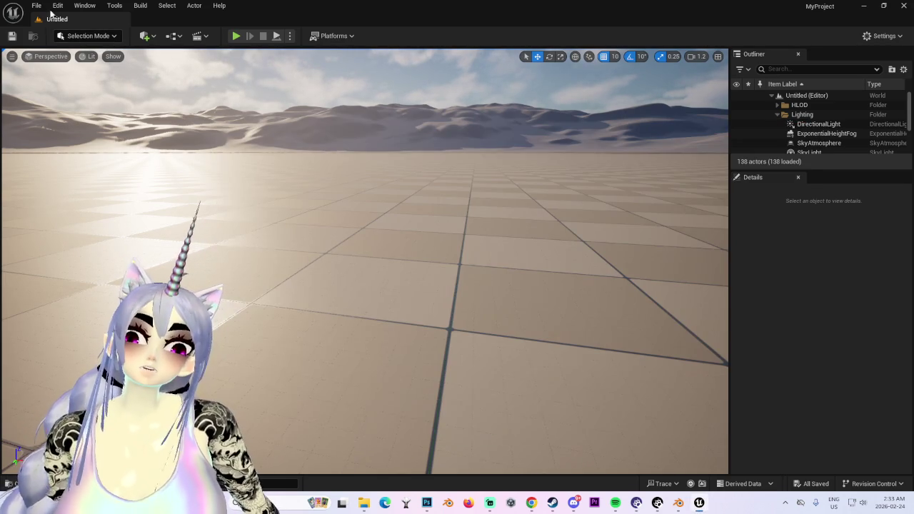
left_click(37, 6)
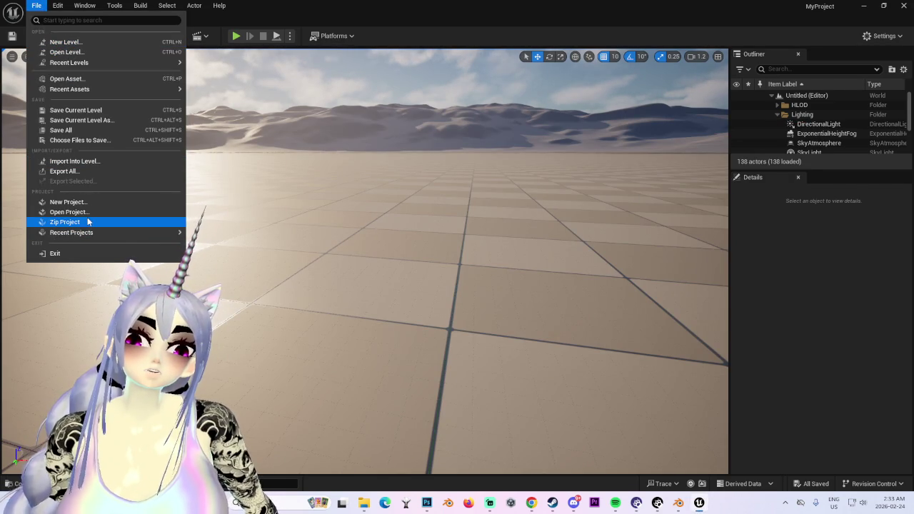
left_click(29, 6)
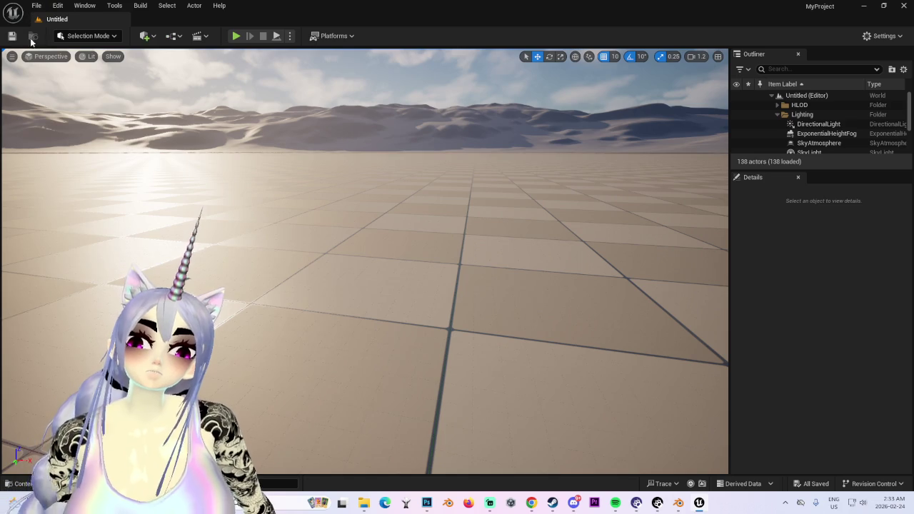
left_click(36, 6)
left_click(38, 6)
left_click(43, 8)
left_click(65, 79)
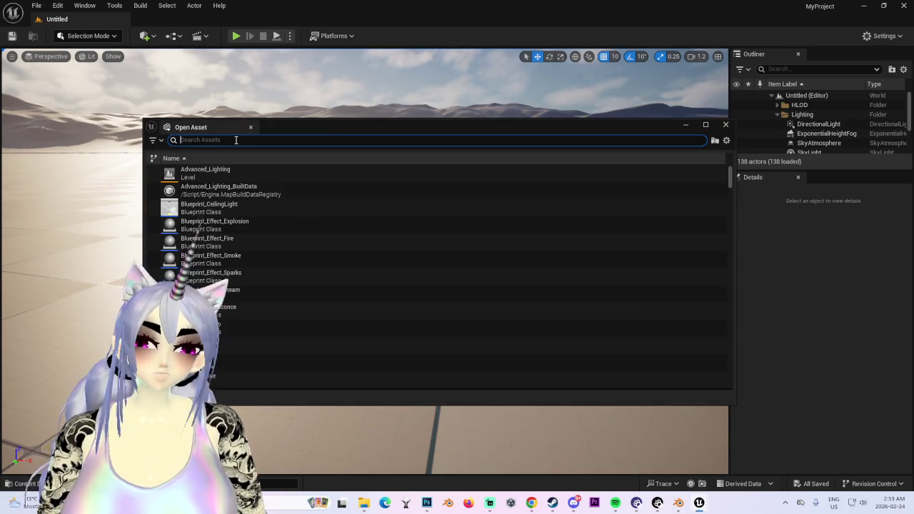
type("sword")
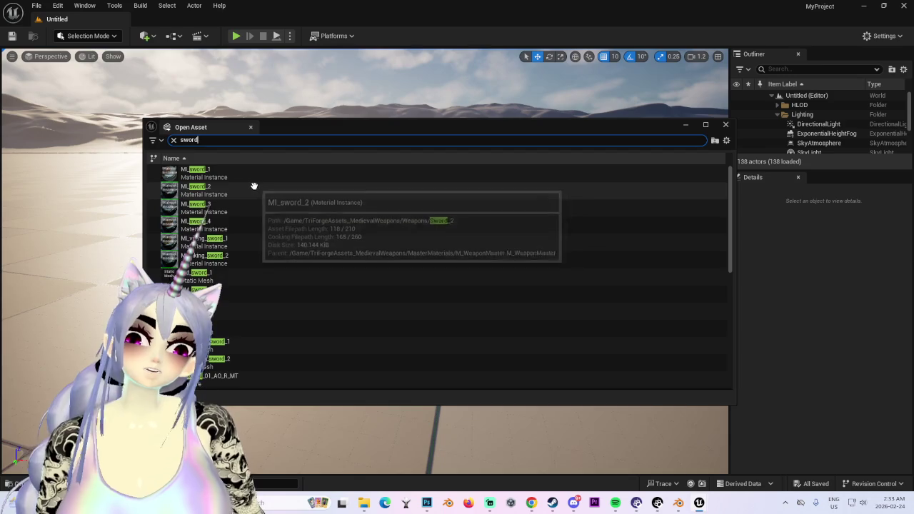
scroll(229, 275, "down", 2)
left_click(214, 265)
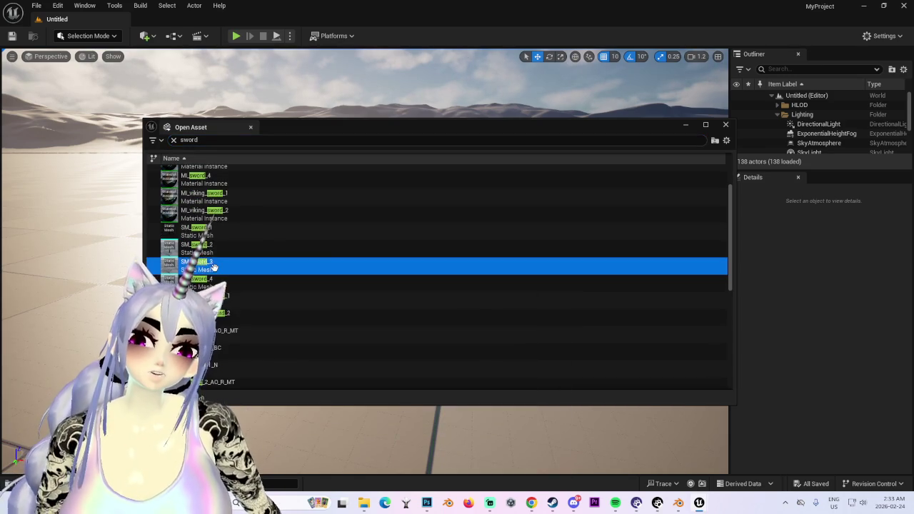
double_click(332, 263)
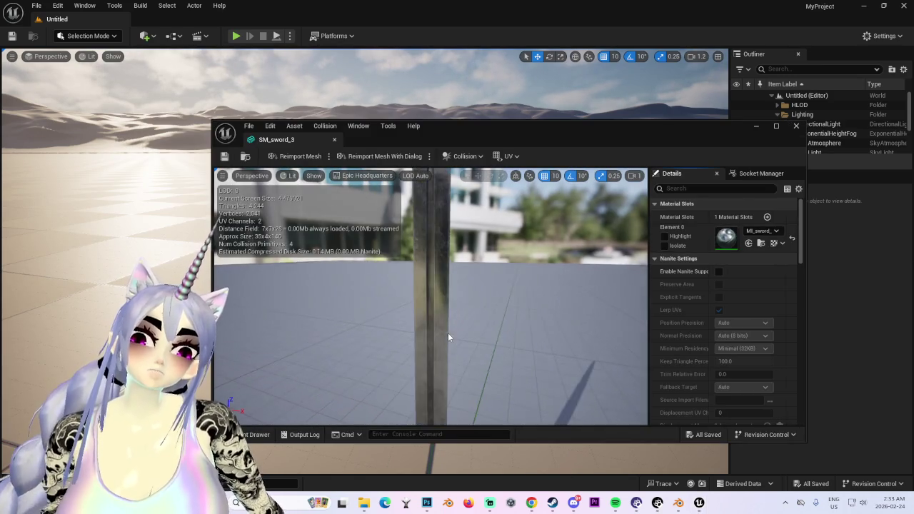
left_click_drag(446, 348, 466, 333)
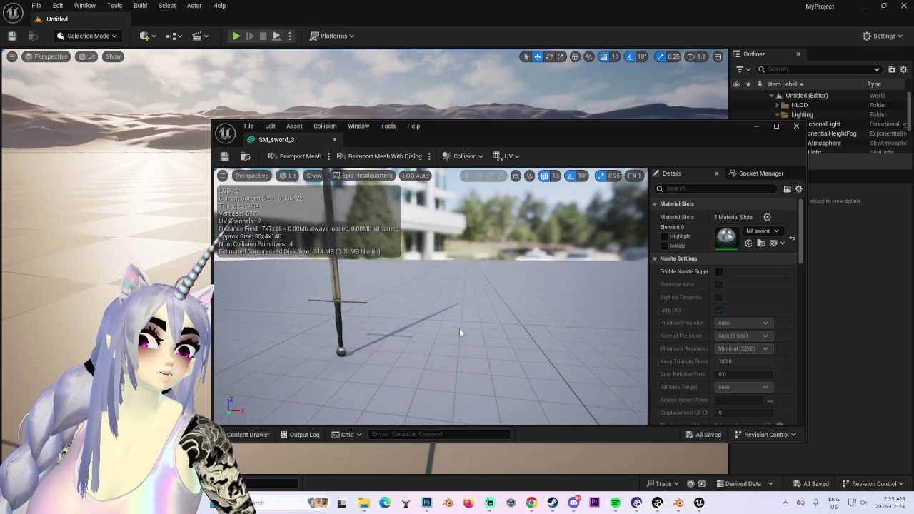
mouse_move(466, 333)
left_mouse_down()
mouse_move(495, 320)
mouse_move(475, 353)
mouse_move(480, 334)
mouse_move(500, 329)
mouse_move(474, 333)
left_mouse_up()
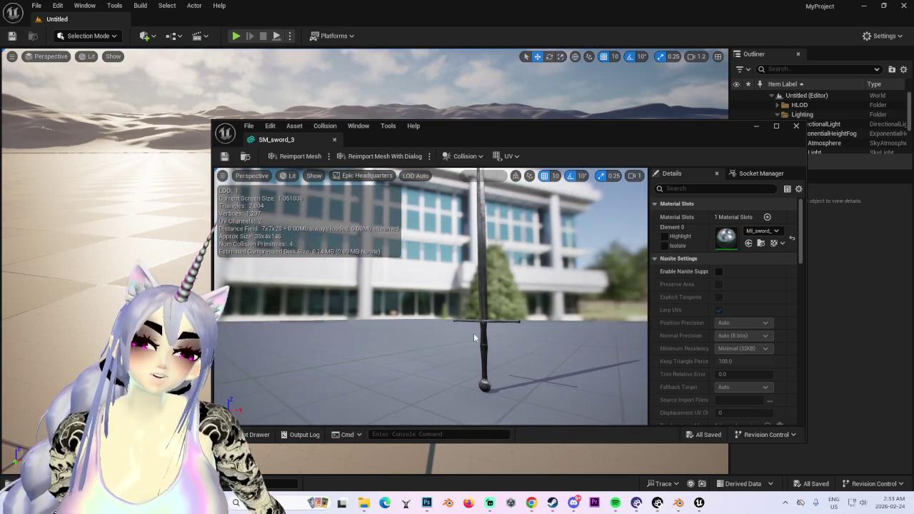
left_click(796, 127)
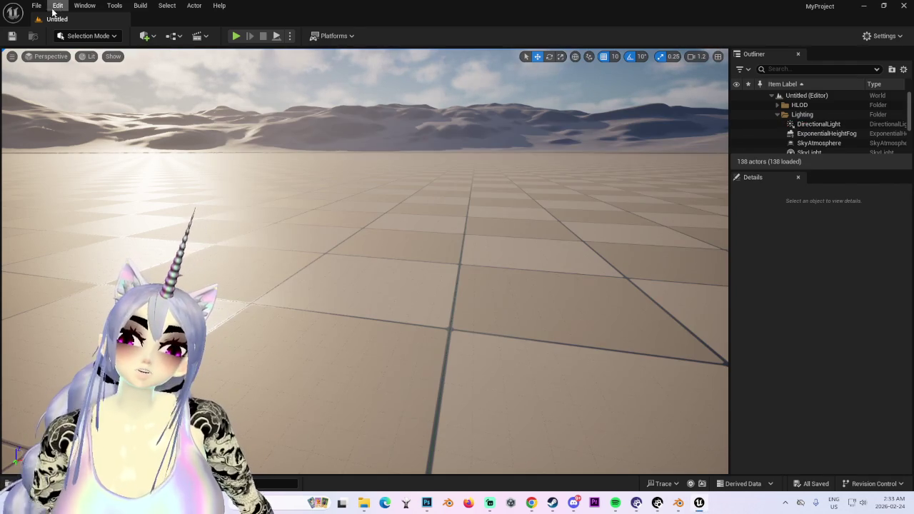
left_click(36, 6)
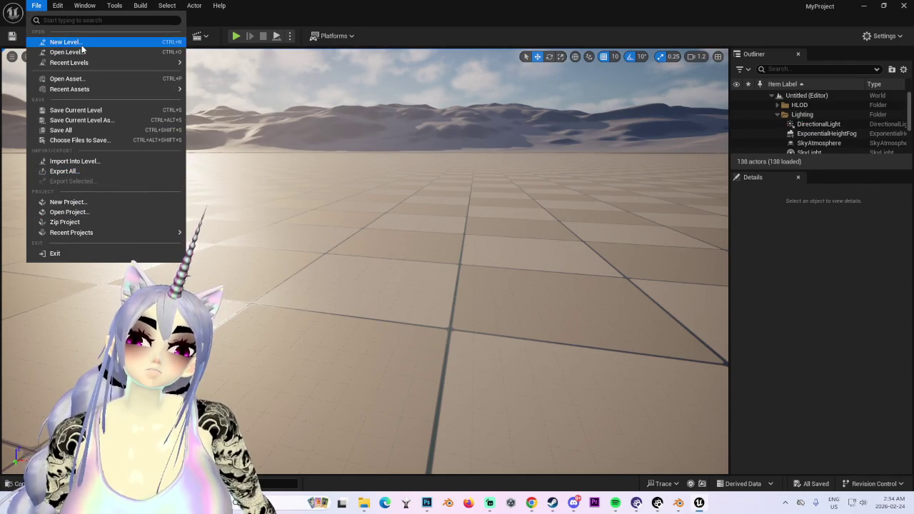
left_click(66, 79)
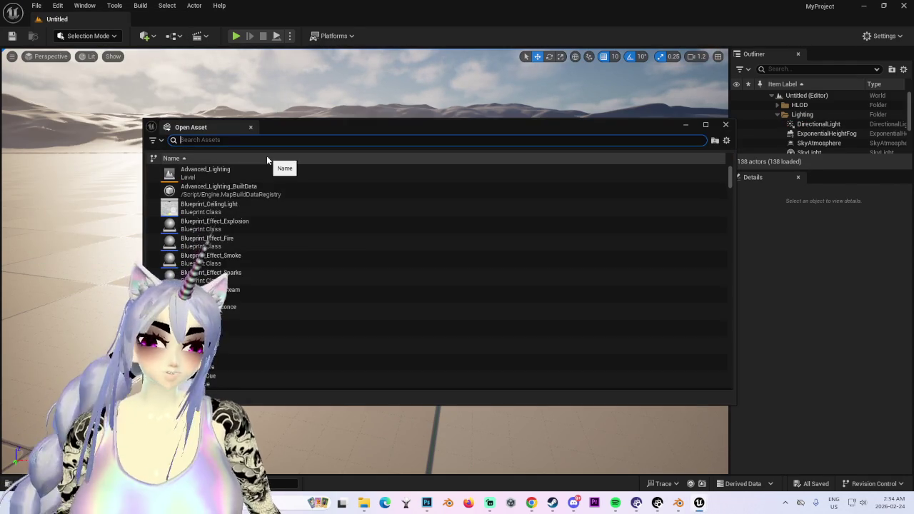
type("swor")
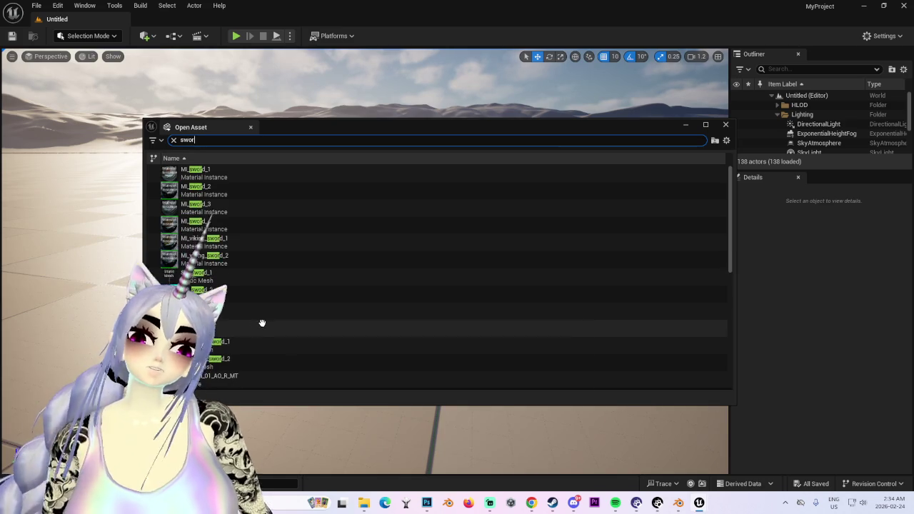
left_click(240, 293)
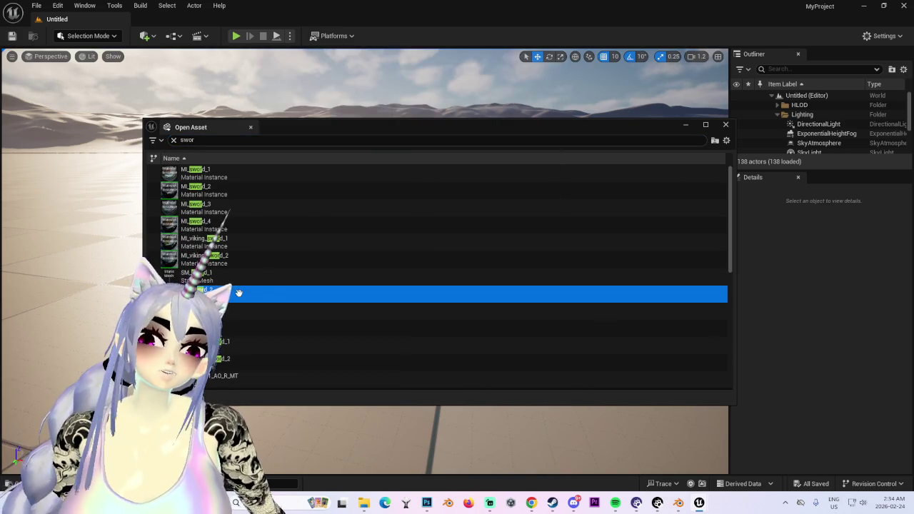
double_click(239, 293)
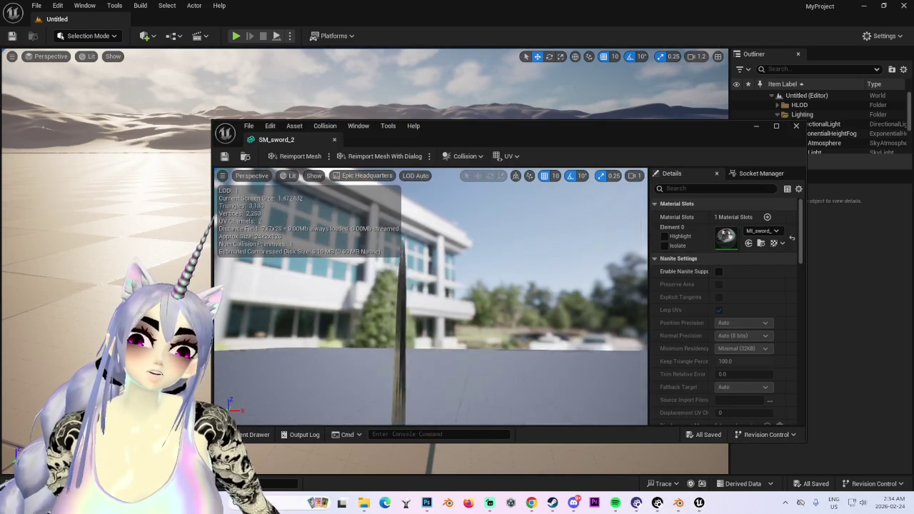
mouse_move(458, 339)
left_mouse_down()
mouse_move(462, 369)
mouse_move(453, 321)
left_mouse_up()
mouse_move(455, 363)
left_mouse_down()
mouse_move(457, 335)
mouse_move(458, 369)
mouse_move(488, 367)
mouse_move(461, 128)
mouse_move(473, 35)
left_mouse_up()
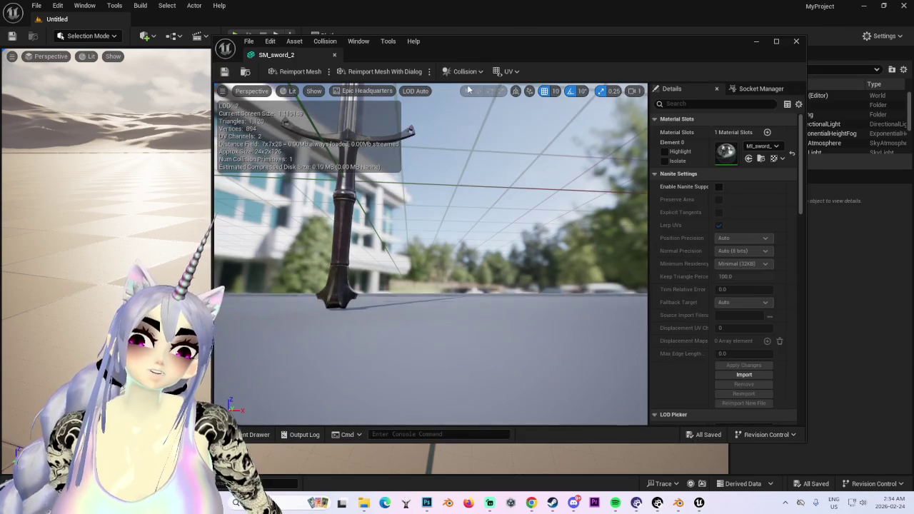
mouse_move(439, 408)
left_mouse_down()
mouse_move(418, 341)
mouse_move(411, 254)
mouse_move(409, 310)
mouse_move(421, 326)
mouse_move(458, 328)
mouse_move(444, 323)
left_mouse_up()
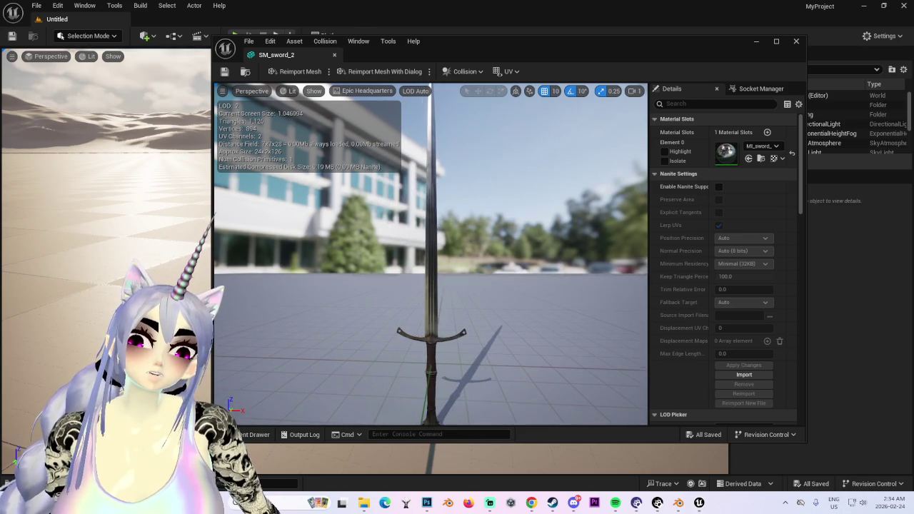
left_click(249, 41)
left_click(797, 41)
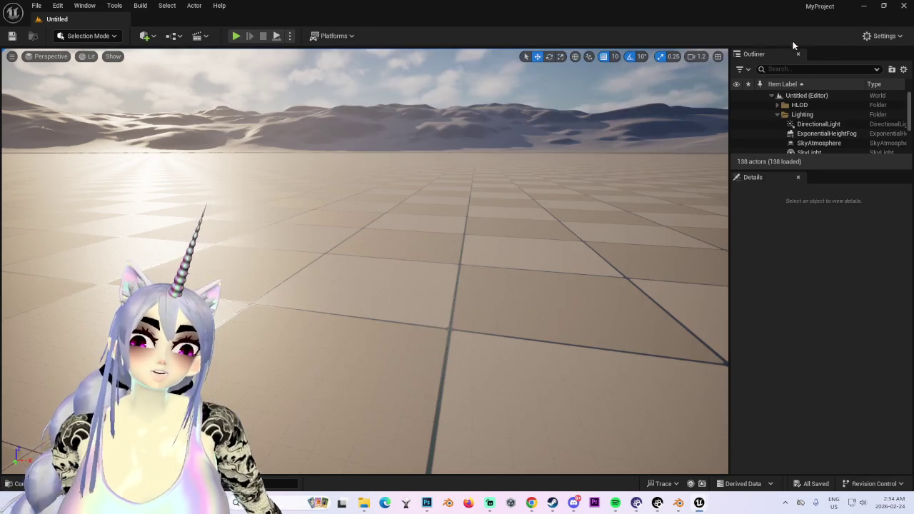
left_click(35, 6)
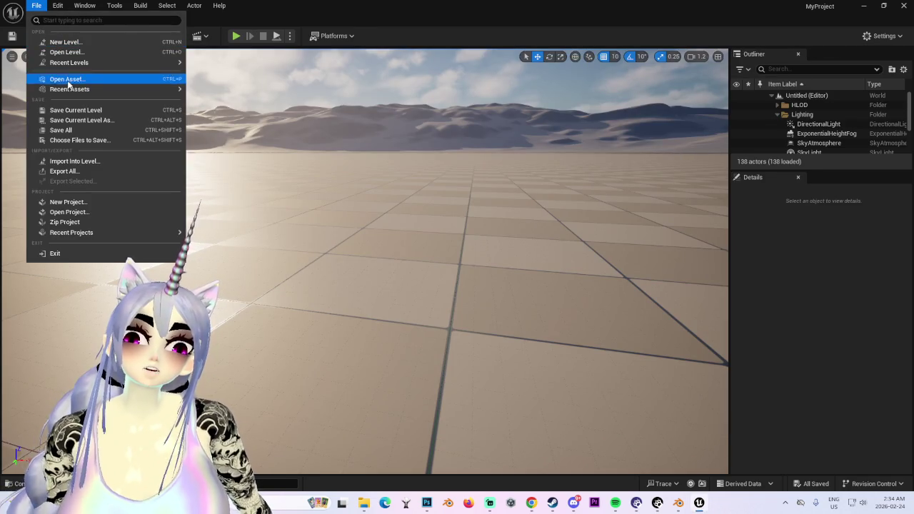
- Find SM_sword_4 in the asset search and open it in the mesh editor
left_click(68, 80)
type("sword")
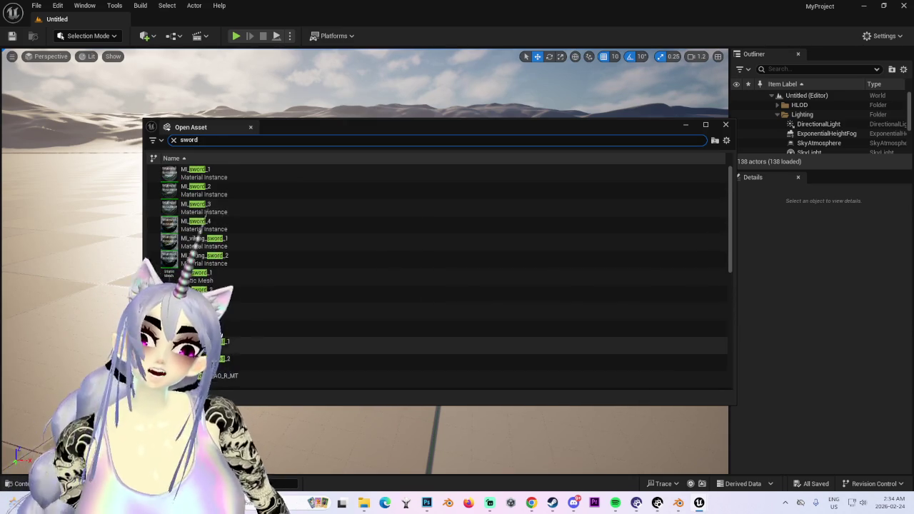
left_click(219, 327)
double_click(276, 334)
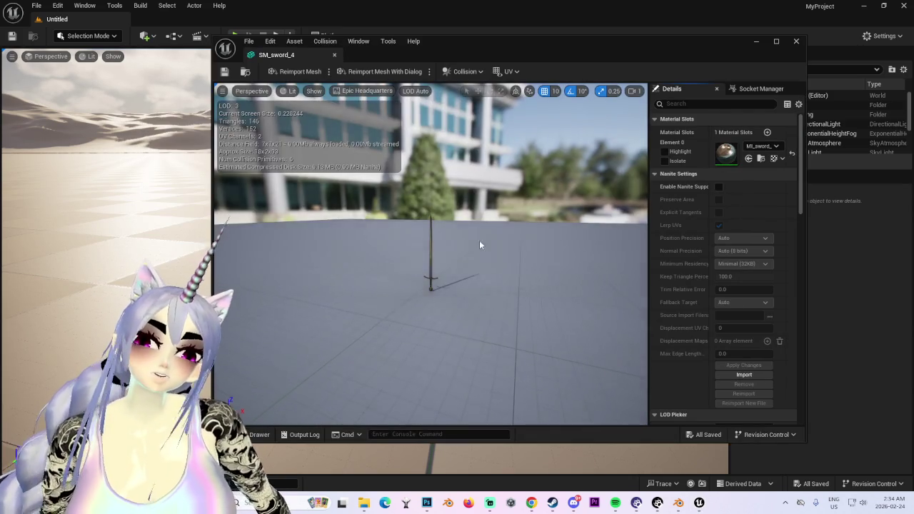
scroll(460, 324, "up", 5)
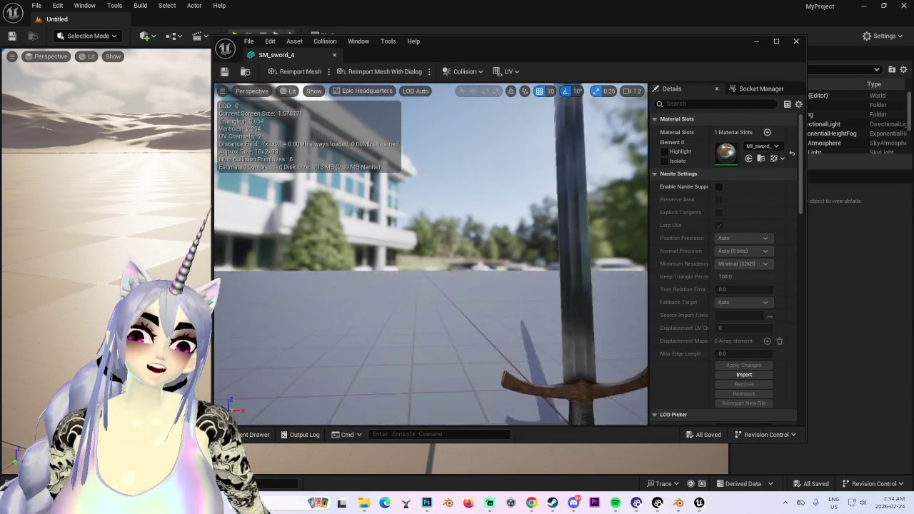
scroll(458, 357, "down", 3)
- Orbit the SM_sword_4 preview from a crossguard close-up out to a distant view
right_click_drag(459, 357, 465, 349)
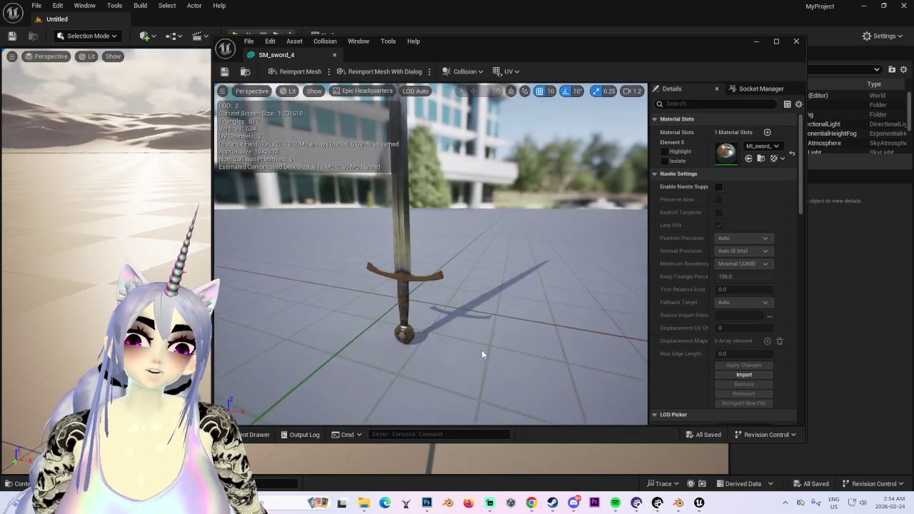
scroll(465, 349, "up", 5)
mouse_move(464, 349)
left_mouse_down()
mouse_move(458, 353)
mouse_move(450, 328)
left_mouse_up()
mouse_move(414, 330)
left_mouse_down()
mouse_move(418, 344)
mouse_move(409, 333)
mouse_move(452, 325)
left_mouse_up()
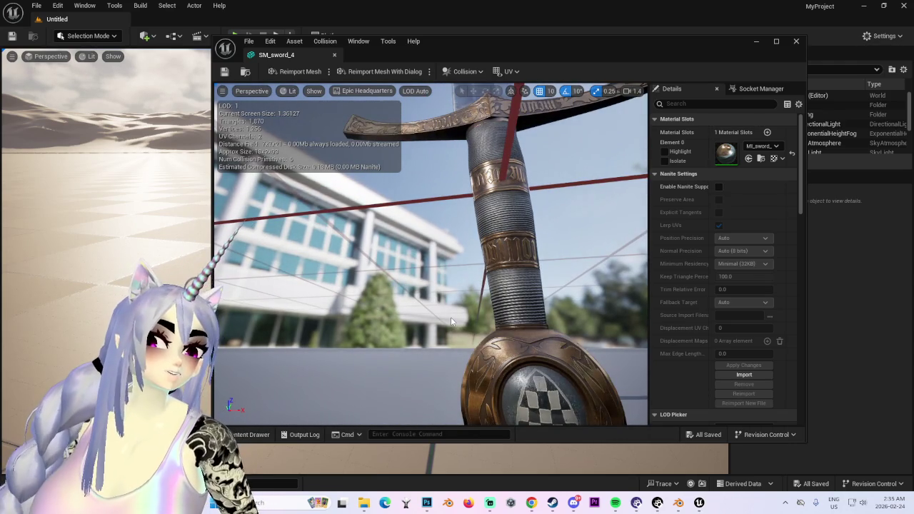
mouse_move(452, 321)
left_mouse_down()
mouse_move(403, 270)
mouse_move(410, 280)
left_mouse_up()
mouse_move(289, 283)
left_mouse_down()
mouse_move(486, 270)
mouse_move(482, 320)
mouse_move(384, 295)
left_mouse_up()
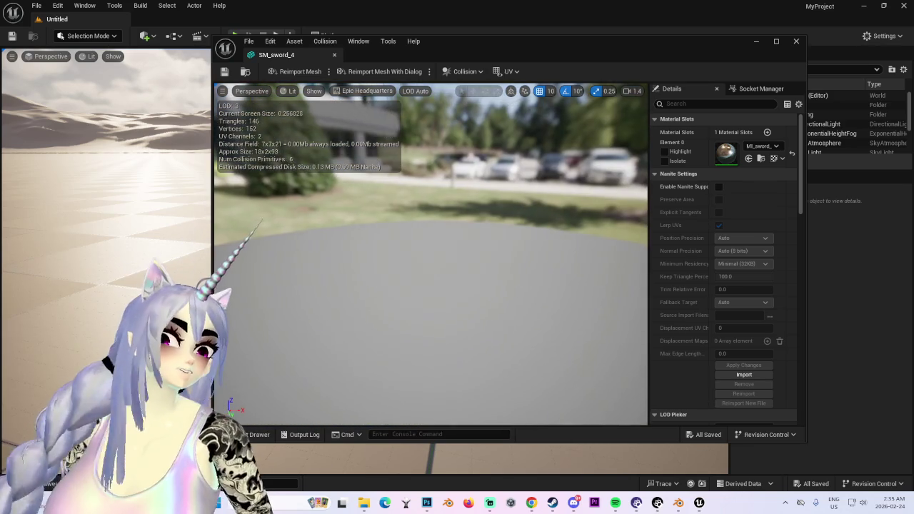
left_click_drag(431, 264, 431, 264)
- Frame the sword, view it from ground level, then close the SM_sword_4 editor
key("f")
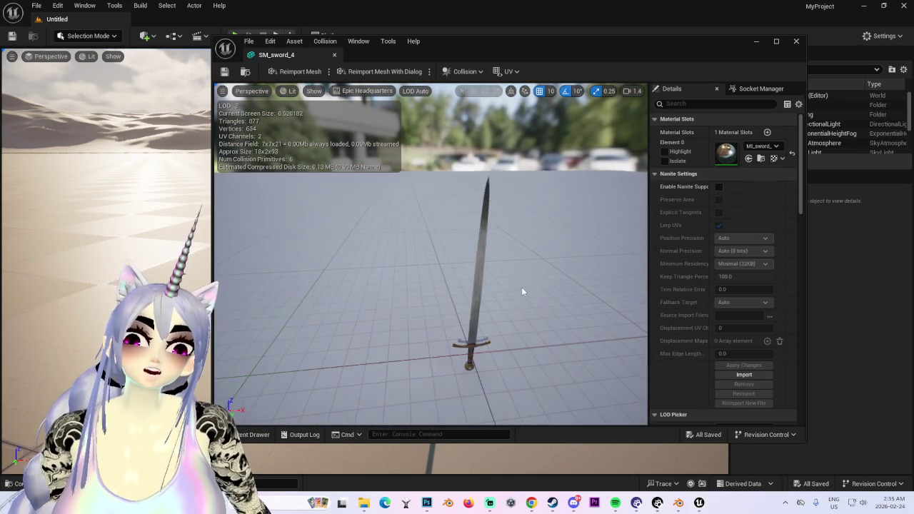
scroll(503, 319, "up", 3)
mouse_move(501, 321)
left_mouse_down()
mouse_move(480, 291)
mouse_move(493, 287)
mouse_move(476, 285)
mouse_move(481, 258)
mouse_move(514, 279)
mouse_move(465, 271)
mouse_move(480, 269)
left_mouse_up()
scroll(482, 258, "up", 4)
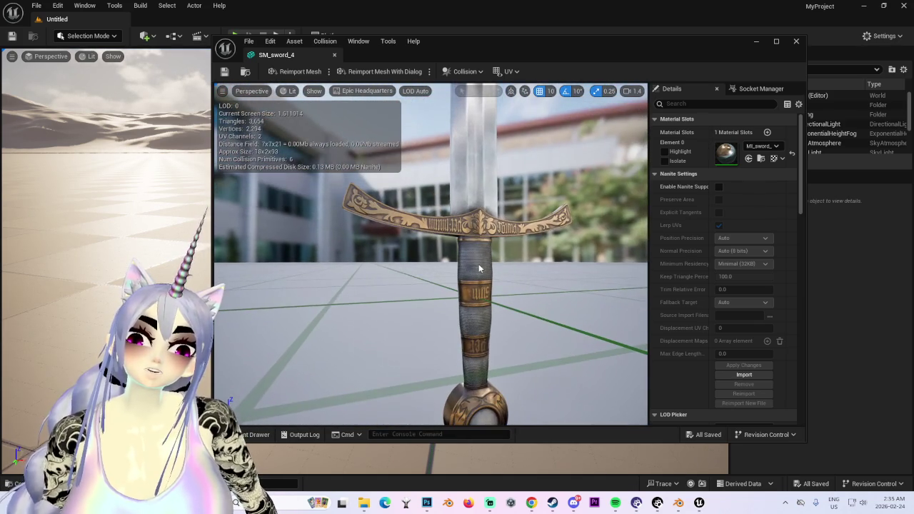
left_click(797, 42)
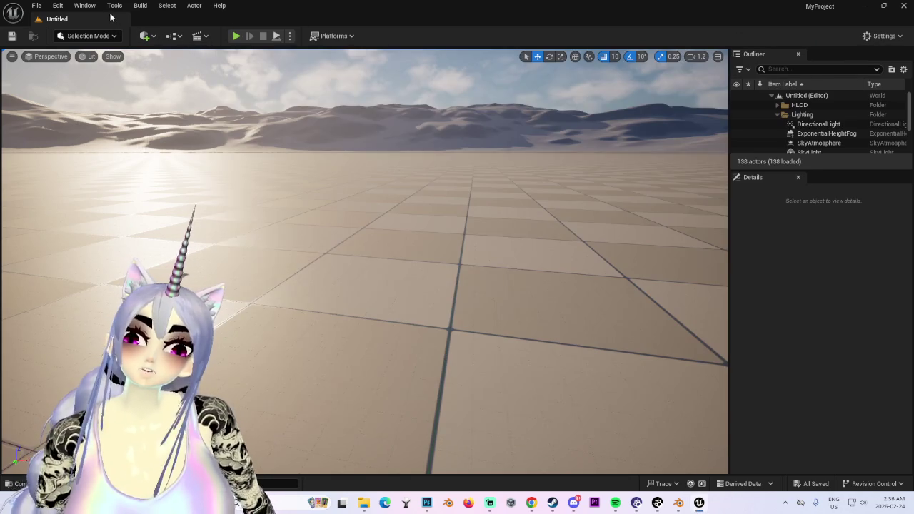
- Open SM_sword_1 through File > Open Asset by searching 'sword'
left_click(35, 5)
left_click(65, 77)
scroll(228, 322, "down", 2)
scroll(228, 322, "down", 3)
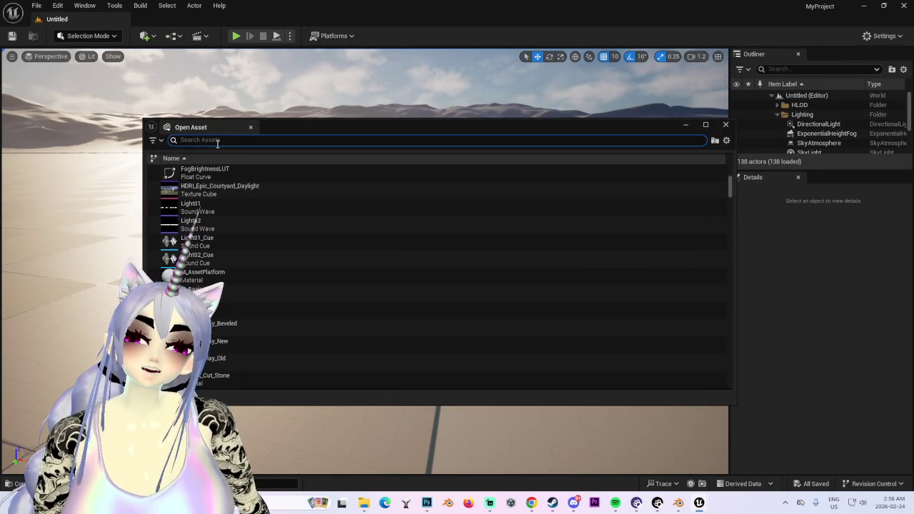
type("sword")
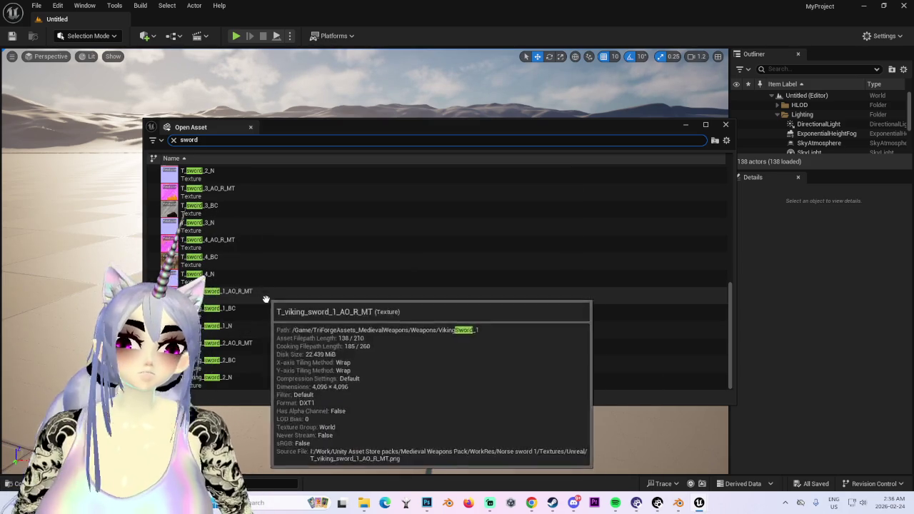
scroll(318, 265, "up", 3)
scroll(314, 285, "up", 2)
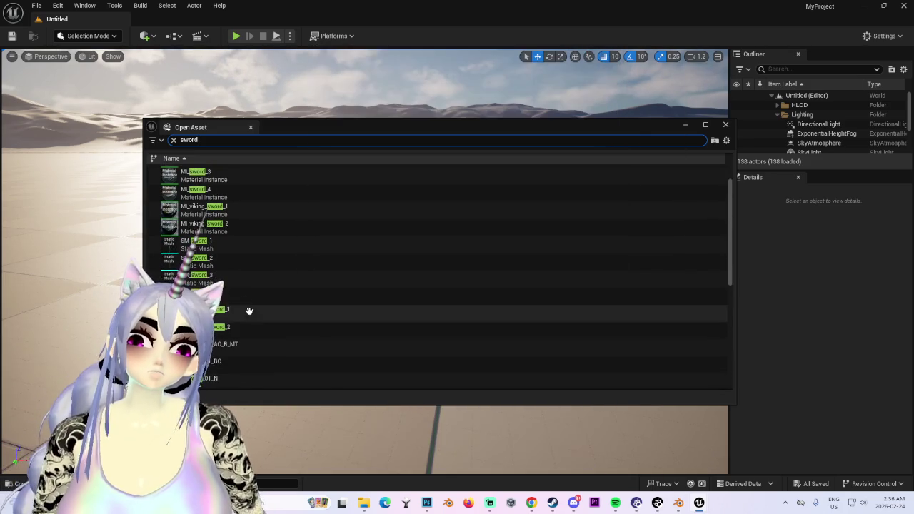
mouse_move(207, 244)
double_click(225, 245)
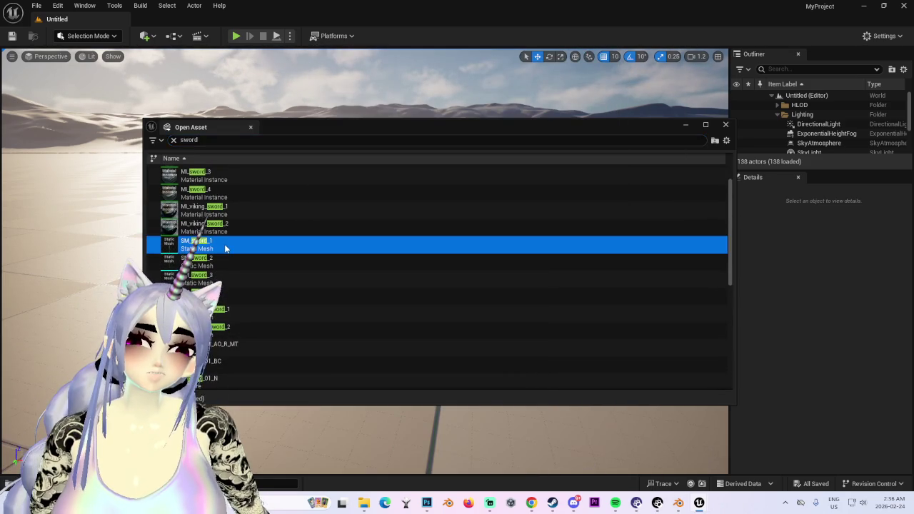
- Frame SM_sword_1 and orbit in low beside its blade
key("f")
mouse_move(439, 283)
right_mouse_down()
mouse_move(431, 298)
mouse_move(457, 291)
mouse_move(454, 336)
mouse_move(457, 330)
right_mouse_up()
scroll(451, 289, "down", 3)
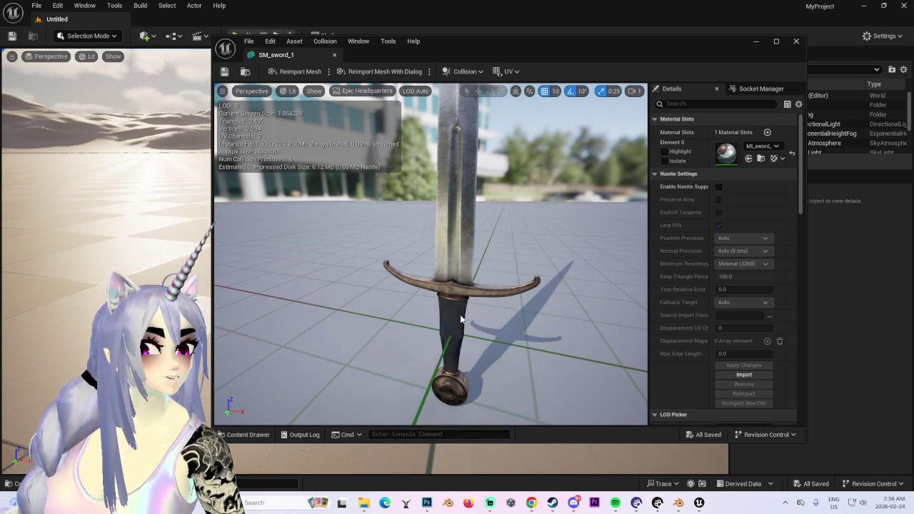
mouse_move(293, 329)
left_mouse_down()
mouse_move(316, 362)
mouse_move(340, 332)
mouse_move(400, 308)
left_mouse_up()
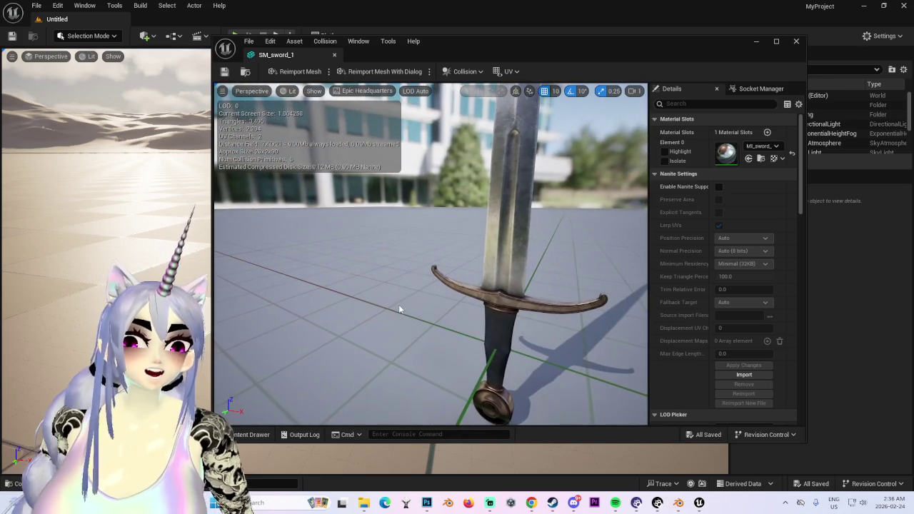
mouse_move(560, 370)
left_mouse_down()
mouse_move(548, 390)
mouse_move(527, 371)
mouse_move(495, 390)
mouse_move(471, 272)
mouse_move(473, 307)
mouse_move(475, 300)
mouse_move(407, 285)
mouse_move(454, 236)
mouse_move(451, 246)
mouse_move(417, 257)
left_mouse_up()
- Zoom around the sword, turn away, and bring up File > Open Asset again
scroll(409, 283, "down", 3)
scroll(413, 281, "up", 2)
scroll(406, 280, "up", 3)
scroll(406, 281, "down", 3)
scroll(443, 271, "up", 1)
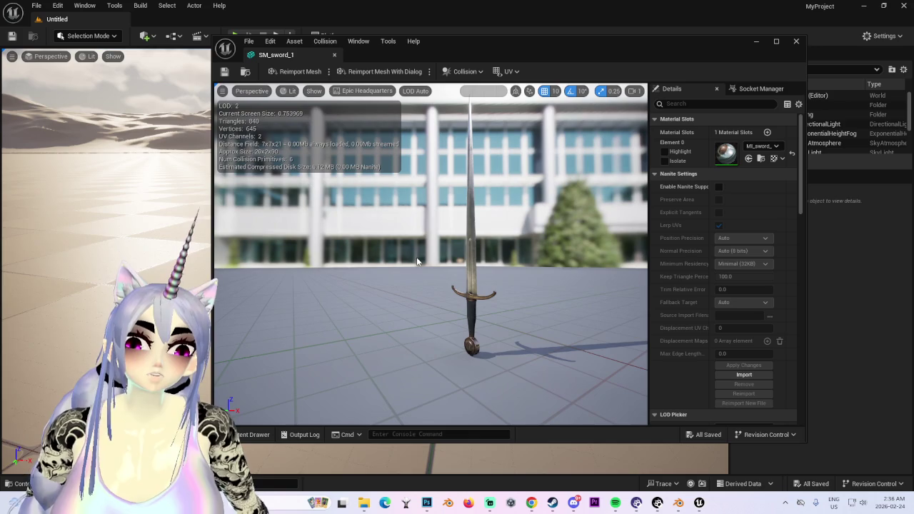
mouse_move(419, 245)
left_mouse_down()
mouse_move(500, 246)
mouse_move(291, 218)
mouse_move(290, 236)
mouse_move(294, 215)
mouse_move(257, 200)
mouse_move(261, 87)
left_mouse_up()
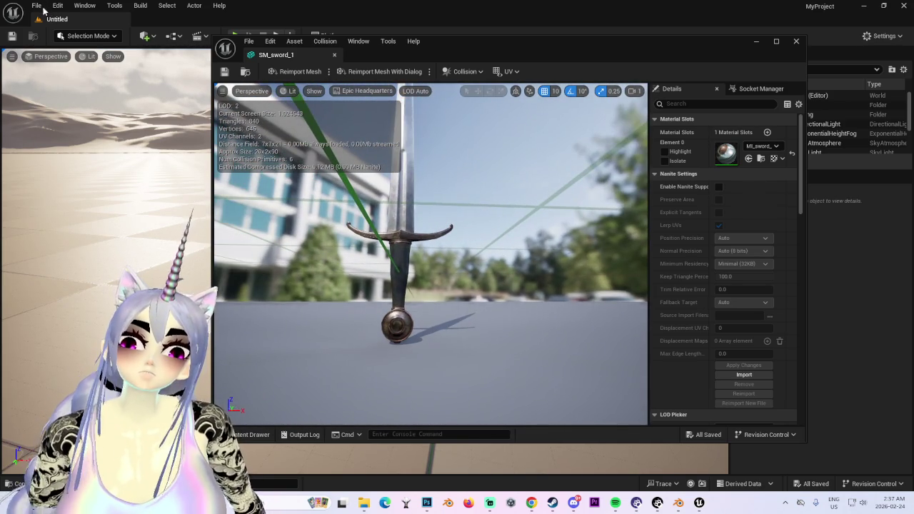
left_click(37, 6)
left_click(72, 78)
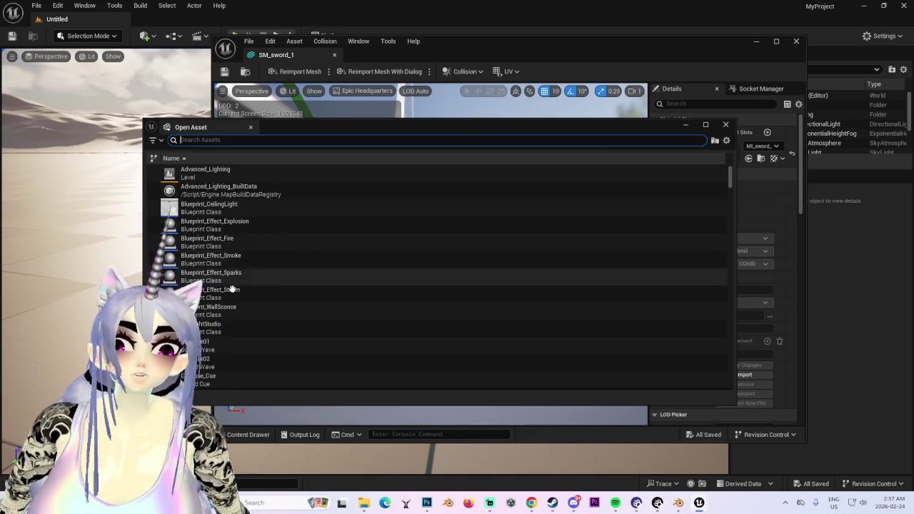
- Search 'sword' and open the SM_viking_sword_1 static mesh
type("sword")
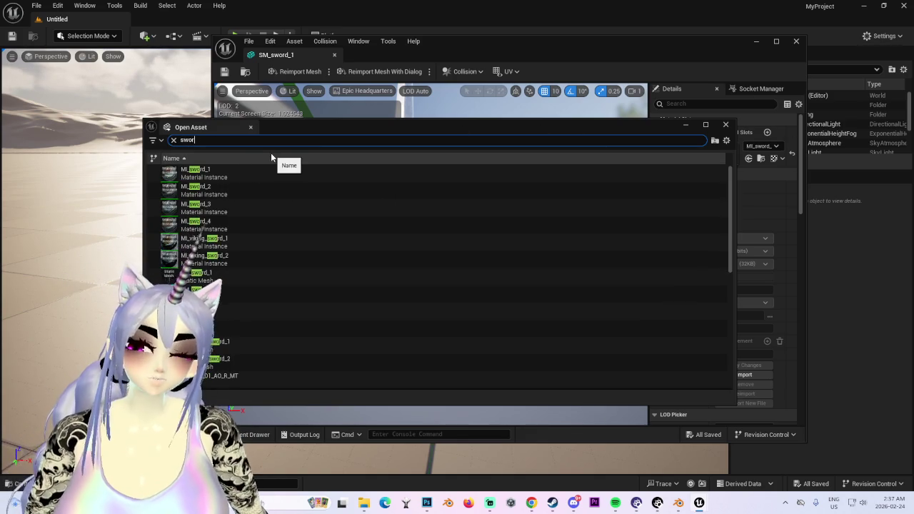
scroll(272, 300, "down", 3)
scroll(279, 320, "up", 1)
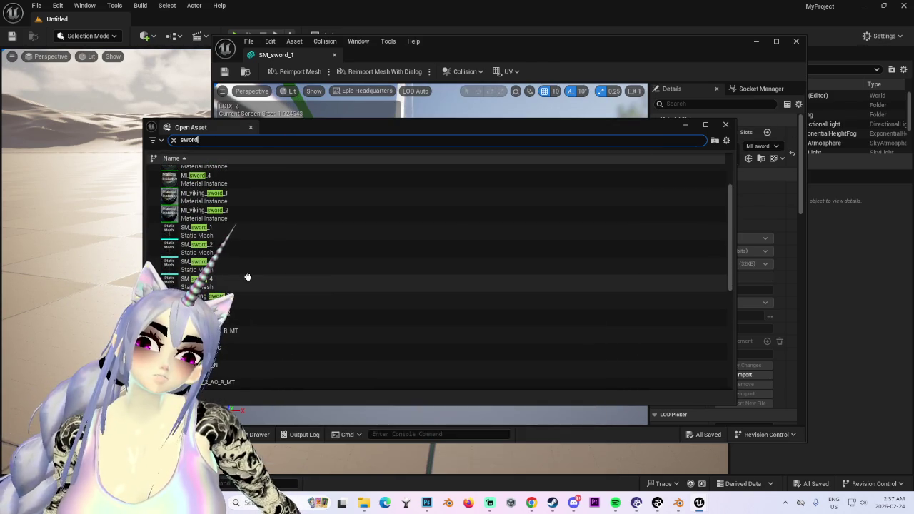
left_click(244, 301)
double_click(244, 301)
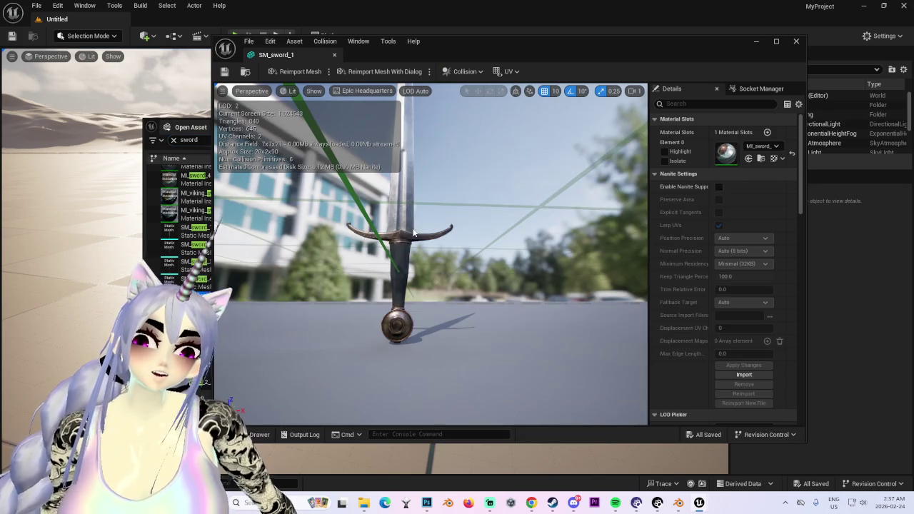
- Centre the viking sword in view, then close its tab and the SM_sword_1 editor
scroll(441, 263, "up", 2)
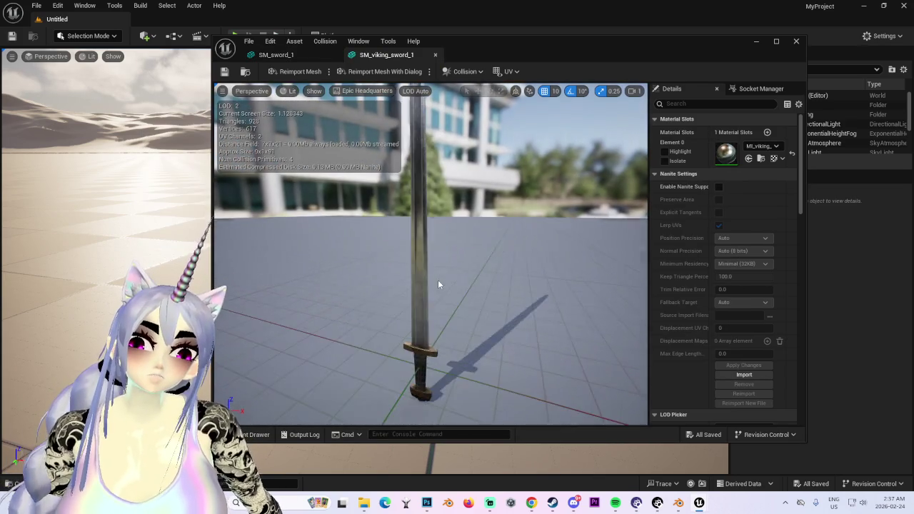
scroll(439, 278, "up", 3)
left_click_drag(439, 278, 472, 280)
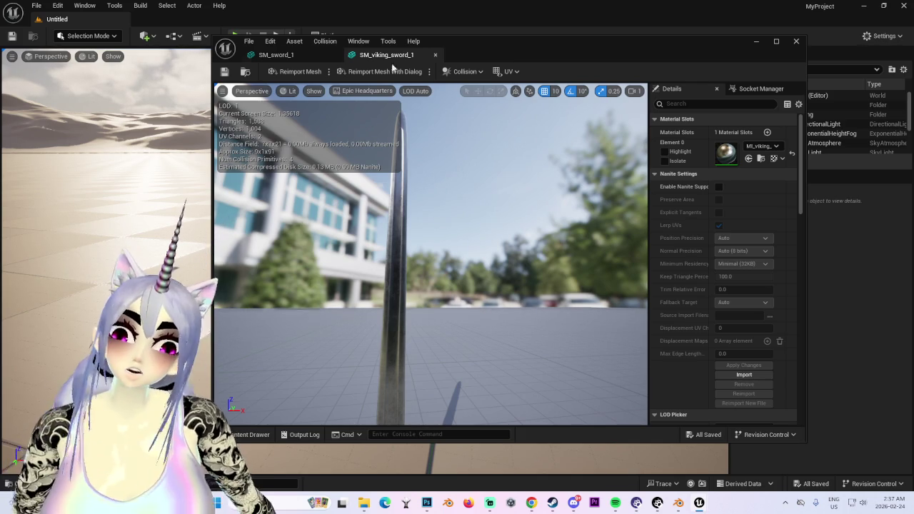
left_click(435, 55)
left_click_drag(463, 245, 471, 271)
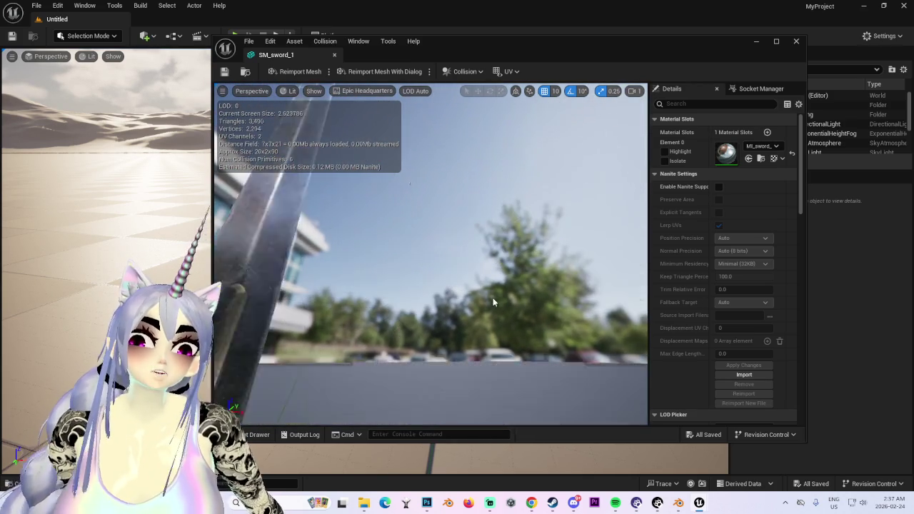
left_click(797, 41)
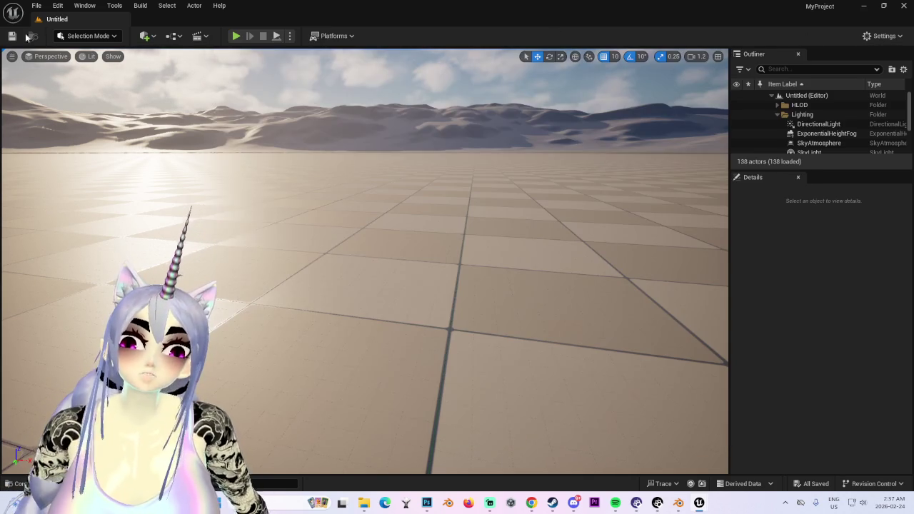
- Open SM_sword_2 via File > Open Asset and orbit out to see the whole upright sword
left_click(37, 5)
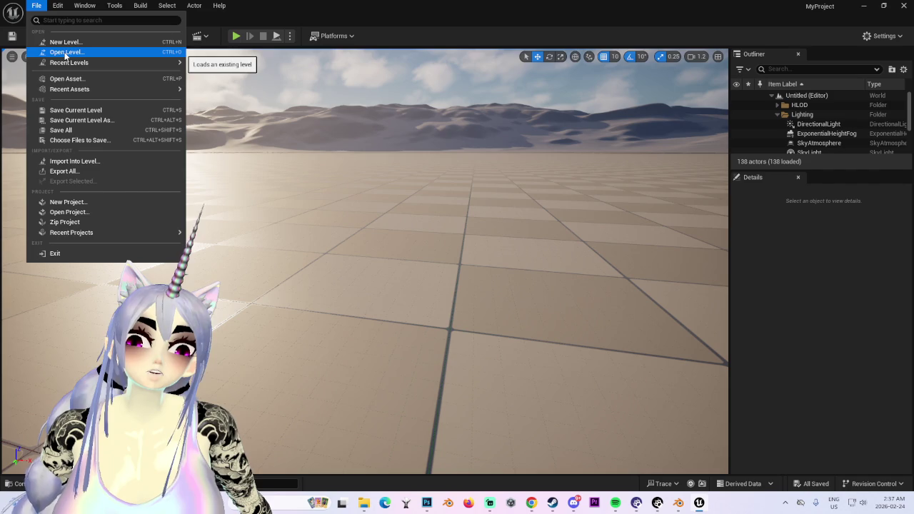
left_click(66, 79)
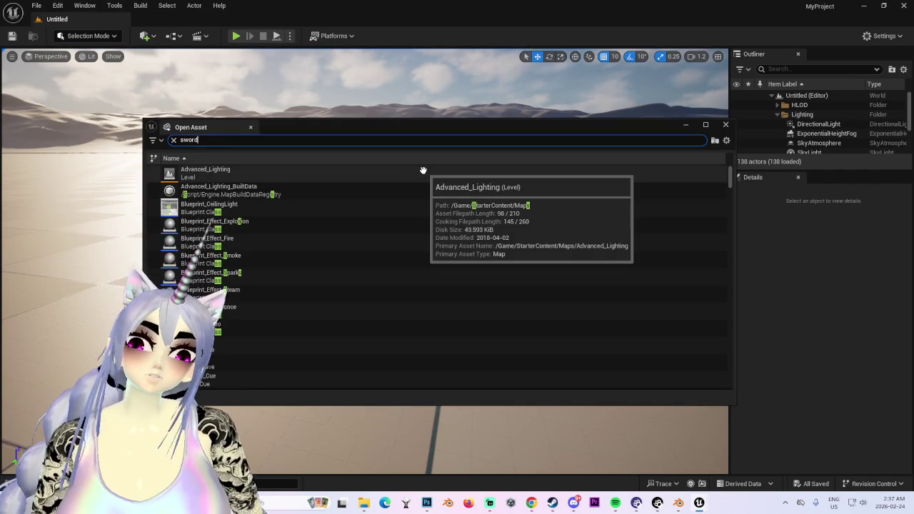
type("d")
scroll(339, 262, "down", 2)
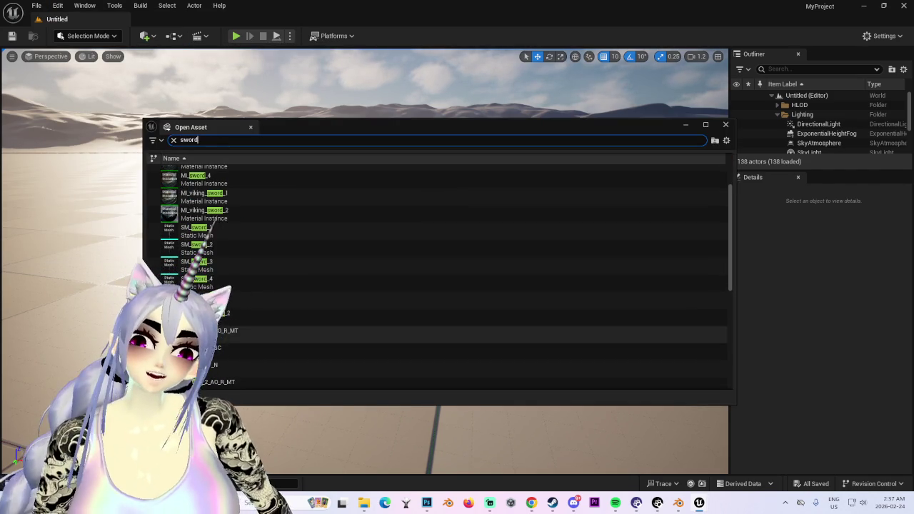
double_click(241, 250)
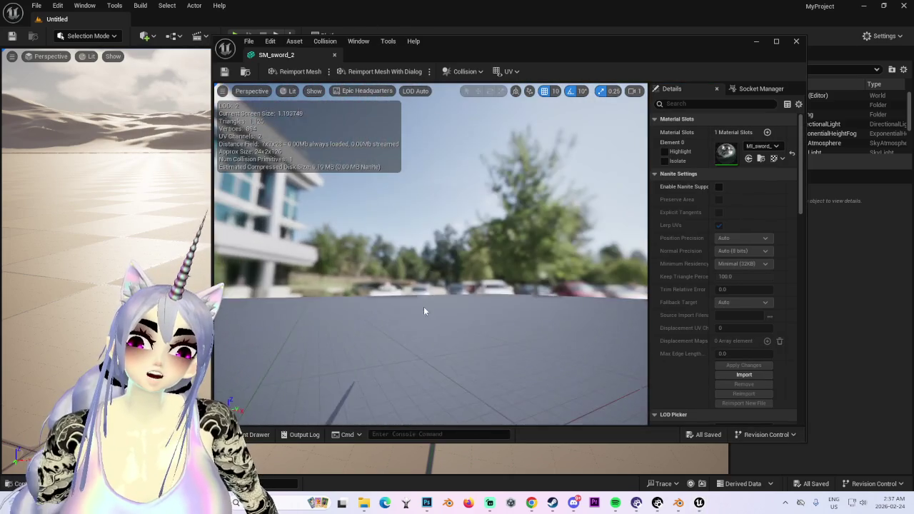
mouse_move(431, 307)
left_mouse_down()
mouse_move(423, 305)
mouse_move(441, 300)
mouse_move(356, 305)
mouse_move(422, 273)
mouse_move(400, 285)
left_mouse_up()
left_click_drag(429, 286, 428, 265)
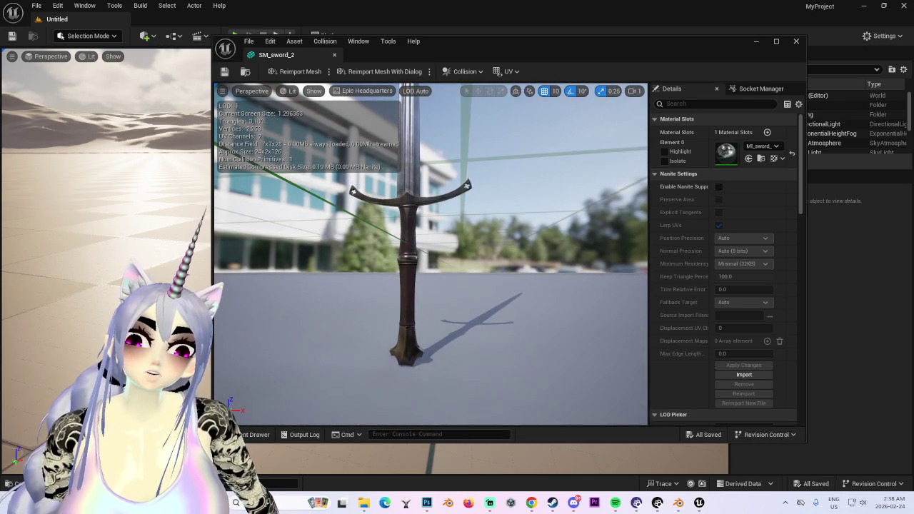
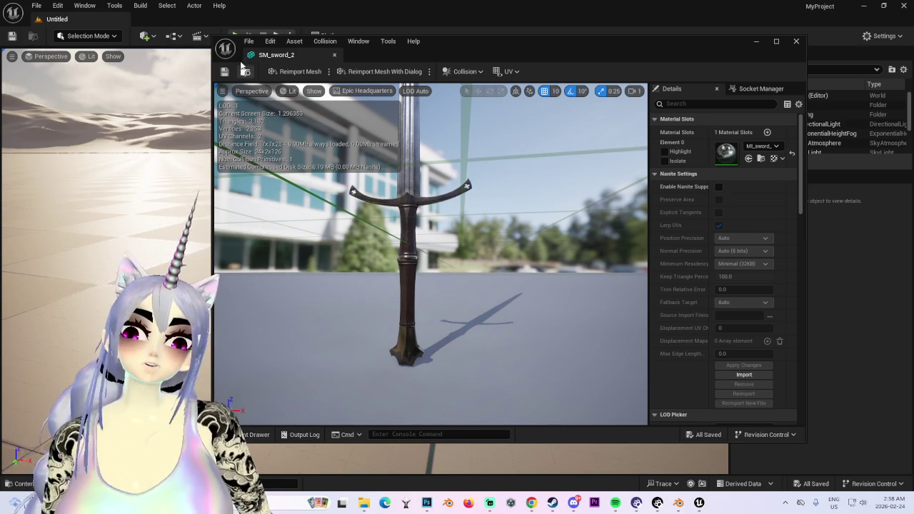
- Open SM_sword_3 from an Open Asset search for 'sword' and orbit to see its hilt and pommel
left_click(249, 41)
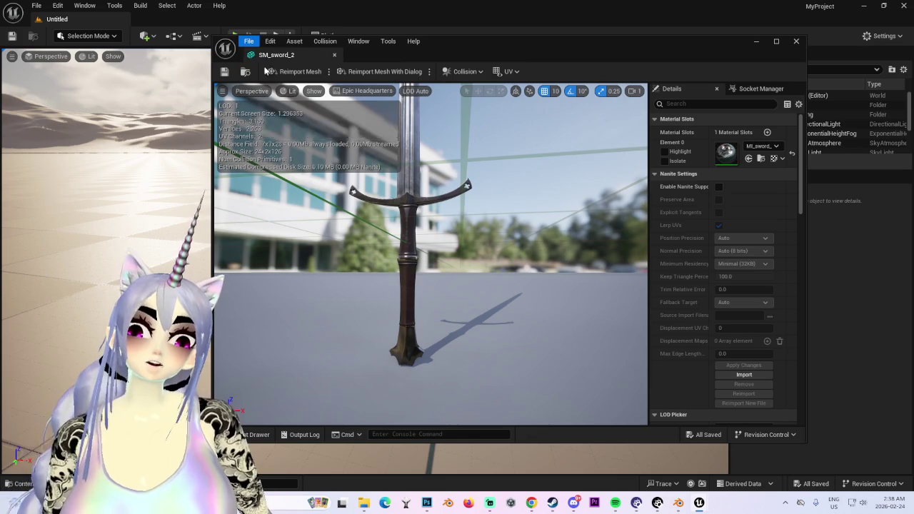
left_click(266, 64)
type("s")
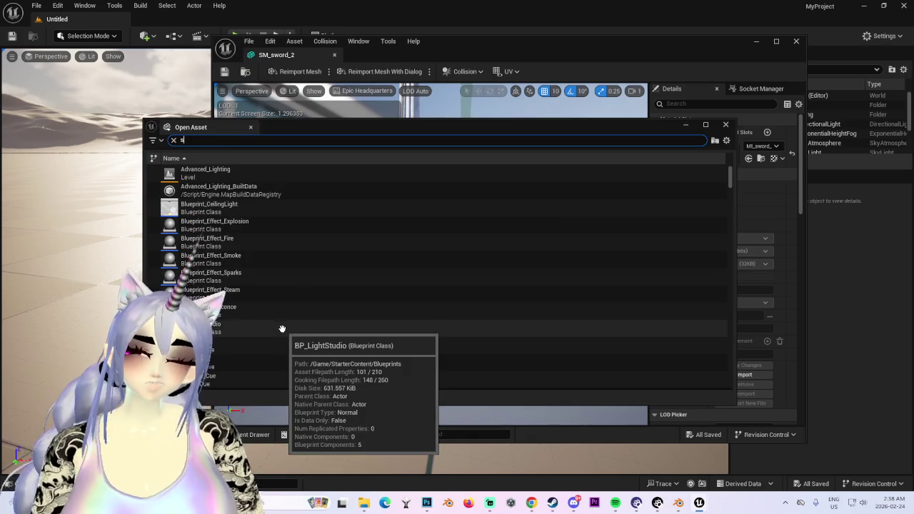
type("word")
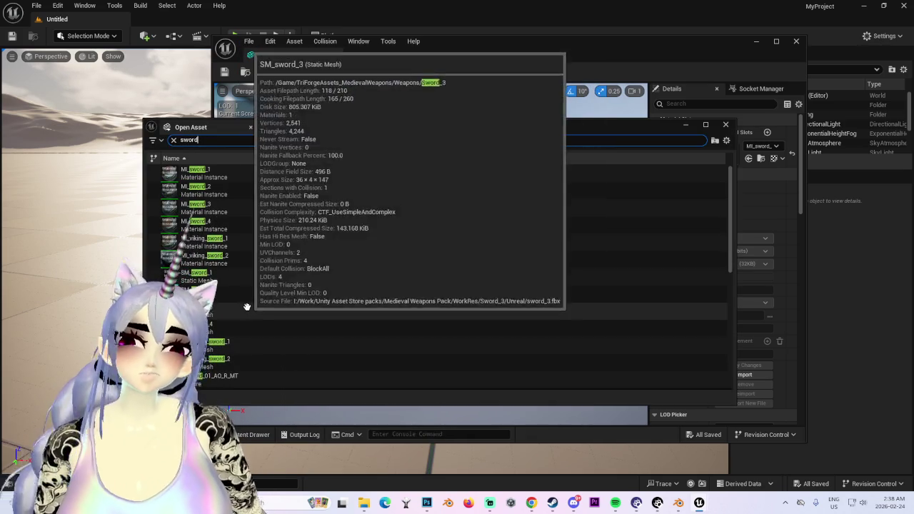
double_click(249, 314)
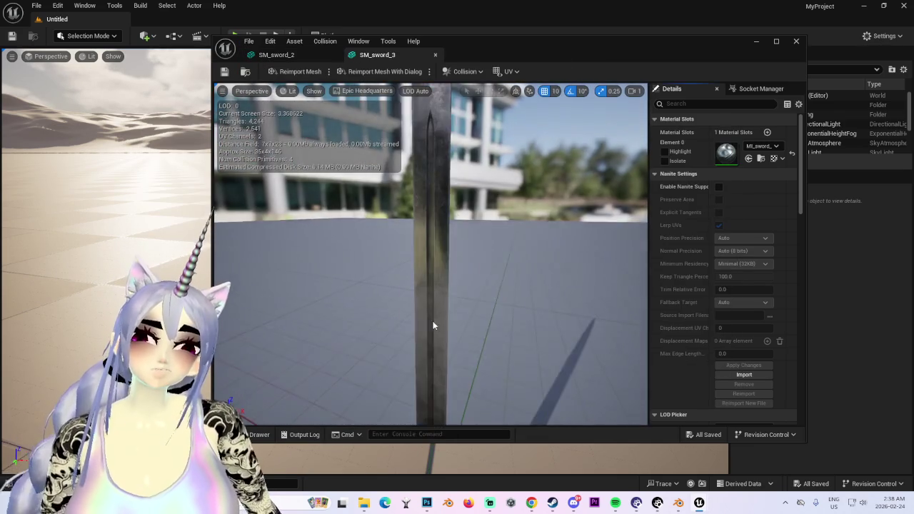
scroll(430, 322, "up", 3)
left_click_drag(431, 323, 431, 271)
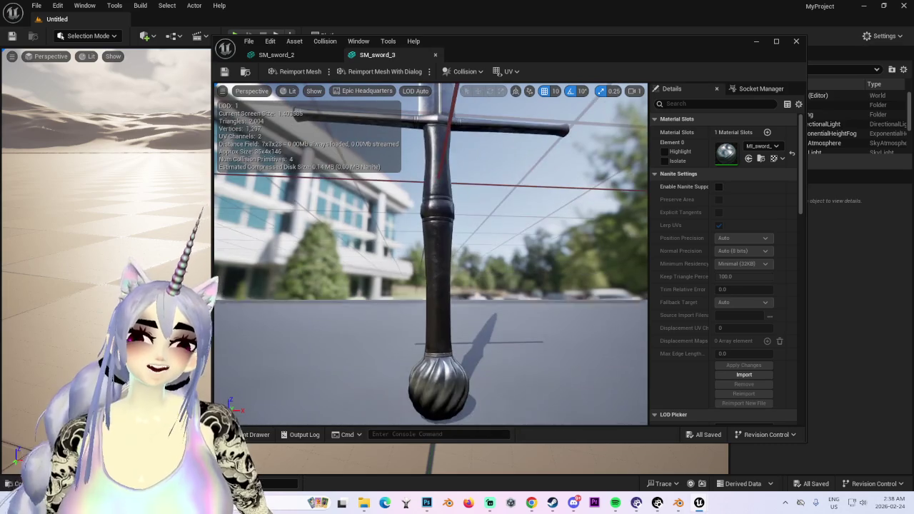
- Close SM_sword_3 and open SM_sword_4 from another 'sword' asset search
left_click(435, 54)
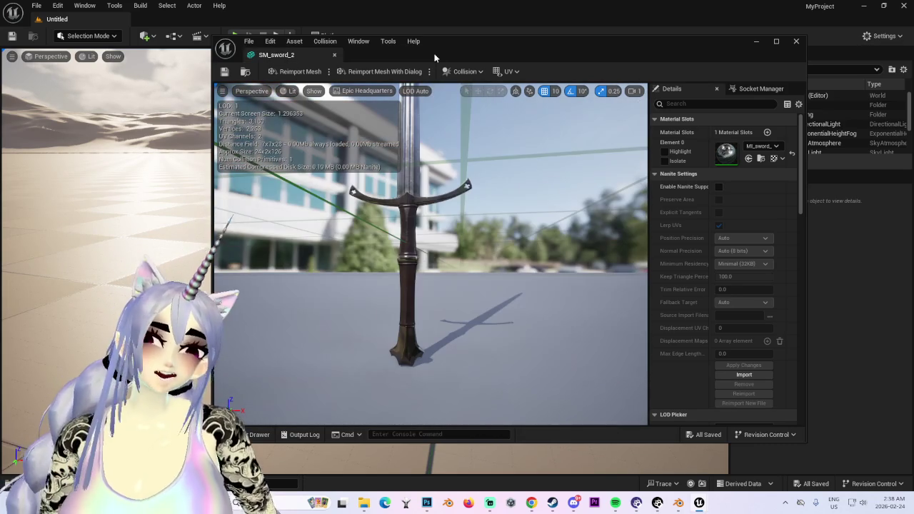
left_click(248, 42)
left_click(271, 69)
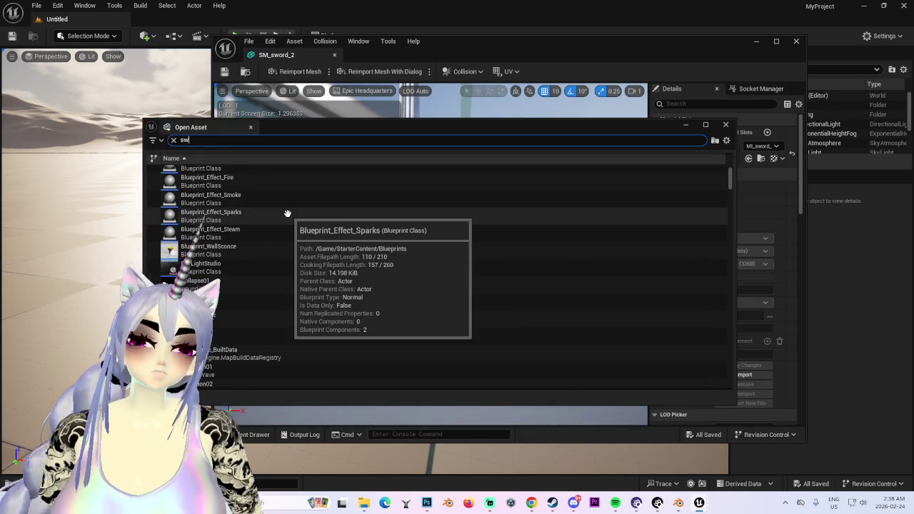
type("sword")
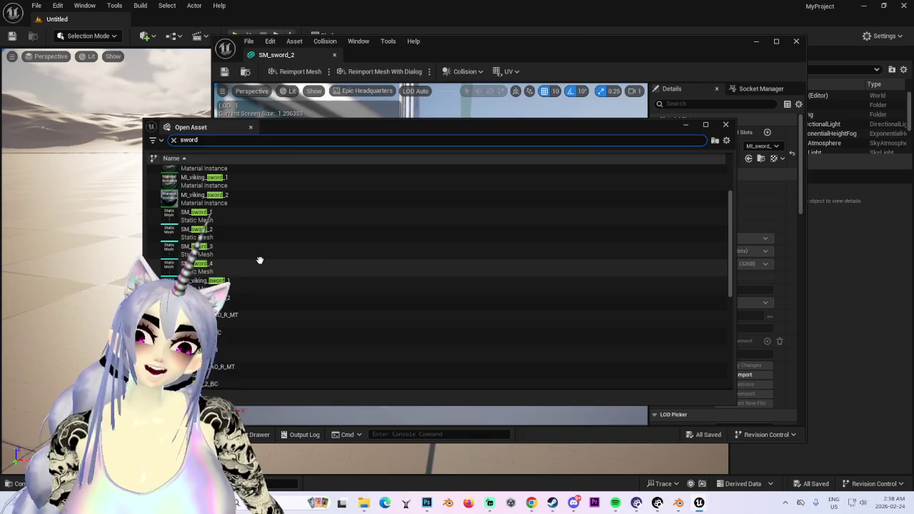
double_click(259, 273)
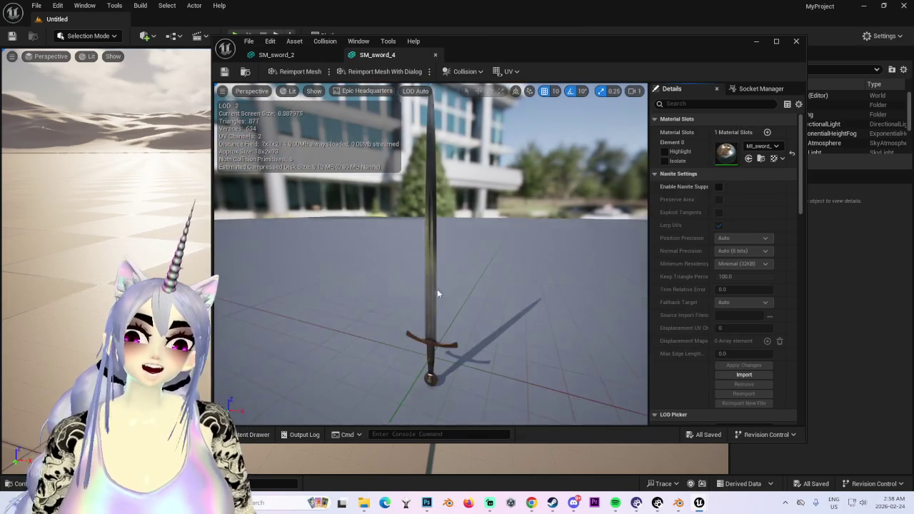
- Fly the camera back from SM_sword_4's blade and recentre the sword in the viewport
scroll(459, 293, "up", 5)
right_click_drag(459, 293, 457, 280)
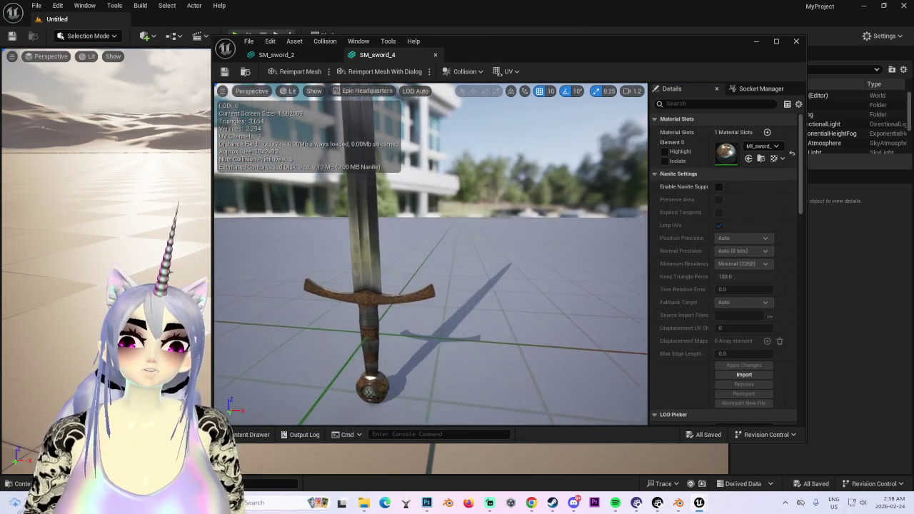
mouse_move(458, 280)
right_mouse_down()
mouse_move(459, 308)
mouse_move(518, 296)
mouse_move(336, 293)
right_mouse_up()
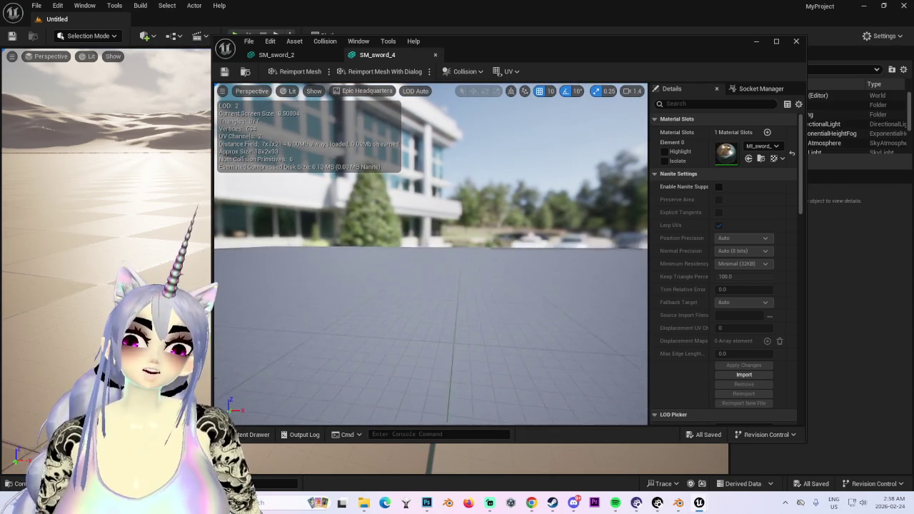
right_click_drag(361, 313, 371, 314)
mouse_move(535, 317)
right_mouse_down()
mouse_move(508, 319)
mouse_move(500, 334)
right_mouse_up()
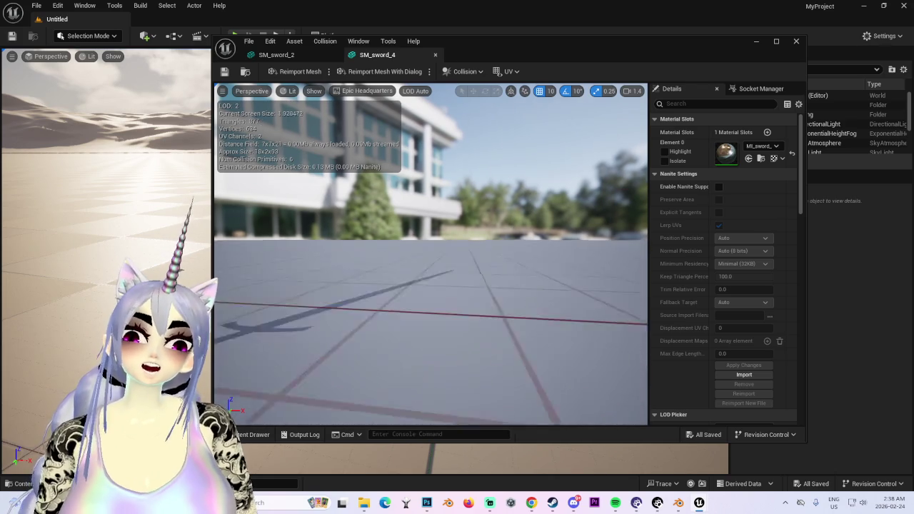
mouse_move(487, 366)
right_mouse_down()
mouse_move(486, 357)
mouse_move(486, 386)
mouse_move(379, 324)
right_mouse_up()
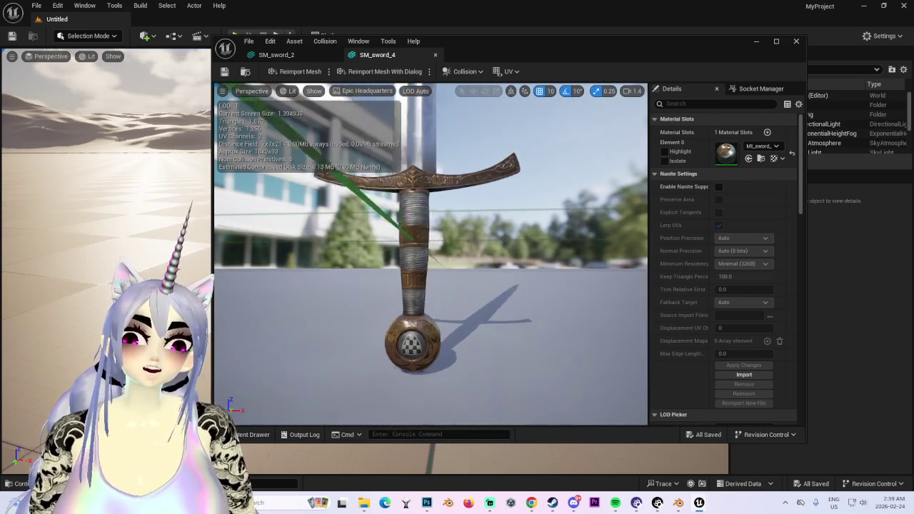
- Orbit to view the hilt from below, then frame the whole sword and maximize the editor
right_click_drag(422, 296, 424, 288)
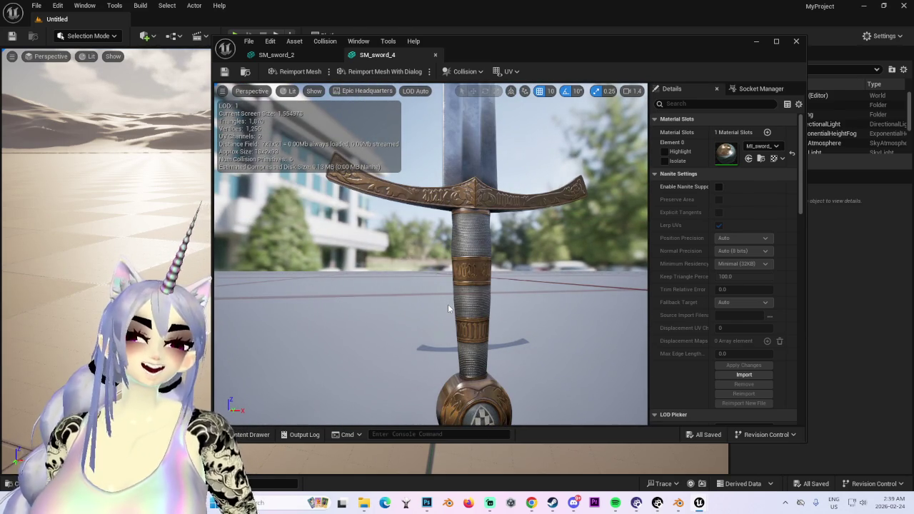
mouse_move(445, 327)
right_mouse_down()
mouse_move(452, 341)
mouse_move(477, 344)
right_mouse_up()
scroll(472, 337, "down", 3)
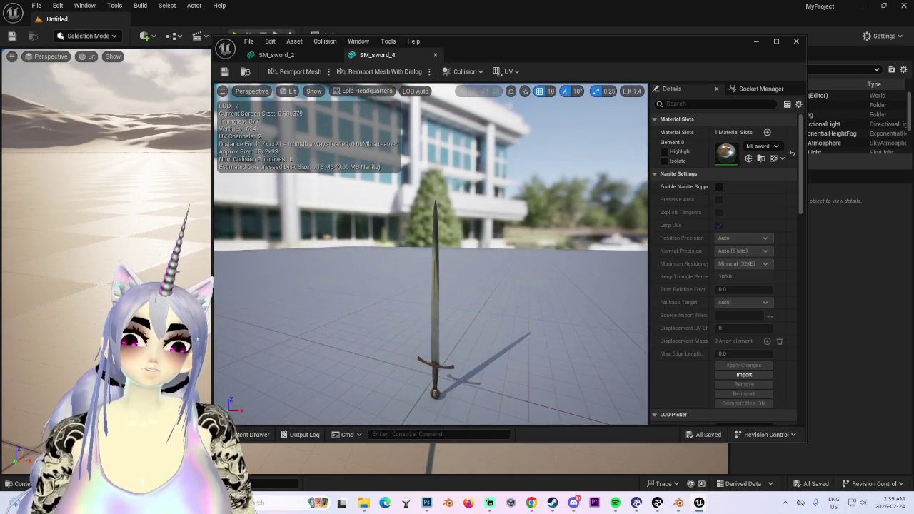
key("f")
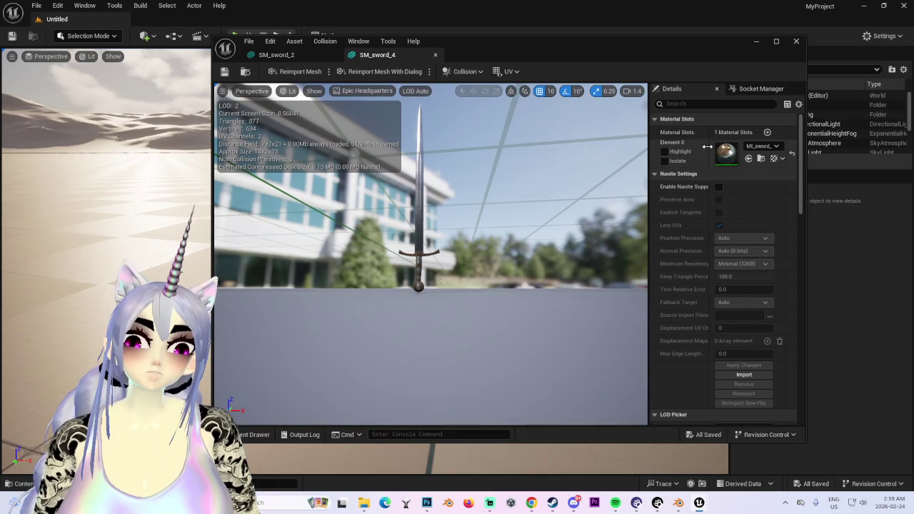
left_click(777, 40)
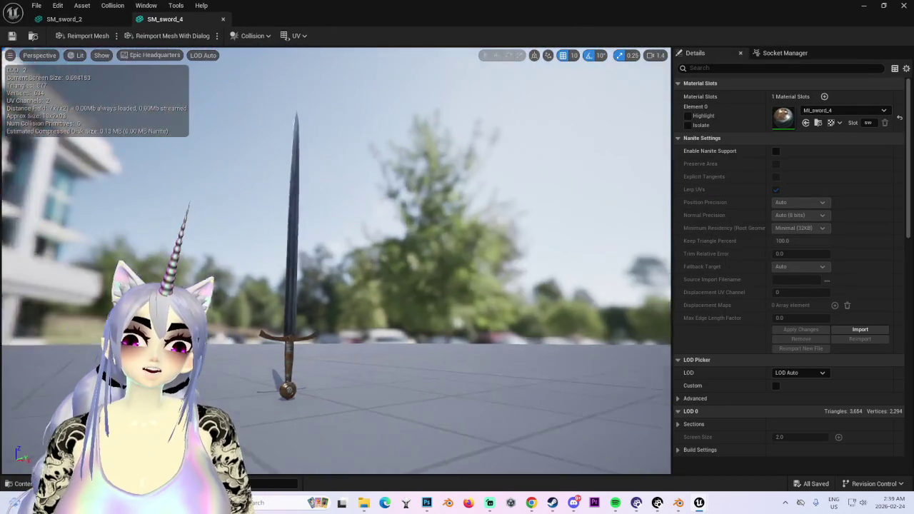
- Orbit the sword and capture a Win+Shift+S snip of the full SM_sword_4
mouse_move(372, 273)
left_mouse_down()
mouse_move(345, 327)
mouse_move(376, 325)
mouse_move(401, 314)
mouse_move(373, 316)
mouse_move(441, 291)
left_mouse_up()
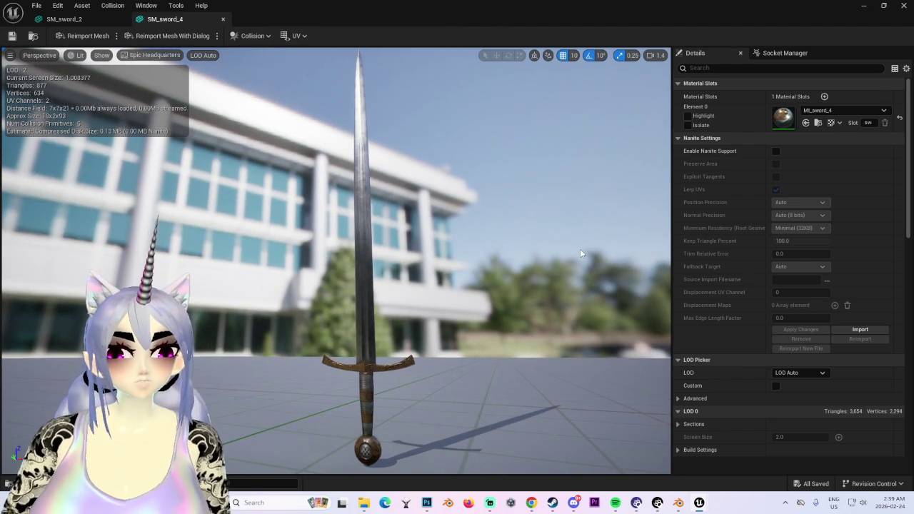
key("super+shift+s")
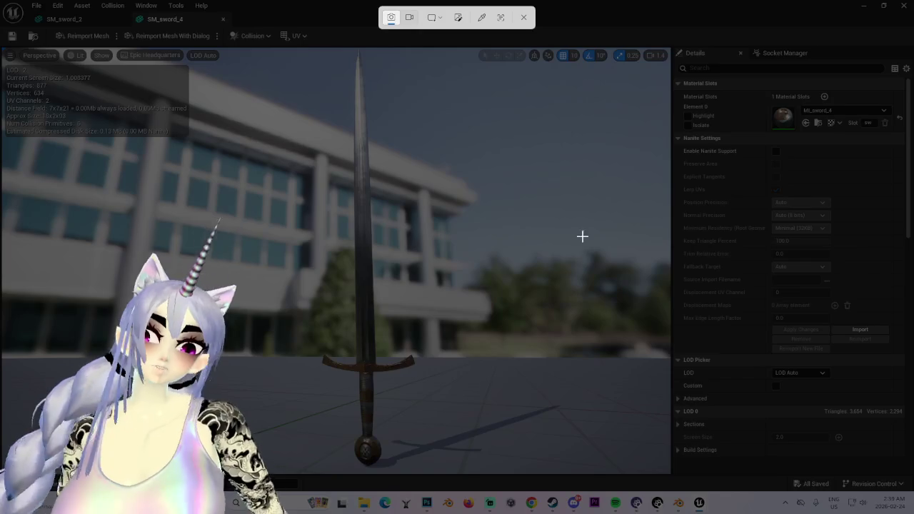
left_click_drag(310, 49, 428, 472)
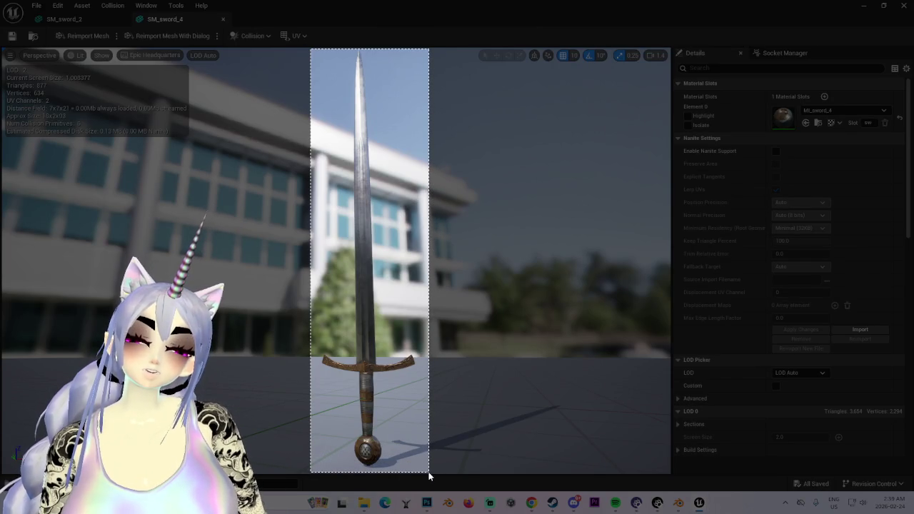
left_click_drag(429, 472, 429, 472)
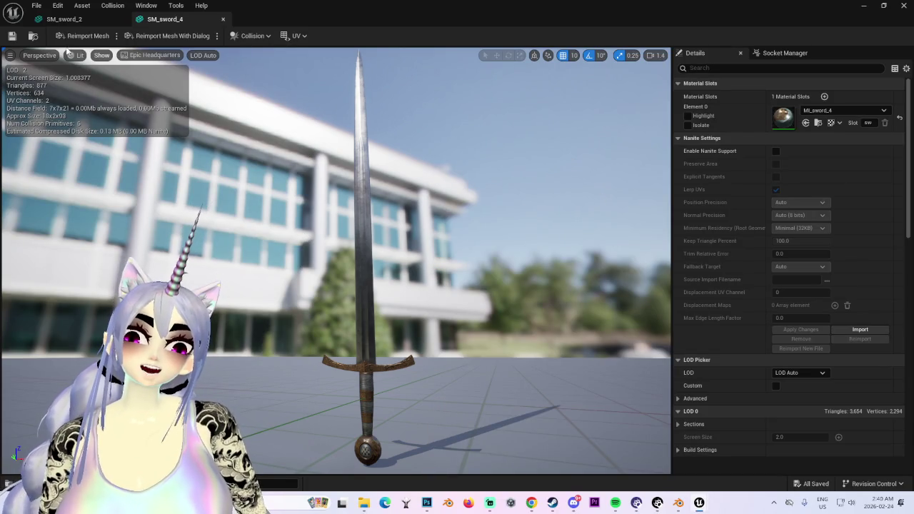
- Close the SM_sword_4 tab, leaving SM_sword_2 in view
middle_click(183, 15)
left_click_drag(281, 105, 463, 234)
left_click(36, 5)
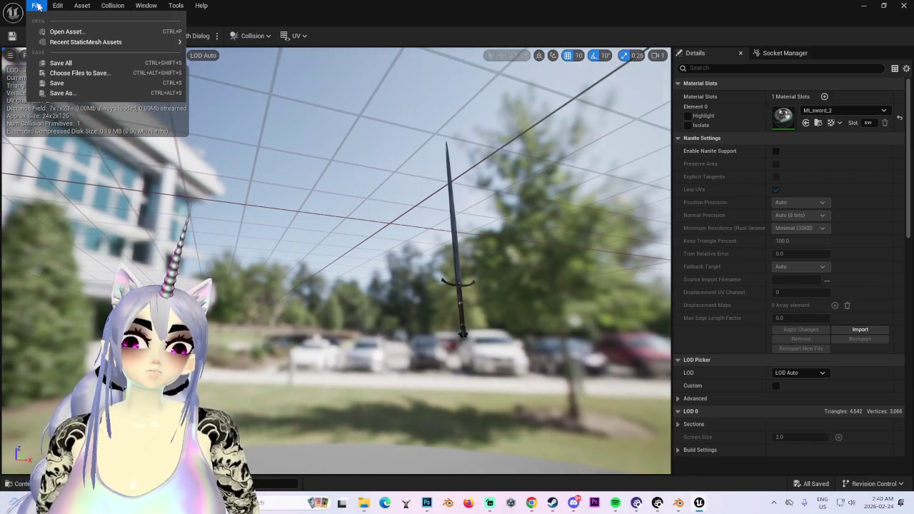
- Search the Open Asset list for 'sword', select SM_sword_1, then switch to Chrome
left_click(65, 31)
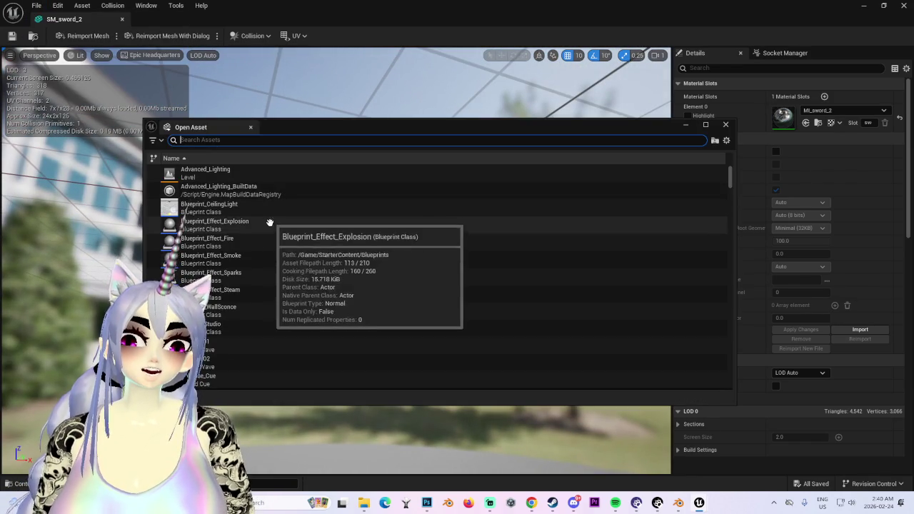
scroll(268, 257, "down", 3)
scroll(258, 272, "down", 2)
scroll(246, 258, "down", 4)
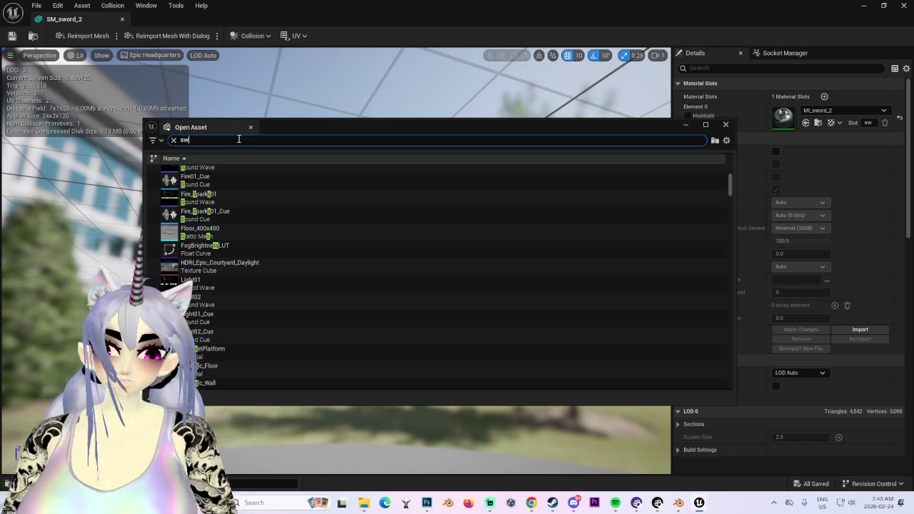
type("sword")
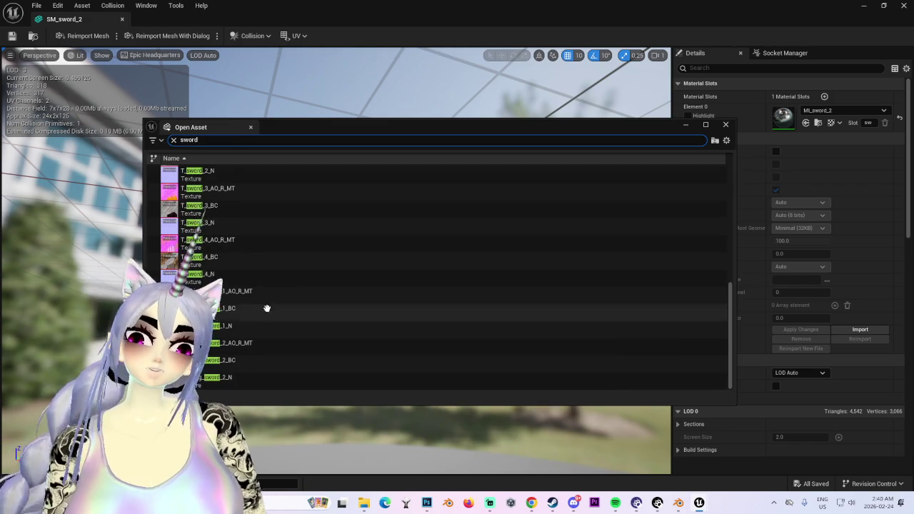
scroll(297, 257, "up", 3)
scroll(293, 259, "up", 3)
left_click(271, 243)
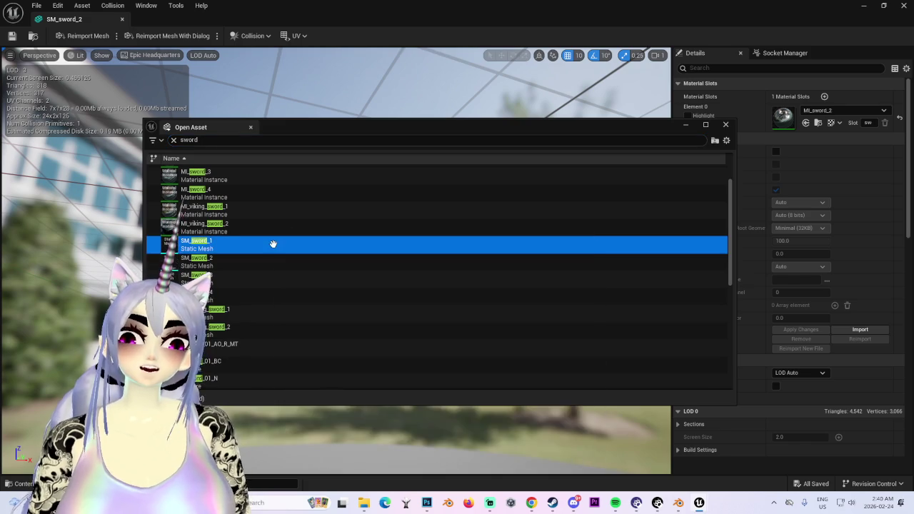
left_click(531, 503)
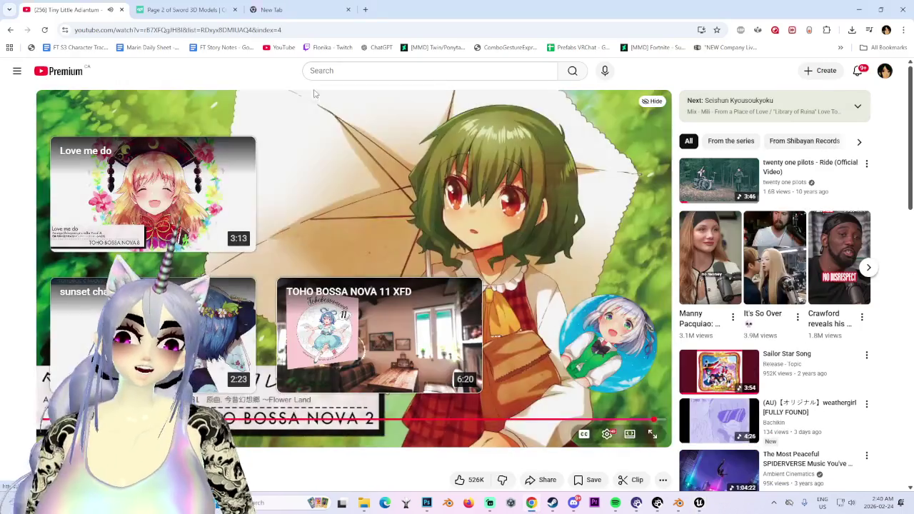
- Switch to CGTrader's 'sword' results page 3 and scroll through the listed models
key("alt+Tab")
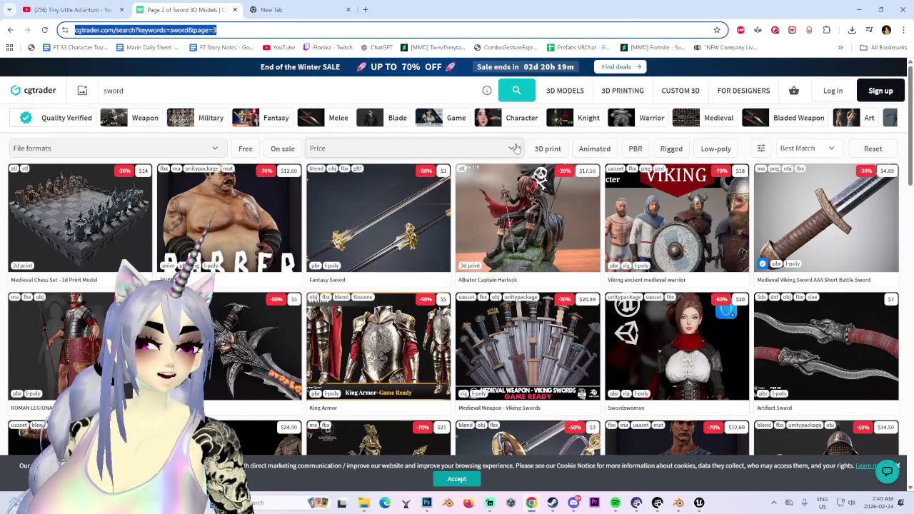
scroll(515, 148, "down", 3)
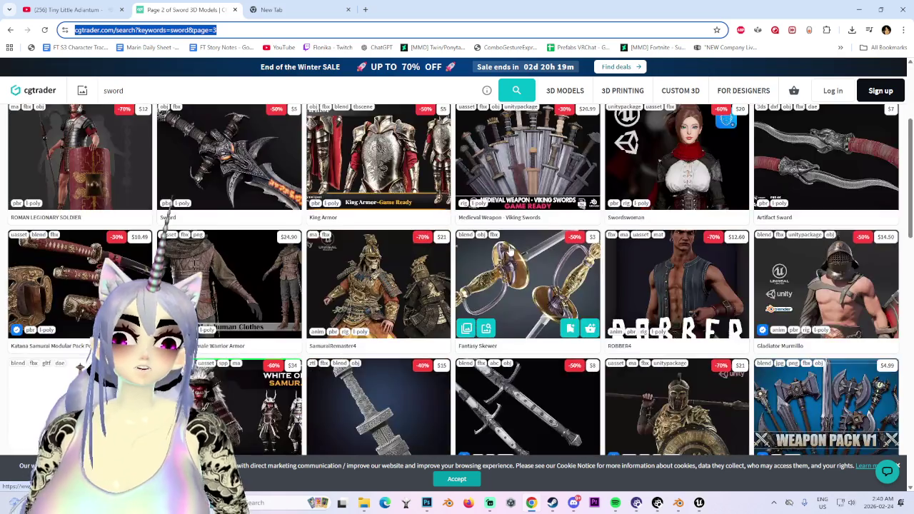
scroll(498, 281, "down", 3)
scroll(516, 257, "down", 4)
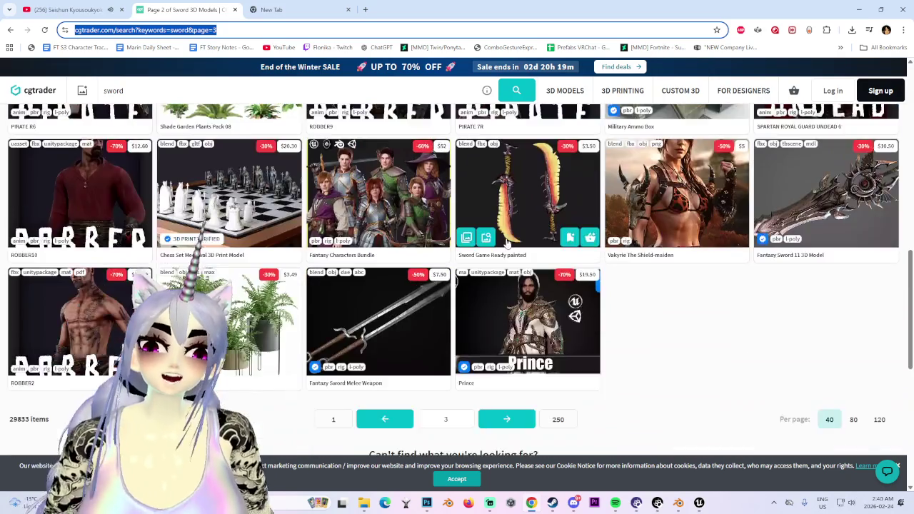
scroll(575, 310, "down", 1)
scroll(418, 325, "up", 3)
scroll(418, 326, "up", 5)
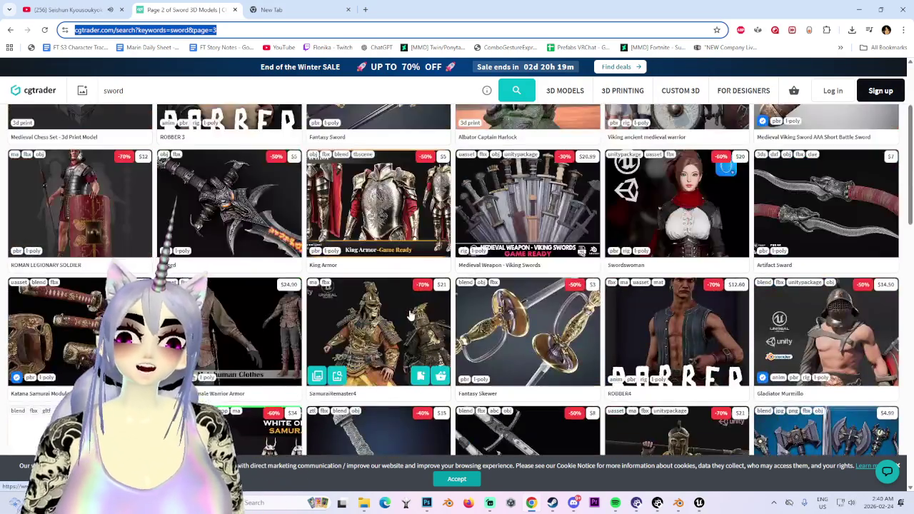
scroll(407, 300, "up", 3)
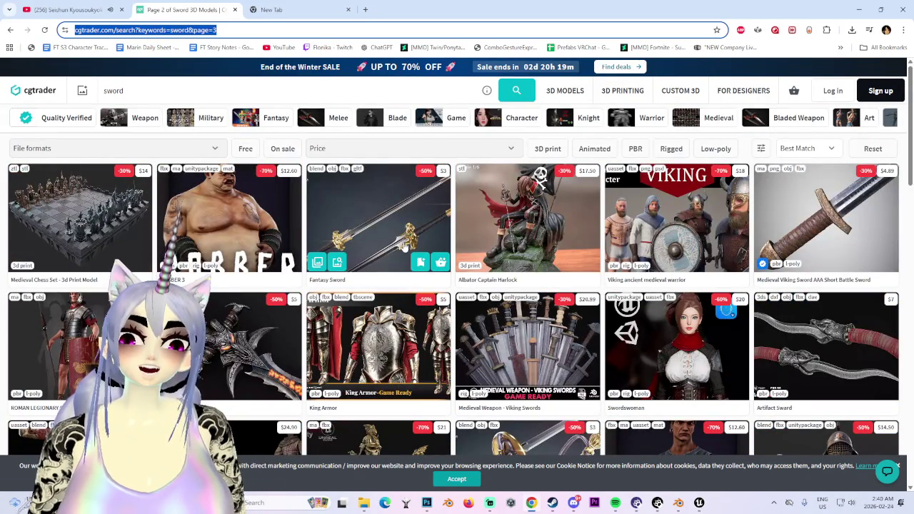
scroll(404, 247, "down", 3)
scroll(335, 200, "up", 2)
scroll(286, 164, "up", 2)
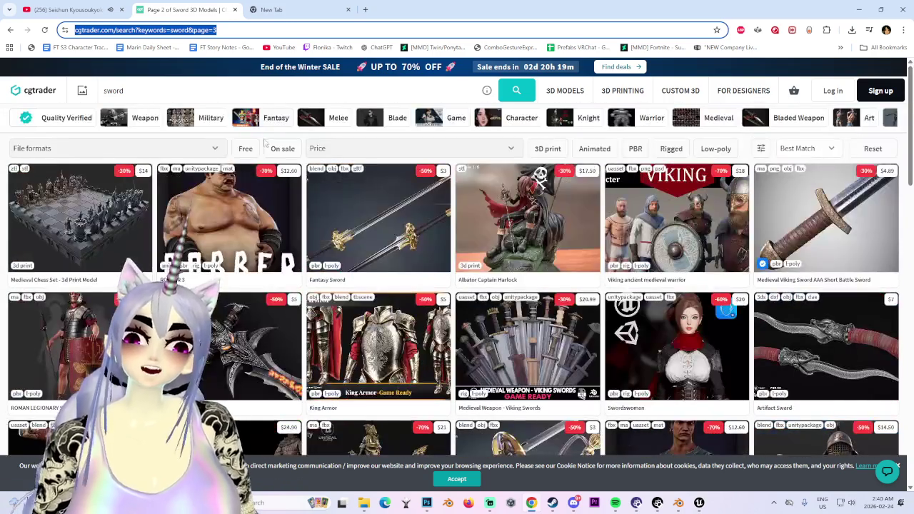
left_click(135, 90)
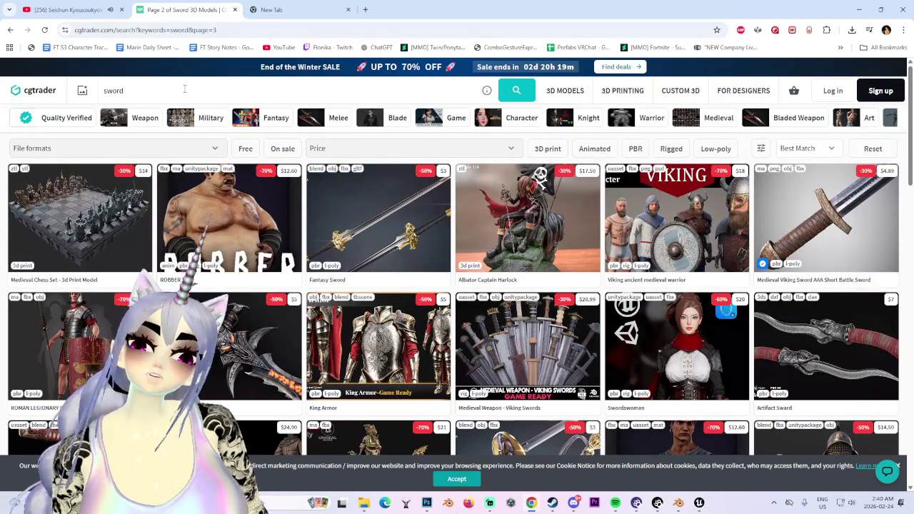
- Search CGTrader for 'sword victorian' and page forward to the third results page
type("victorian")
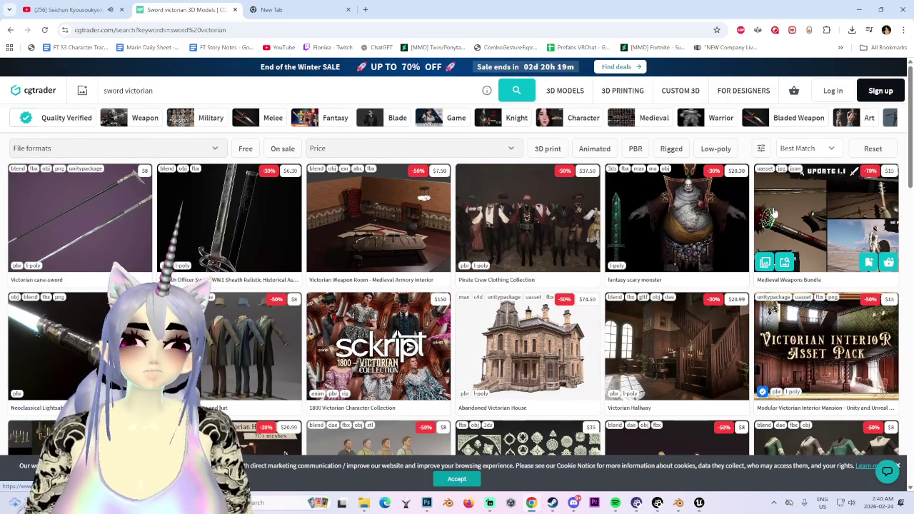
scroll(500, 374, "down", 4)
scroll(500, 373, "down", 5)
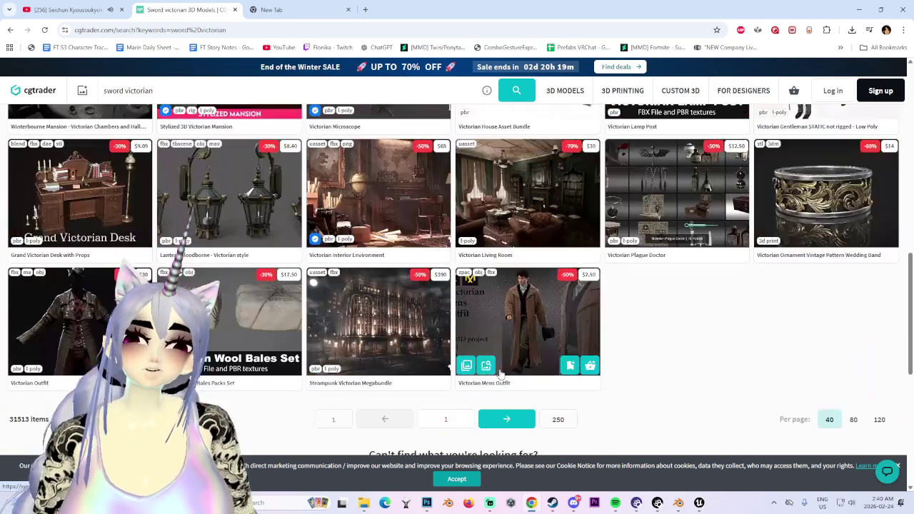
left_click(509, 419)
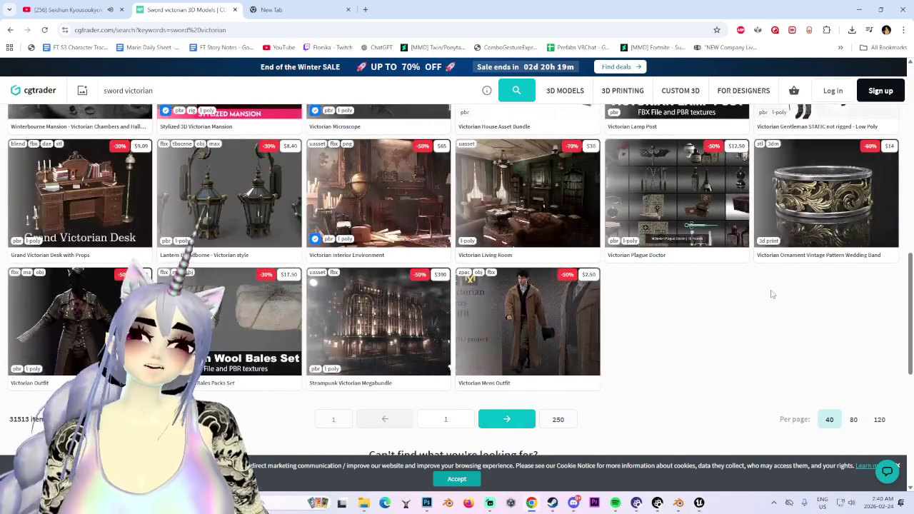
scroll(550, 333, "down", 3)
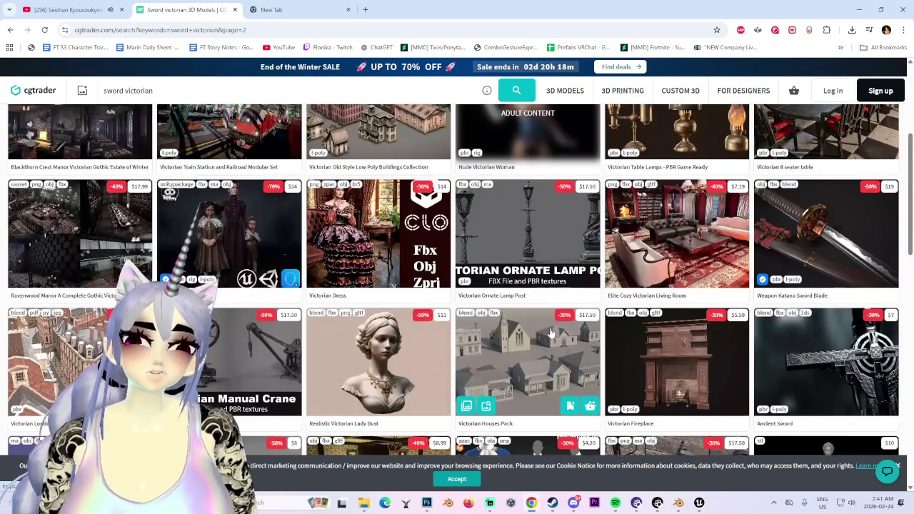
scroll(550, 333, "down", 3)
scroll(551, 336, "down", 1)
scroll(552, 339, "down", 1)
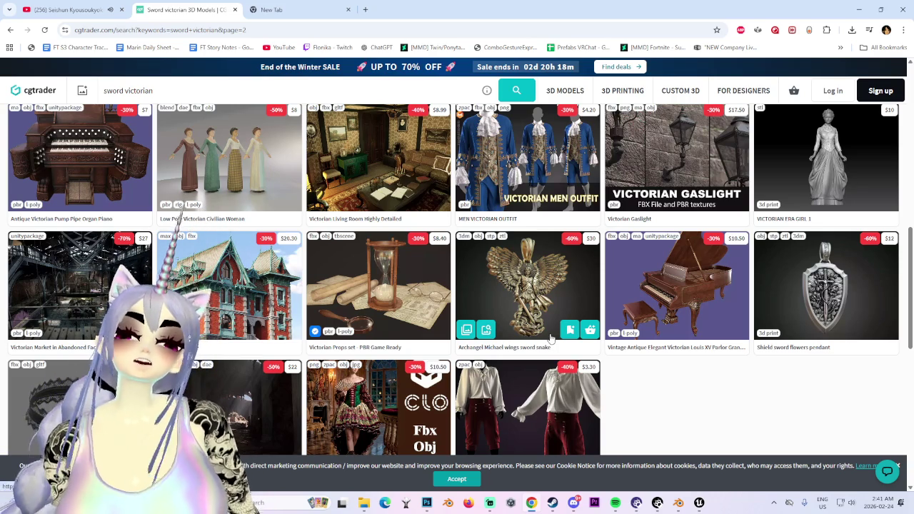
scroll(542, 299, "down", 3)
left_click(507, 322)
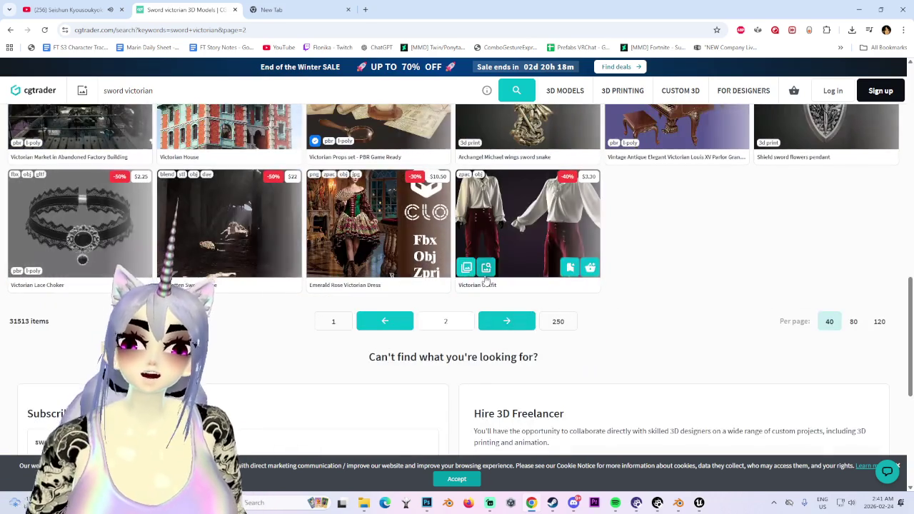
mouse_move(827, 187)
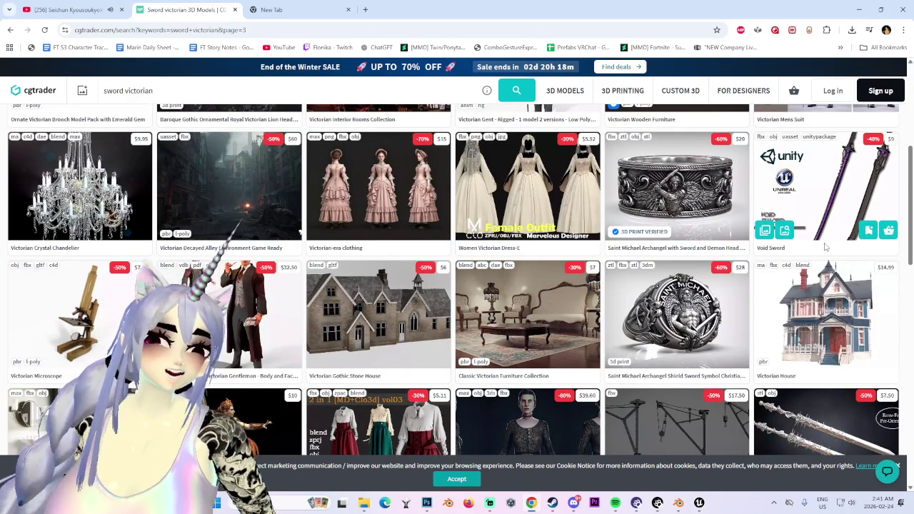
- Pause the video in the YouTube tab, then switch over to Photoshop
left_click(72, 9)
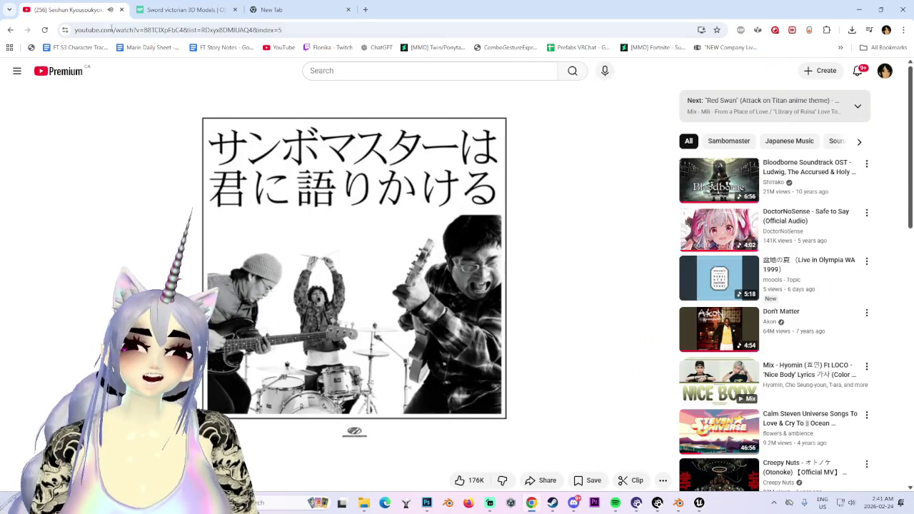
left_click(188, 10)
left_click(41, 7)
key("space")
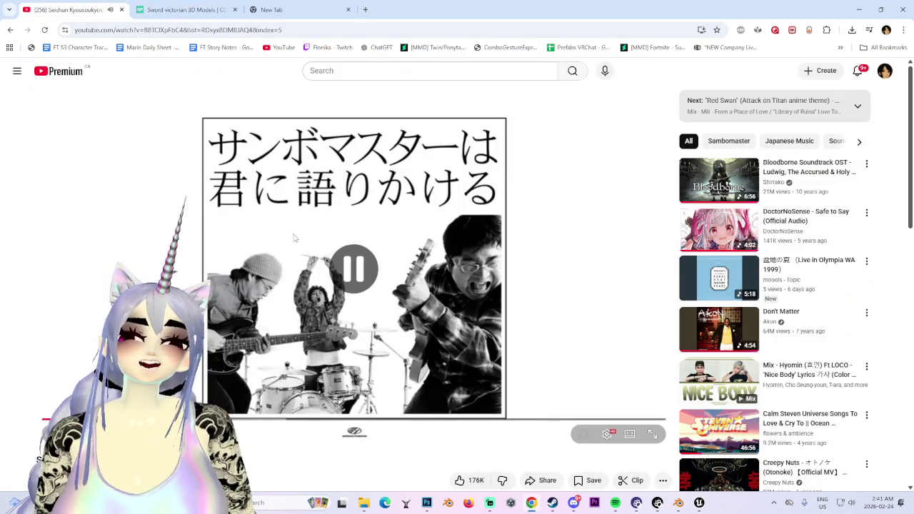
left_click(427, 503)
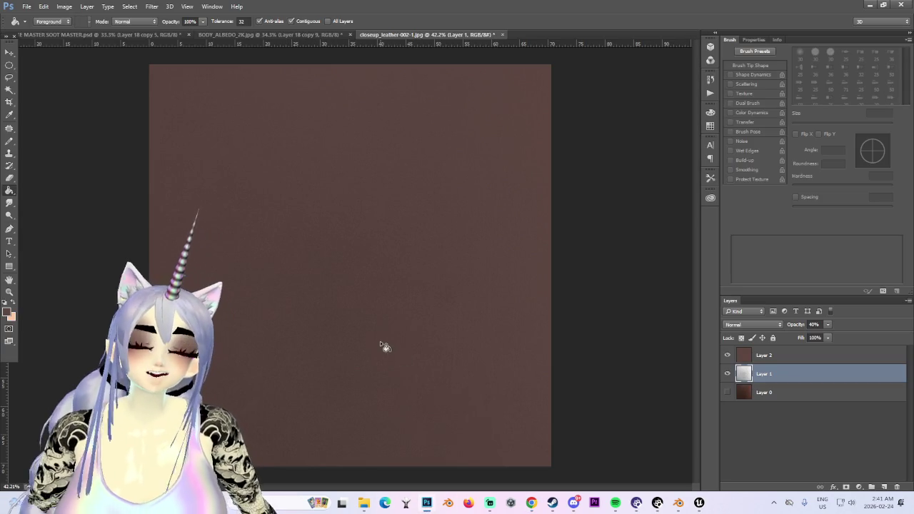
- Select the Brush tool, set the foreground colour to black and add a new layer
scroll(326, 208, "up", 2, "alt")
left_click(10, 141)
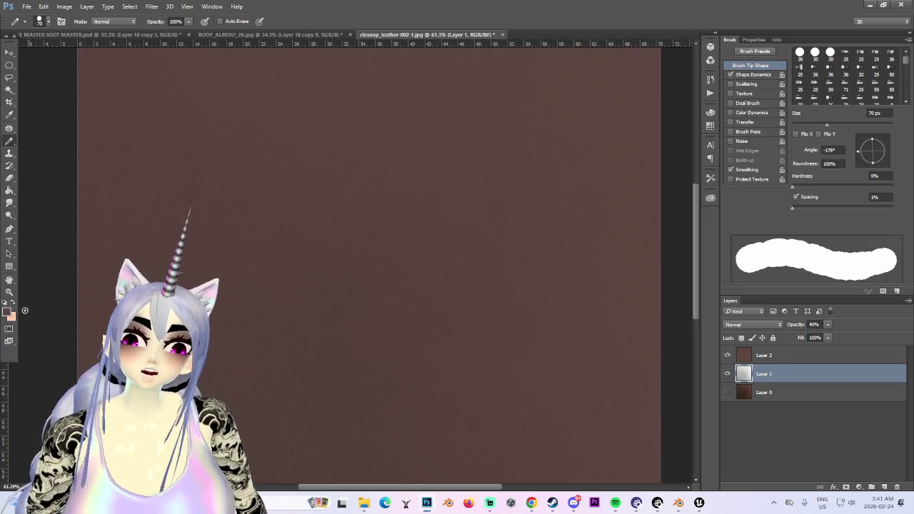
left_click(6, 312)
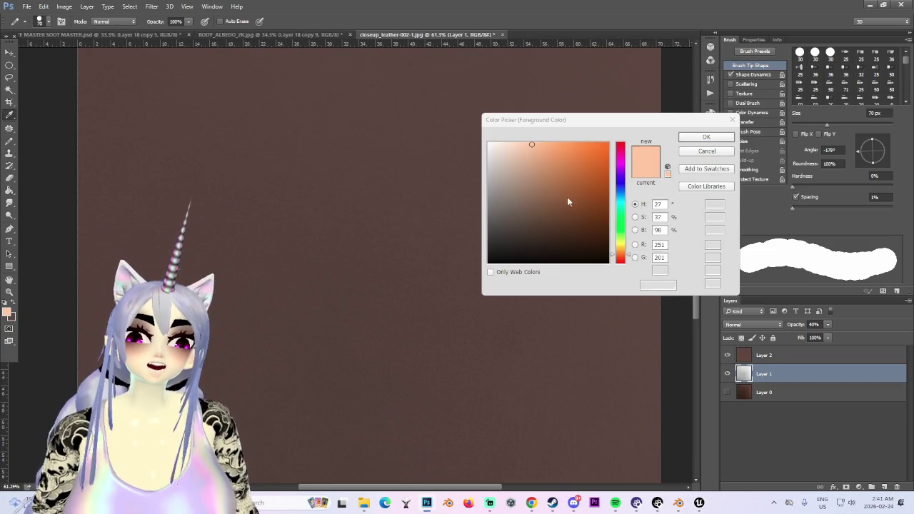
left_click(535, 241)
left_click(489, 263)
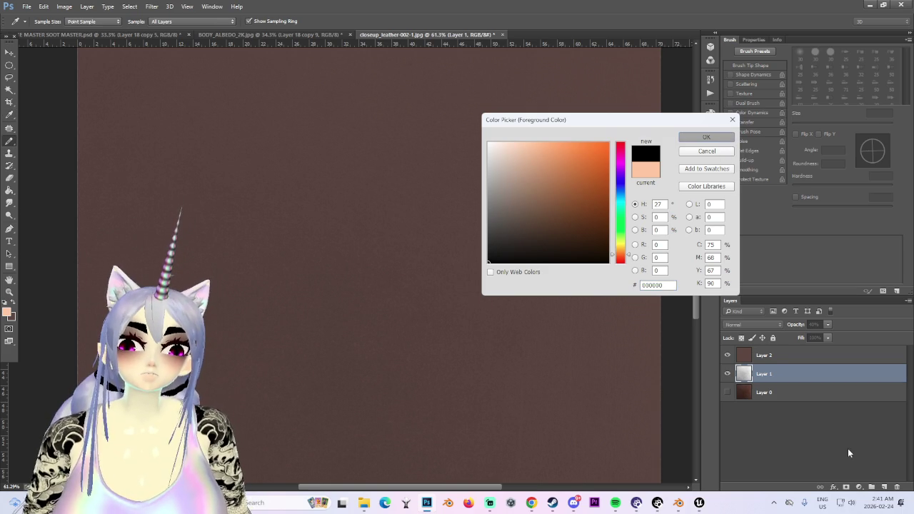
key("Return")
left_click(884, 488)
- Undo a thick test stroke, shrink the brush to 10 px and draw a thin curved outline
scroll(339, 260, "up", 2, "alt")
mouse_move(169, 221)
left_mouse_down()
mouse_move(169, 198)
mouse_move(253, 284)
mouse_move(206, 311)
left_mouse_up()
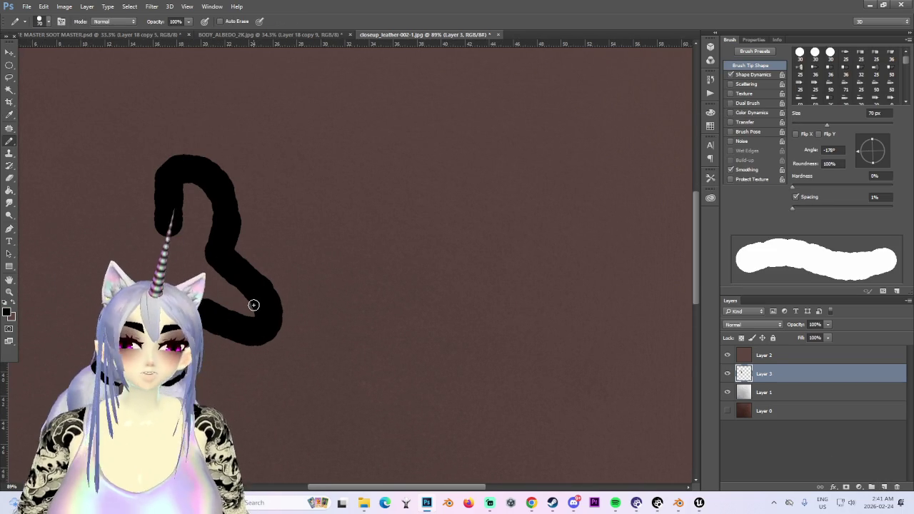
key("ctrl+z")
key("bracketleft")
key("bracketleft")
key("bracketleft")
key("bracketleft")
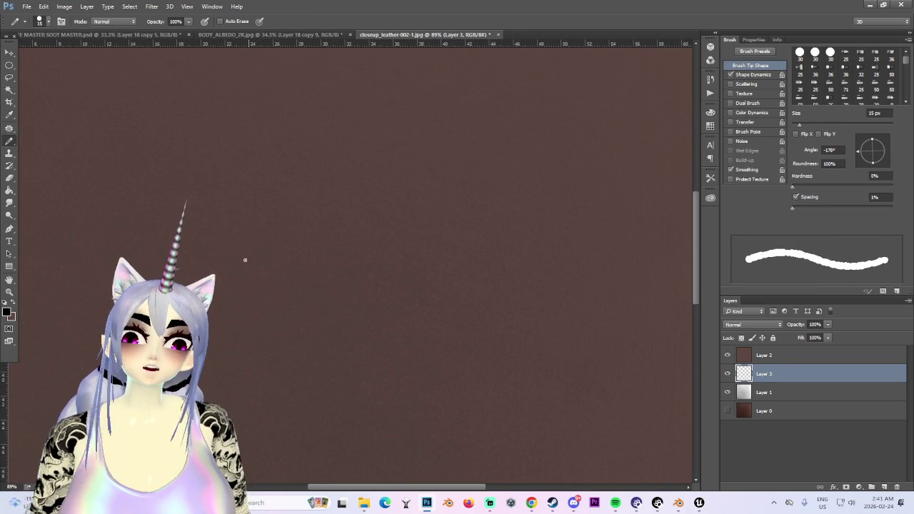
key("bracketleft")
key("bracketleft")
left_click_drag(229, 242, 211, 343)
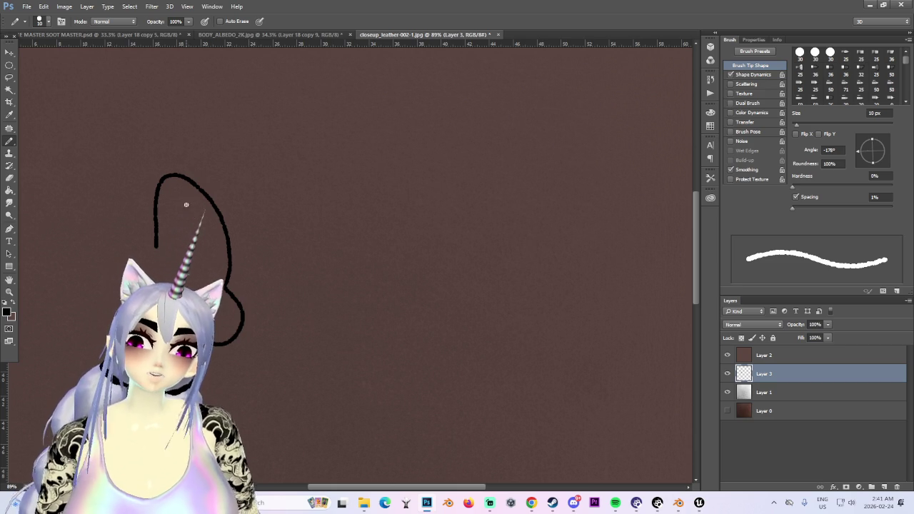
left_click_drag(186, 206, 192, 280)
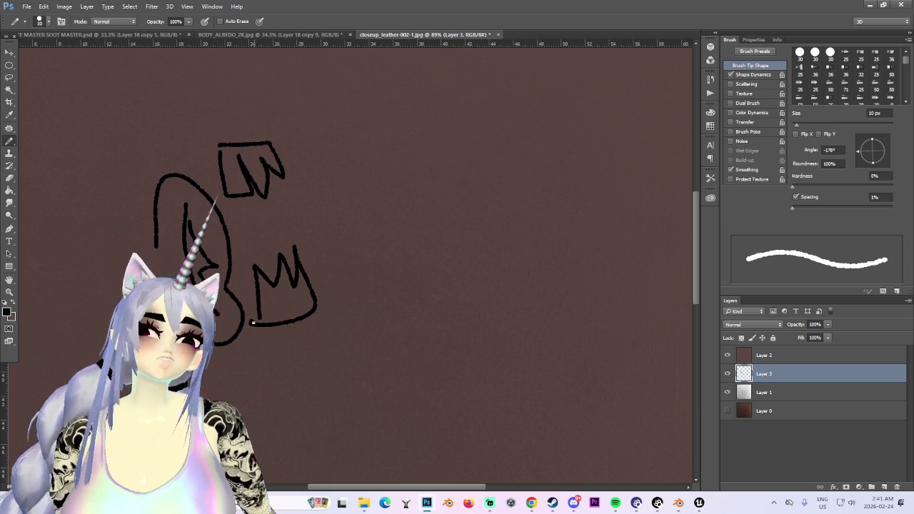
- Add more curved and V-shaped strokes, then undo all but one curve
left_click_drag(251, 320, 325, 348)
left_click_drag(267, 369, 484, 193)
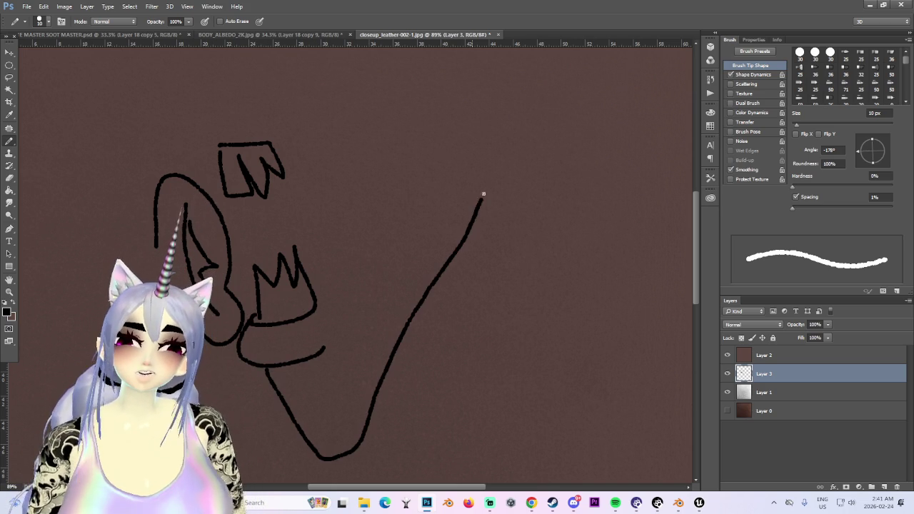
left_click_drag(316, 305, 291, 151)
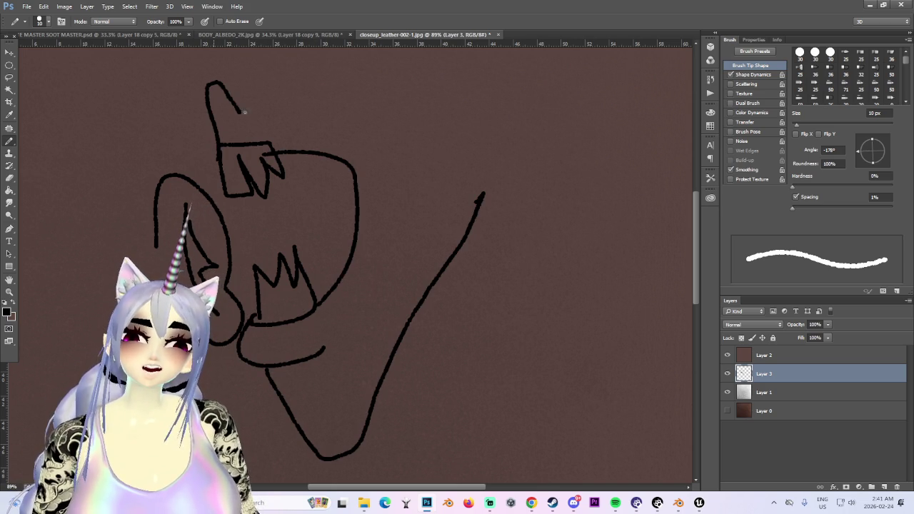
scroll(298, 149, "down", 3, "alt")
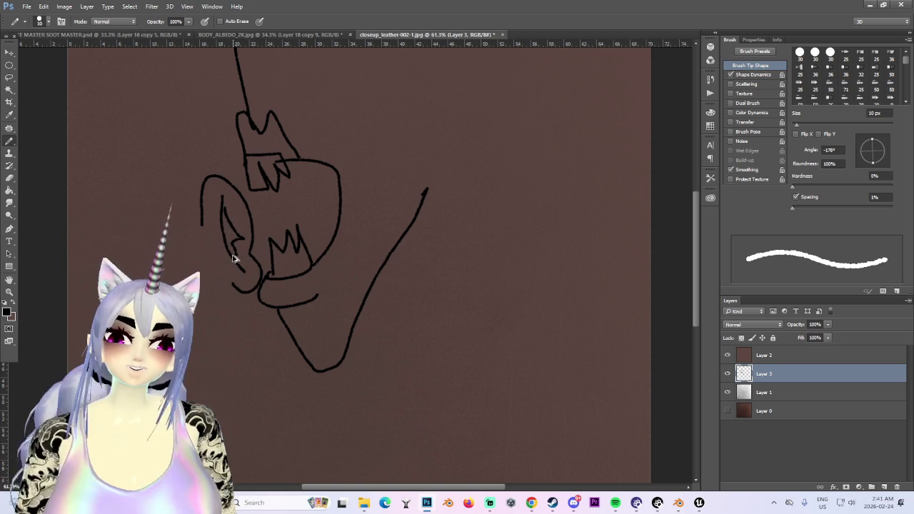
key("ctrl+alt+z")
key("ctrl+alt+z")
key("ctrl+alt+z")
key("ctrl+alt+z")
key("ctrl+alt+z")
key("ctrl+alt+z")
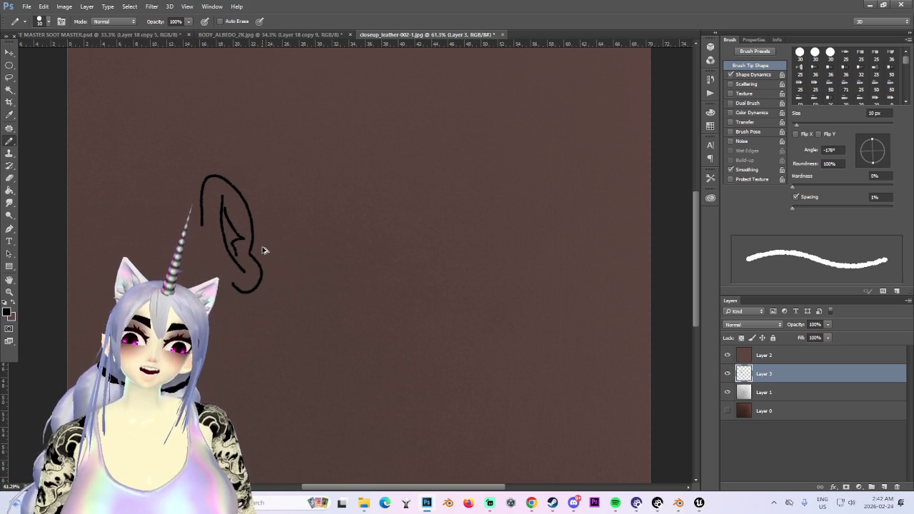
key("ctrl+alt+z")
left_click(266, 35)
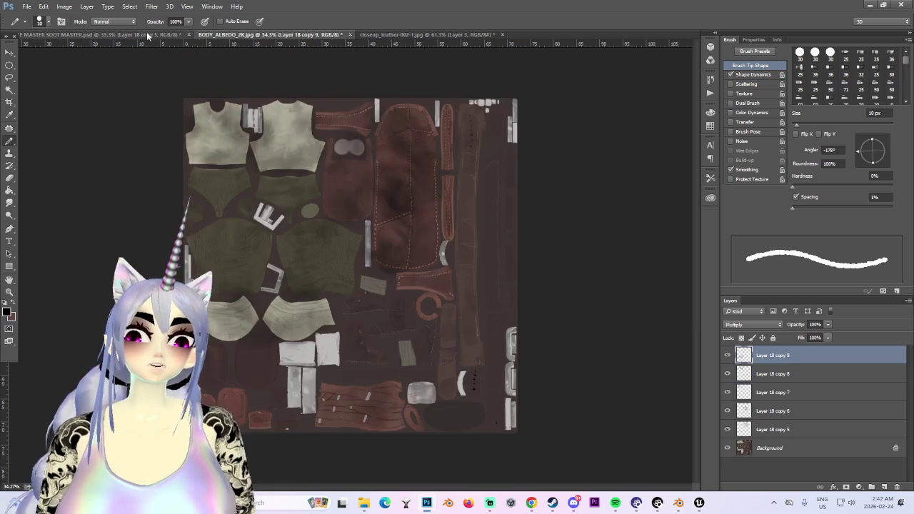
- Return to Chrome's 'sword victorian' page 3 results, scroll them, and select the search query
left_click(100, 34)
left_click(870, 4)
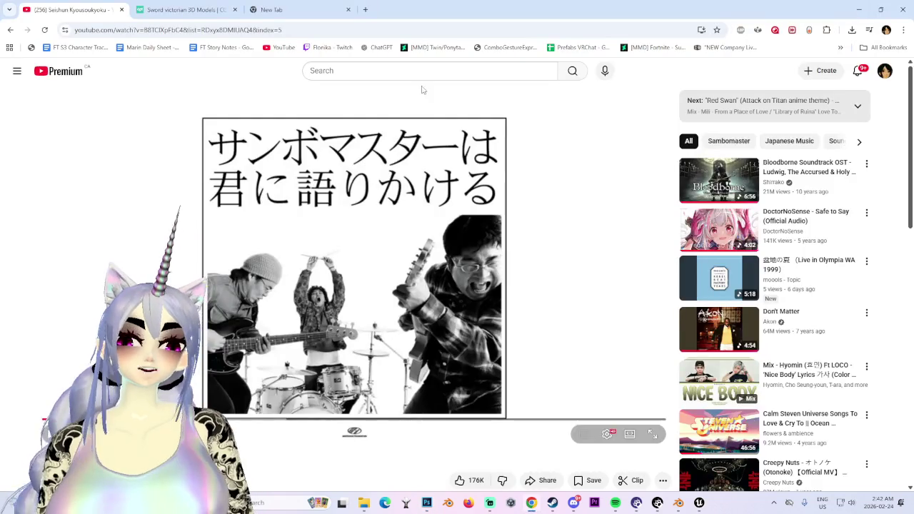
left_click(184, 9)
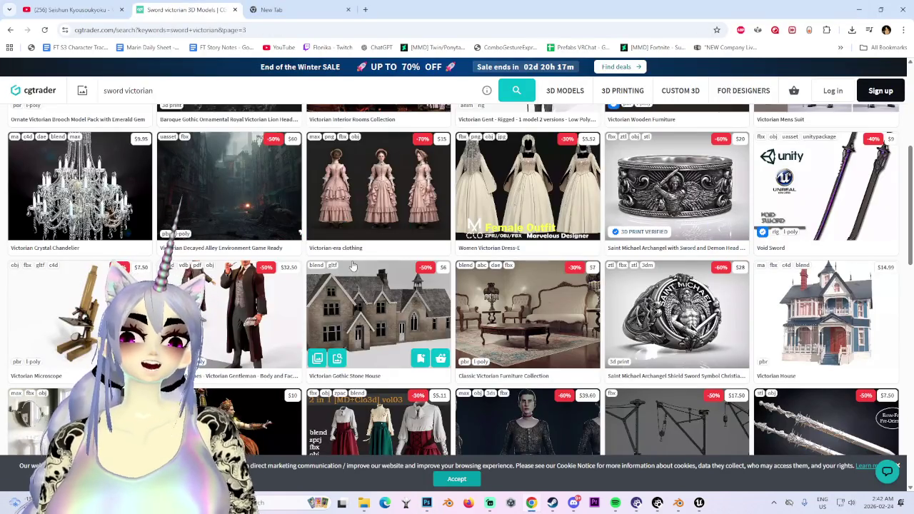
scroll(355, 265, "down", 3)
scroll(355, 264, "down", 3)
scroll(355, 264, "down", 2)
scroll(733, 174, "up", 5)
scroll(733, 174, "up", 2)
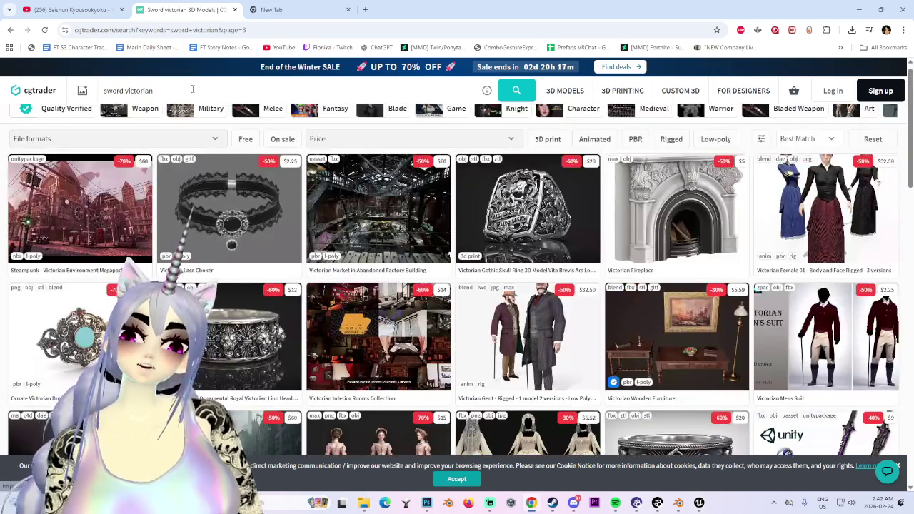
triple_click(110, 91)
- Search CGTrader for 'rapier' and preview the $10 Swept hilt rapier model page
type("rapier")
key("Return")
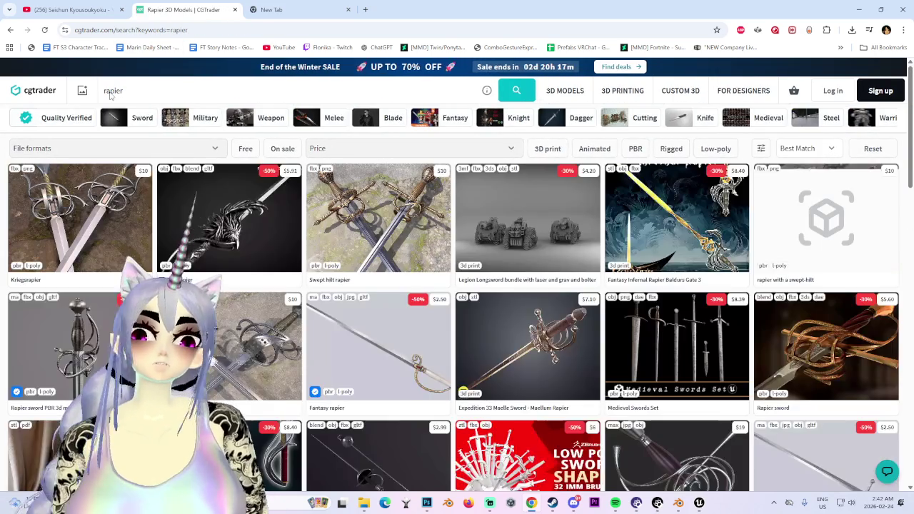
left_click(351, 205)
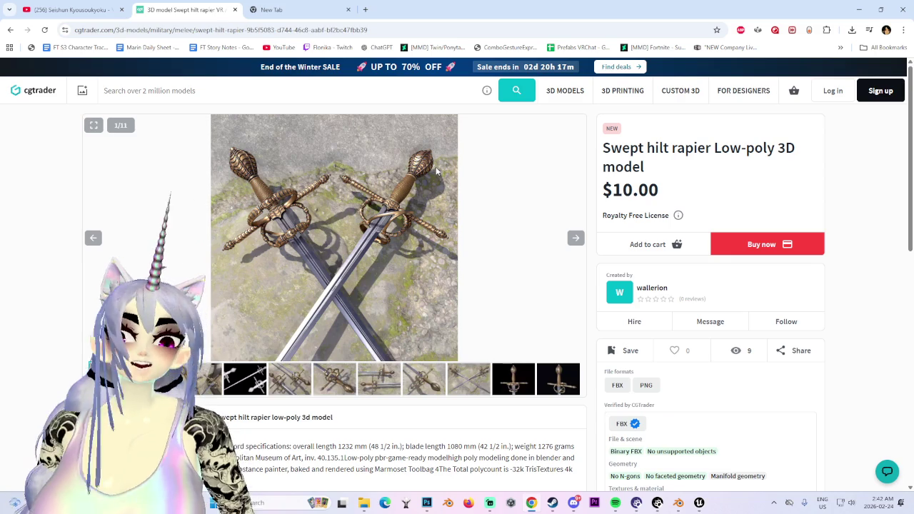
key("Right")
key("Right")
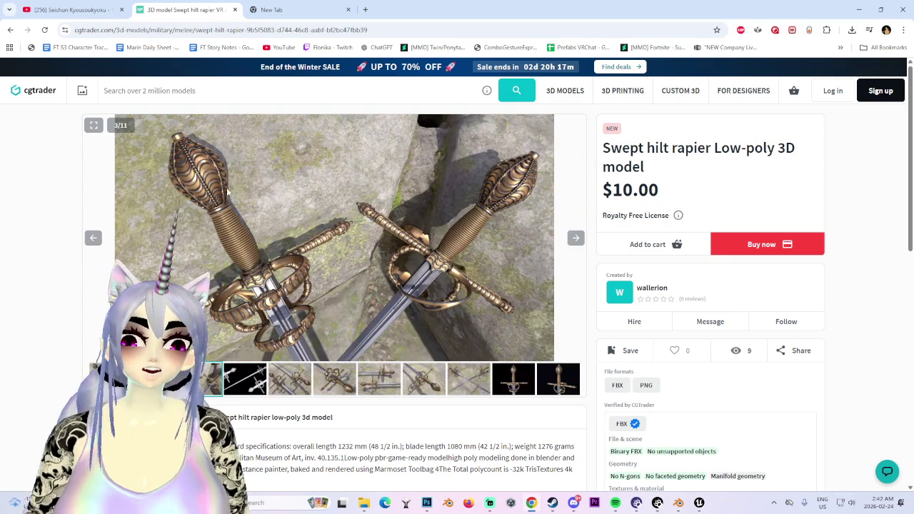
left_click(10, 30)
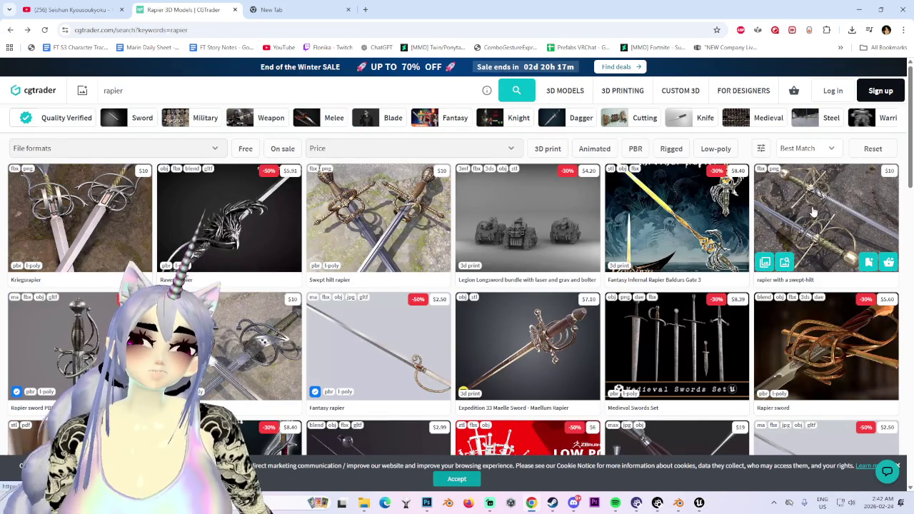
mouse_move(677, 218)
left_click(432, 223)
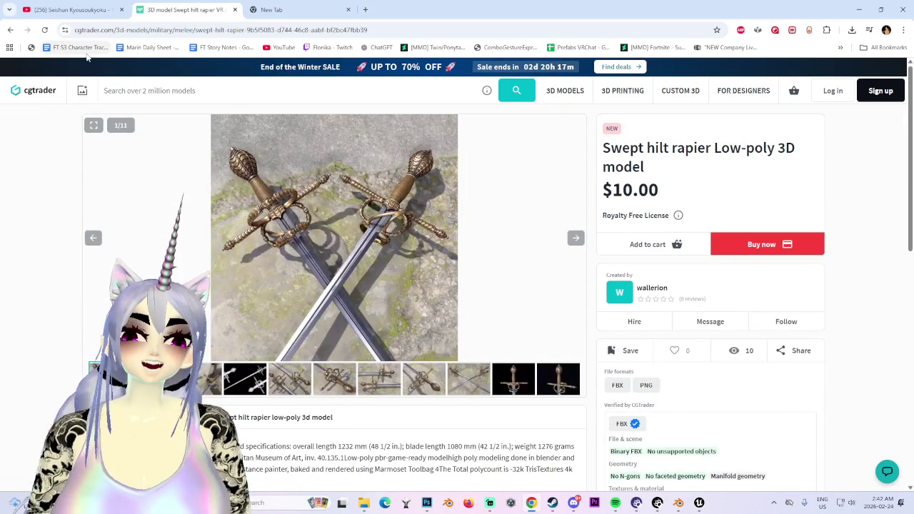
left_click(10, 30)
scroll(77, 207, "down", 2)
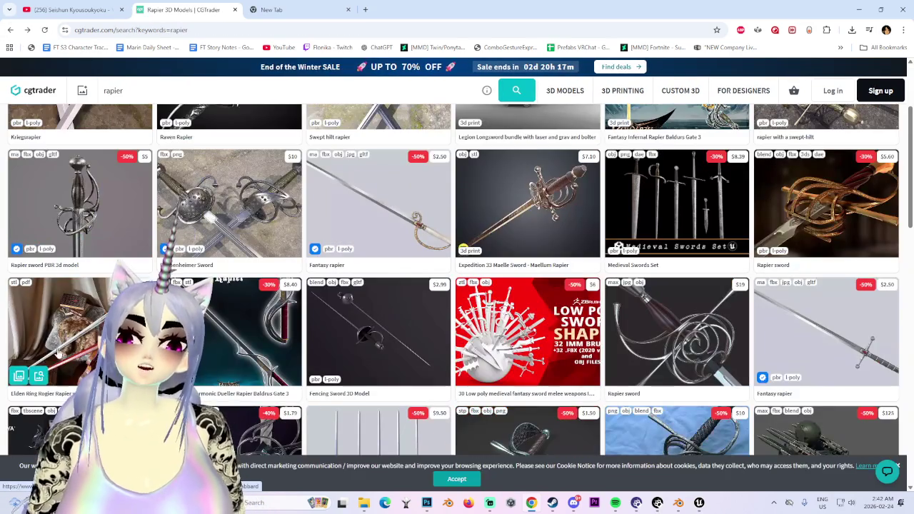
- Open the Rapier sword PBR 3d model page and step through its first gallery images
left_click(70, 207)
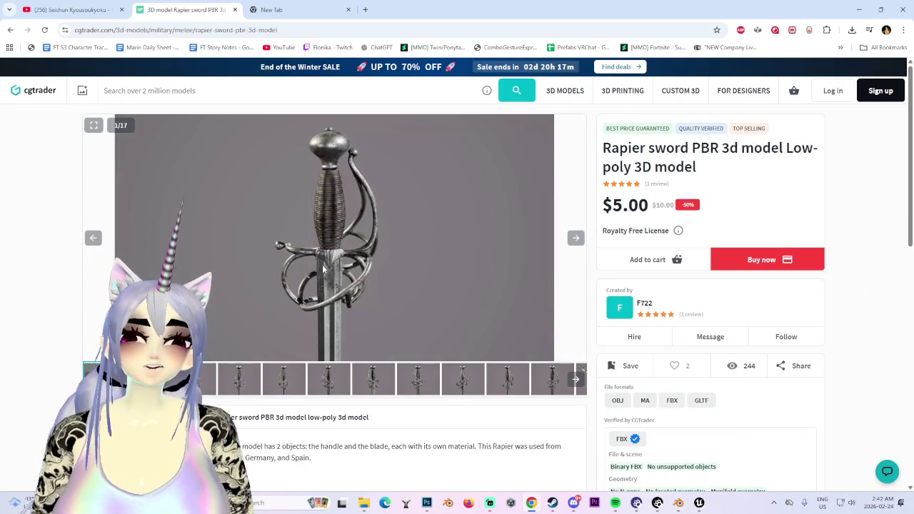
scroll(329, 264, "down", 3)
scroll(336, 263, "up", 3)
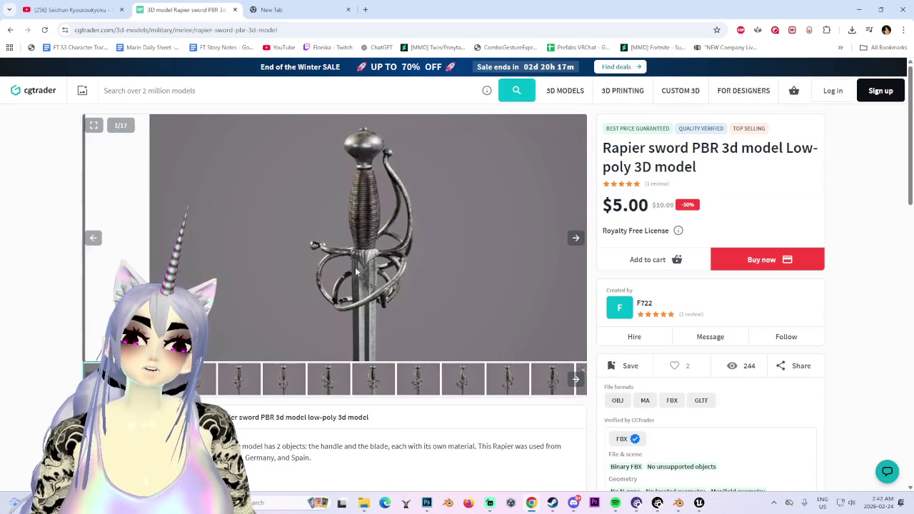
left_click(575, 379)
left_click(576, 379)
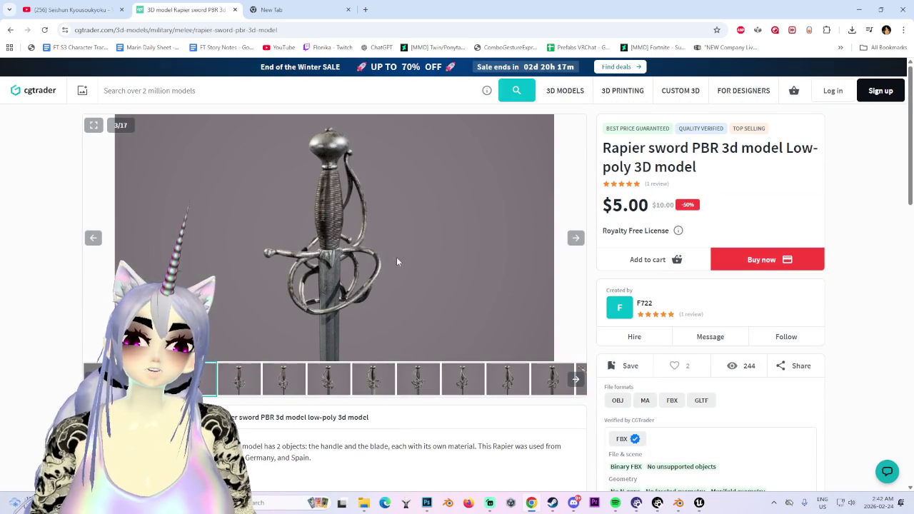
left_click(571, 381)
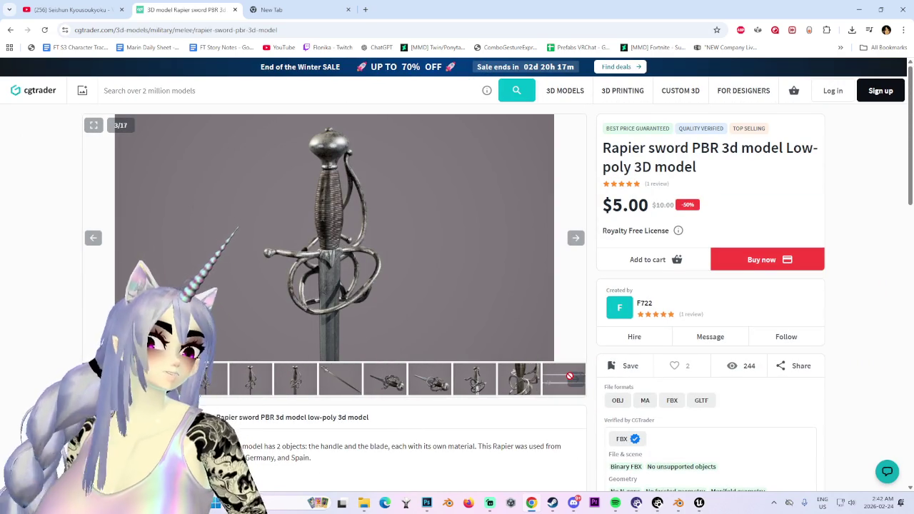
left_click(523, 382)
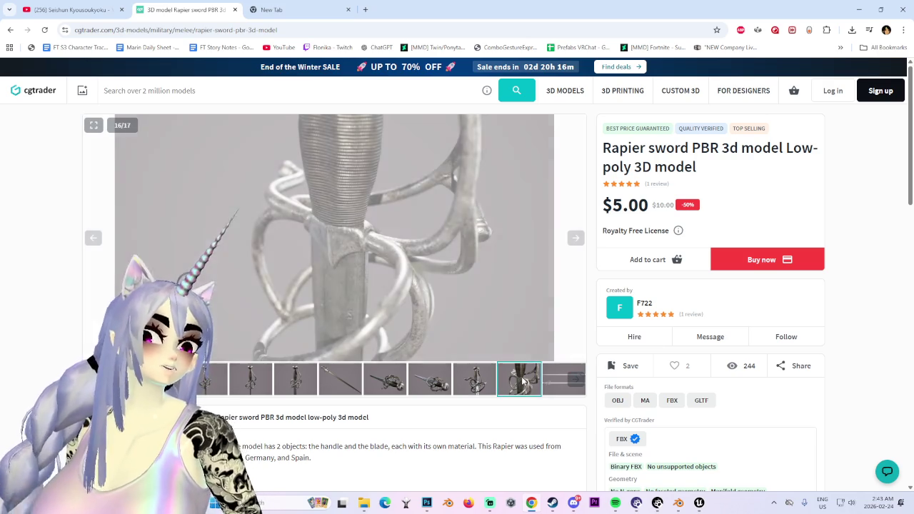
left_click(564, 379)
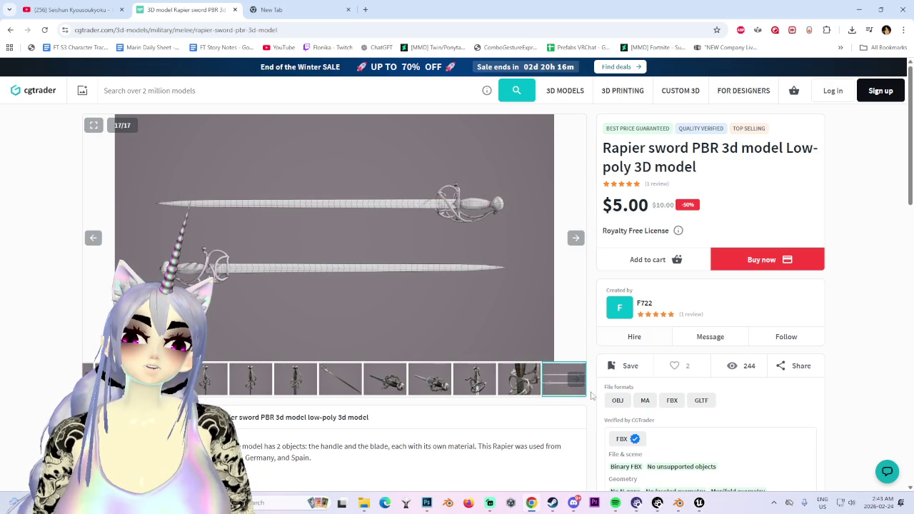
left_click(576, 238)
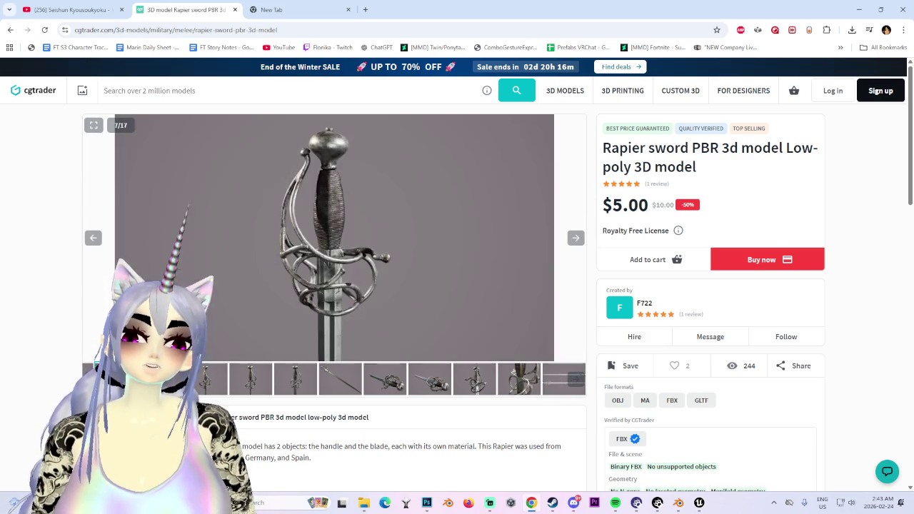
- View the hilt angles, full blade and final images in the gallery thumbnails
left_click(214, 380)
left_click(267, 378)
left_click(340, 378)
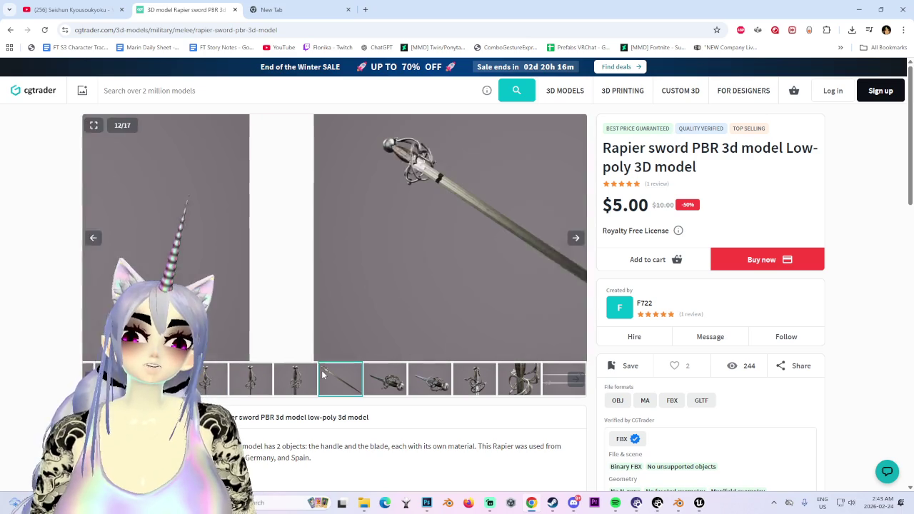
left_click(386, 378)
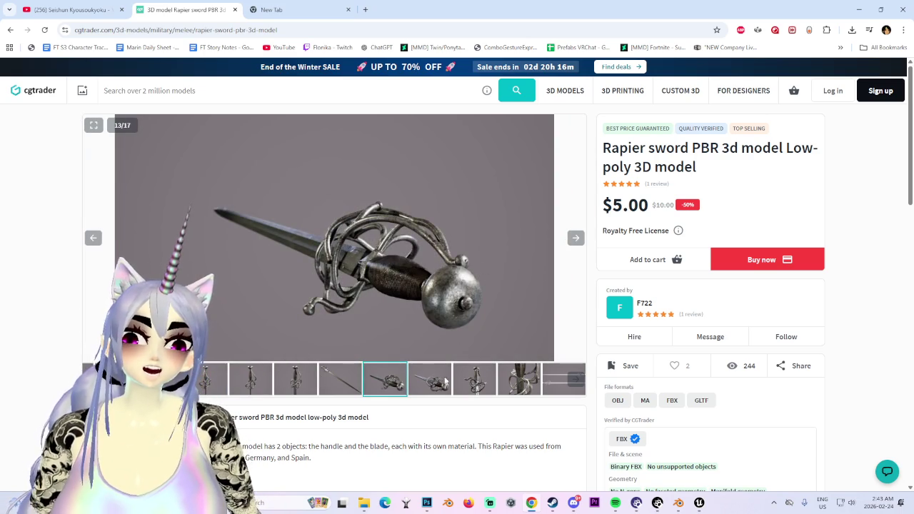
left_click(438, 380)
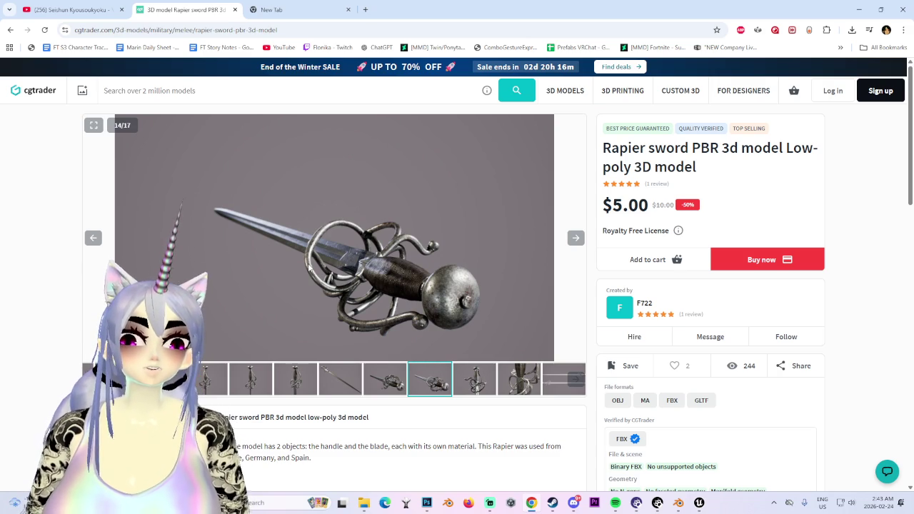
left_click(474, 380)
left_click(520, 380)
left_click(564, 380)
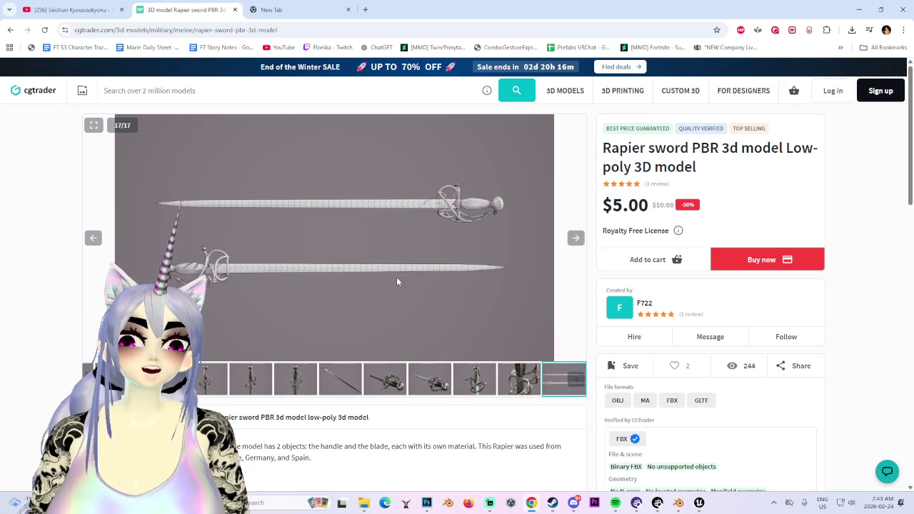
- Revisit the angled sword and vertical hilt images in the gallery
scroll(429, 314, "down", 2)
scroll(480, 362, "up", 1)
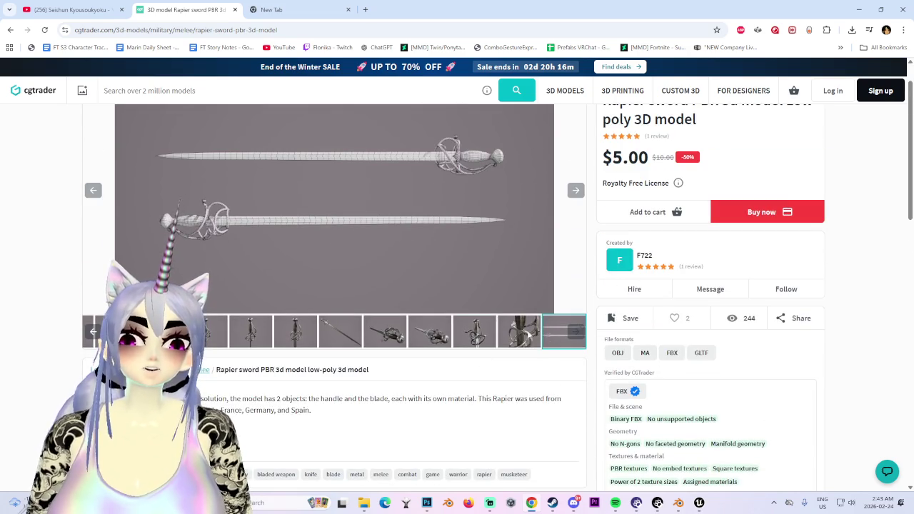
left_click(537, 339)
left_click(401, 334)
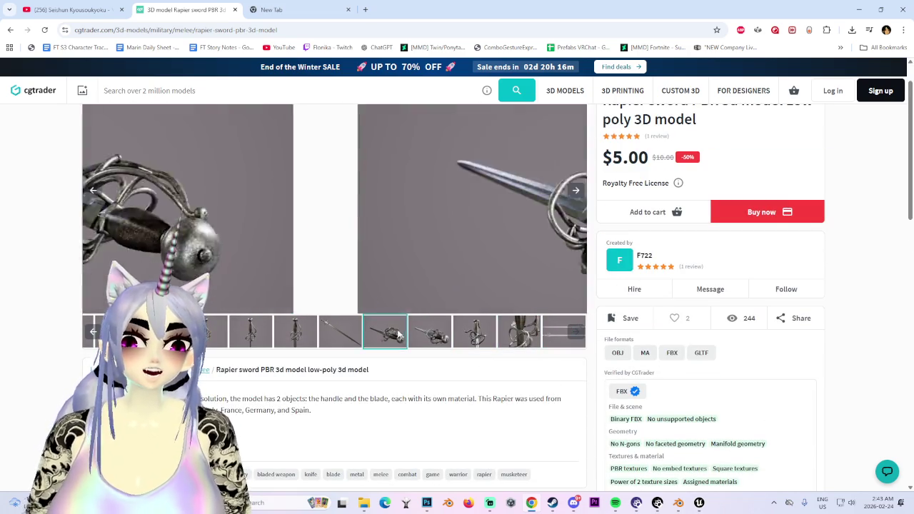
left_click(219, 330)
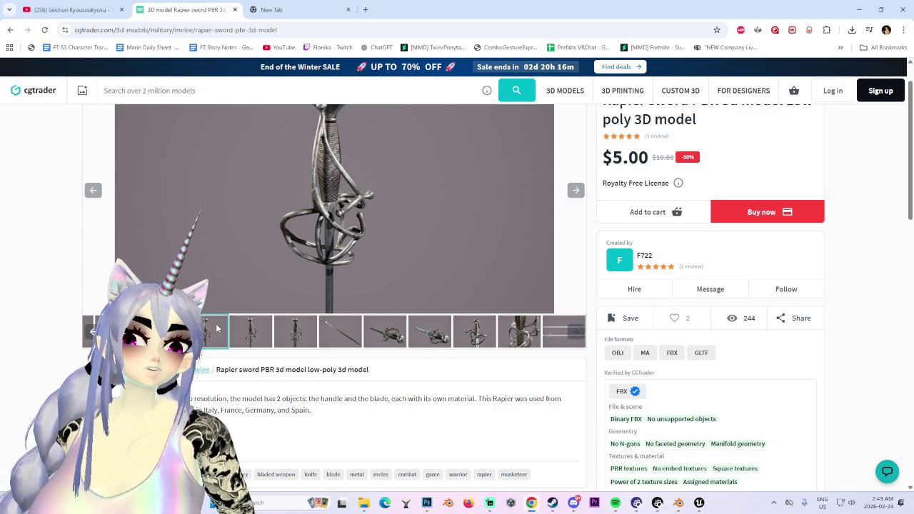
left_click(250, 330)
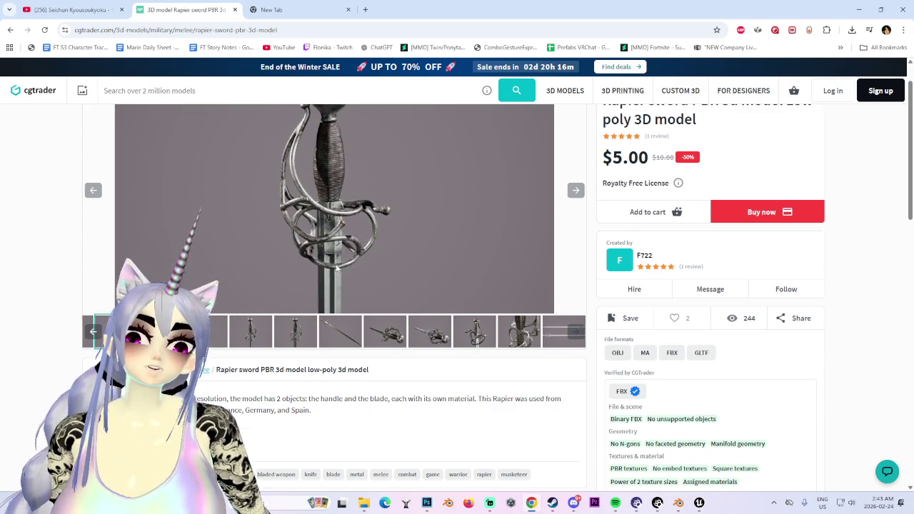
scroll(410, 341, "up", 1)
- Duplicate the rapier search results into a second tab and return to the results
middle_click(10, 30)
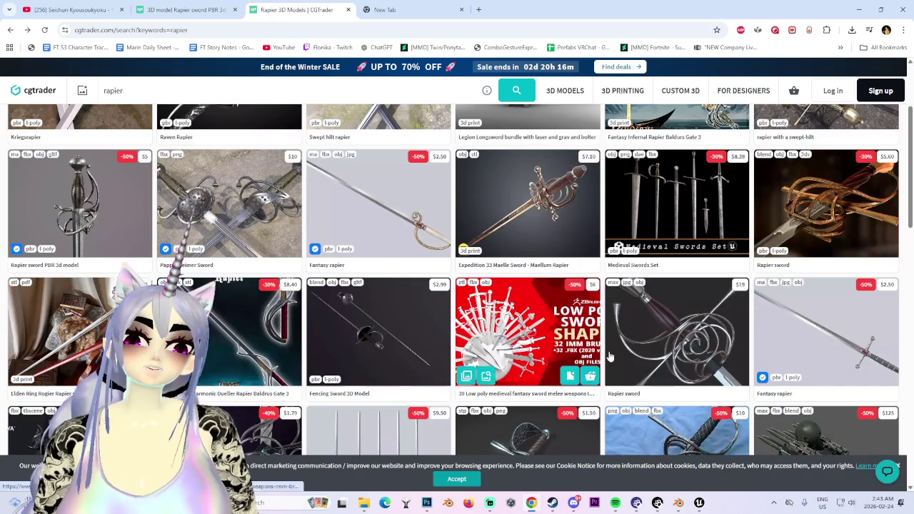
scroll(464, 343, "down", 2)
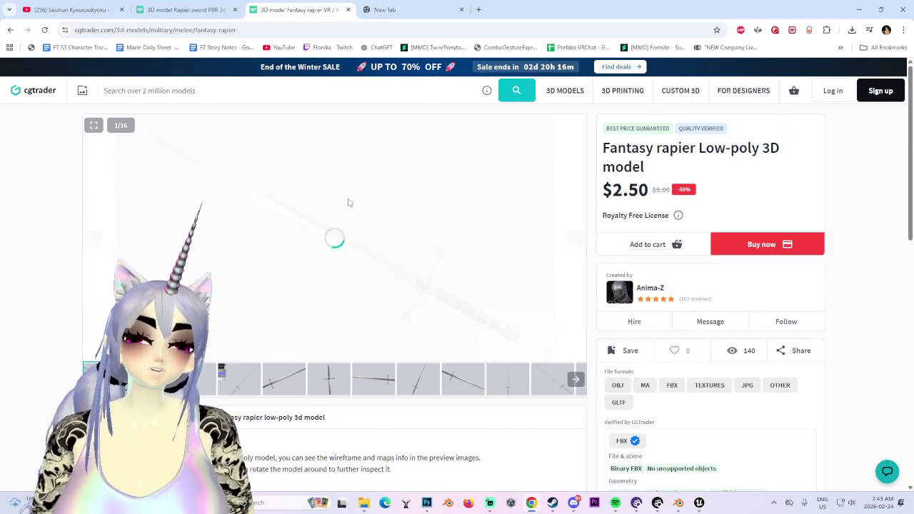
key("alt+Left")
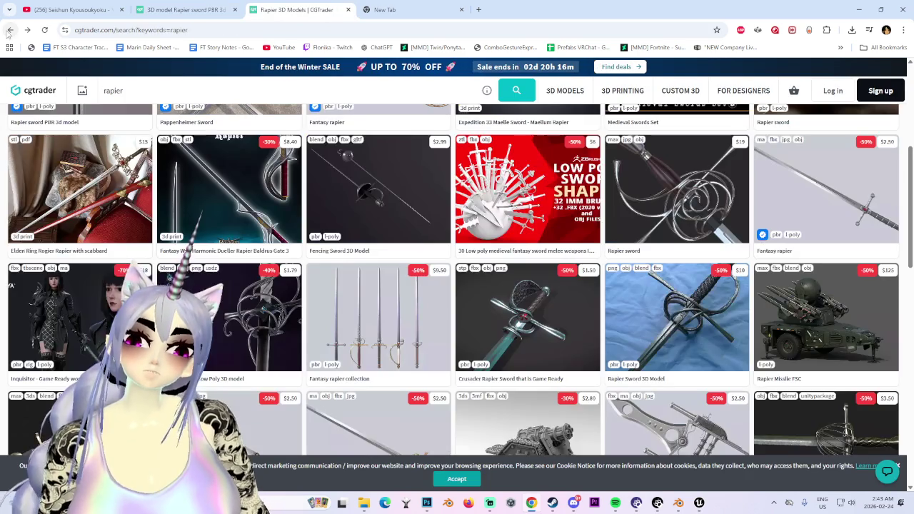
- Browse the rapier results and open the Medieval Swords Set Low-poly model in its own tab
scroll(434, 284, "down", 2)
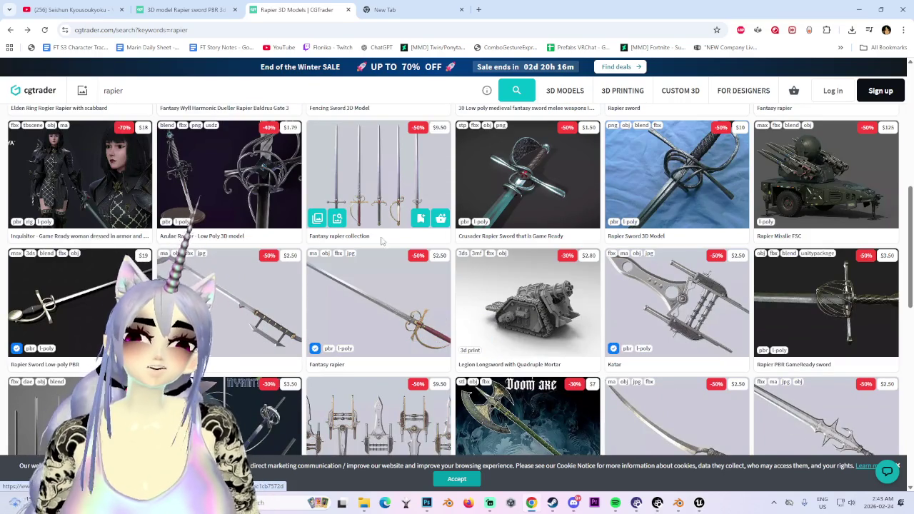
scroll(357, 375, "down", 3)
scroll(357, 371, "down", 2)
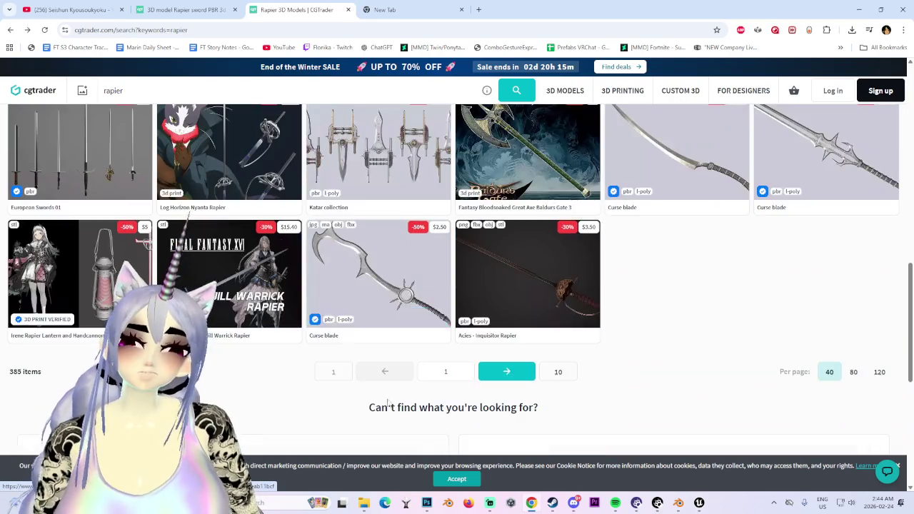
scroll(371, 393, "up", 5)
scroll(392, 423, "down", 4)
scroll(391, 423, "up", 5)
scroll(386, 419, "up", 3)
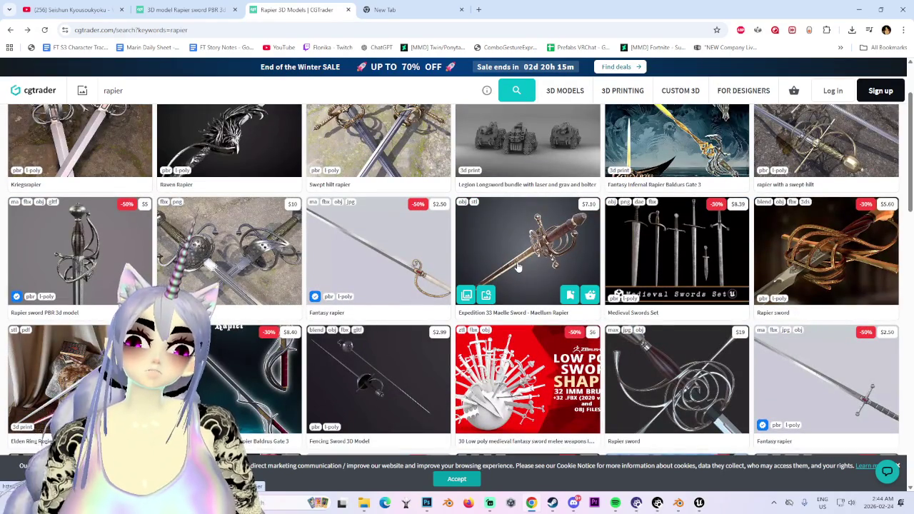
mouse_move(676, 250)
middle_click(723, 242)
left_click(419, 7)
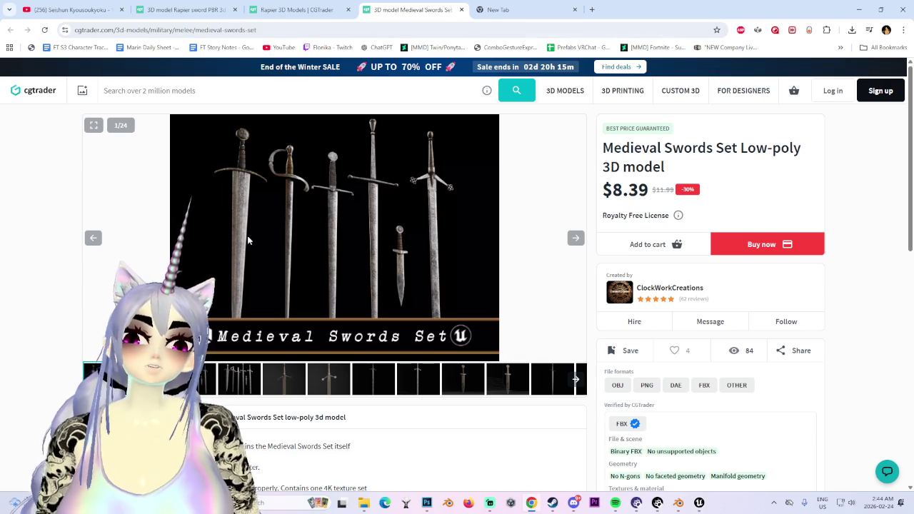
- View the Medieval Swords Set gallery images, then close that tab
left_click(284, 378)
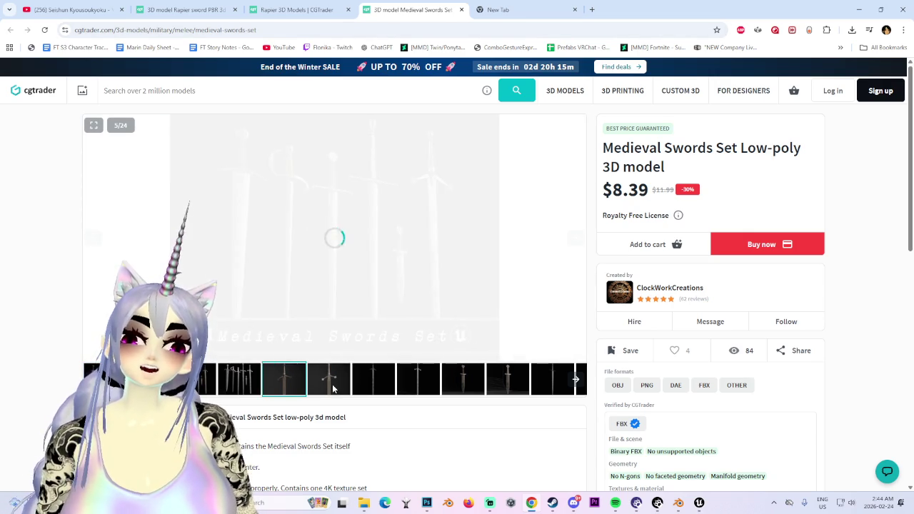
left_click(464, 382)
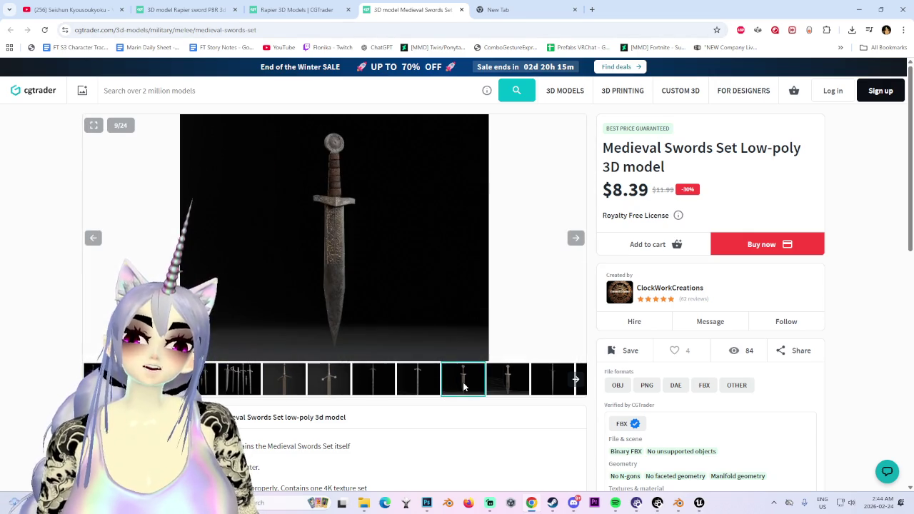
left_click(550, 388)
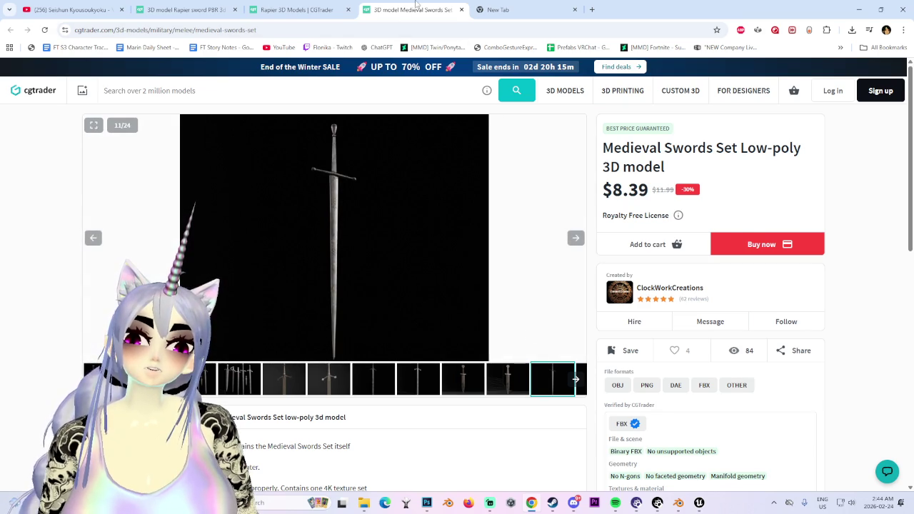
key("ctrl+w")
- Open the Kriegsrapier model in a new tab and view its wireframe and hilt renders
scroll(457, 286, "up", 2)
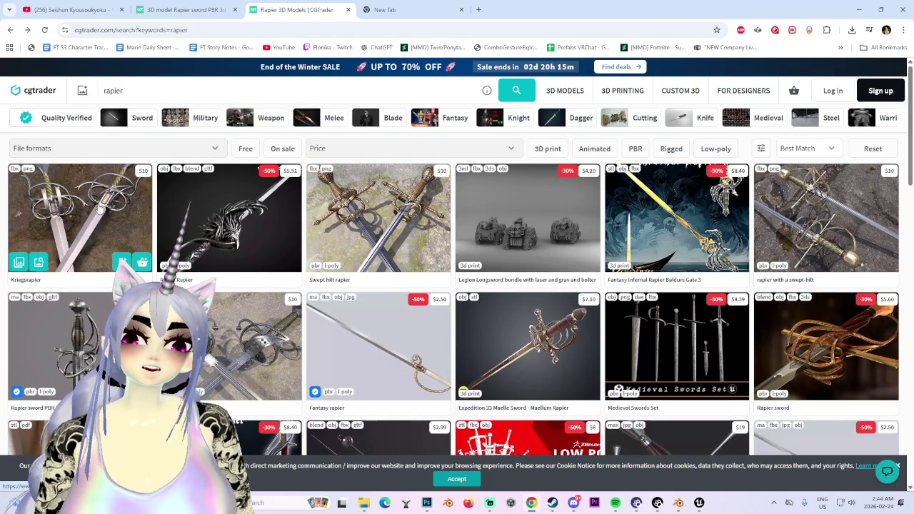
left_click(100, 207)
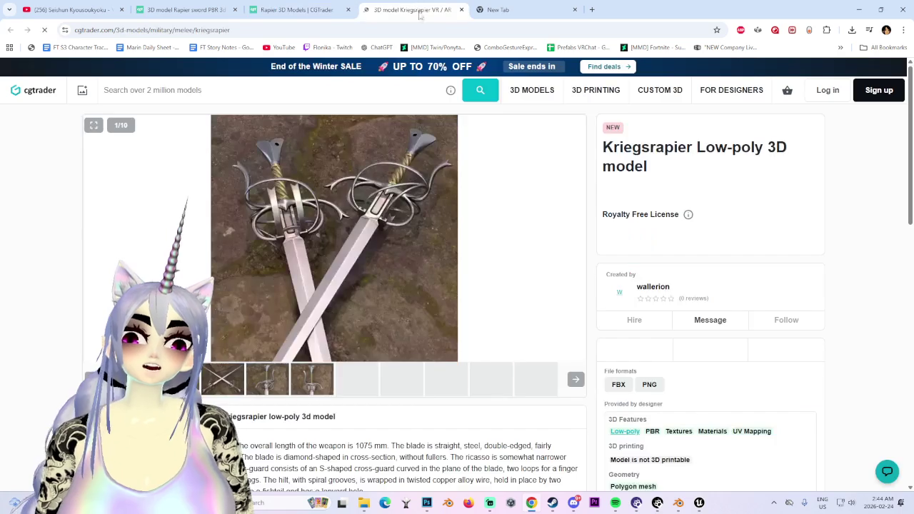
left_click(520, 392)
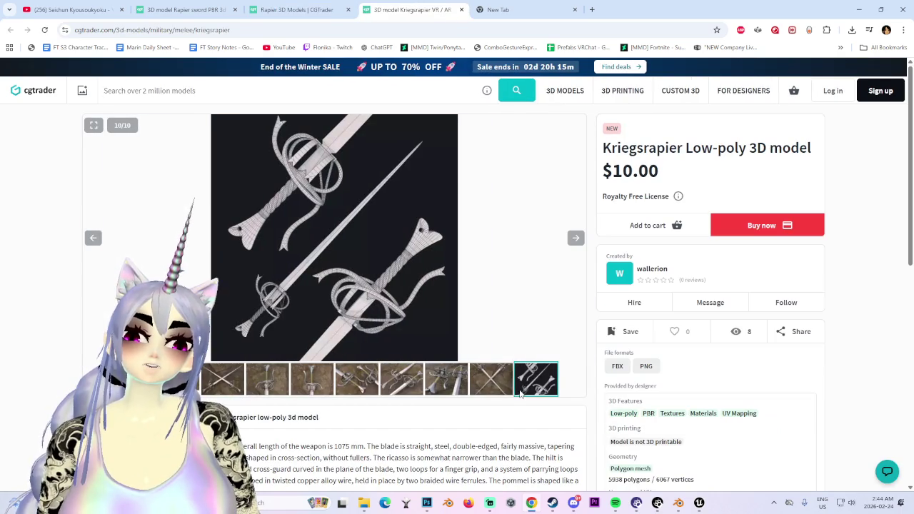
left_click(443, 378)
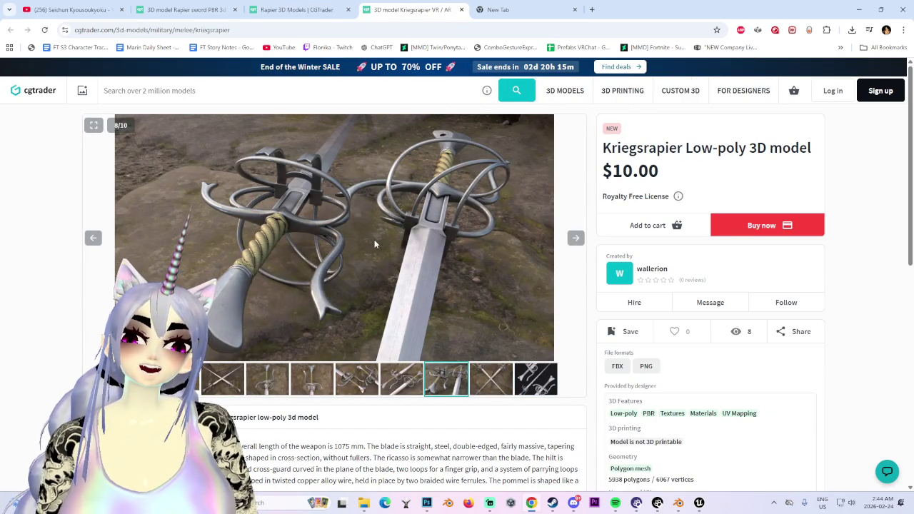
- Move between the low-poly listing and the Kriegsrapier page, then return to the rapier results
left_click(10, 29)
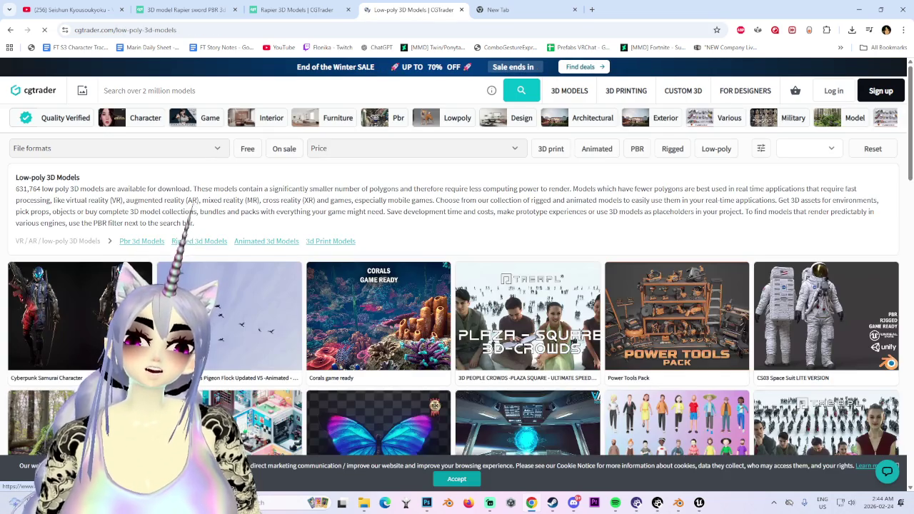
left_click(10, 29)
left_click(10, 29)
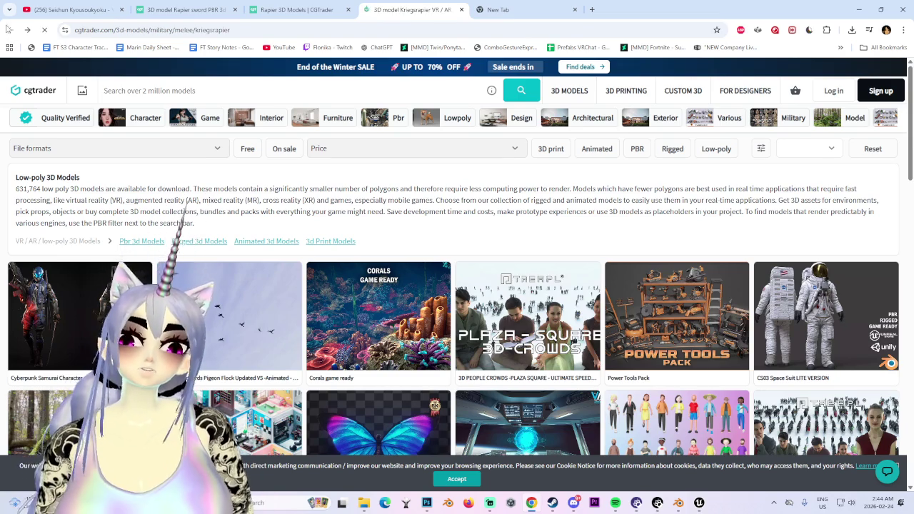
left_click(10, 29)
left_click(294, 9)
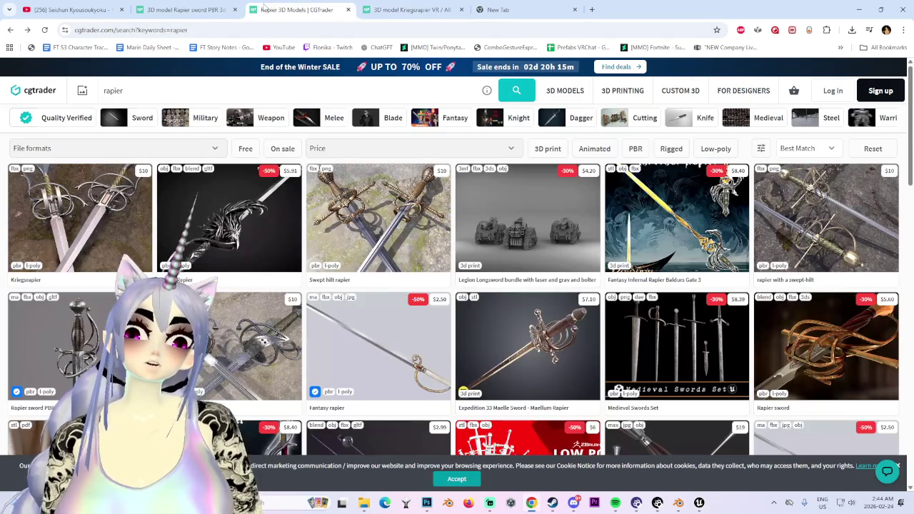
mouse_move(707, 381)
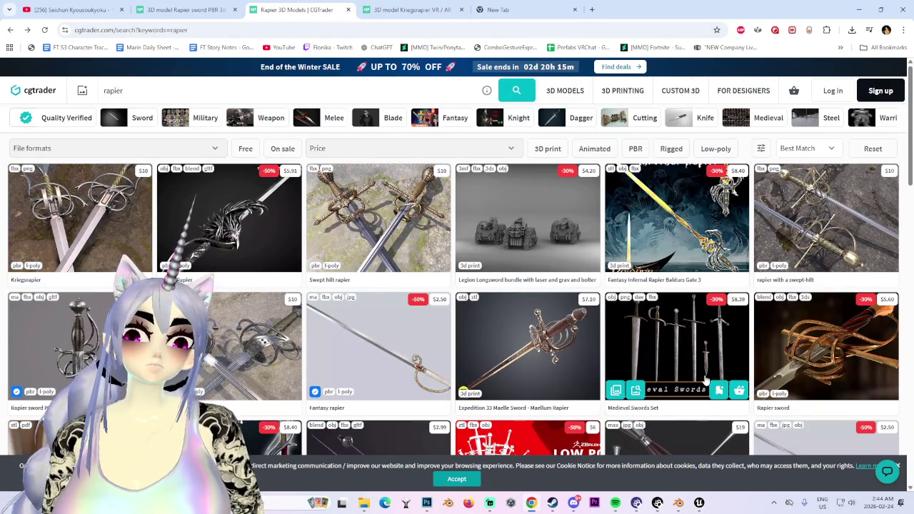
- Scroll through the first page of rapier results and click the next-page arrow
scroll(706, 381, "down", 3)
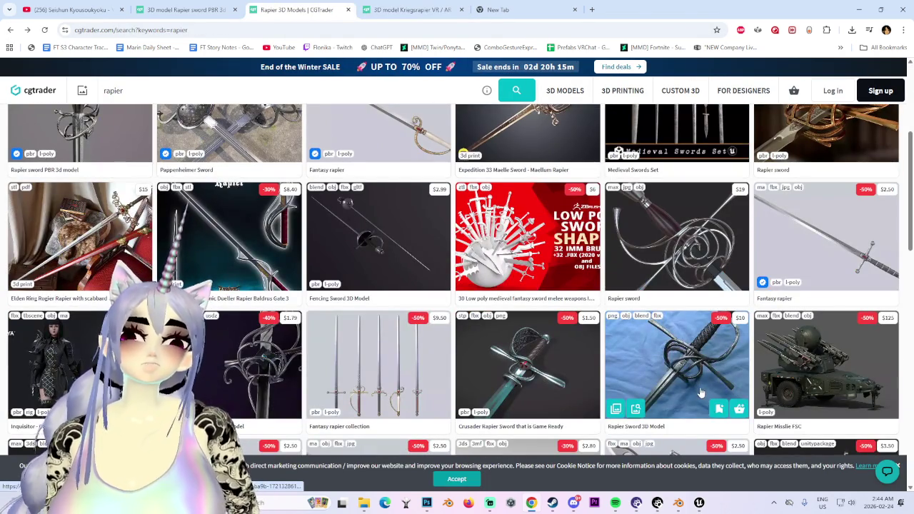
scroll(699, 393, "down", 3)
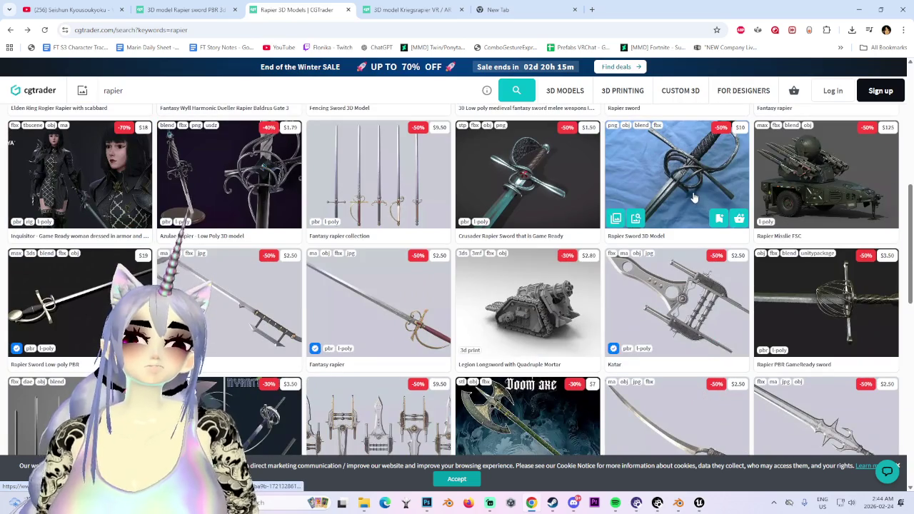
scroll(715, 415, "down", 2)
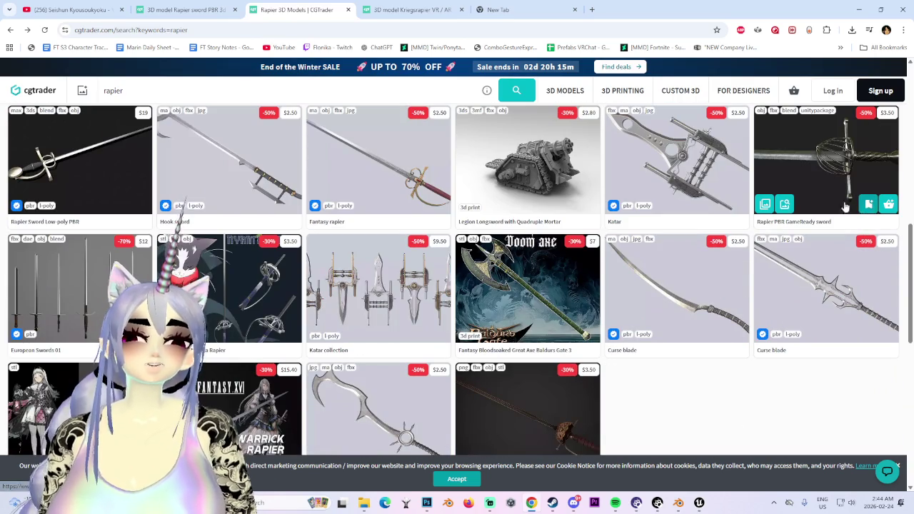
scroll(543, 325, "up", 2)
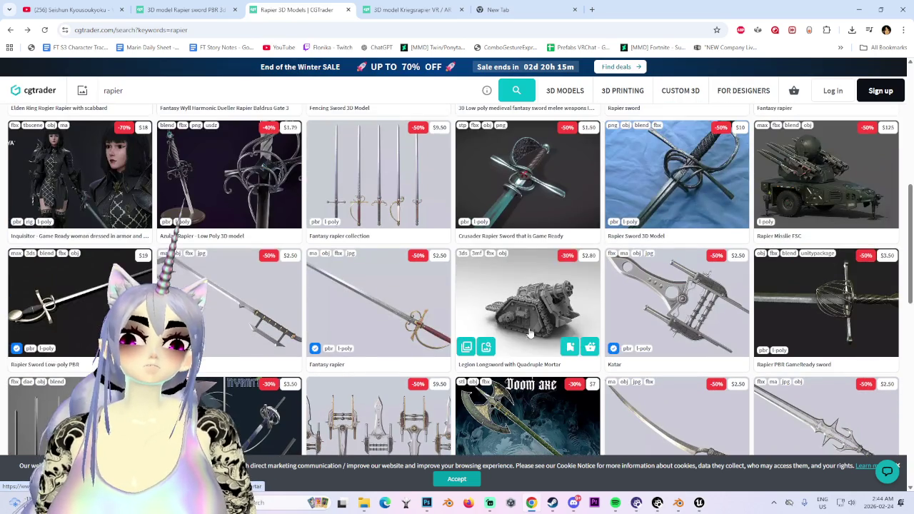
scroll(414, 331, "up", 4)
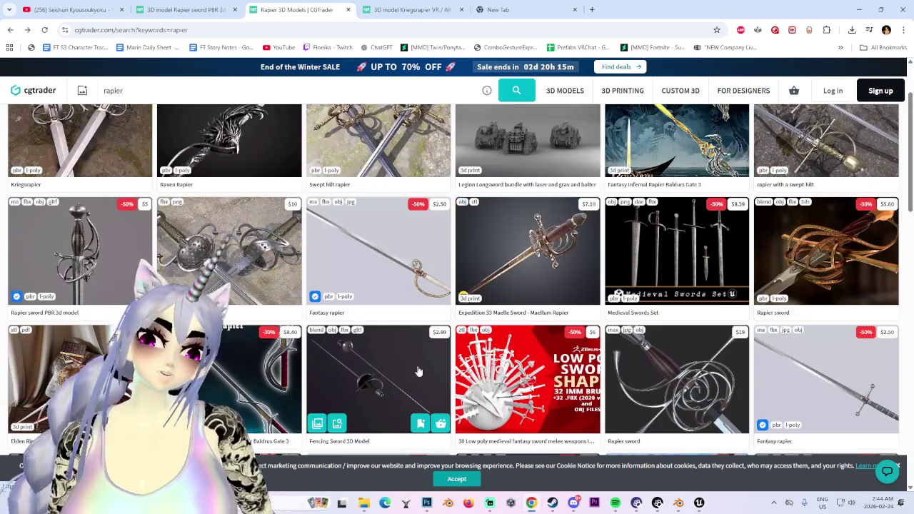
mouse_move(228, 378)
scroll(214, 400, "up", 2)
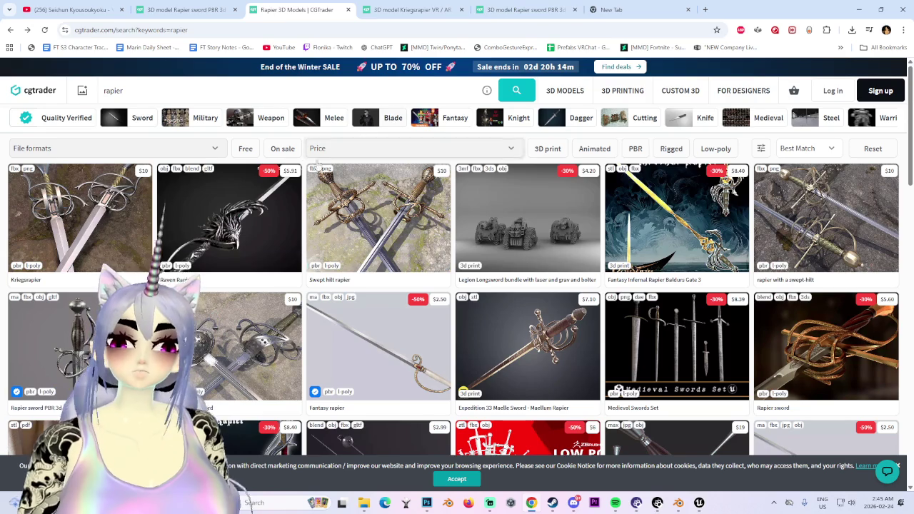
scroll(505, 320, "down", 4)
scroll(505, 320, "down", 5)
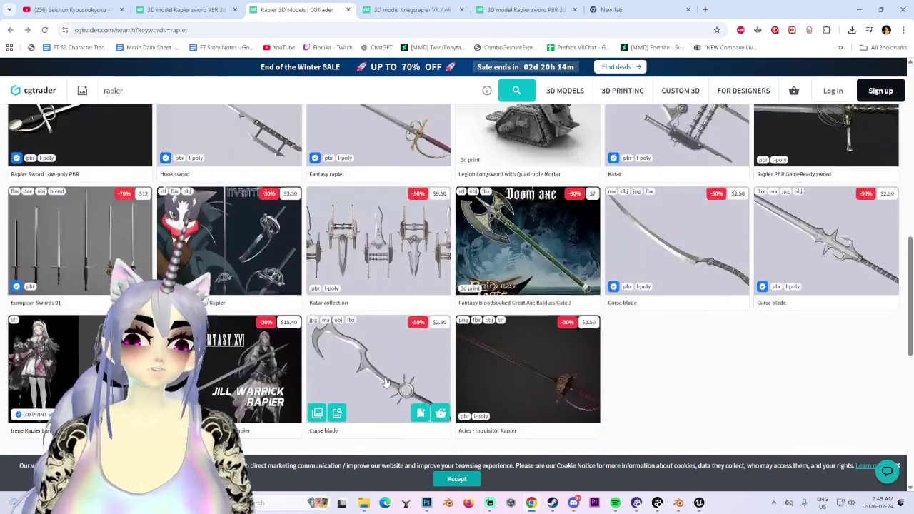
scroll(505, 320, "down", 3)
left_click(506, 228)
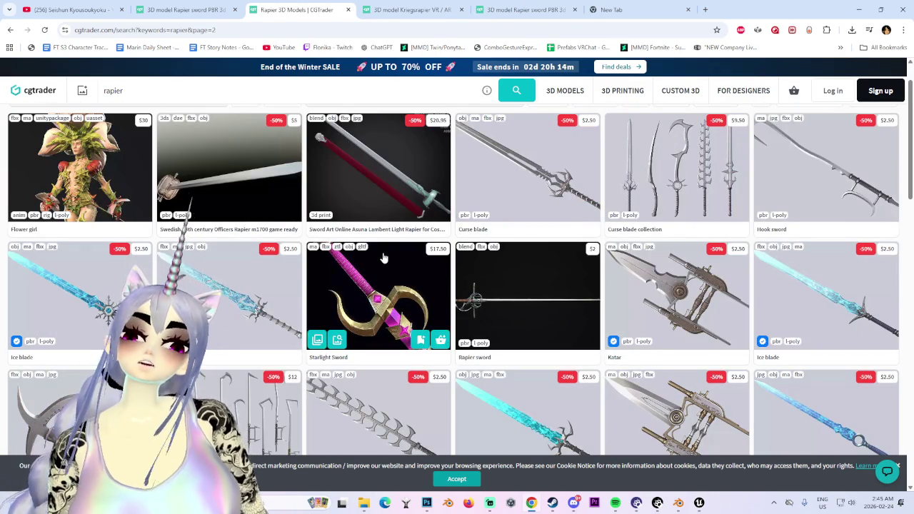
- Switch the YouTube music to the Safe to Say video, then cycle through the open rapier tabs
key("ctrl+1")
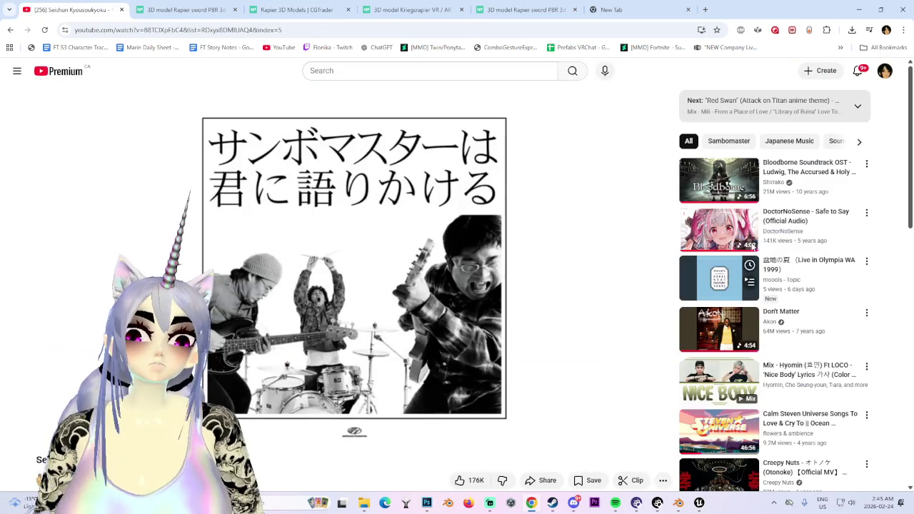
left_click(726, 233)
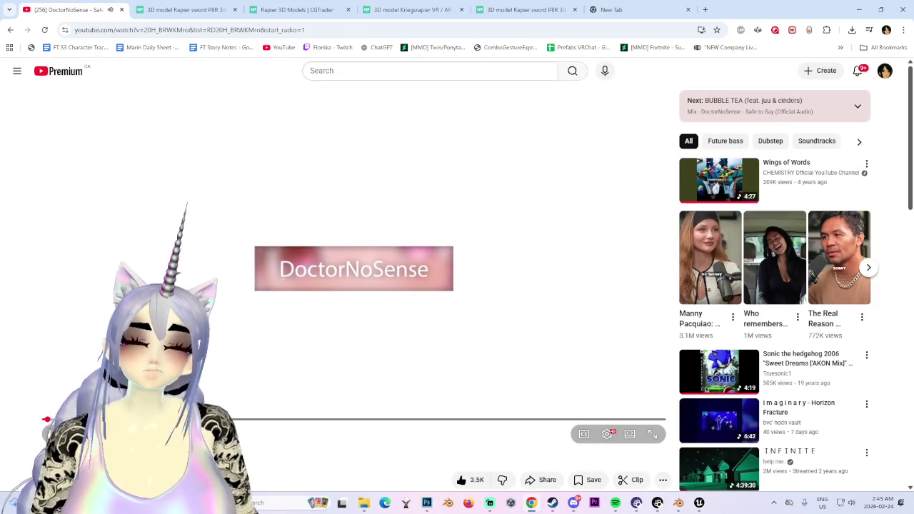
left_click(530, 9)
left_click(412, 9)
left_click(296, 9)
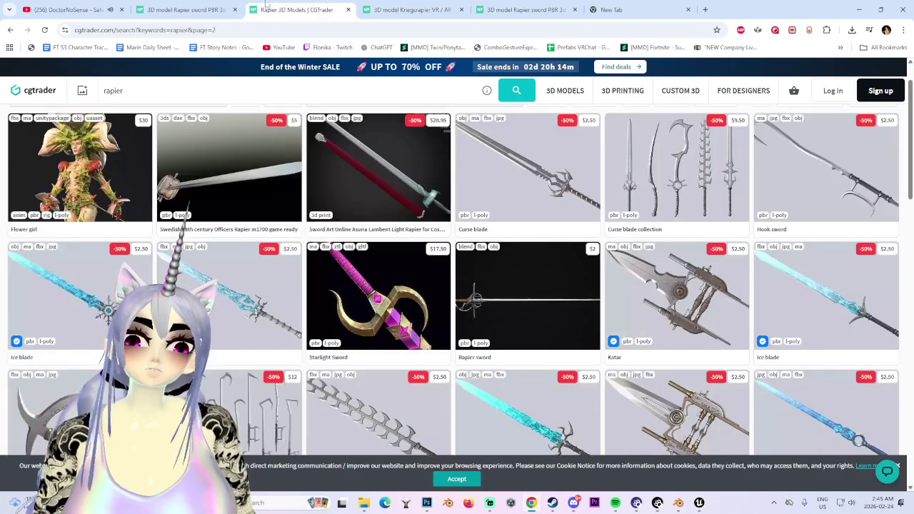
left_click(186, 9)
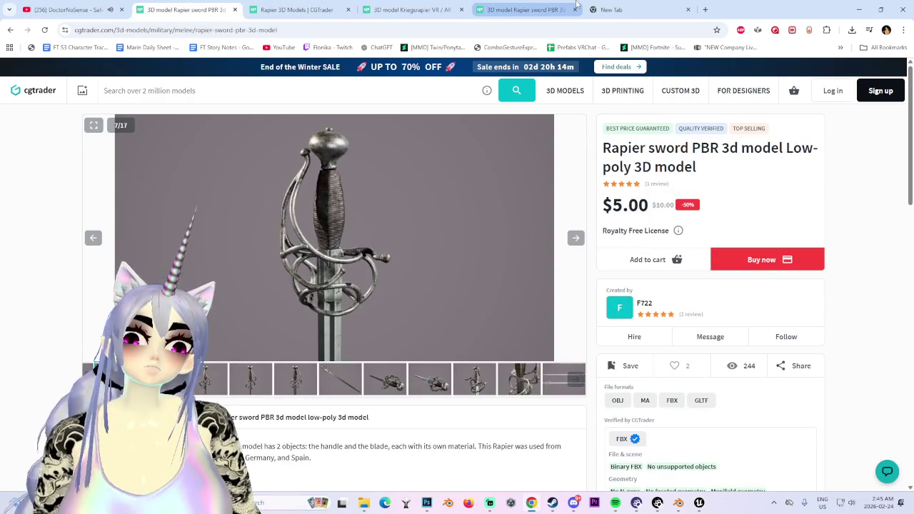
left_click(527, 10)
- Return to the rapier results, load page 2 and scroll it before switching to Unreal
left_click(186, 9)
left_click(10, 29)
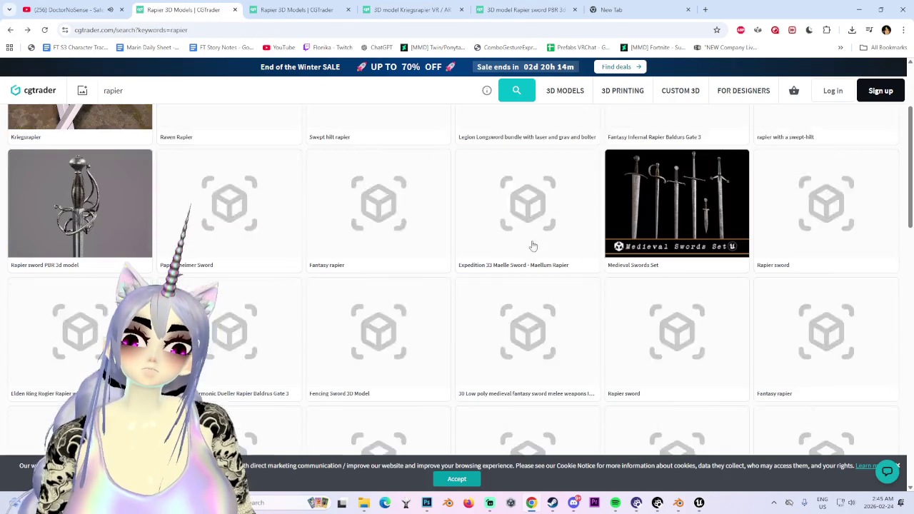
scroll(457, 279, "down", 3)
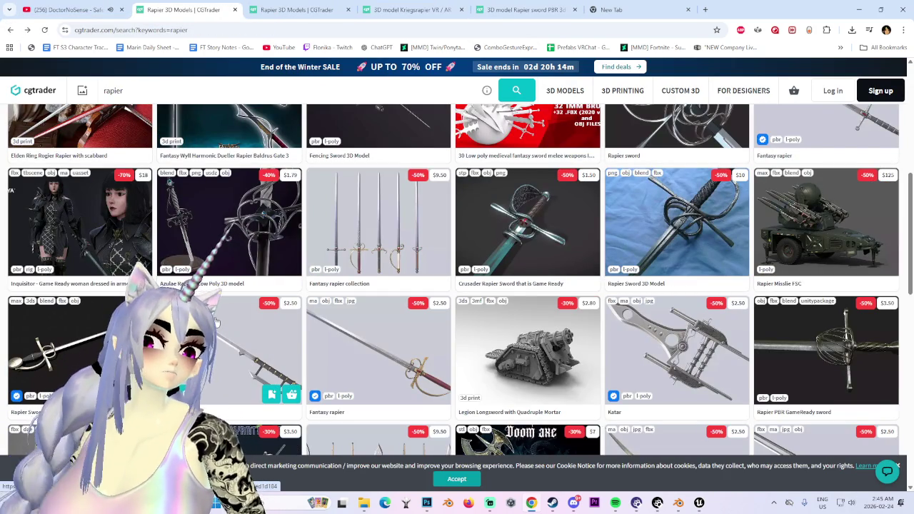
scroll(216, 323, "down", 1)
scroll(215, 322, "up", 1)
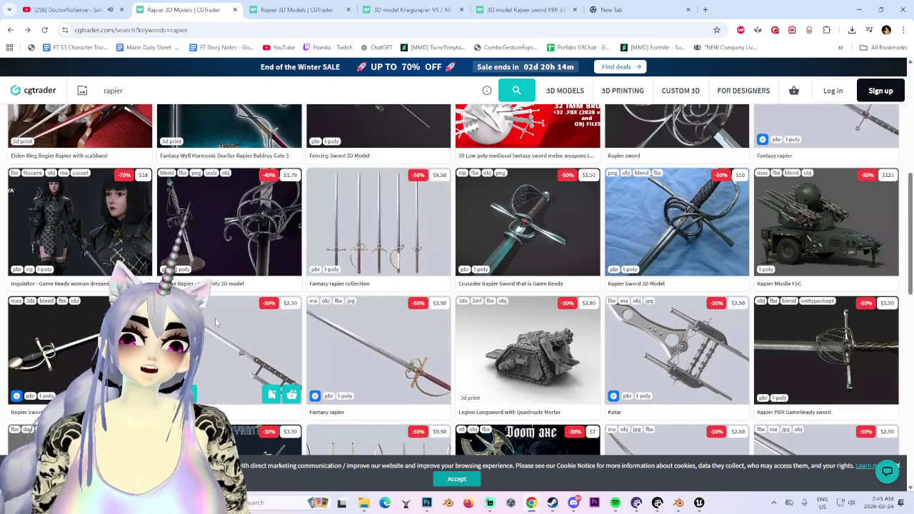
scroll(210, 319, "down", 2)
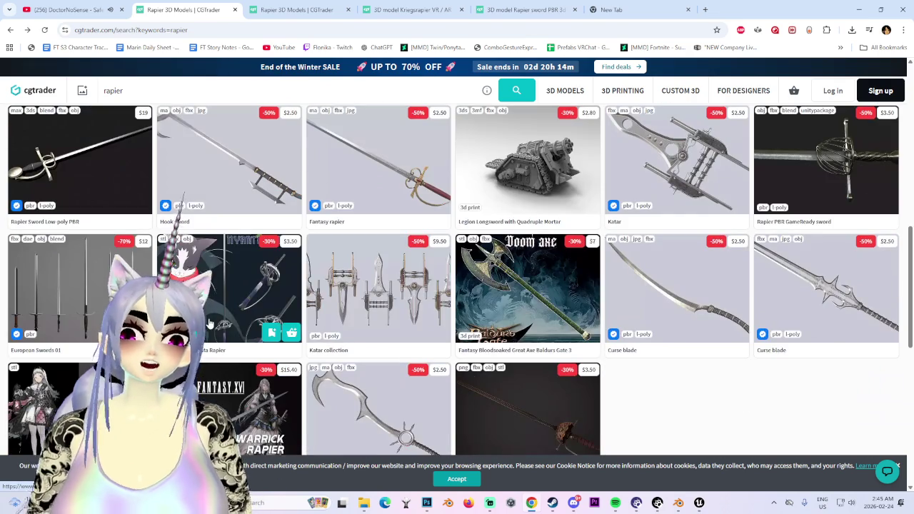
scroll(209, 324, "down", 2)
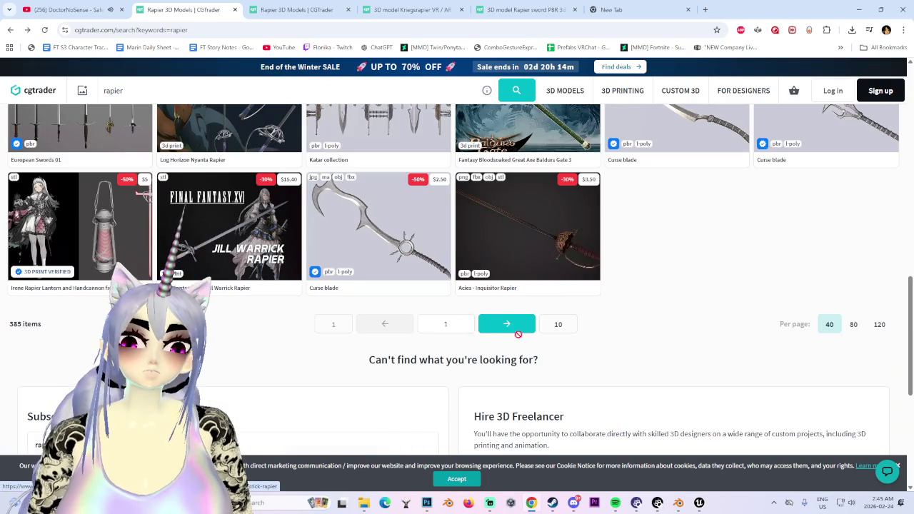
left_click(494, 326)
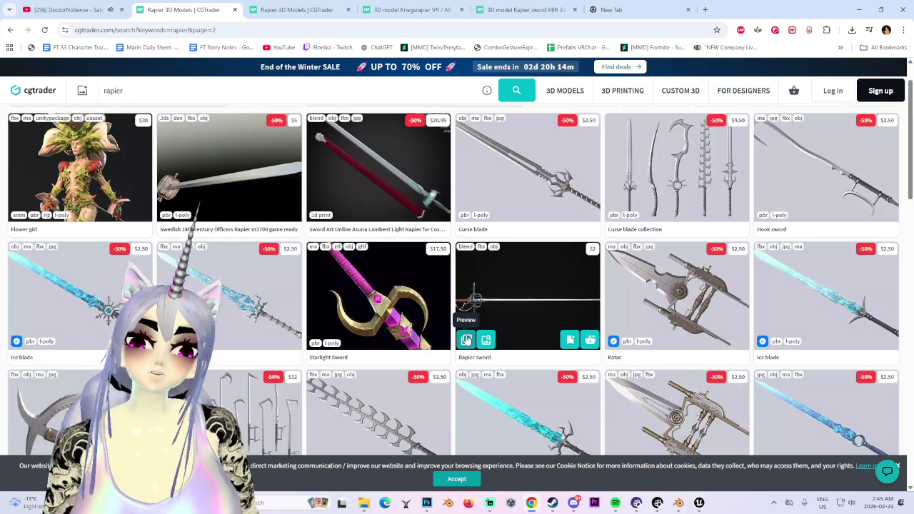
scroll(447, 332, "down", 3)
scroll(428, 311, "down", 2)
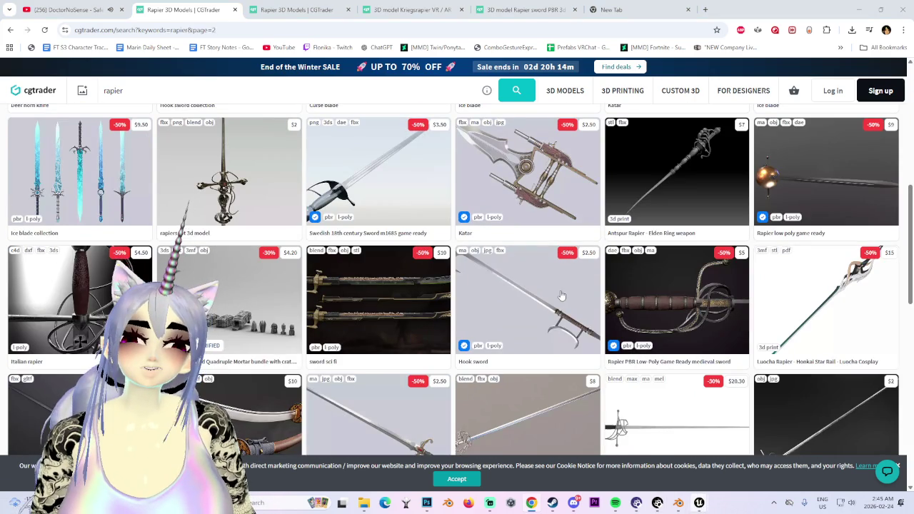
mouse_move(699, 503)
left_click(693, 454)
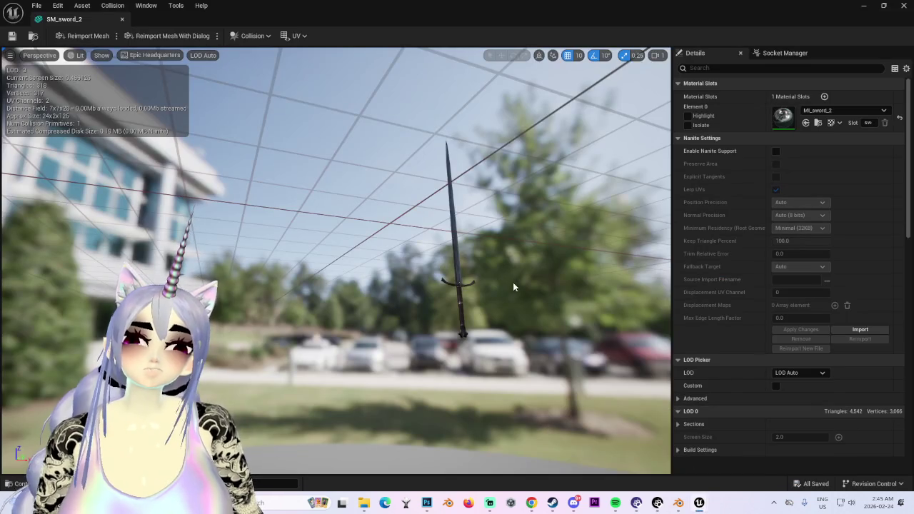
- Orbit the SM_sword_2 viewport to a level view, then return to CGTrader in Chrome
left_click_drag(513, 282, 400, 286)
left_click_drag(515, 304, 720, 504)
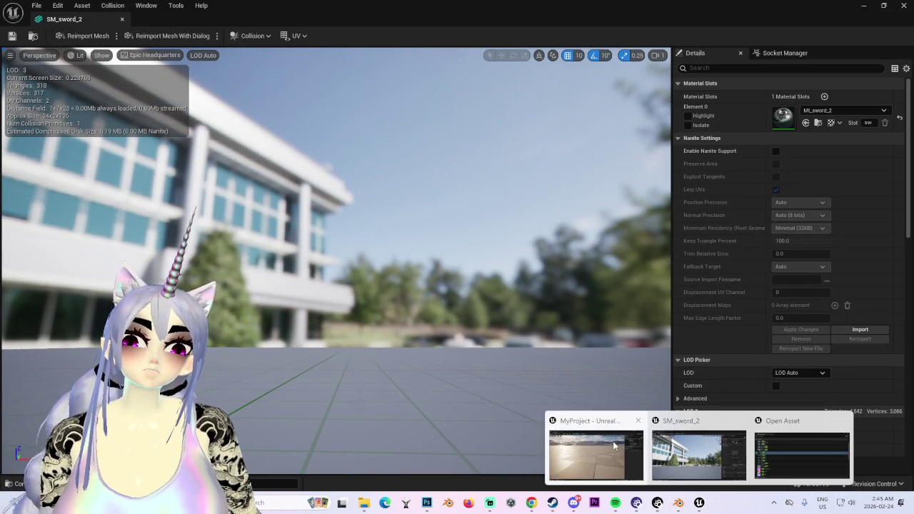
left_click(532, 503)
mouse_move(688, 503)
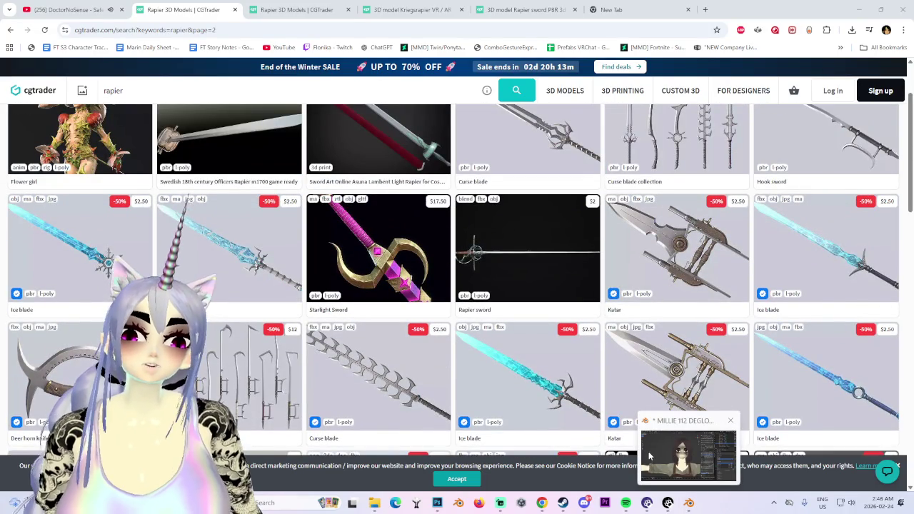
- Bring up the $5.00 Rapier sword PBR model page and scroll through it
scroll(500, 250, "up", 2)
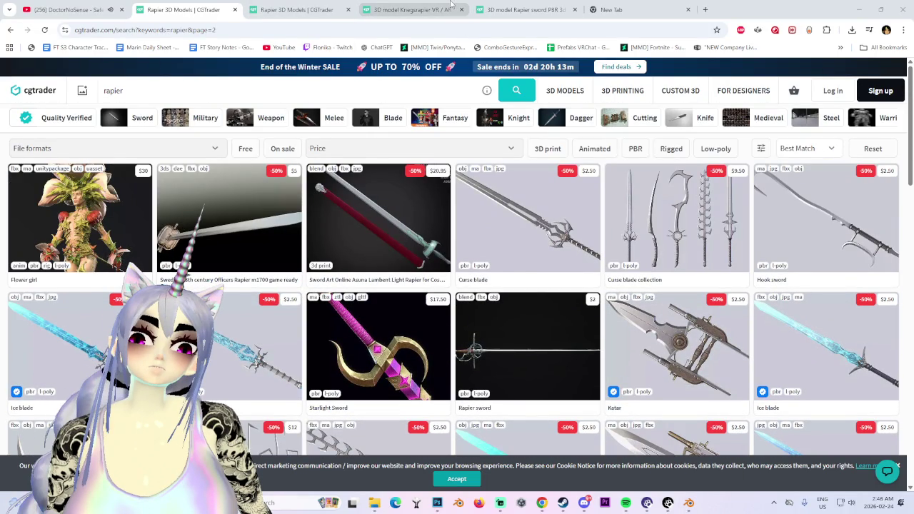
left_click(528, 10)
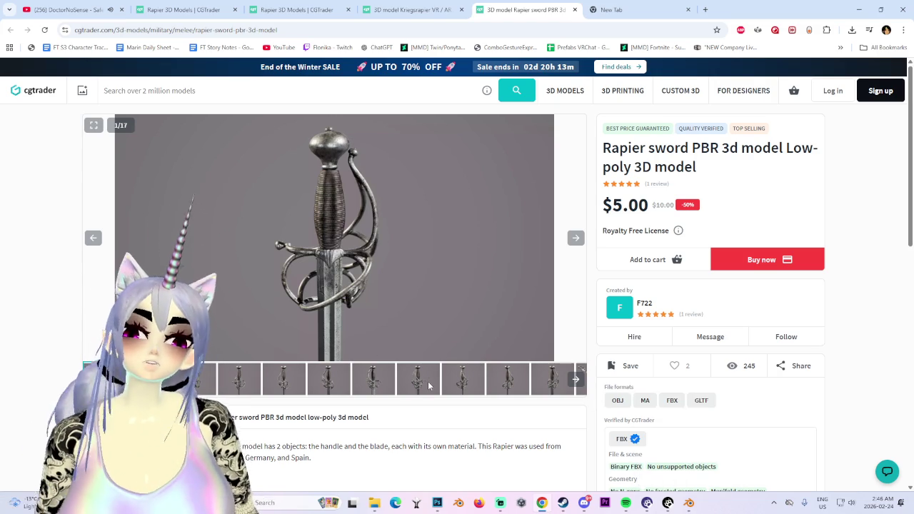
scroll(432, 400, "down", 3)
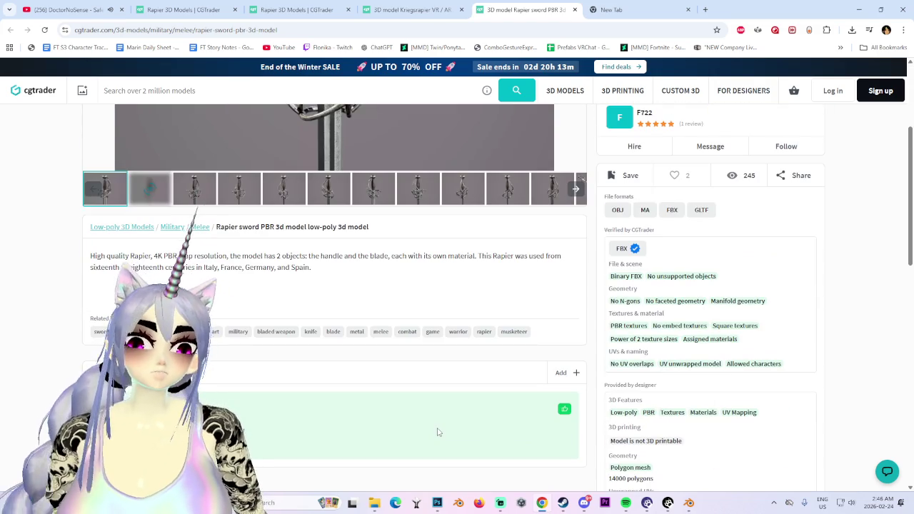
scroll(438, 432, "up", 3)
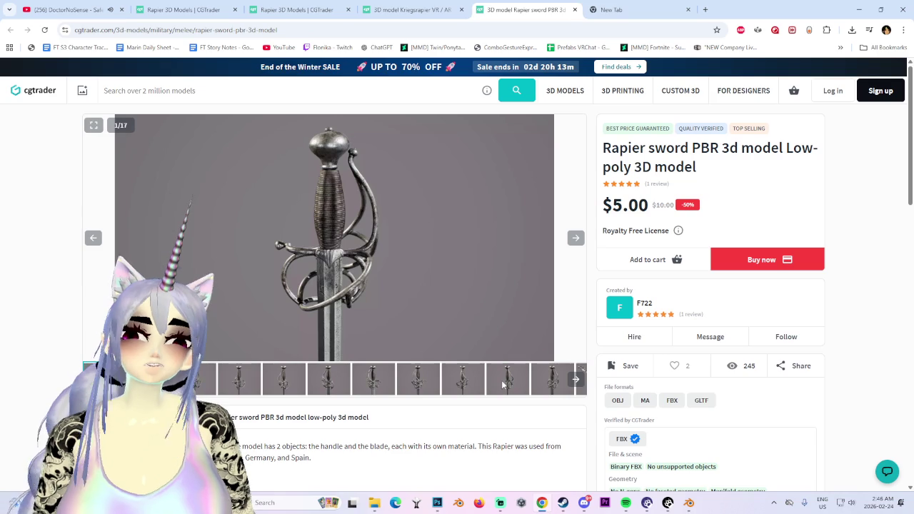
- View Rapier sword PBR gallery images 15, 16, 9 and 7, then close the Kriegsrapier tab
left_click(573, 380)
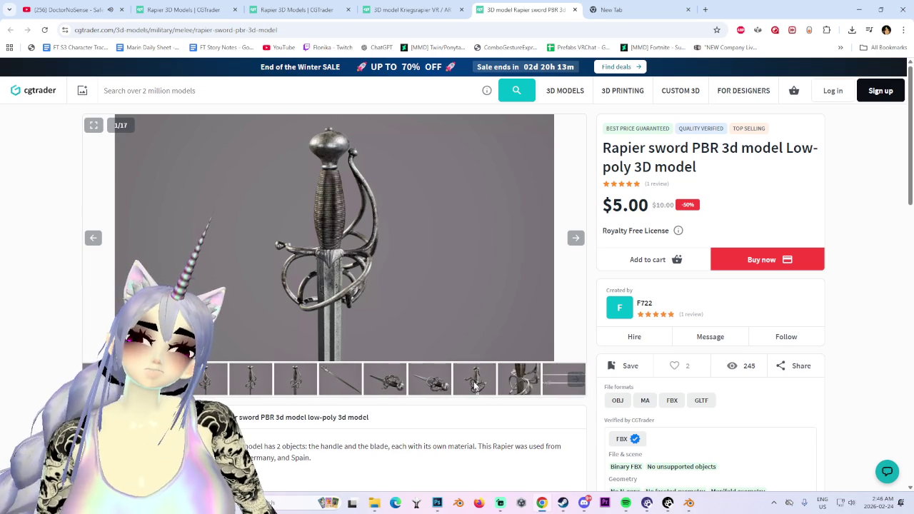
left_click(476, 386)
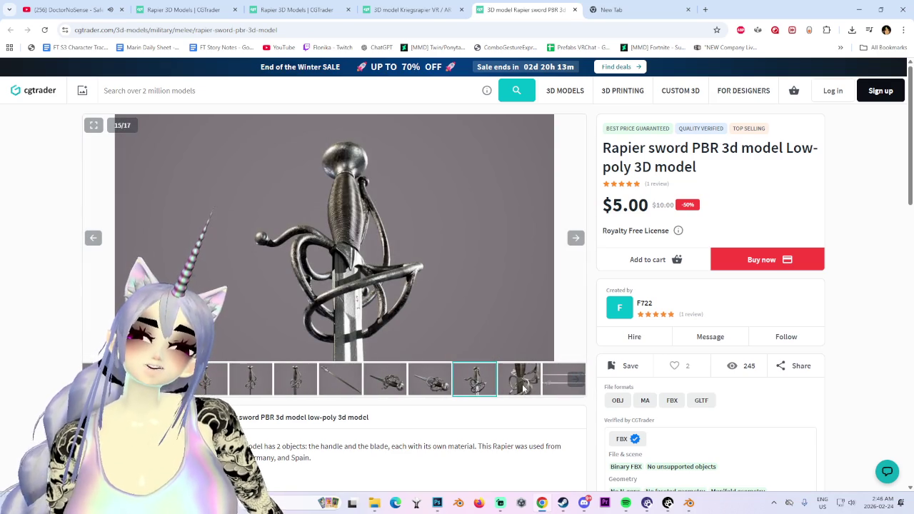
left_click(521, 384)
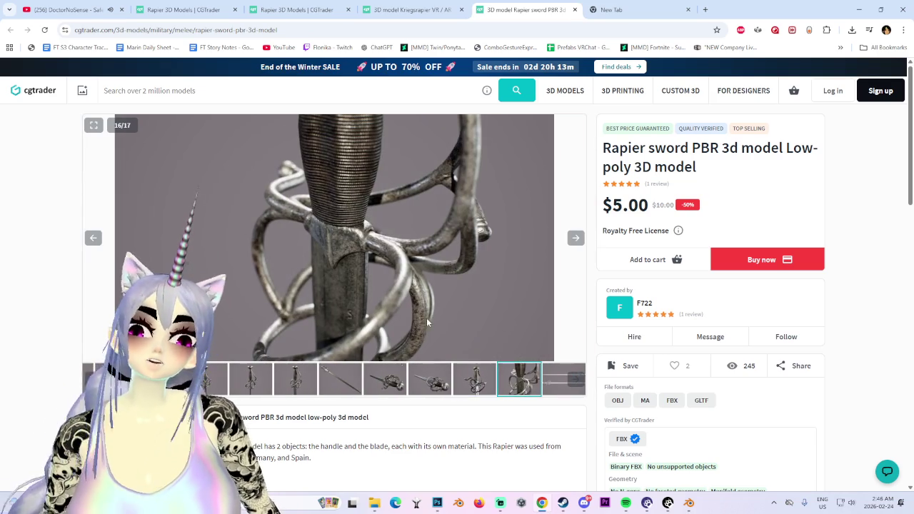
left_click(207, 379)
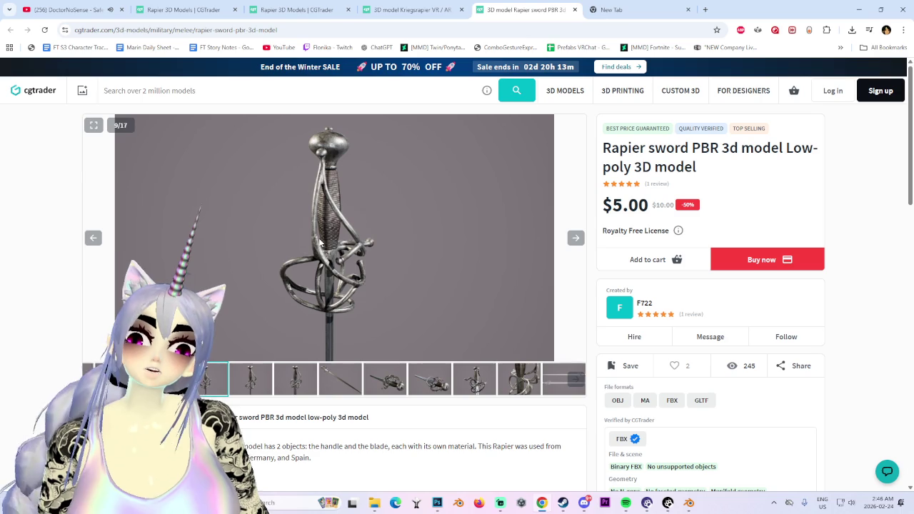
left_click(117, 379)
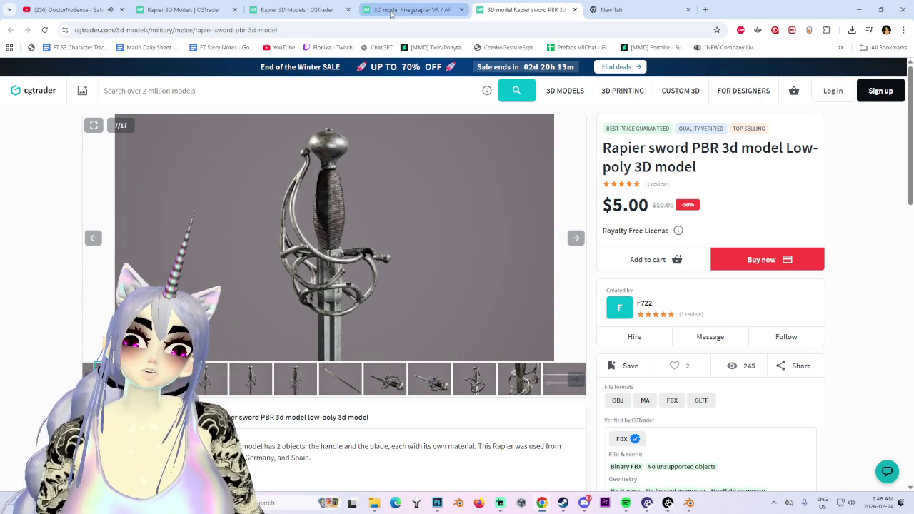
left_click(391, 10)
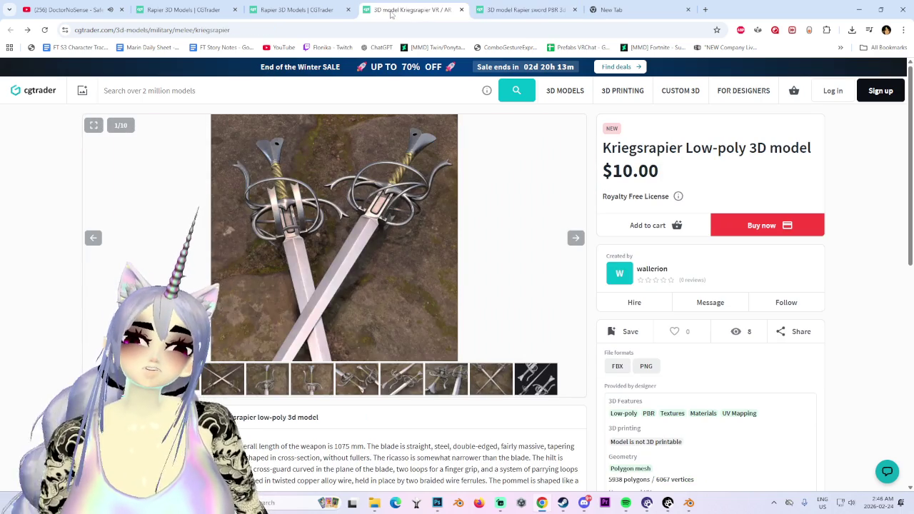
key("ctrl+w")
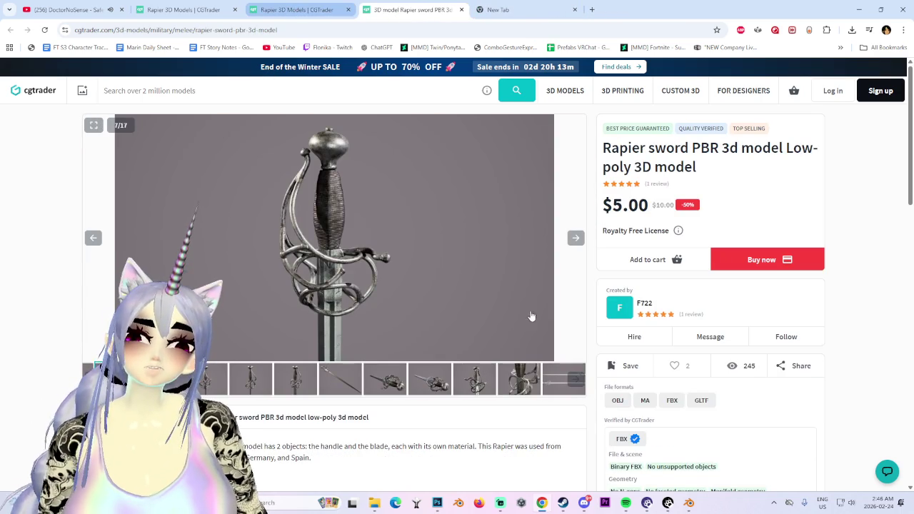
- Switch to the page-2 rapier results and scroll down through the sword models and back up
key("ctrl+shift+Tab")
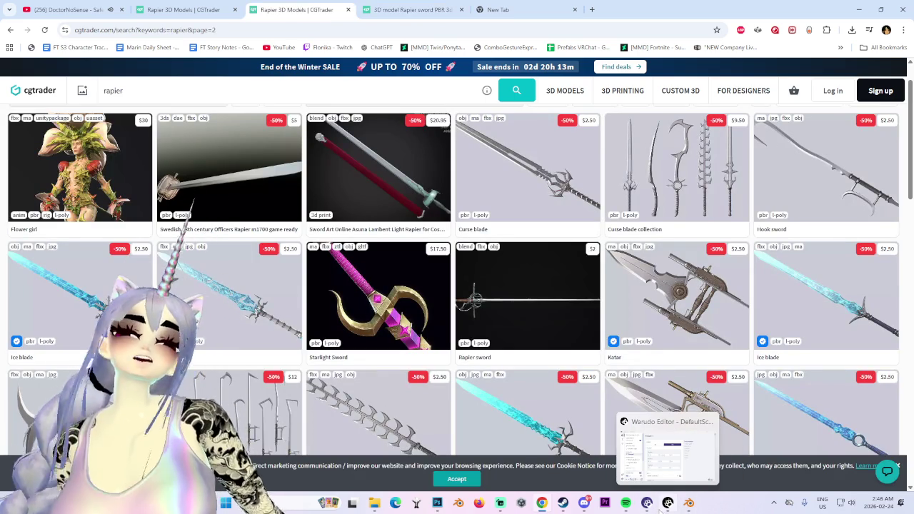
left_click(156, 7)
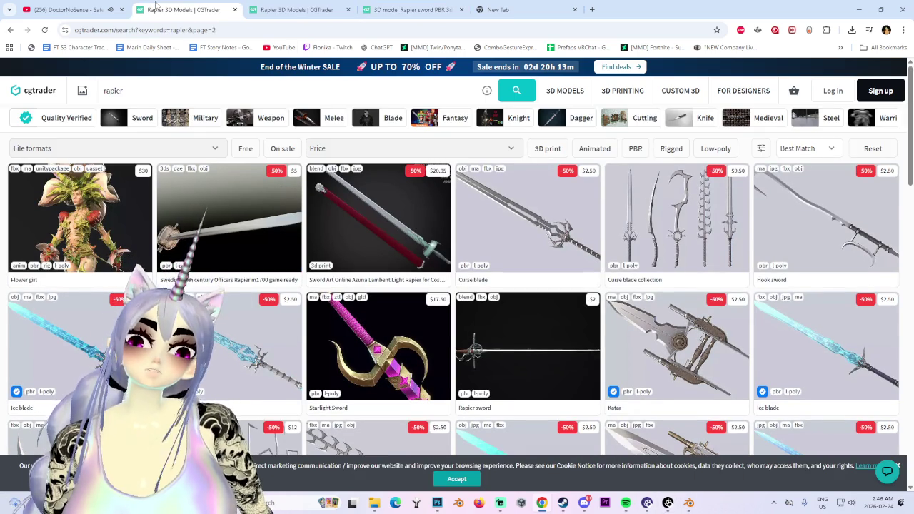
scroll(229, 343, "down", 2)
scroll(228, 343, "down", 3)
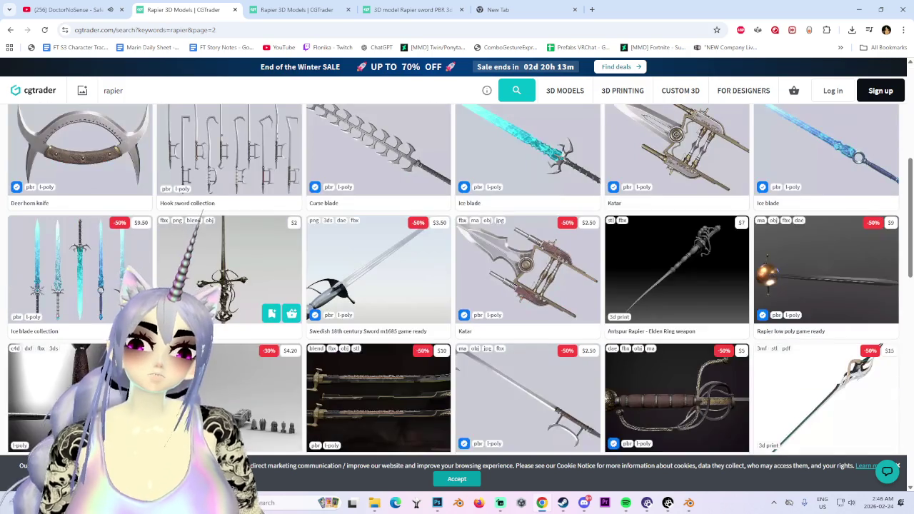
scroll(229, 343, "down", 2)
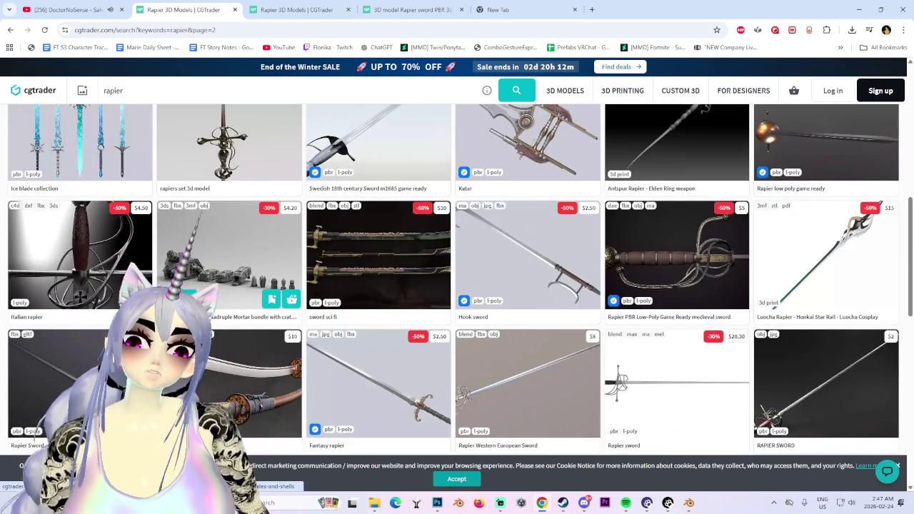
scroll(229, 286, "down", 3)
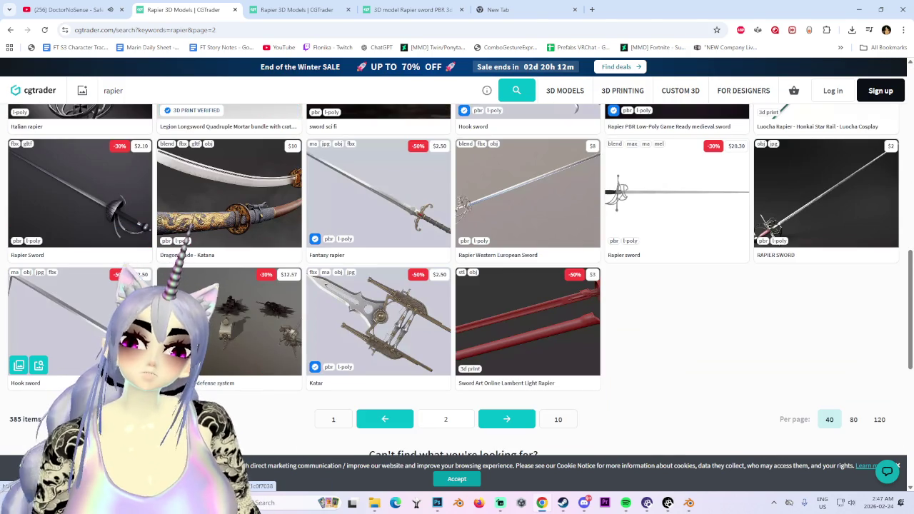
scroll(79, 336, "up", 2)
scroll(79, 335, "up", 3)
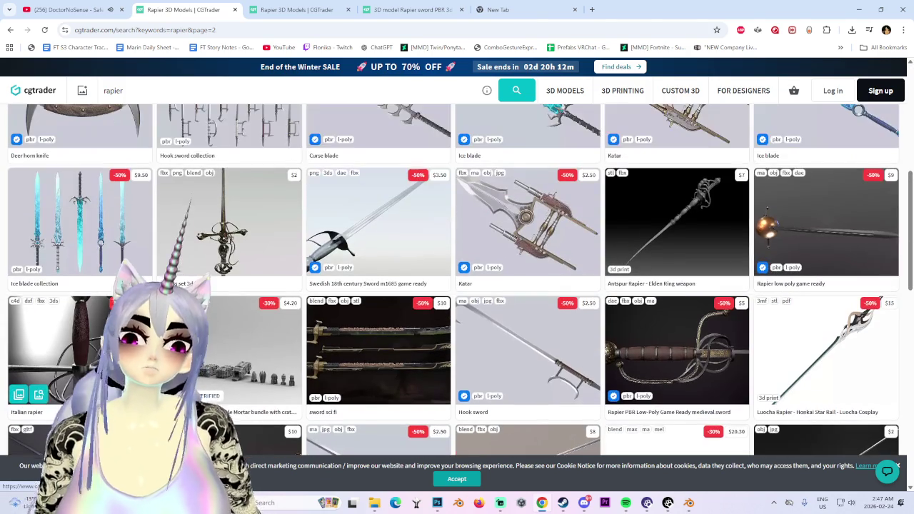
scroll(79, 336, "up", 3)
scroll(79, 336, "up", 3)
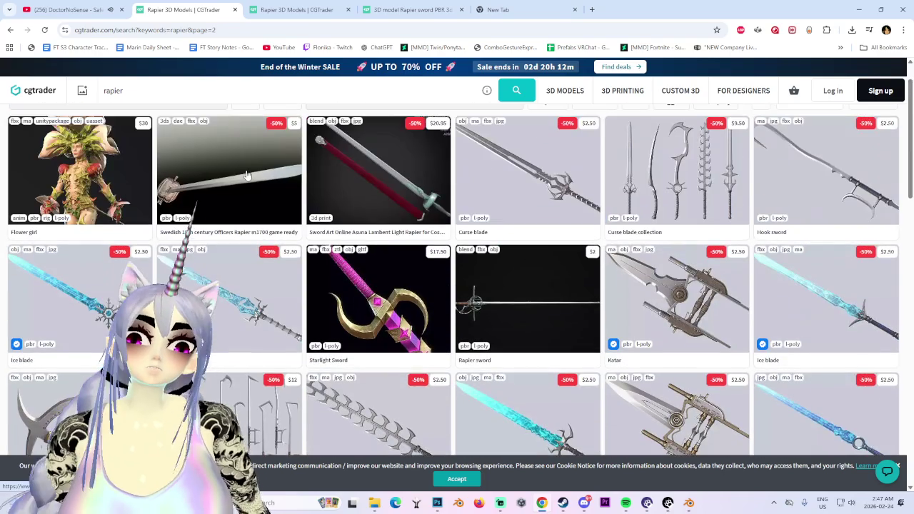
- Check the blank tab, return to the page-2 results, then bring Blender forward
left_click(498, 9)
left_click(183, 9)
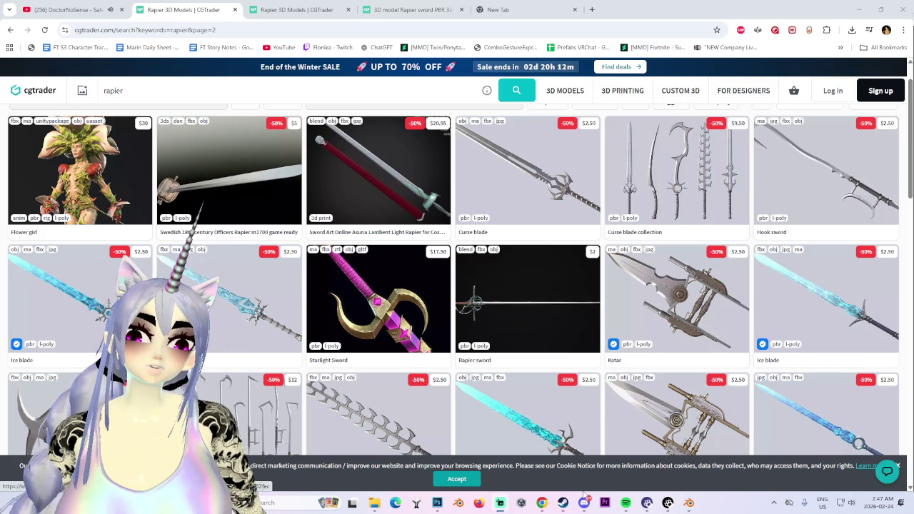
left_click(688, 503)
middle_click_drag(441, 275, 421, 314)
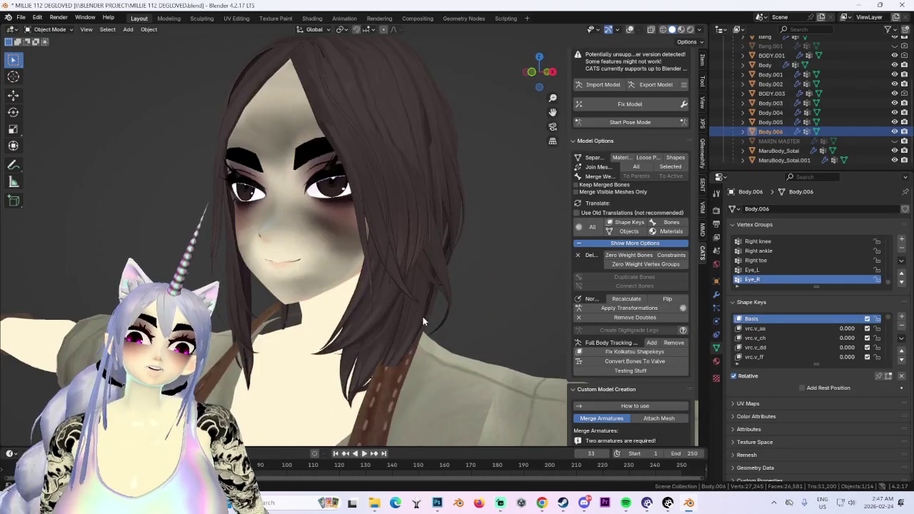
scroll(422, 313, "down", 5)
scroll(490, 344, "up", 2)
scroll(426, 346, "up", 1)
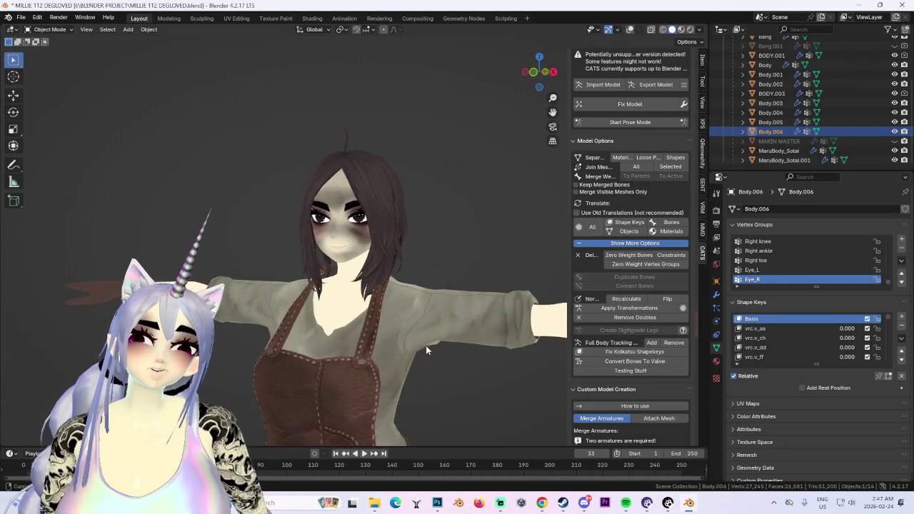
scroll(426, 346, "up", 1)
scroll(547, 69, "down", 2)
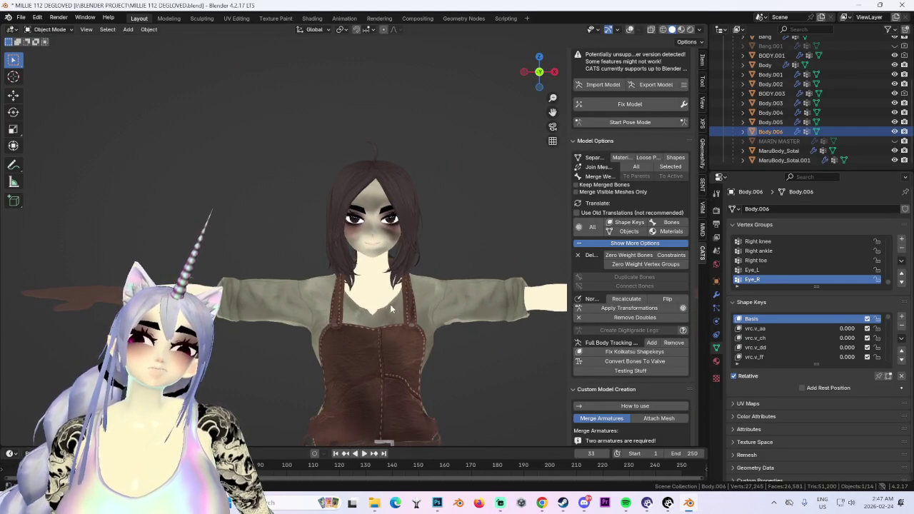
scroll(446, 295, "down", 1)
mouse_move(426, 300)
middle_mouse_down()
mouse_move(472, 295)
mouse_move(455, 313)
mouse_move(337, 330)
mouse_move(394, 325)
mouse_move(340, 345)
mouse_move(347, 355)
mouse_move(417, 348)
middle_mouse_up()
scroll(417, 348, "up", 2)
left_click(539, 72)
mouse_move(396, 280)
middle_mouse_down()
mouse_move(412, 300)
mouse_move(356, 336)
mouse_move(445, 318)
mouse_move(330, 311)
mouse_move(588, 152)
middle_mouse_up()
scroll(346, 307, "up", 1)
scroll(333, 315, "down", 2)
scroll(362, 314, "up", 2)
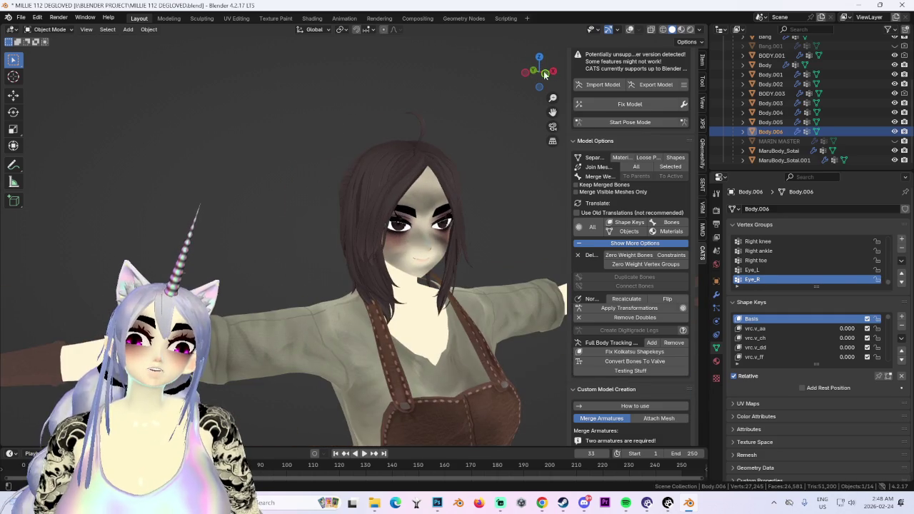
left_click(545, 74)
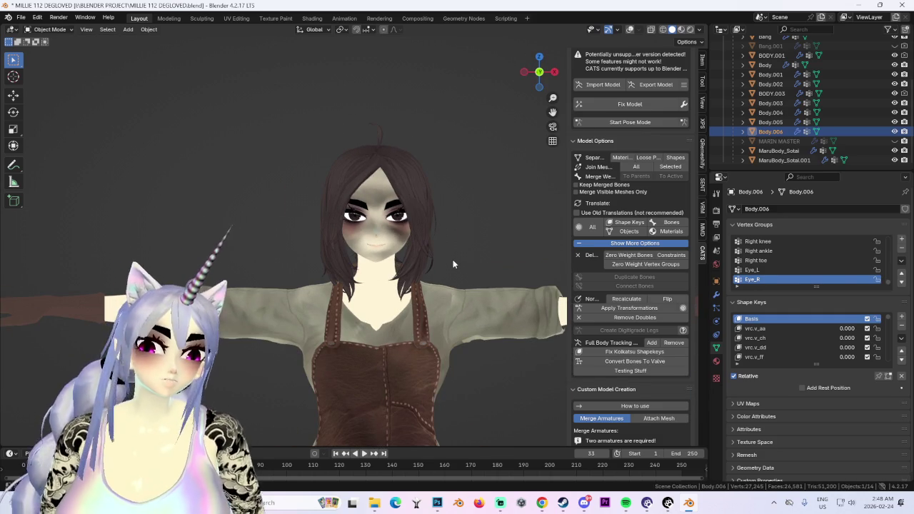
scroll(436, 243, "up", 2)
scroll(401, 208, "up", 1)
scroll(393, 272, "down", 2)
scroll(383, 323, "down", 3)
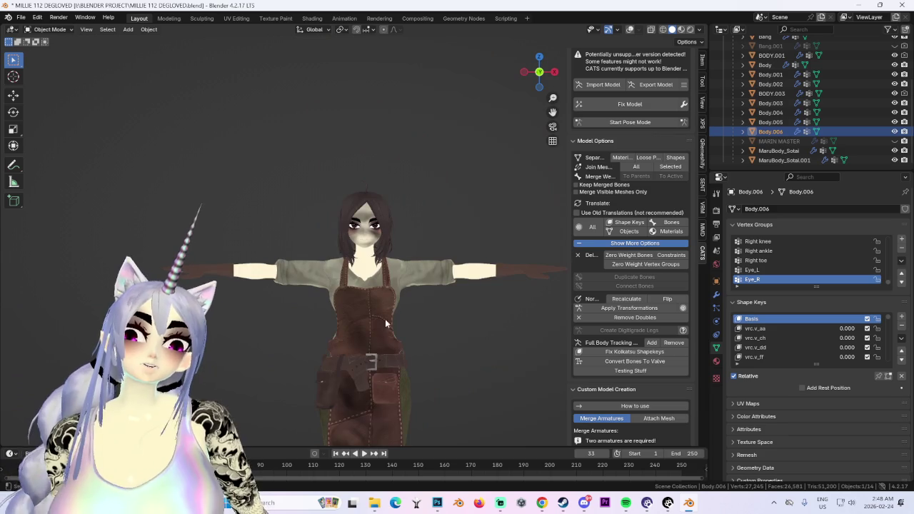
middle_click_drag(383, 323, 380, 366)
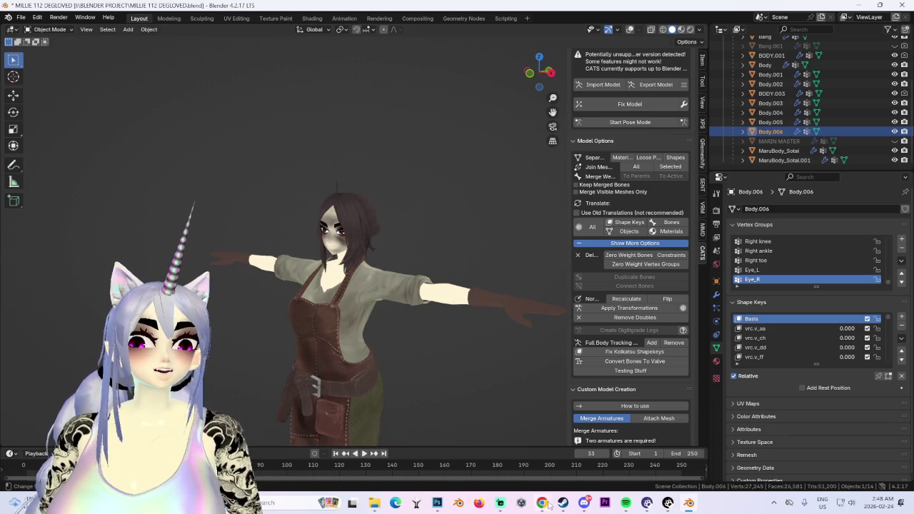
left_click(547, 503)
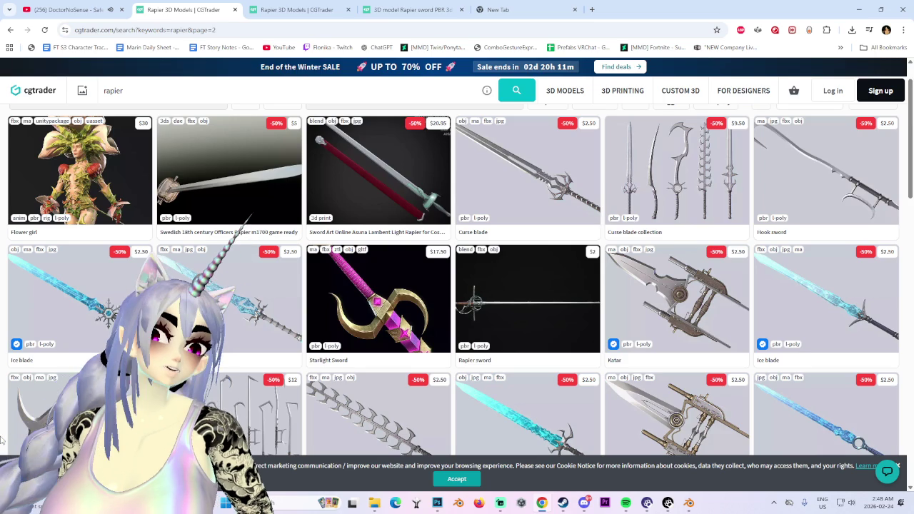
mouse_move(527, 172)
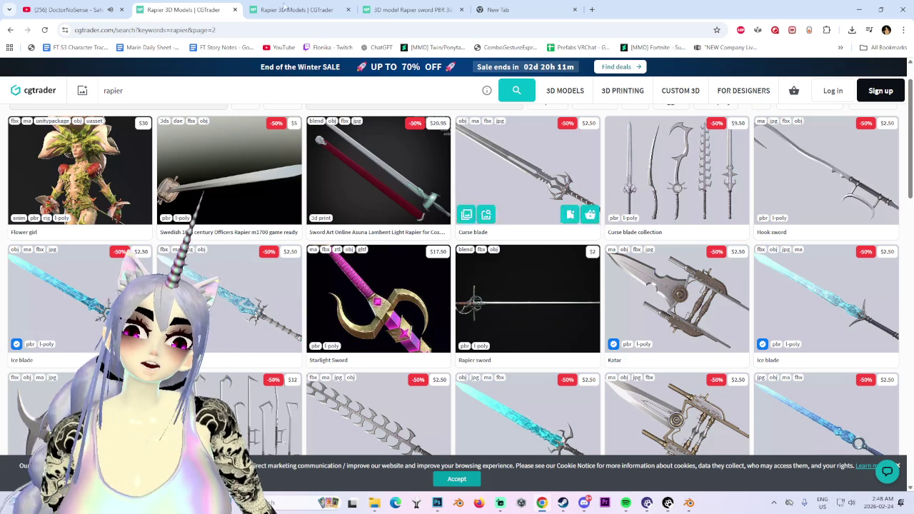
- Flip through the open rapier results, Rapier sword PBR and blank tabs
left_click(299, 6)
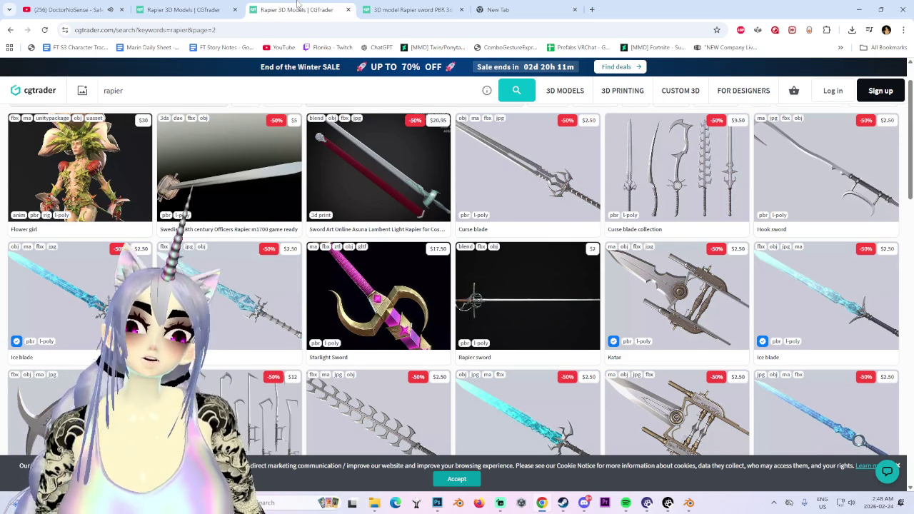
left_click(418, 10)
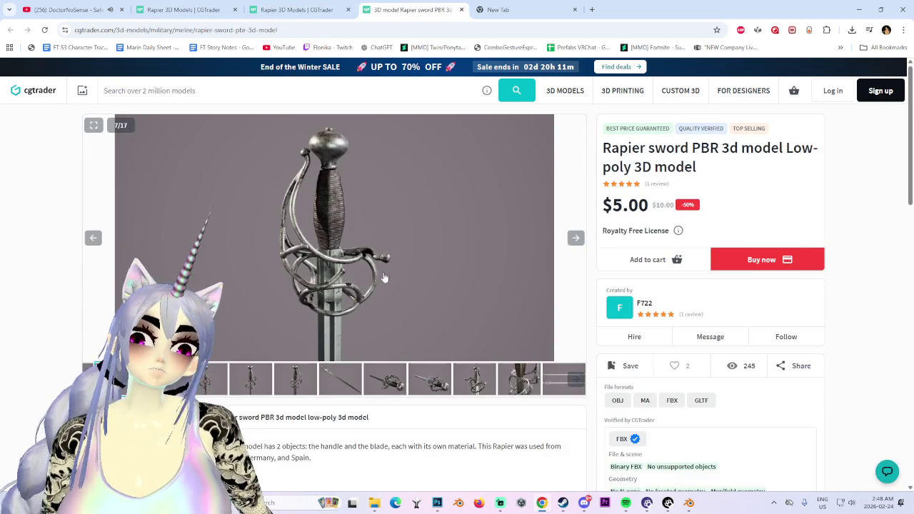
left_click(500, 9)
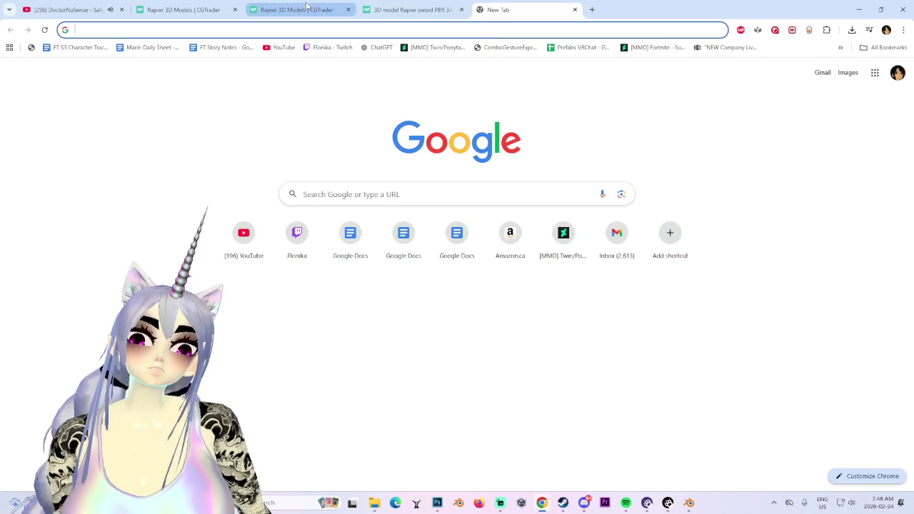
left_click(307, 6)
left_click(224, 10)
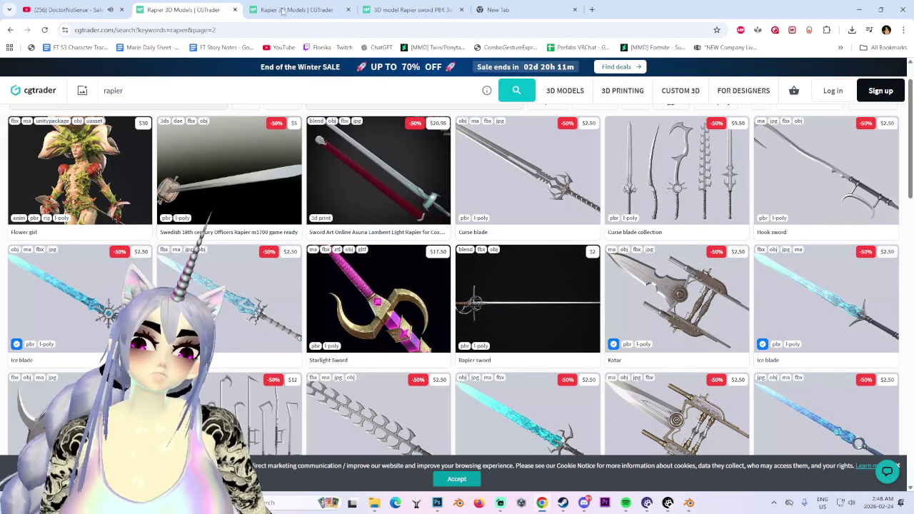
- Load the autocompleted Sketchfab Samurai Mask Sketch page from 'sketch' in a new tab, then return to Blender
key("ctrl+t")
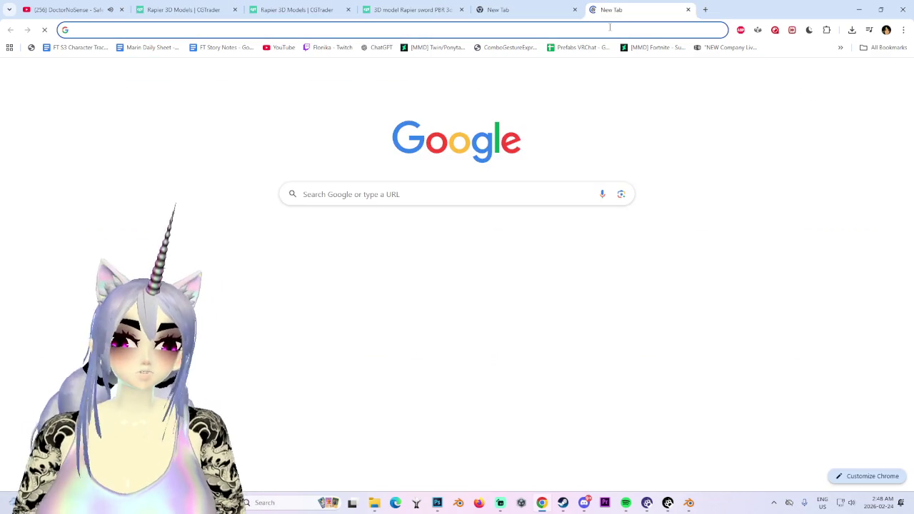
type("sketcgh")
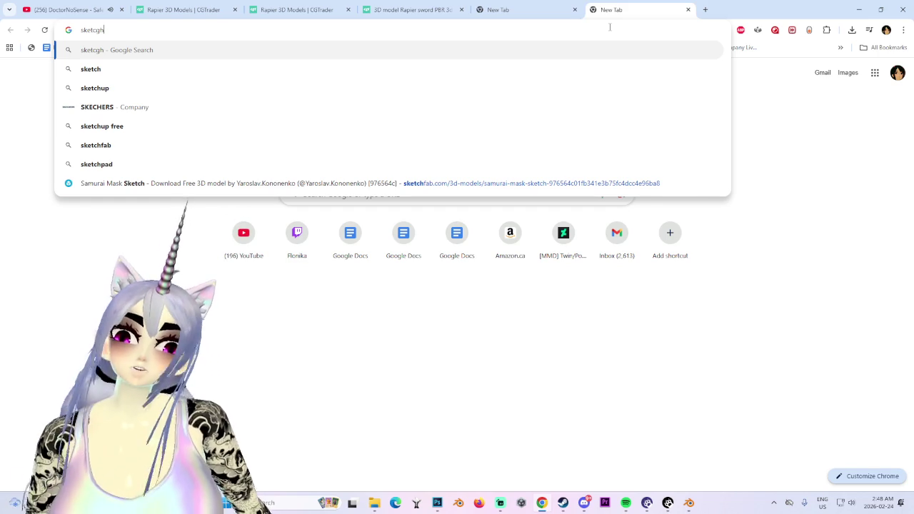
key("BackSpace")
key("BackSpace")
type("h")
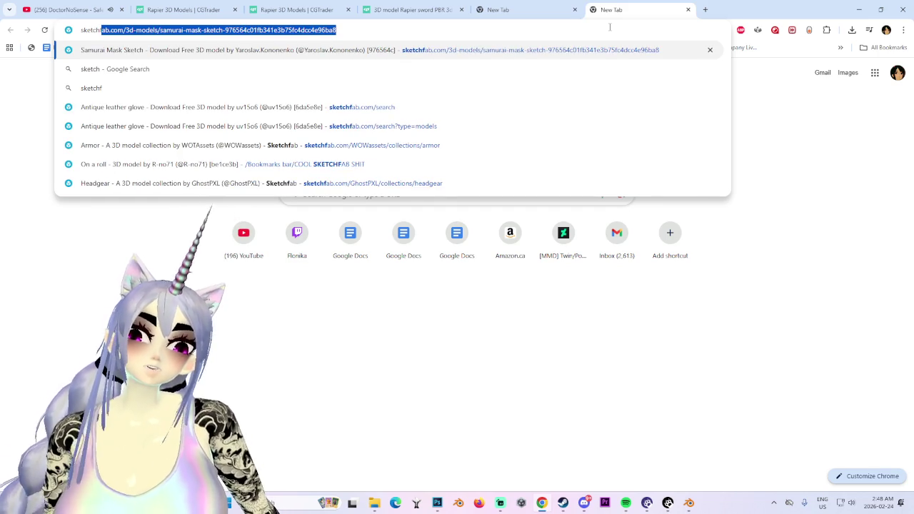
key("Return")
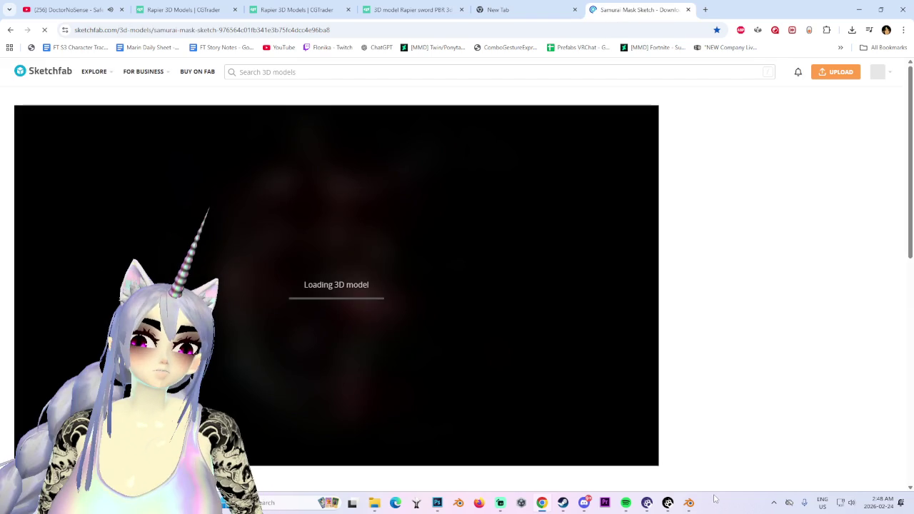
left_click(690, 504)
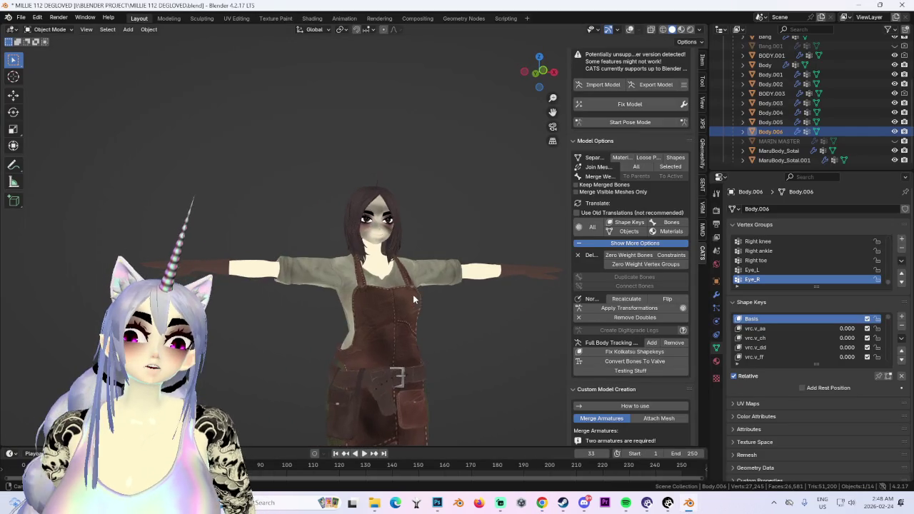
scroll(365, 325, "up", 3)
scroll(398, 345, "up", 2)
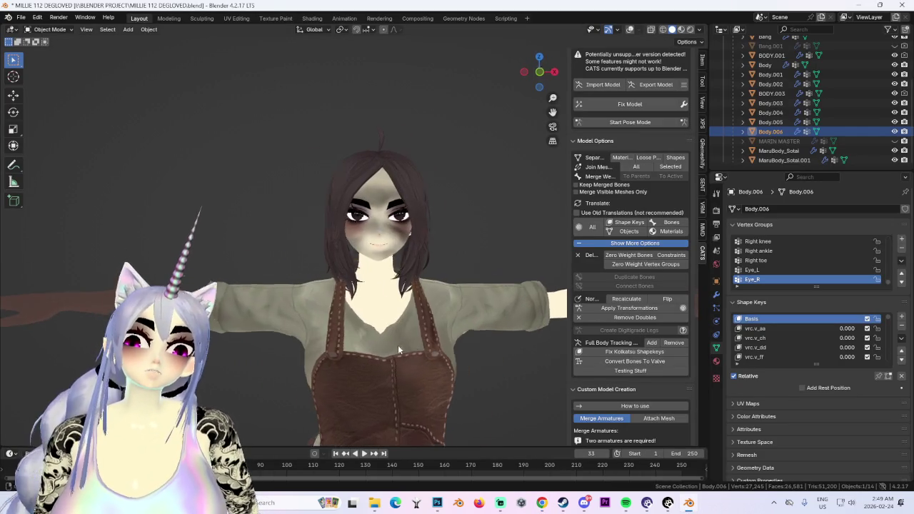
left_click(690, 504)
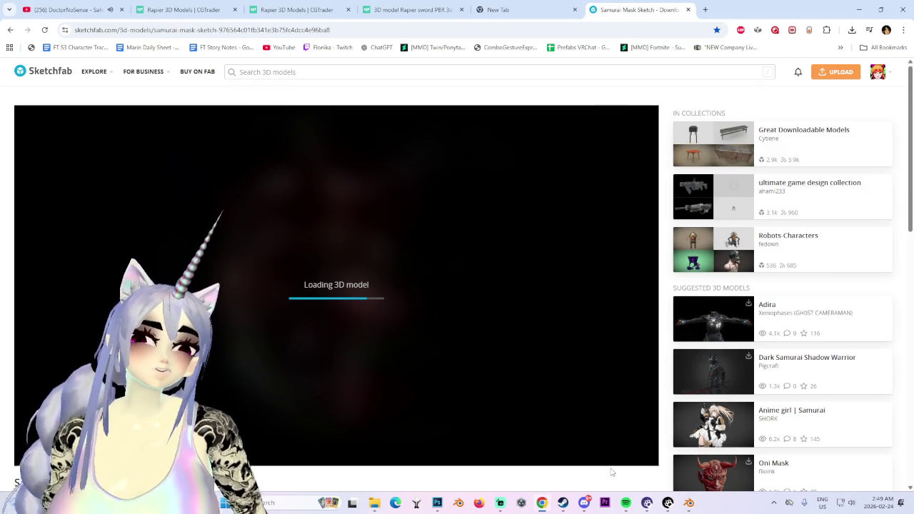
- Close all the rapier results tabs, the Rapier sword product tab and the blank tab
left_click(299, 10)
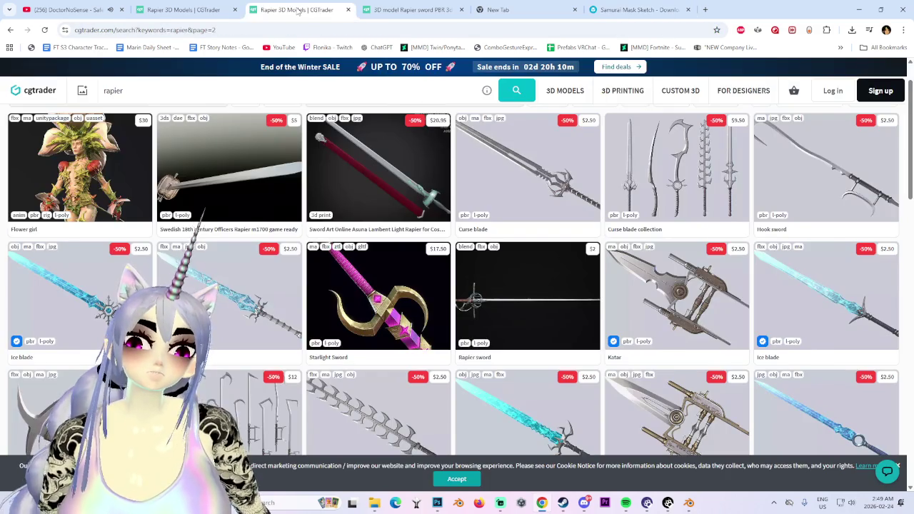
middle_click(298, 10)
middle_click(299, 10)
left_click(201, 10)
middle_click(201, 10)
middle_click(201, 10)
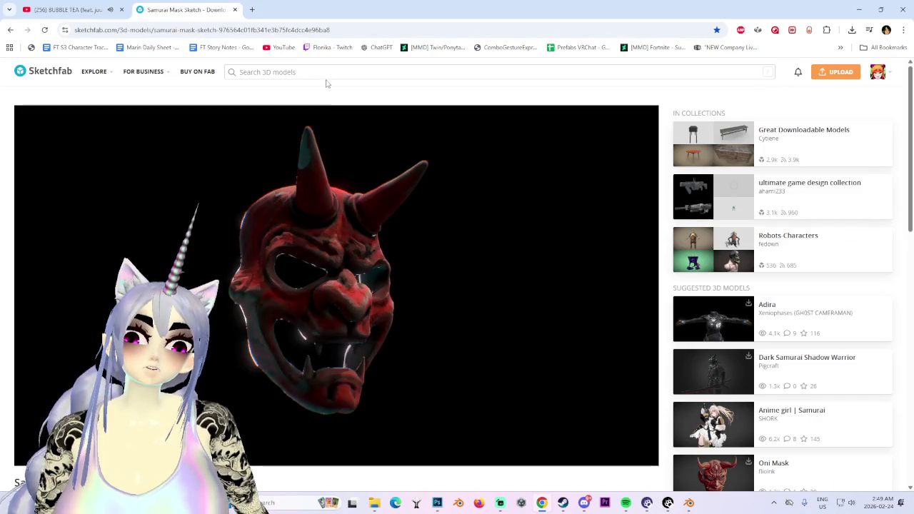
- Search Sketchfab for 'victorian' swords, scroll the results and view the 1796 Heavy Cavalry Officer's Sword
left_click(329, 72)
type("v")
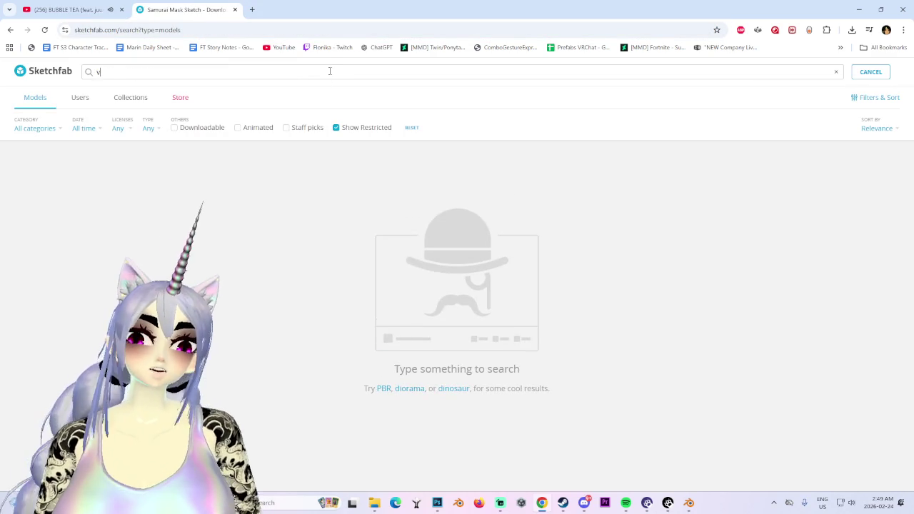
type("ictorian sword")
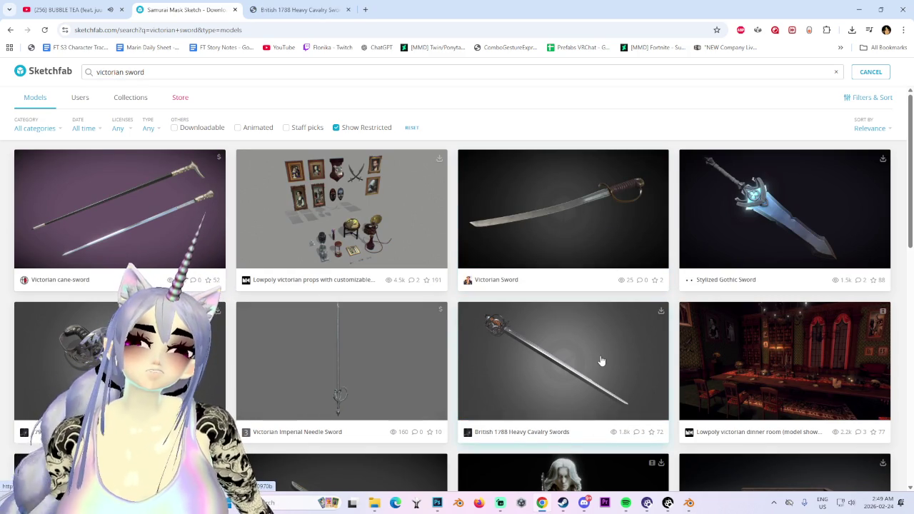
scroll(602, 361, "down", 3)
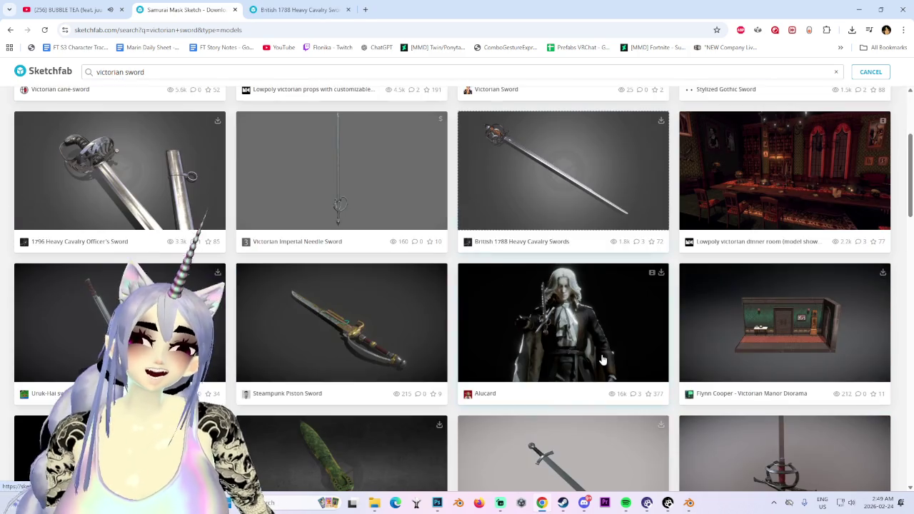
scroll(395, 366, "up", 2)
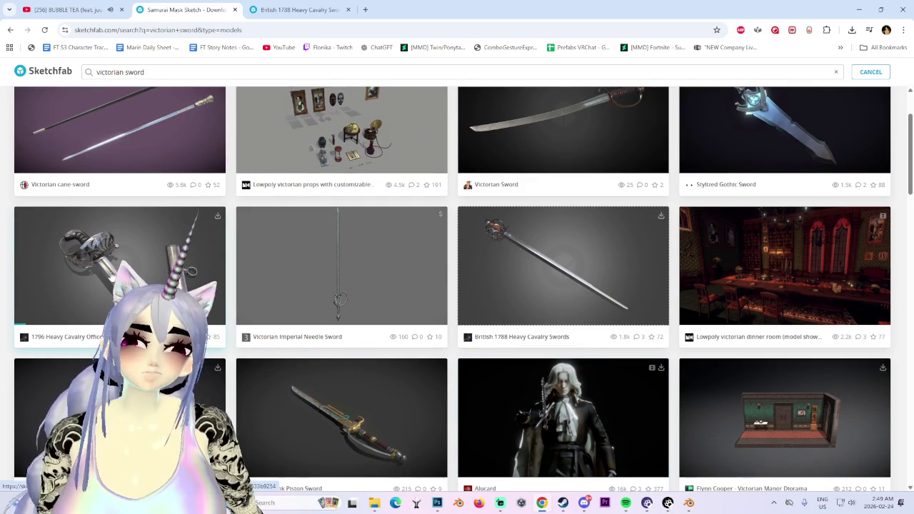
left_click(379, 9)
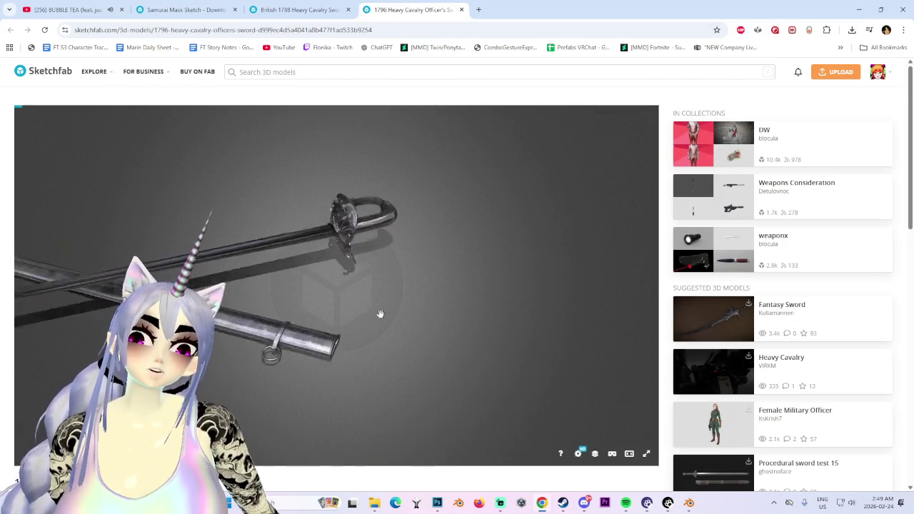
- Orbit the 1796 Heavy Cavalry Officer's Sword model from two angles, then close its page
mouse_move(361, 329)
left_mouse_down()
mouse_move(462, 322)
mouse_move(433, 312)
mouse_move(430, 360)
mouse_move(306, 336)
mouse_move(418, 300)
mouse_move(388, 368)
mouse_move(374, 327)
mouse_move(370, 338)
mouse_move(322, 323)
mouse_move(357, 326)
mouse_move(292, 326)
mouse_move(277, 309)
mouse_move(316, 290)
mouse_move(307, 310)
mouse_move(425, 364)
left_mouse_up()
scroll(679, 388, "down", 3)
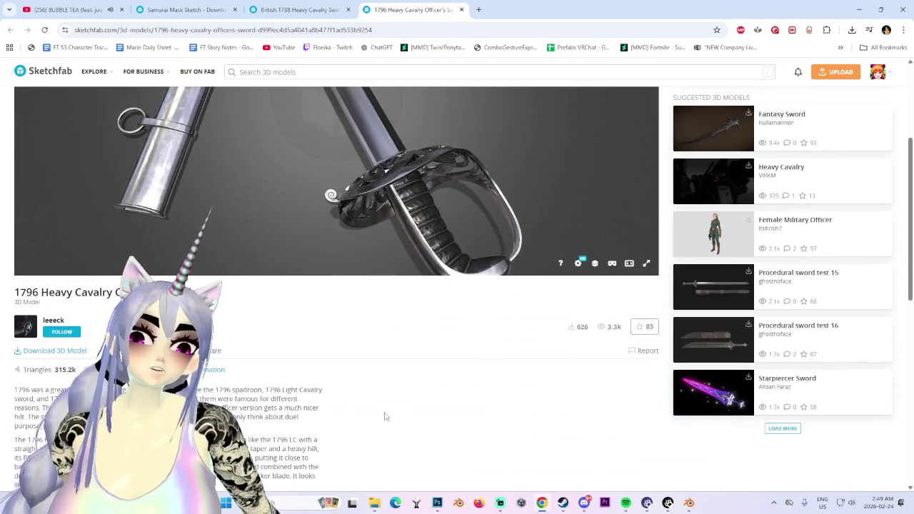
scroll(400, 388, "down", 3)
scroll(351, 336, "up", 6)
mouse_move(351, 337)
left_mouse_down()
mouse_move(465, 248)
mouse_move(416, 311)
mouse_move(449, 306)
mouse_move(483, 204)
left_mouse_up()
middle_click(431, 3)
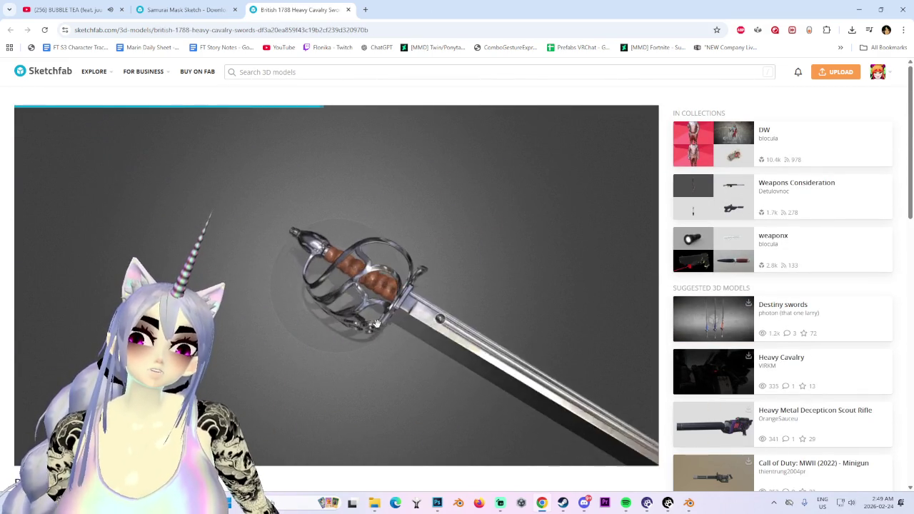
- Orbit in close on the British 1788 Heavy Cavalry sword's hilt and scroll its page
scroll(420, 312, "up", 3)
left_click_drag(420, 313, 491, 326)
scroll(491, 327, "down", 3)
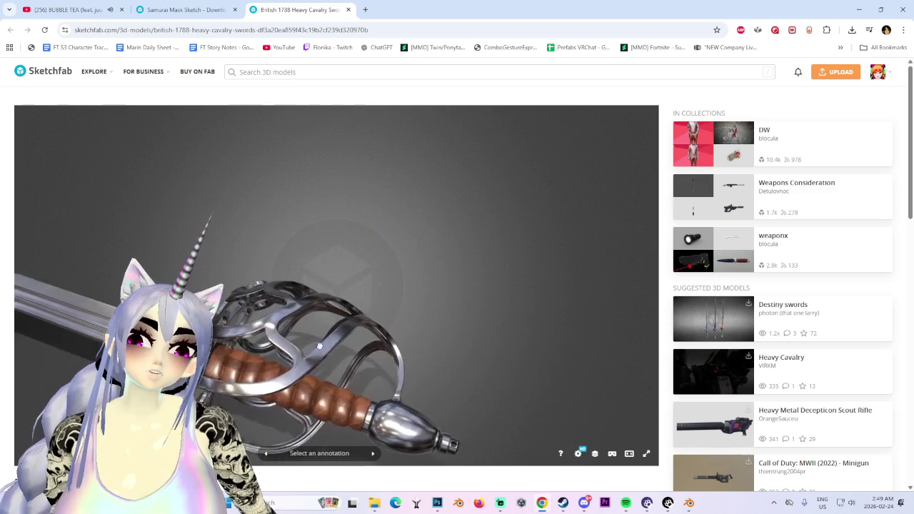
scroll(492, 326, "down", 5)
- Scroll down through the victorian sword search results and back to the top
key("ctrl+shift+Tab")
scroll(363, 353, "down", 3)
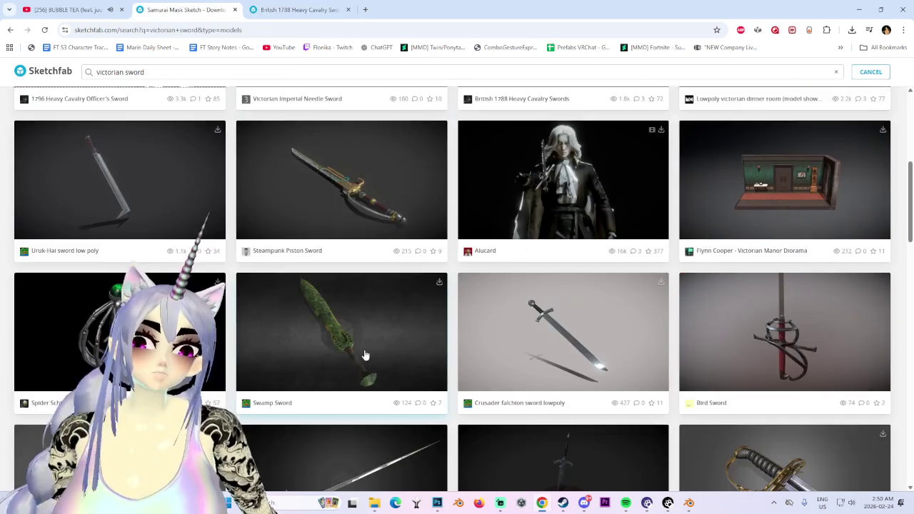
scroll(363, 352, "down", 4)
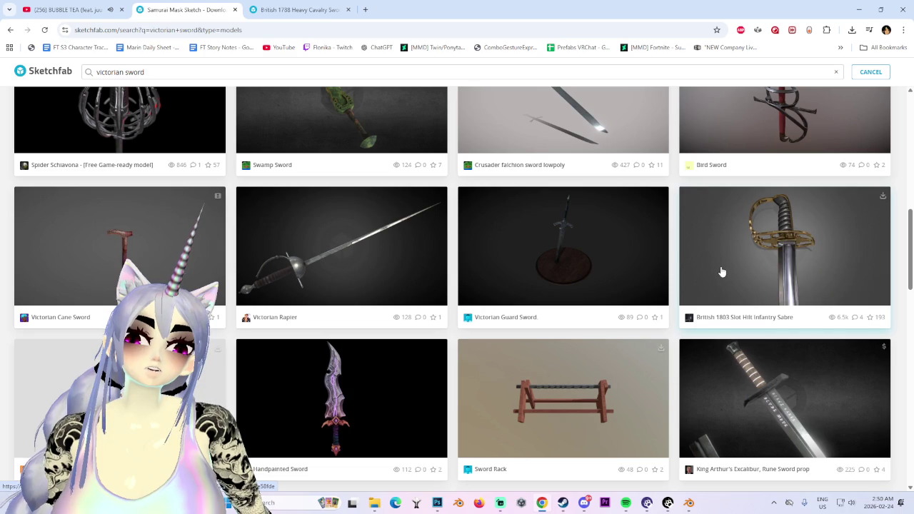
scroll(722, 271, "down", 2)
scroll(720, 277, "down", 1)
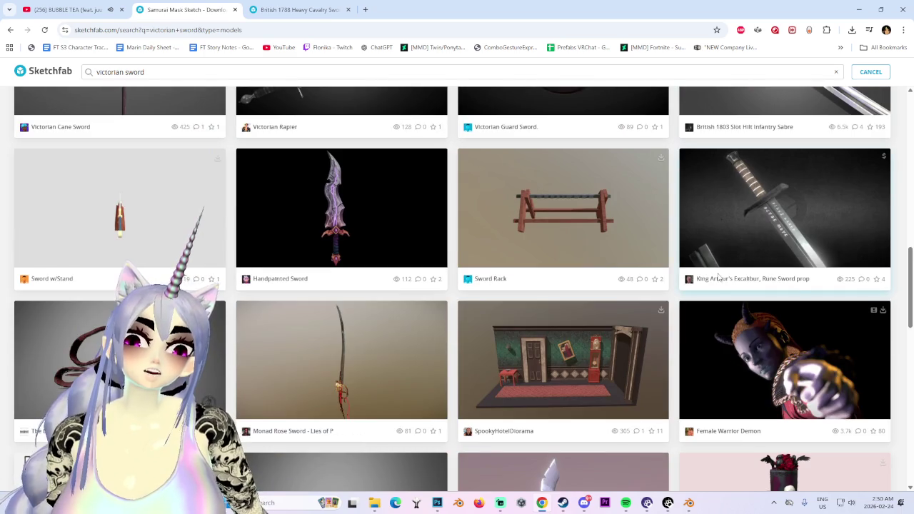
scroll(486, 350, "down", 3)
scroll(493, 340, "down", 3)
scroll(657, 279, "down", 4)
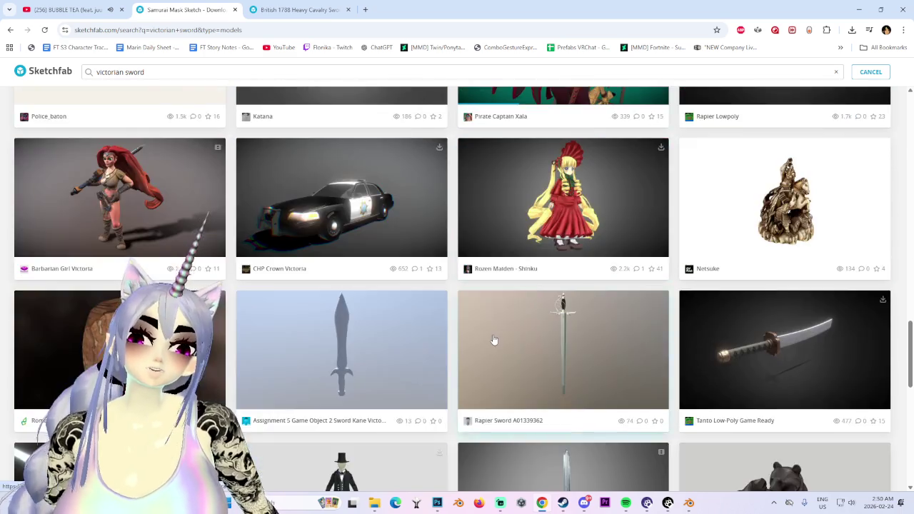
scroll(828, 210, "up", 3)
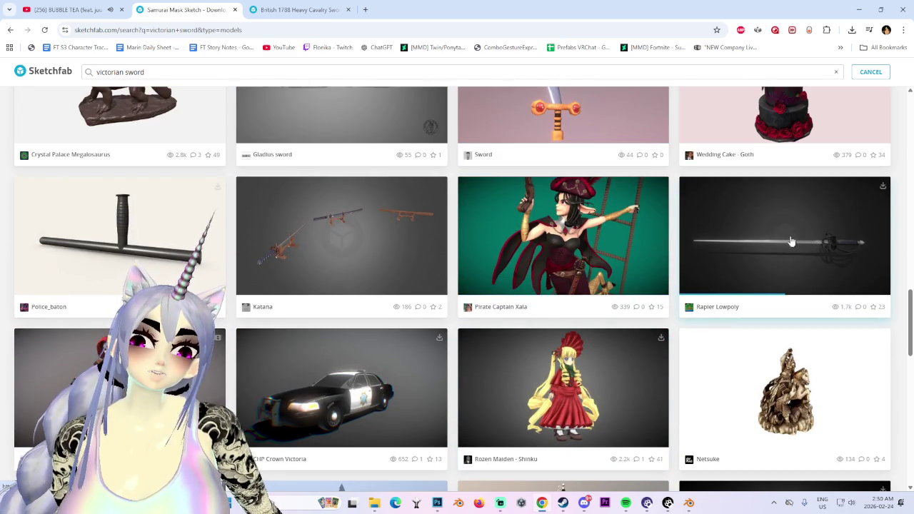
scroll(440, 312, "down", 3)
scroll(440, 312, "down", 3)
scroll(440, 312, "down", 3)
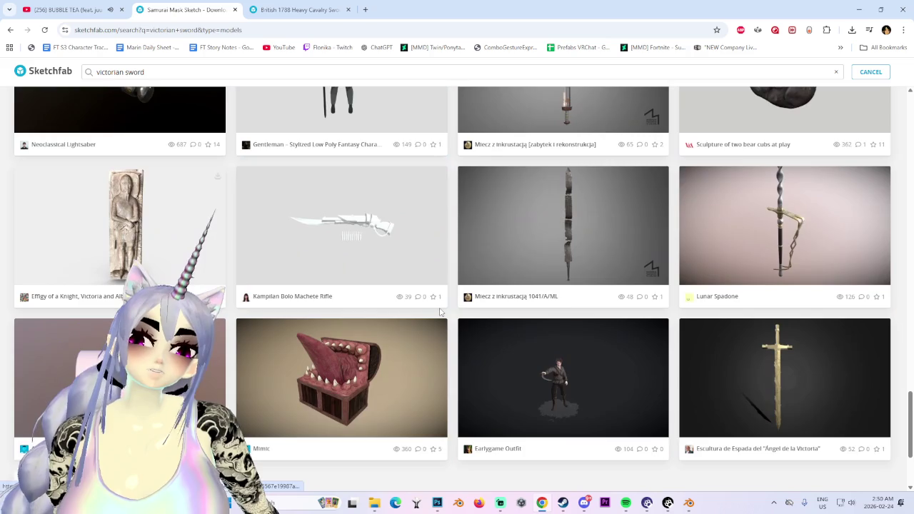
scroll(440, 312, "down", 2)
scroll(442, 313, "up", 3)
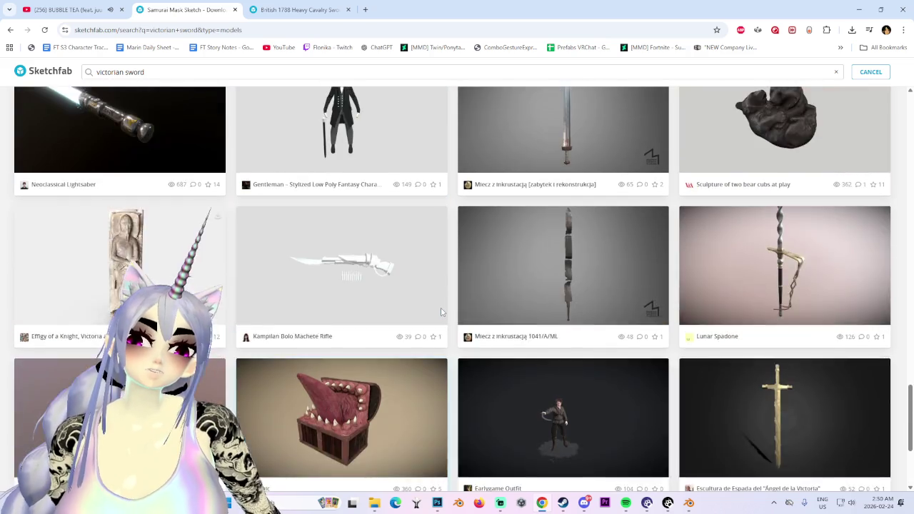
scroll(441, 313, "up", 5)
scroll(441, 312, "up", 5)
scroll(441, 312, "up", 3)
scroll(442, 312, "up", 1)
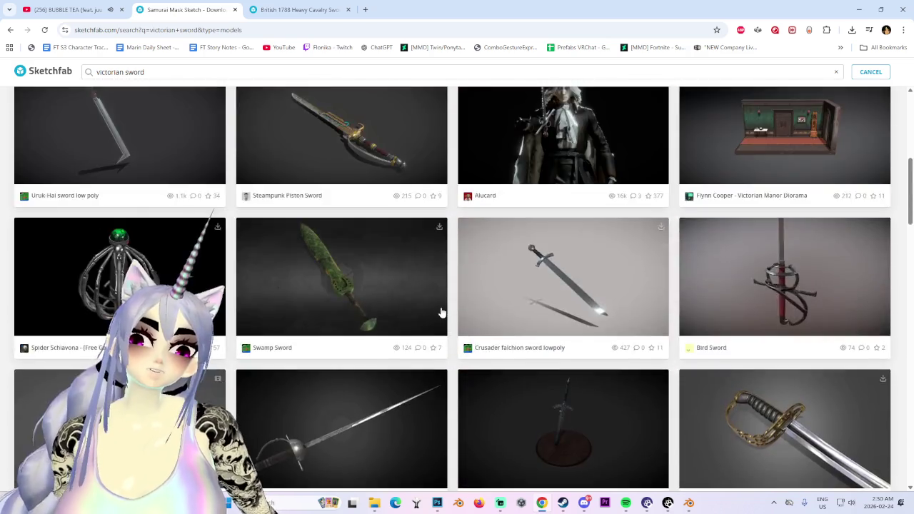
scroll(441, 309, "up", 2)
scroll(441, 308, "up", 4)
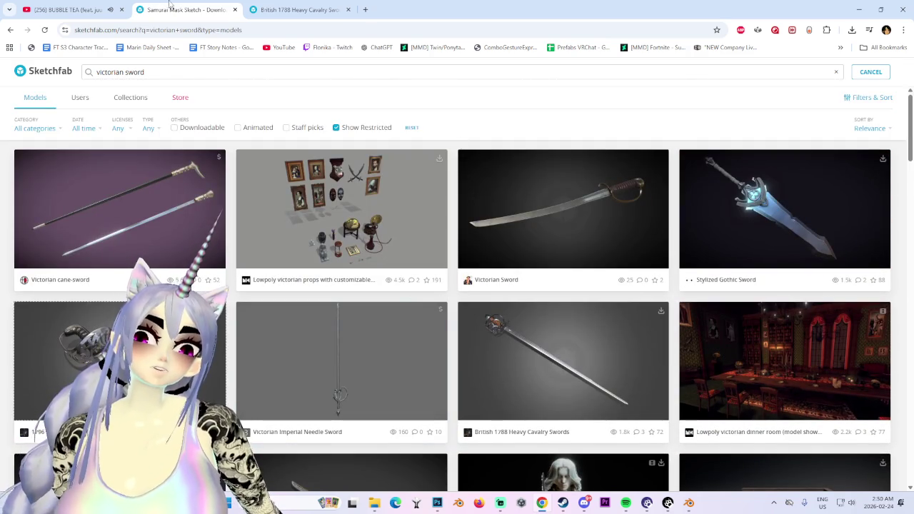
- Close the search results, rotate the British 1788 sword once more, and close its page
middle_click(165, 6)
mouse_move(469, 200)
left_mouse_down()
mouse_move(370, 199)
mouse_move(367, 247)
mouse_move(340, 238)
mouse_move(443, 210)
mouse_move(374, 304)
mouse_move(403, 304)
mouse_move(381, 312)
mouse_move(275, 295)
mouse_move(378, 288)
mouse_move(419, 313)
mouse_move(413, 245)
left_mouse_up()
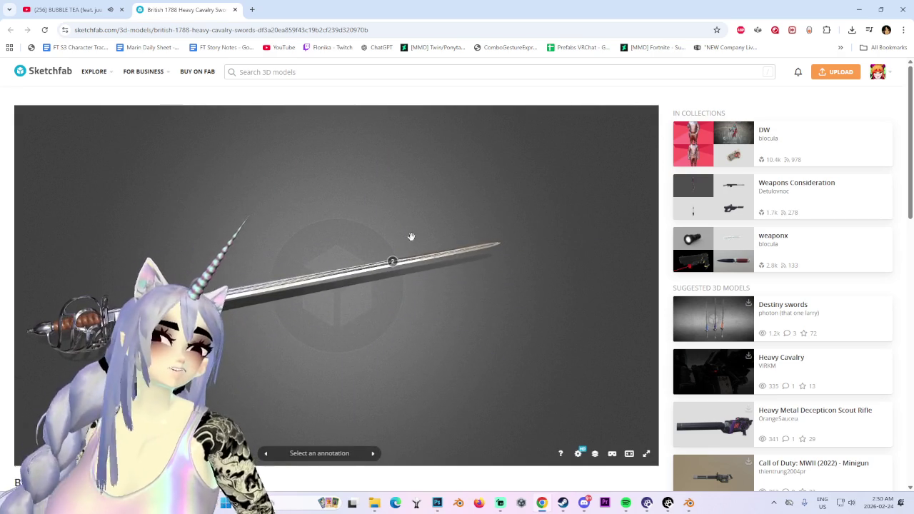
left_click(236, 9)
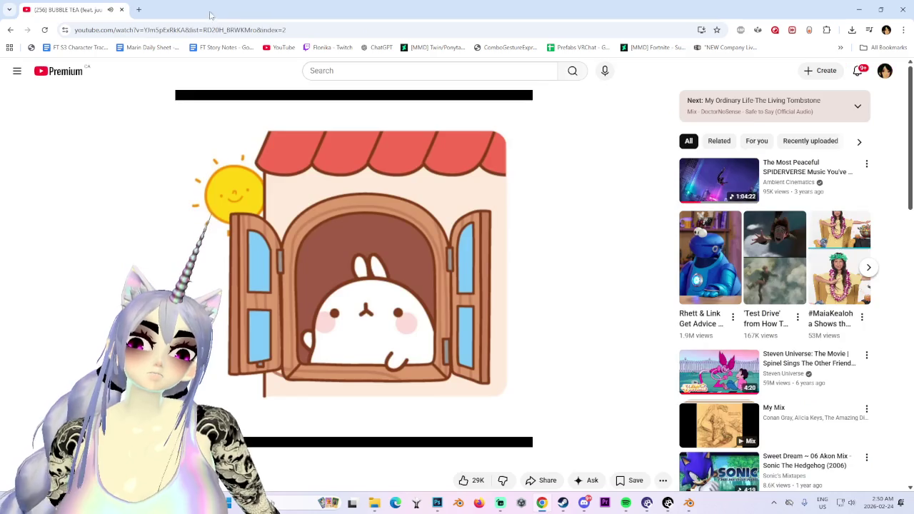
- In a new tab, search Google for cgtrader and open the CGTrader homepage
left_click(138, 10)
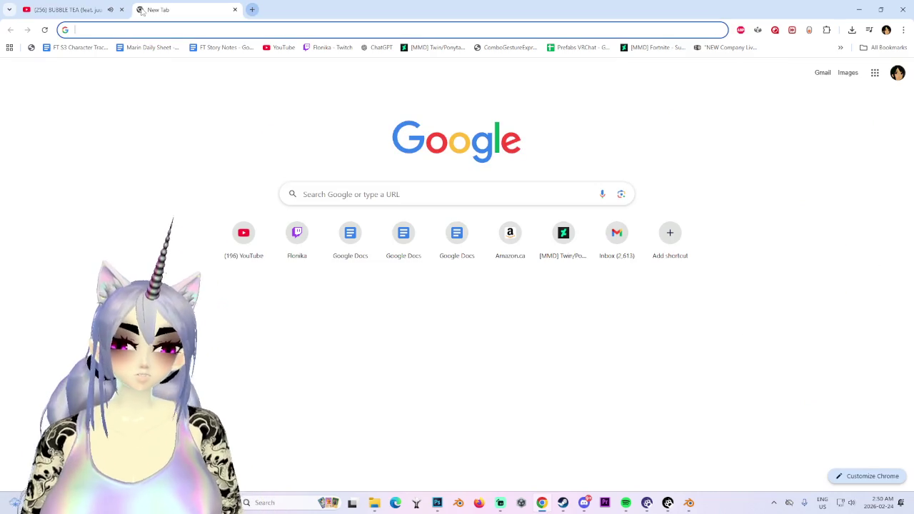
type("cgtrader")
key("Return")
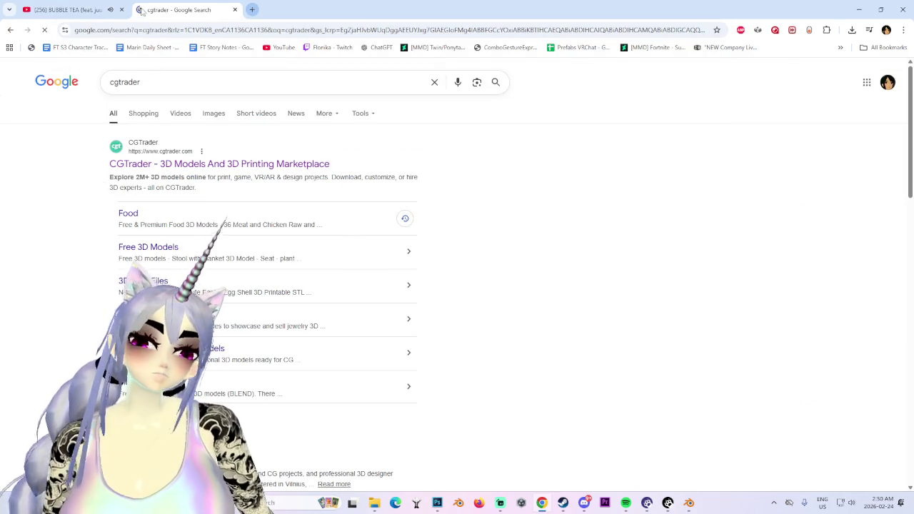
left_click(214, 163)
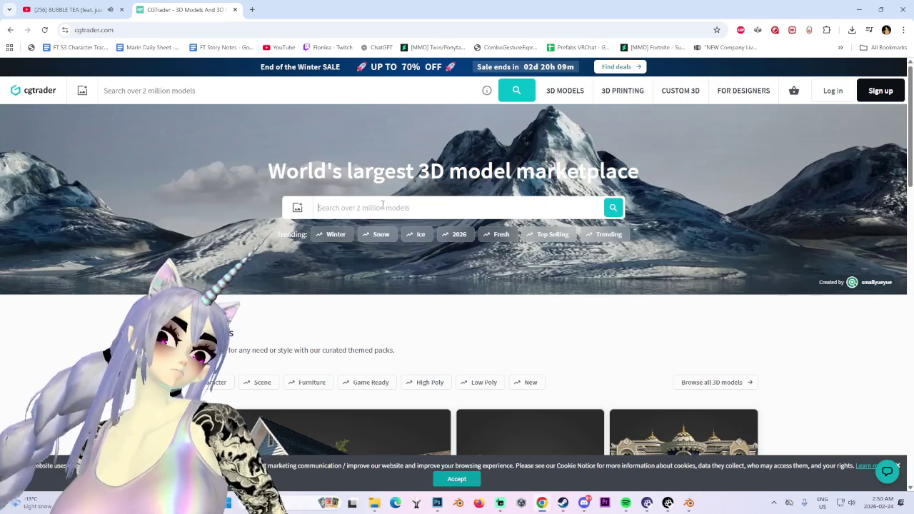
- Search CGTrader's models for '1800 sword'
left_click(383, 206)
type("800 sword")
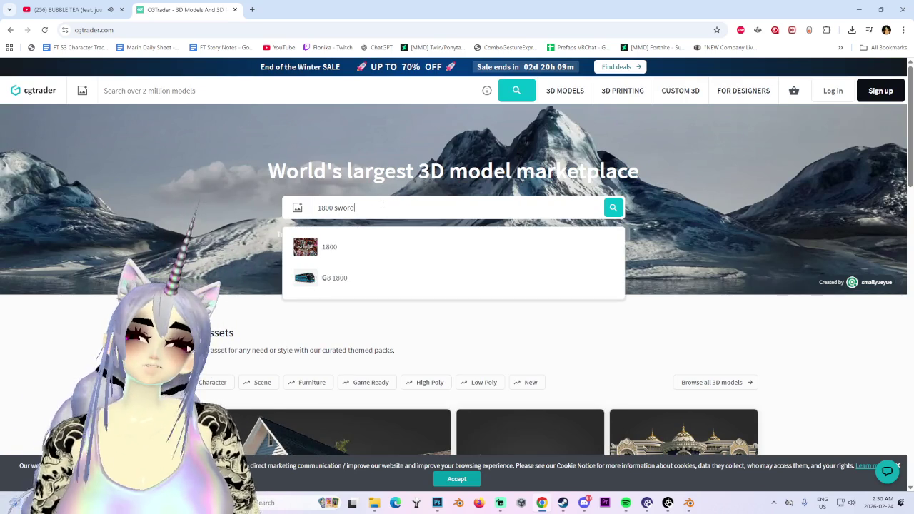
key("Return")
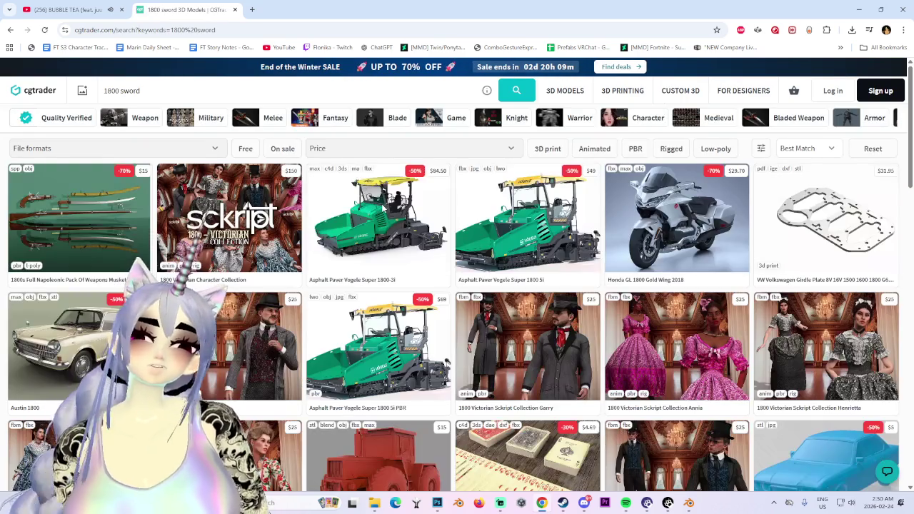
mouse_move(78, 218)
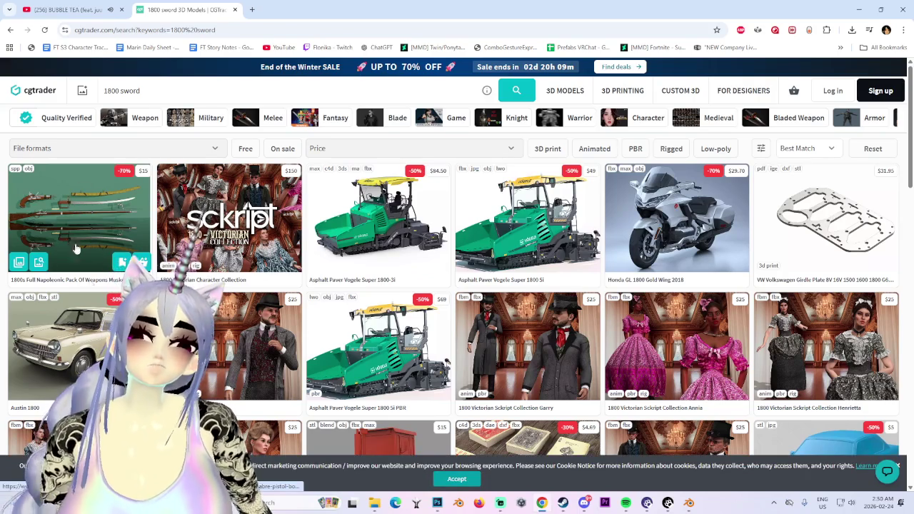
- Open the $15.00 1800s Full Napoleonic Pack page and page through its images to the sabres
left_click(113, 226)
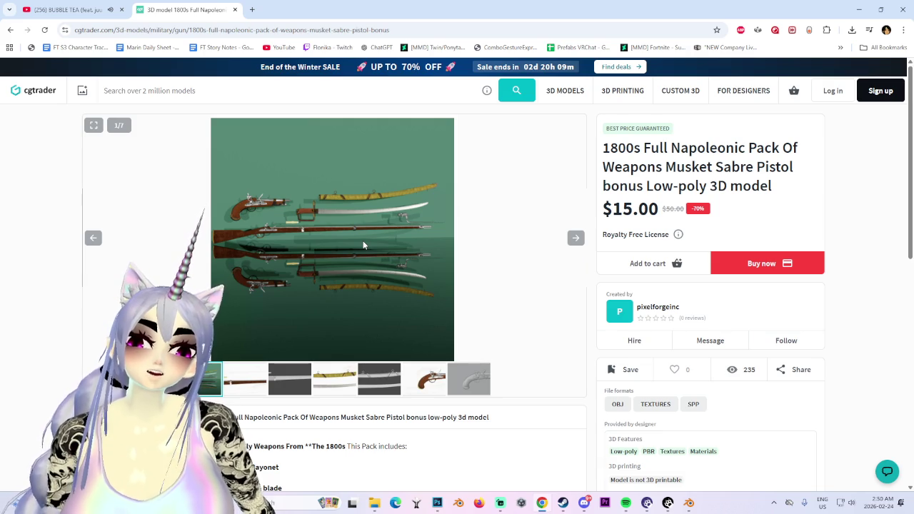
left_click(576, 240)
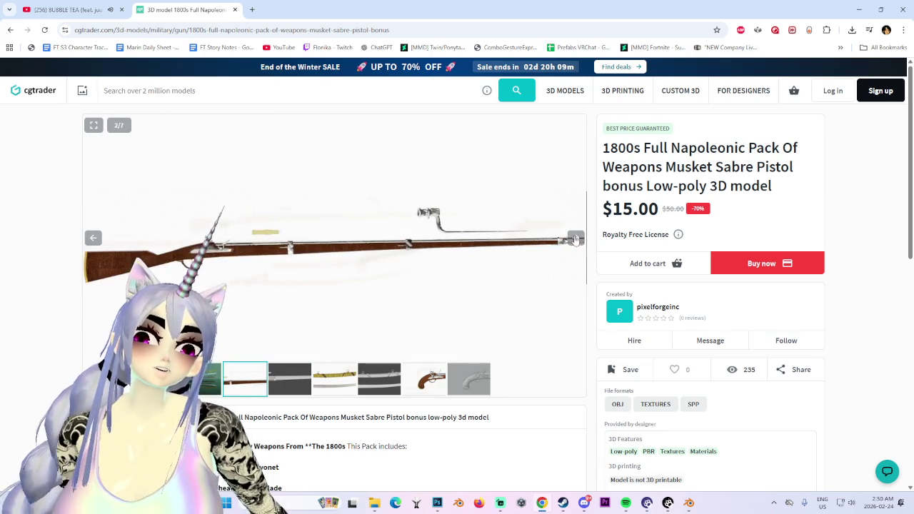
left_click(575, 240)
left_click(575, 241)
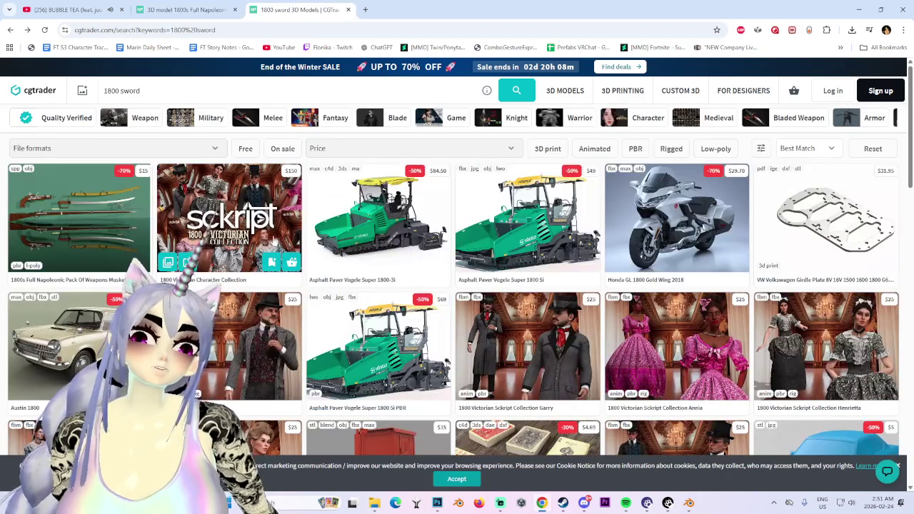
- Scroll through the first page of 1800 sword results and move on to page 2
scroll(252, 270, "down", 3)
scroll(252, 270, "down", 5)
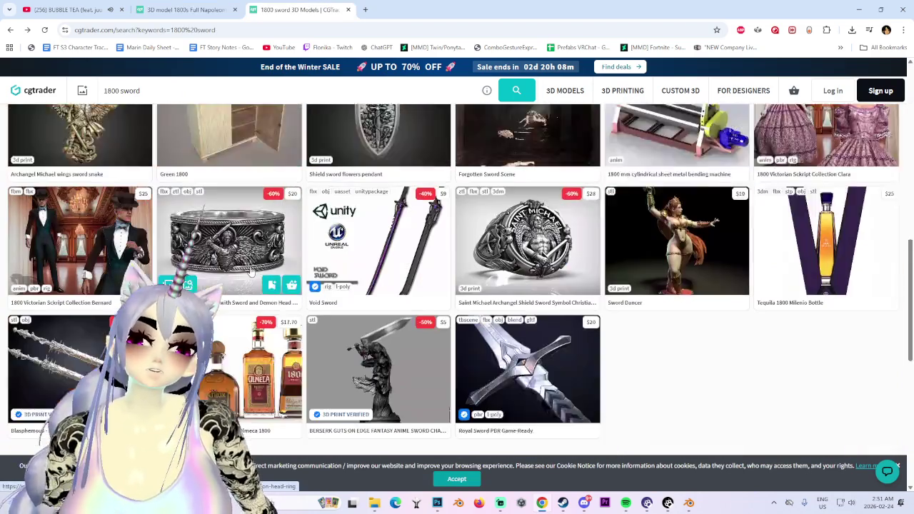
scroll(653, 347, "down", 1)
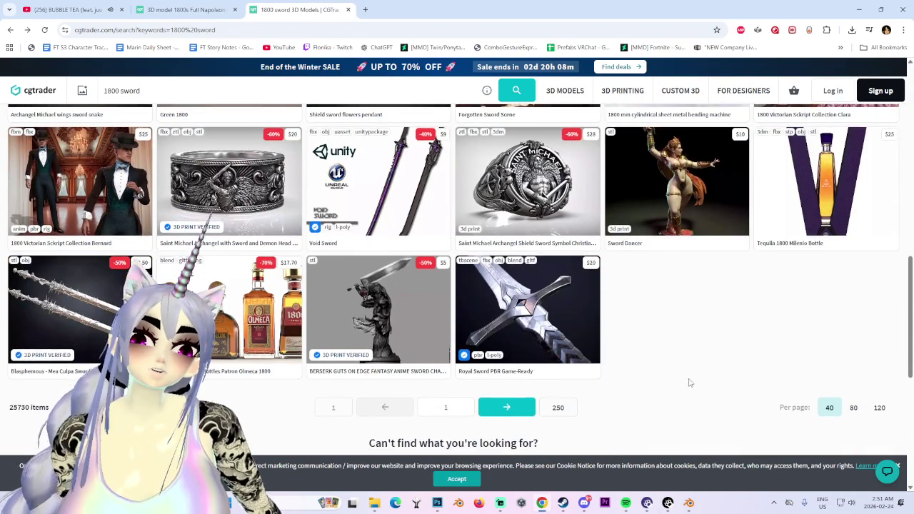
scroll(658, 296, "up", 10)
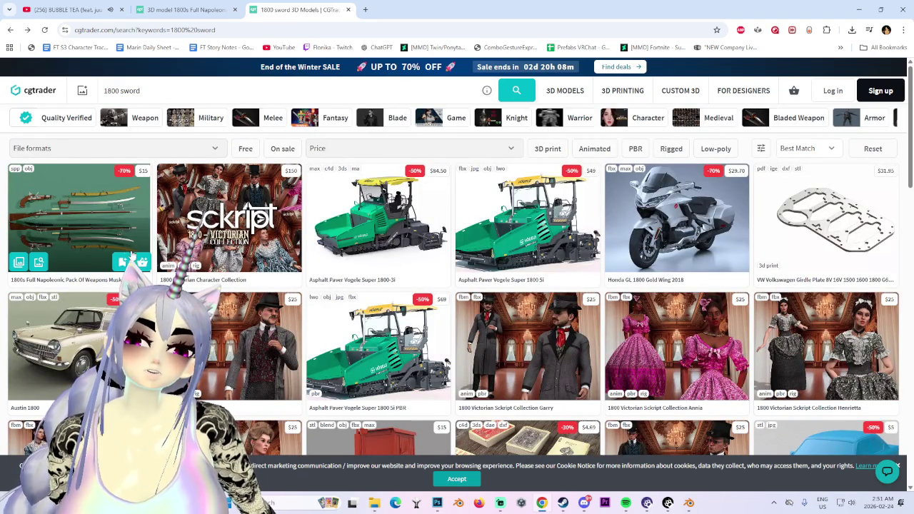
scroll(118, 247, "down", 3)
scroll(117, 248, "down", 3)
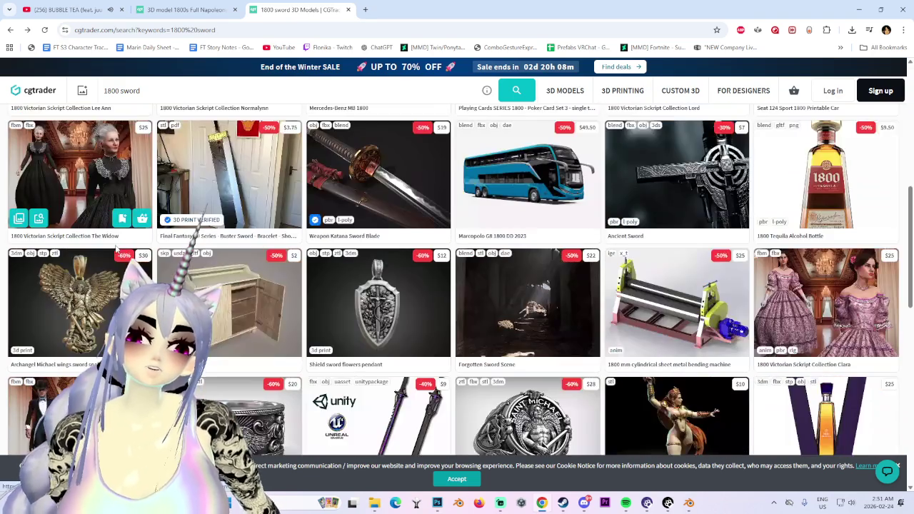
scroll(113, 243, "up", 3)
scroll(93, 215, "up", 3)
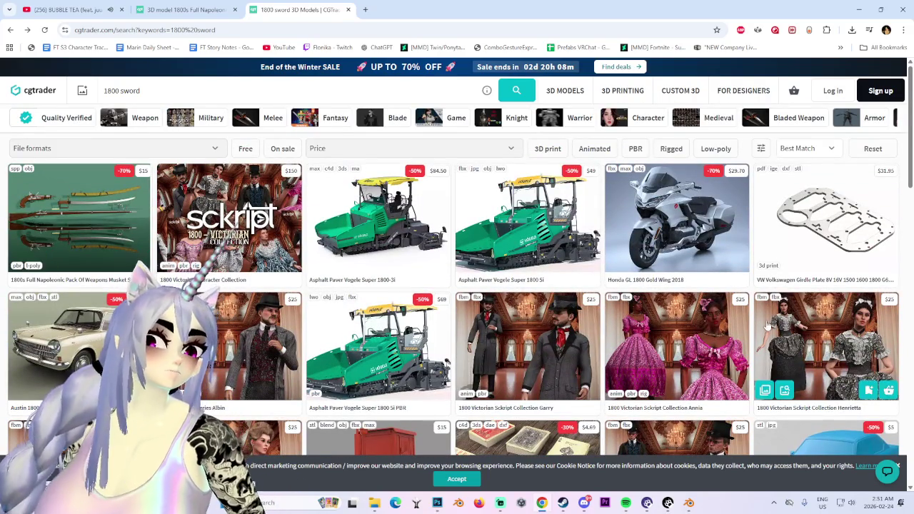
scroll(775, 397, "down", 4)
scroll(577, 403, "down", 2)
scroll(577, 404, "down", 3)
scroll(567, 402, "down", 3)
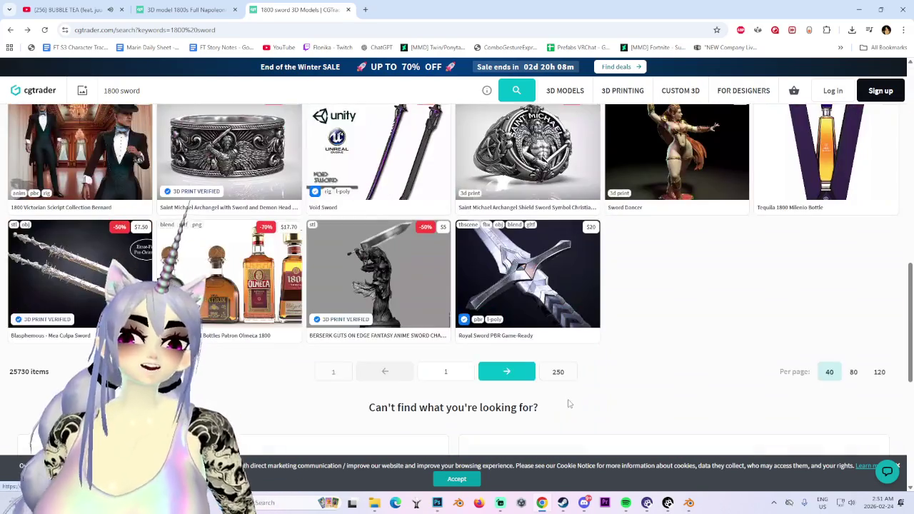
left_click(508, 373)
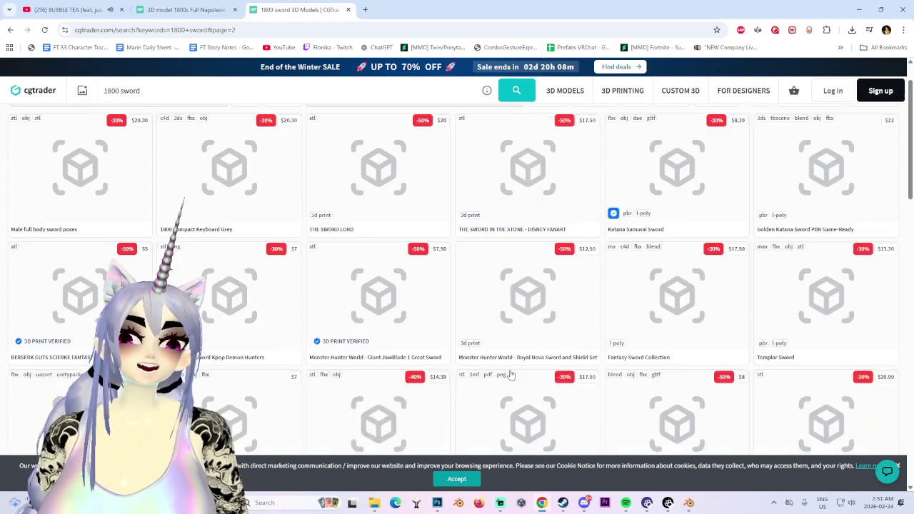
- Scroll through page 2 of the results and advance to page 3
scroll(520, 280, "down", 1)
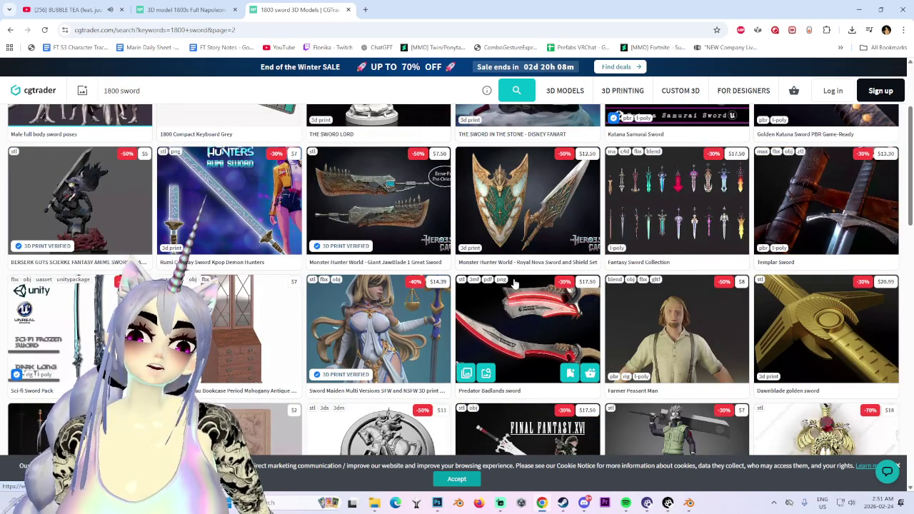
scroll(420, 286, "down", 4)
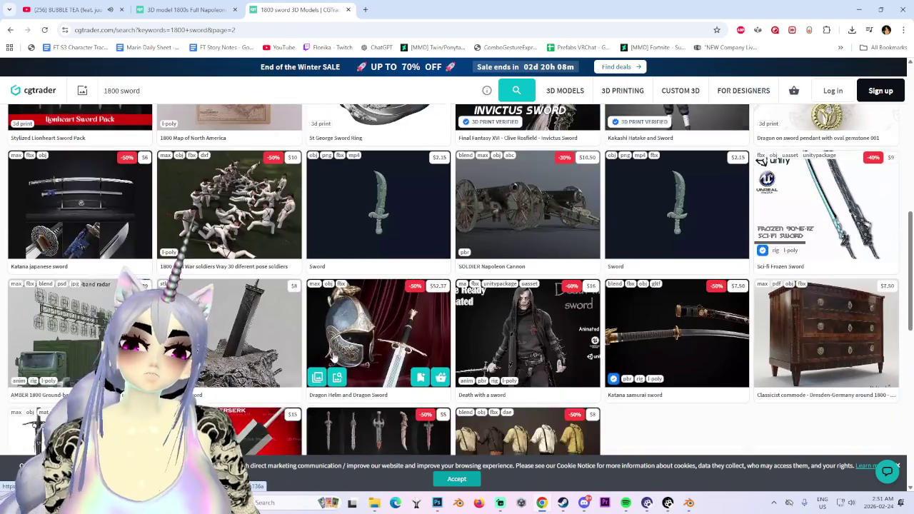
scroll(342, 303, "down", 2)
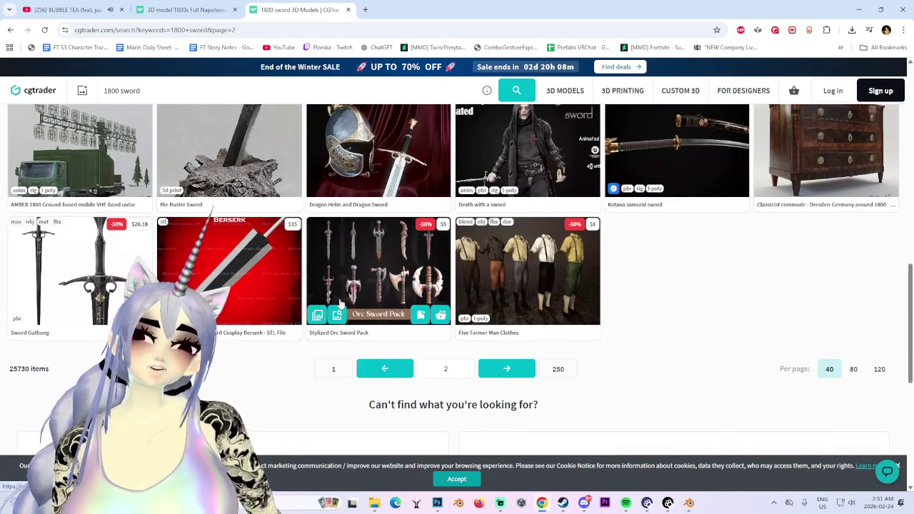
scroll(346, 326, "down", 2)
scroll(346, 326, "up", 1)
scroll(346, 326, "up", 2)
scroll(346, 327, "up", 2)
scroll(365, 271, "up", 2)
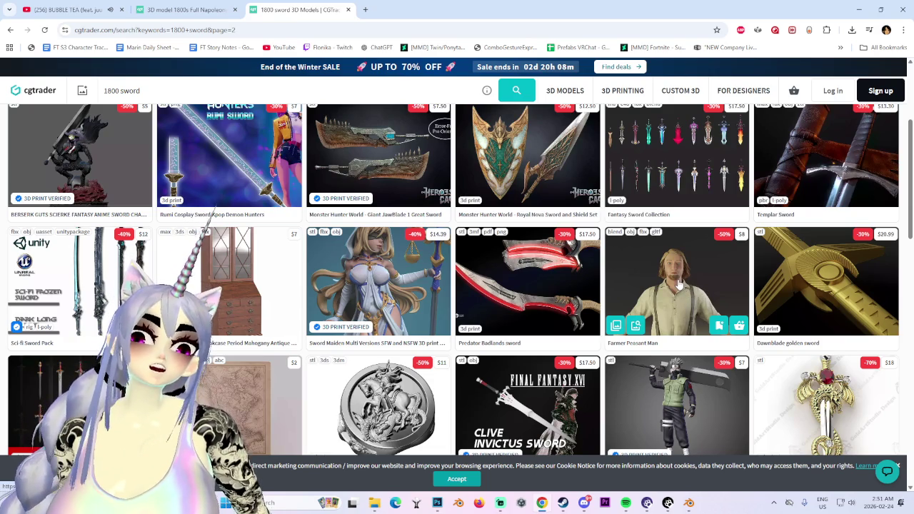
scroll(671, 271, "down", 5)
scroll(679, 321, "down", 3)
scroll(698, 425, "down", 2)
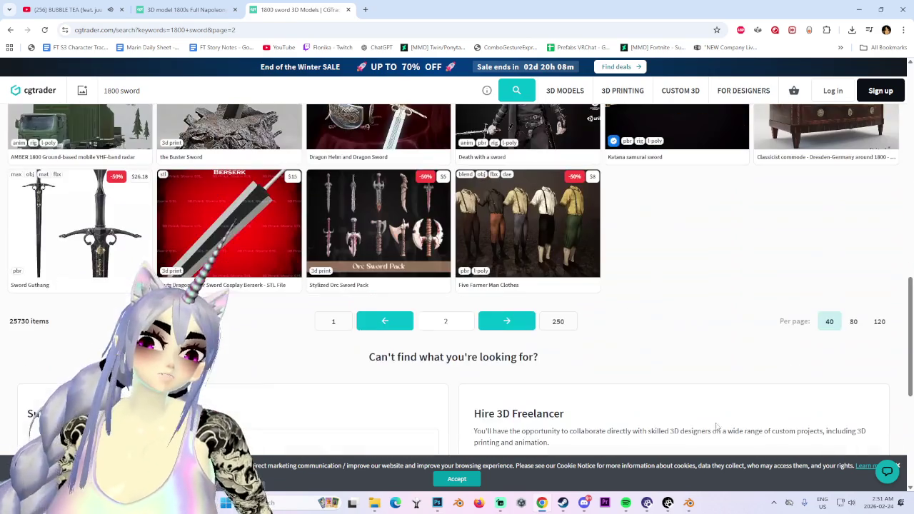
left_click(524, 321)
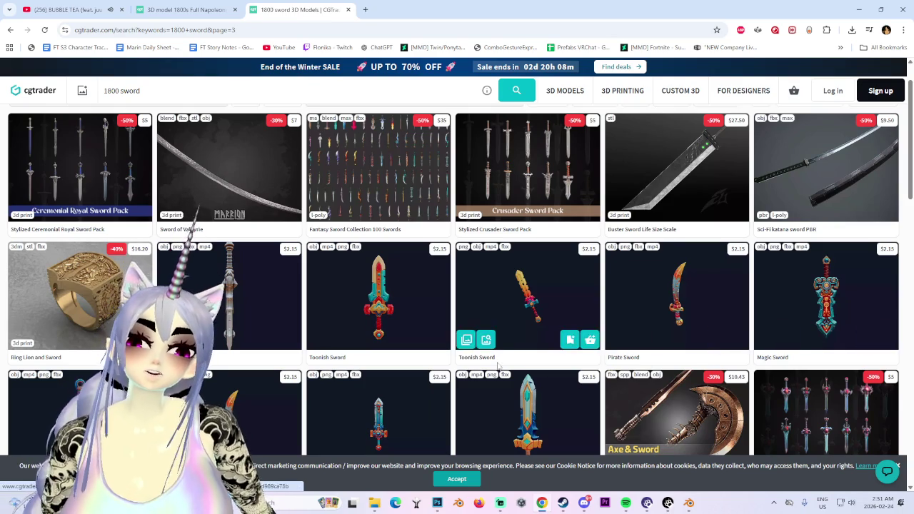
- Scroll through page 3 of the 1800 sword results and advance to page 4
scroll(500, 358, "down", 3)
scroll(475, 393, "down", 3)
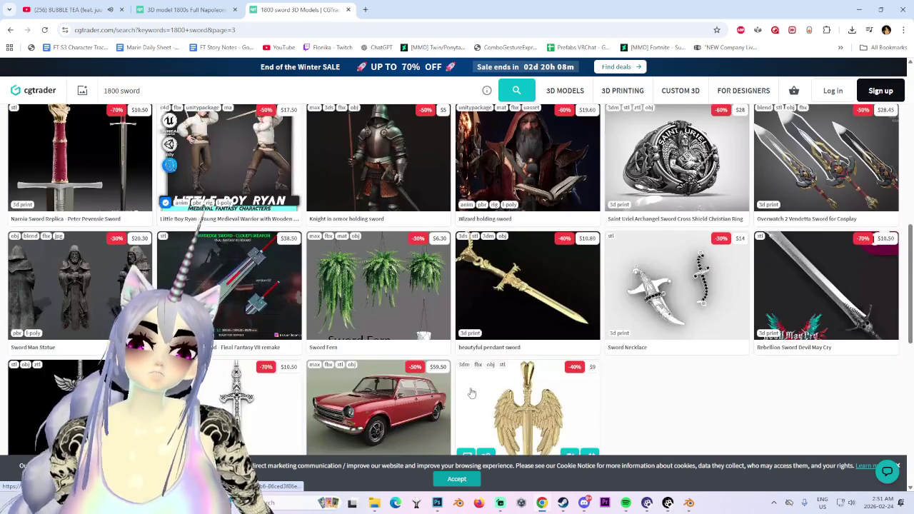
scroll(471, 393, "up", 1)
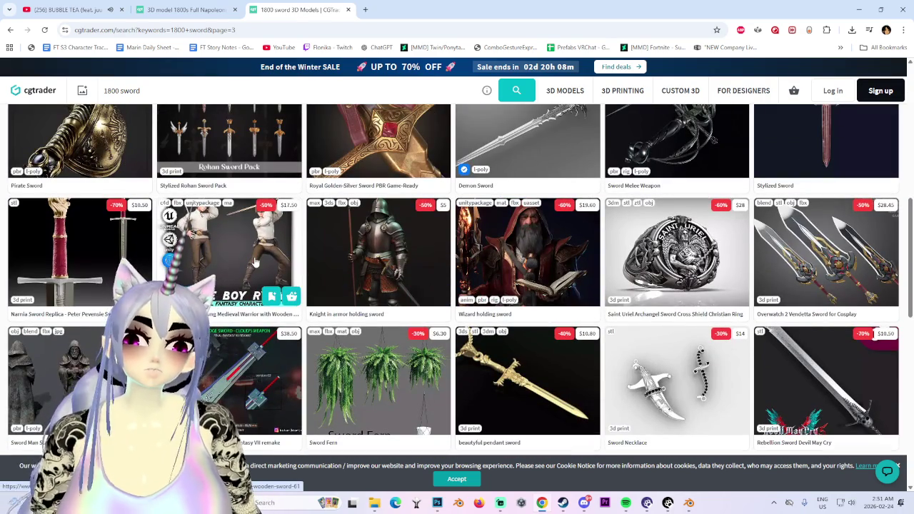
mouse_move(71, 160)
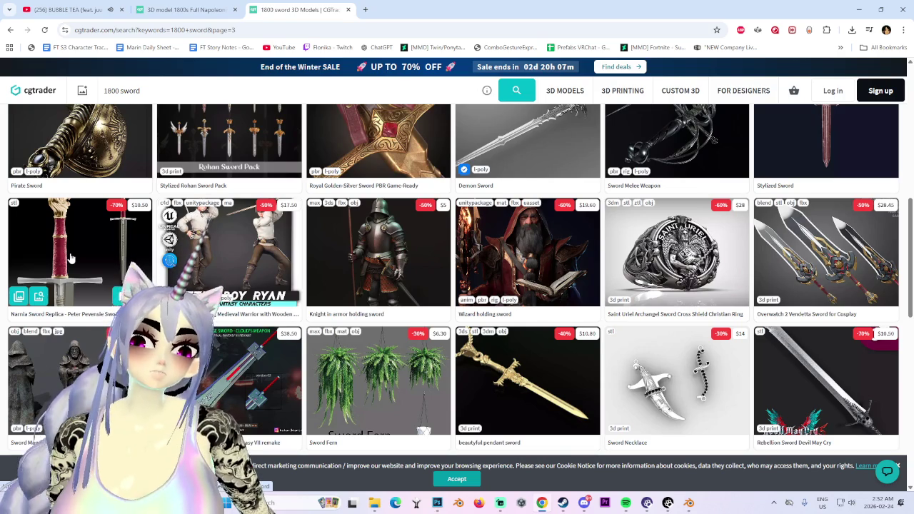
scroll(70, 259, "down", 2)
scroll(67, 275, "down", 2)
left_click(503, 323)
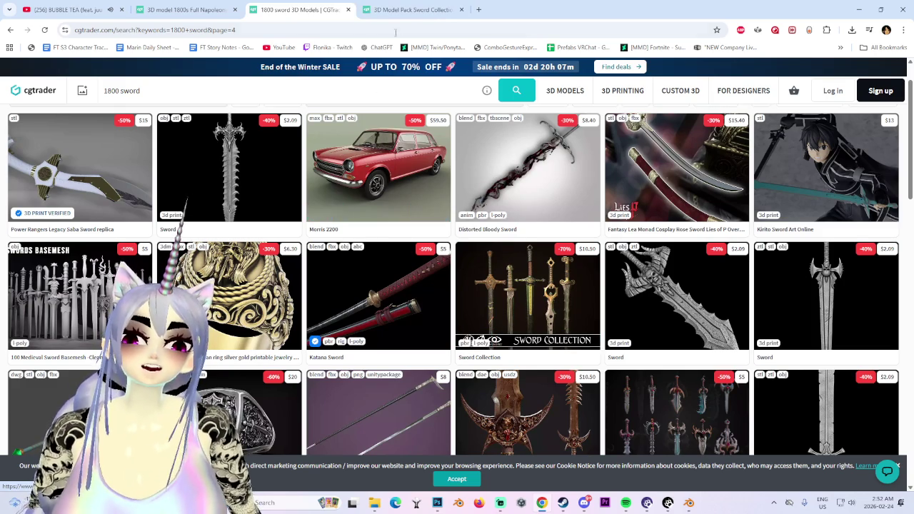
- Scroll through page 4, then bring up the Pirates Cutlass Sword And Sheath page
scroll(402, 265, "down", 1)
scroll(383, 175, "down", 1)
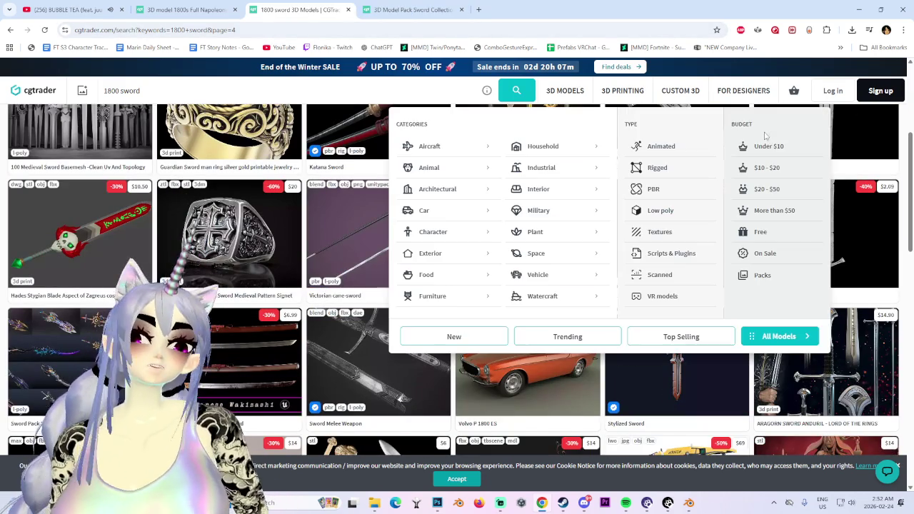
scroll(353, 377, "down", 2)
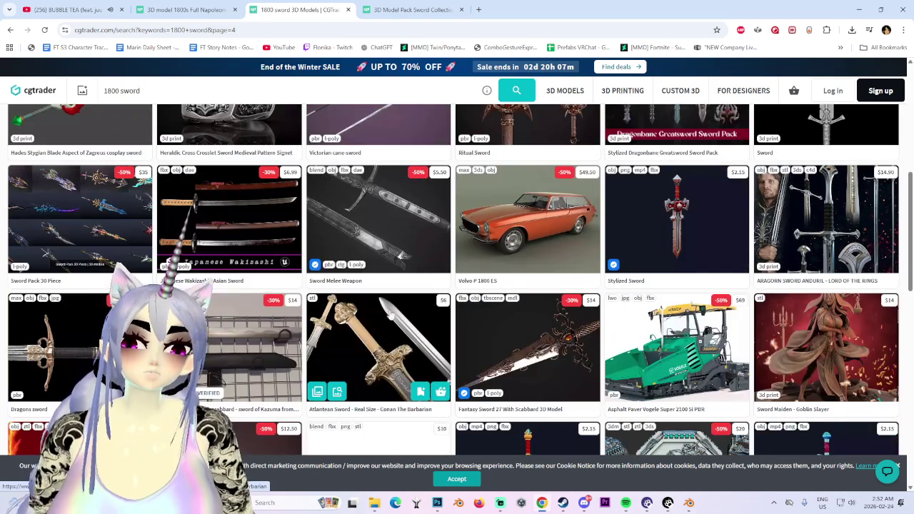
scroll(379, 333, "down", 2)
scroll(380, 333, "down", 2)
scroll(371, 333, "up", 1)
scroll(366, 335, "up", 1)
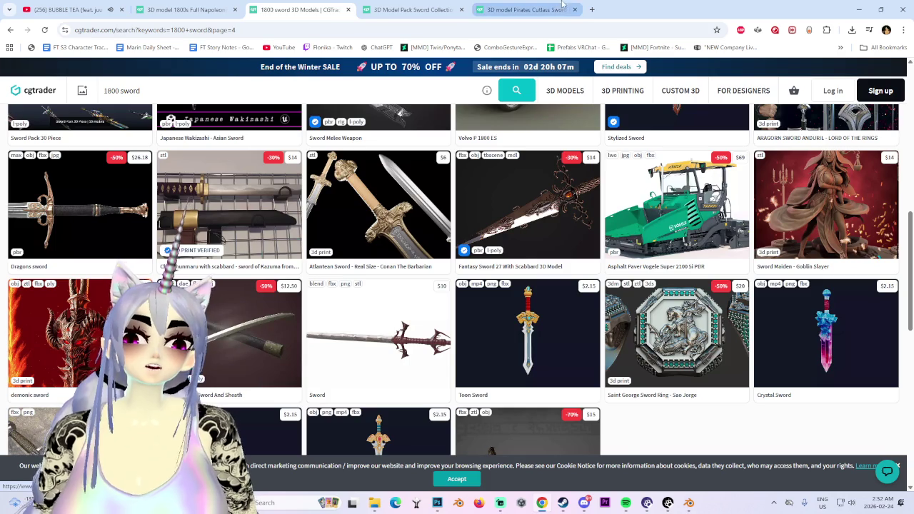
left_click(526, 9)
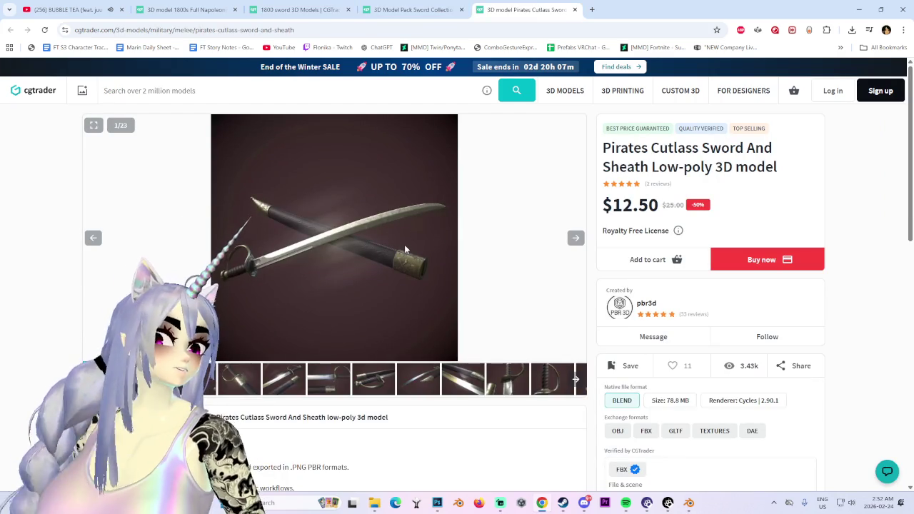
- View the cutlass gallery's blade and hilt close-ups, ending on the fourth image
left_click(326, 389)
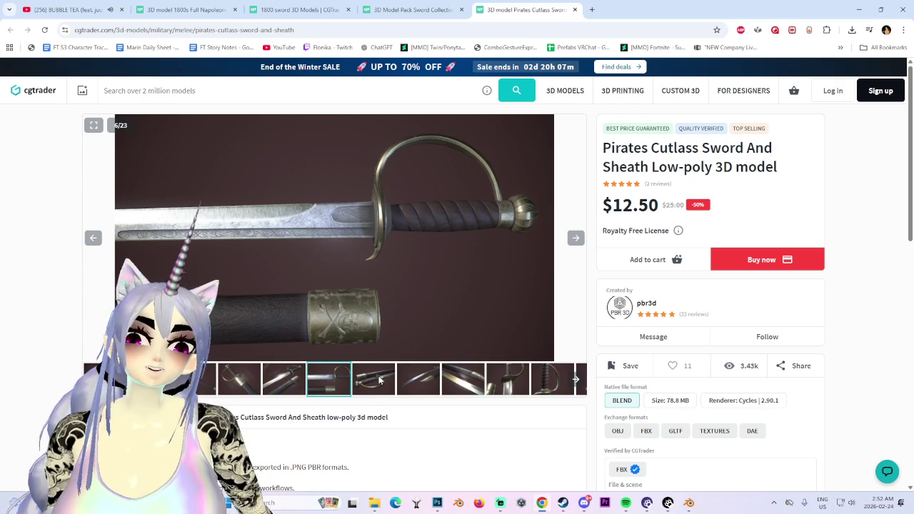
left_click(380, 381)
left_click(419, 381)
left_click(464, 381)
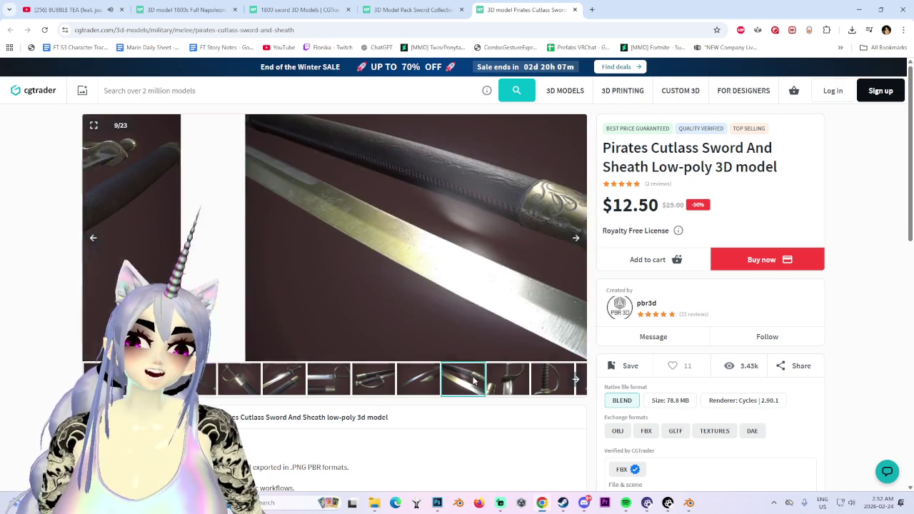
left_click(509, 379)
left_click(554, 380)
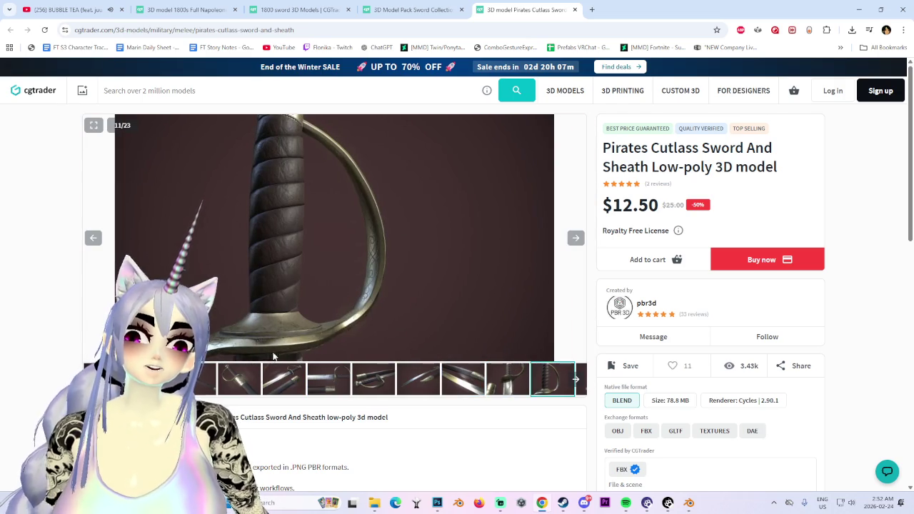
left_click(279, 384)
left_click(261, 382)
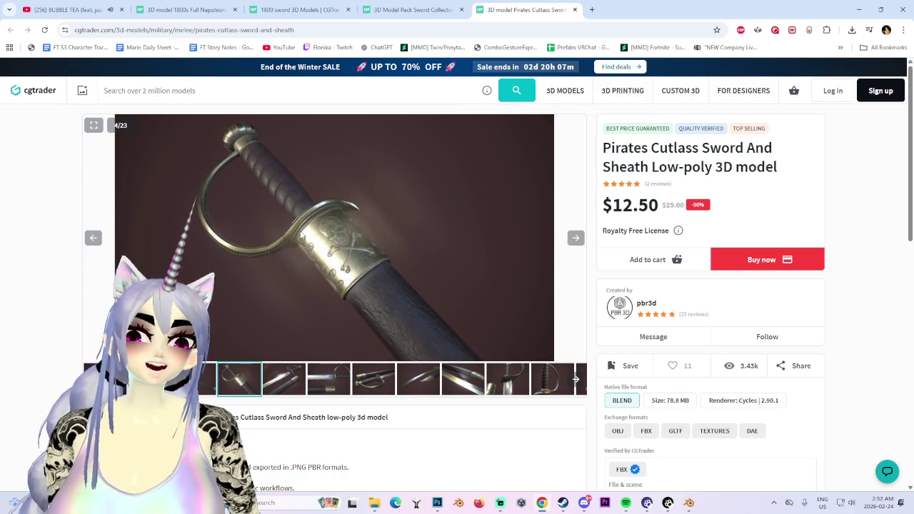
- Close the Sword Collection pack tab and move the 1800 sword results to page 5
left_click(413, 9)
scroll(393, 335, "down", 2)
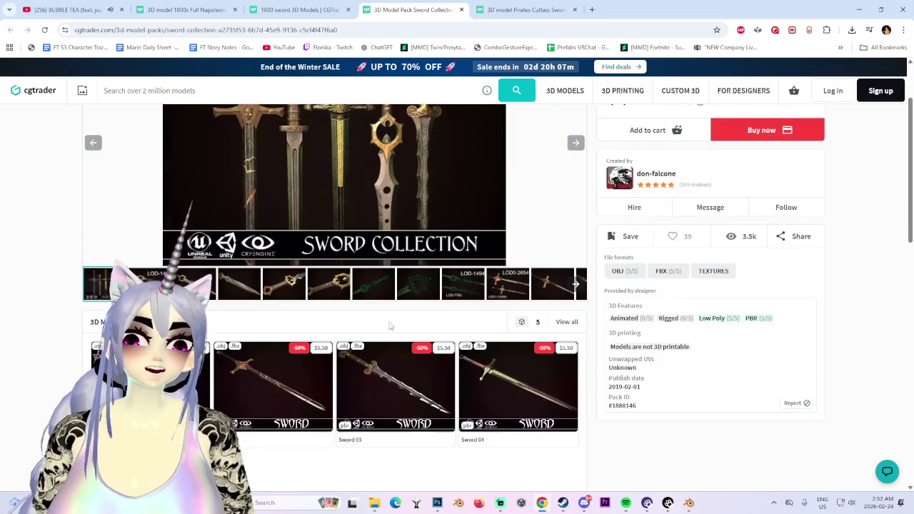
scroll(381, 312, "down", 2)
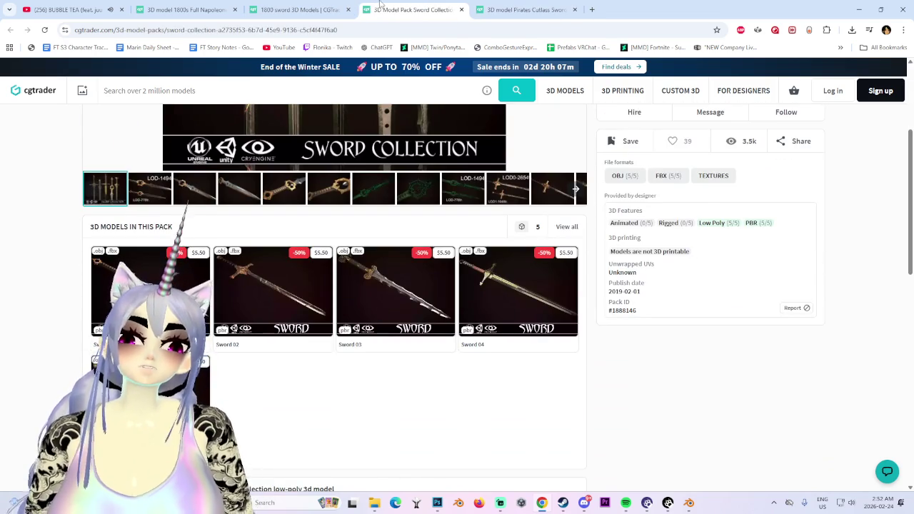
middle_click(381, 7)
left_click(300, 9)
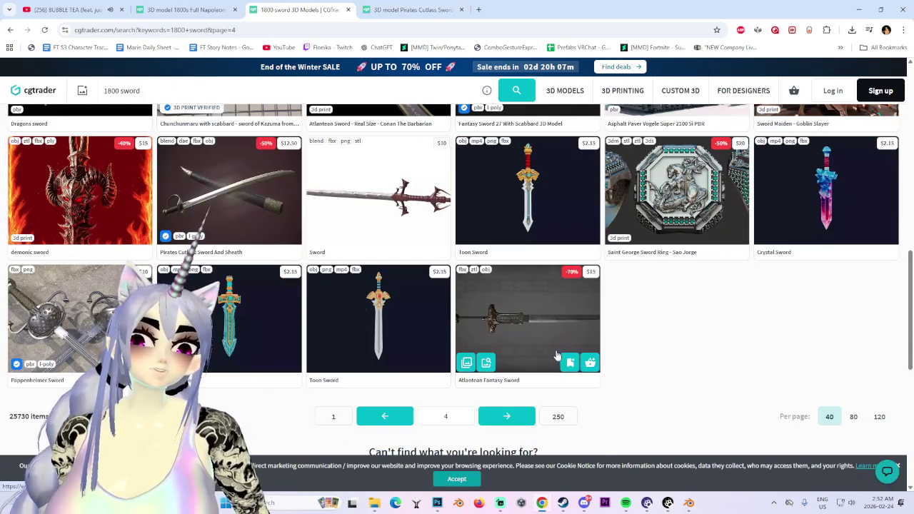
left_click(506, 417)
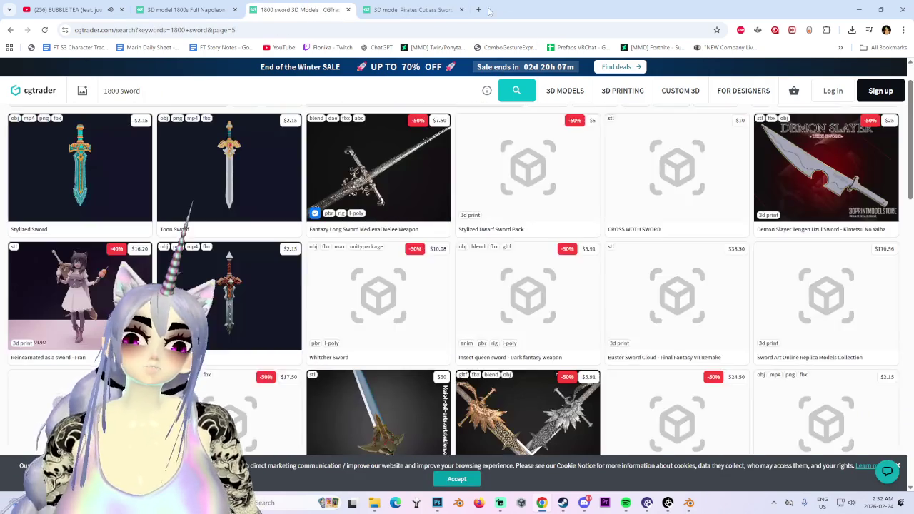
- Search Google for 'swords of the 1800s' in a new tab
left_click(480, 10)
type("swor")
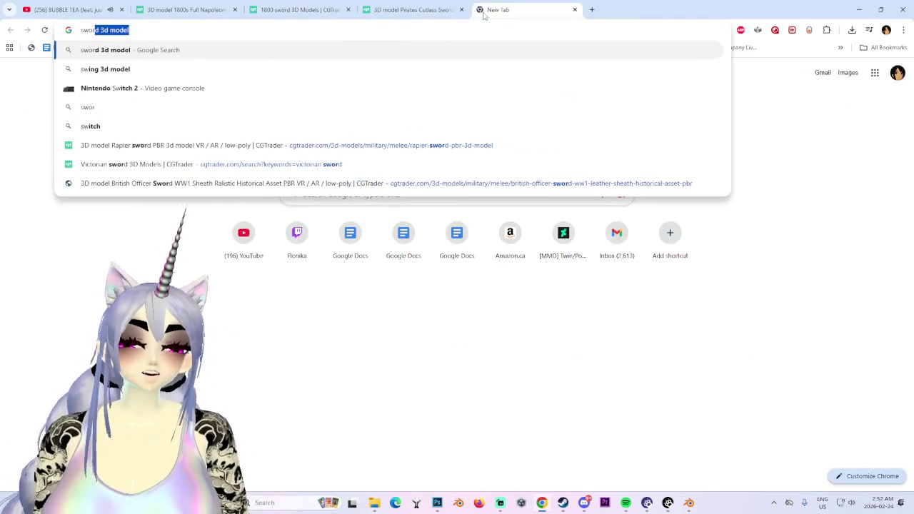
type("ds of the 180")
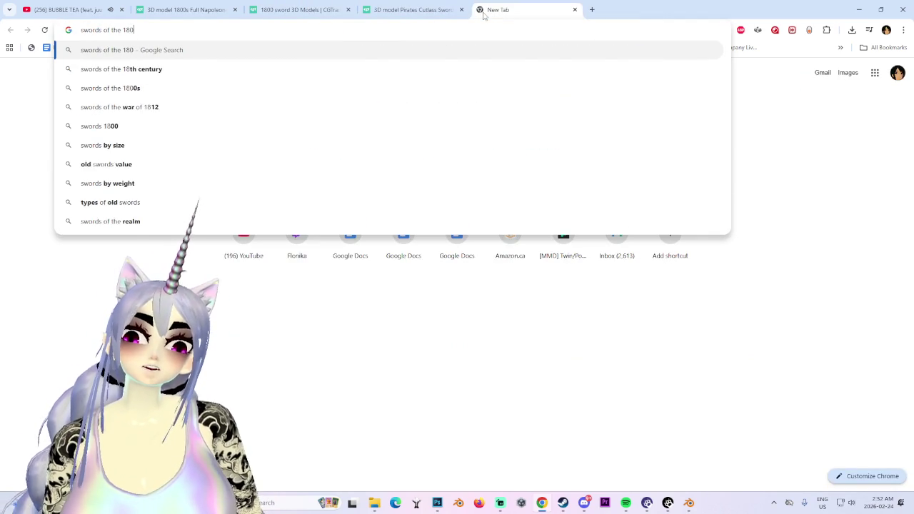
type("0s")
key("Return")
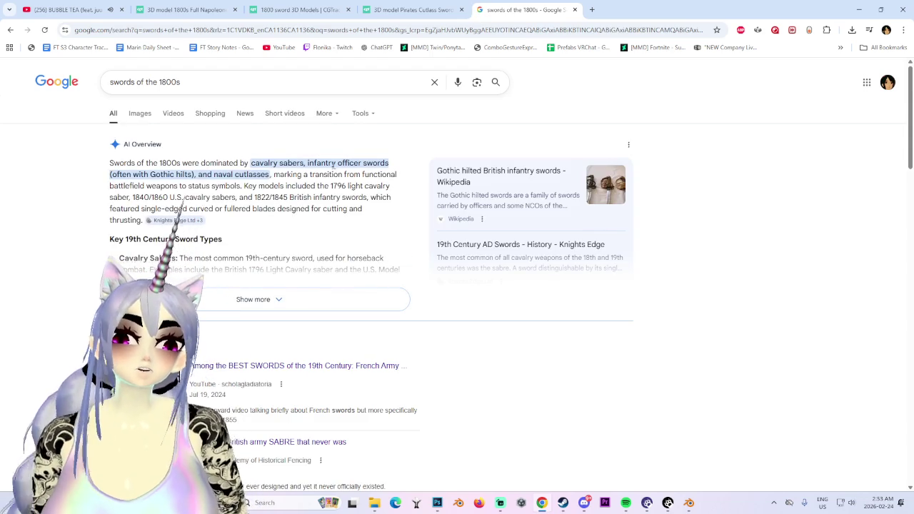
- Highlight the listed sword types, expand the AI Overview, and type '1800s small sword' in a new tab
left_click_drag(319, 163, 111, 164)
left_click(133, 179)
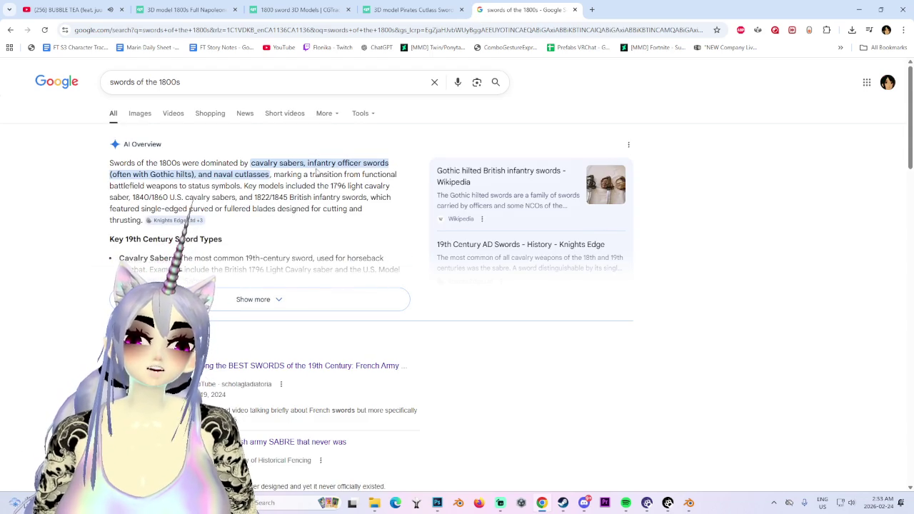
left_click_drag(318, 163, 380, 172)
left_click(385, 175)
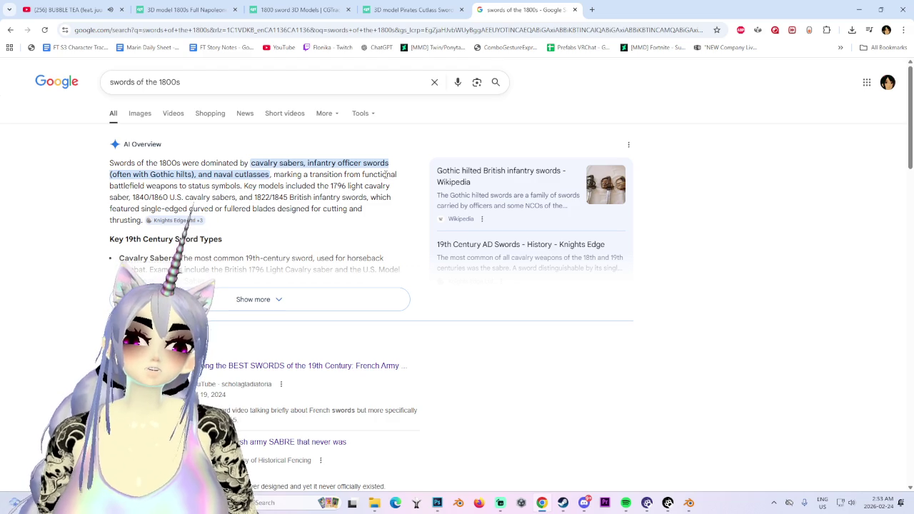
left_click(277, 298)
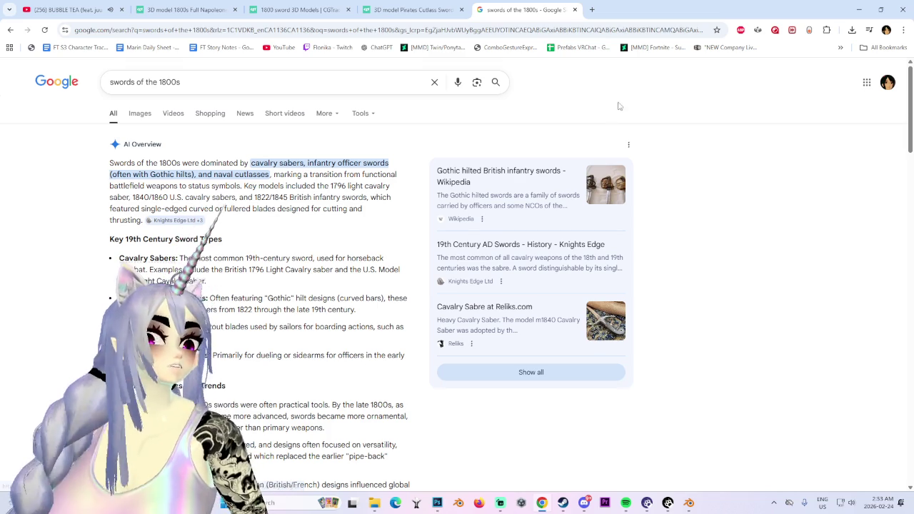
left_click(591, 10)
type("1800s small ")
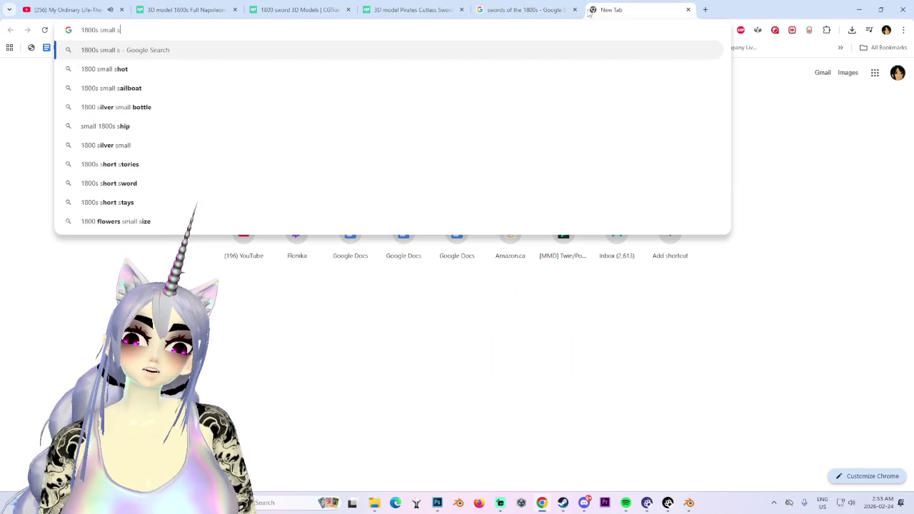
type("sword")
- Search '1800s small sword', preview the court, Finarte and Windlass images, then return to YouTube
key("Return")
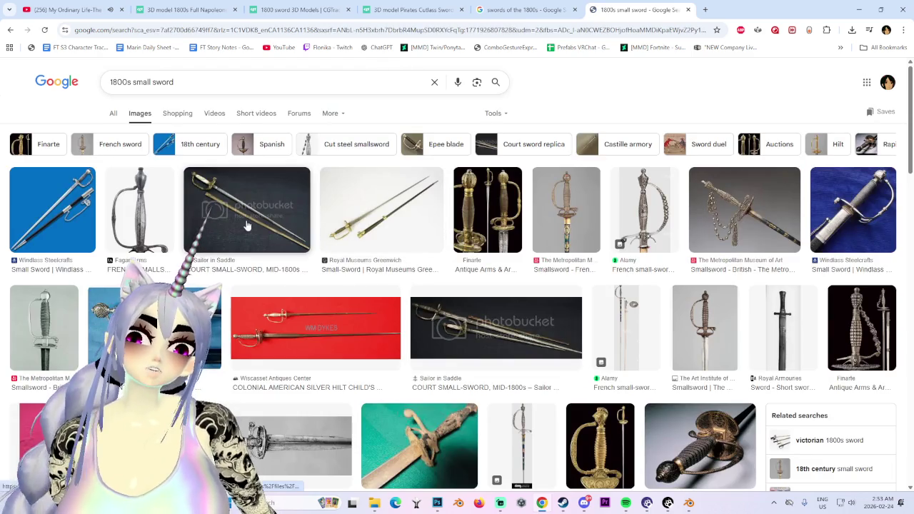
left_click(247, 226)
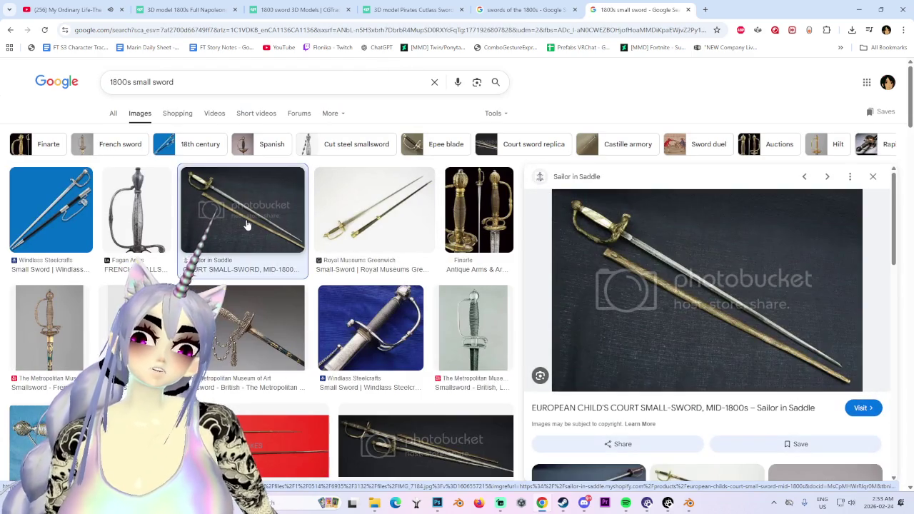
left_click(493, 230)
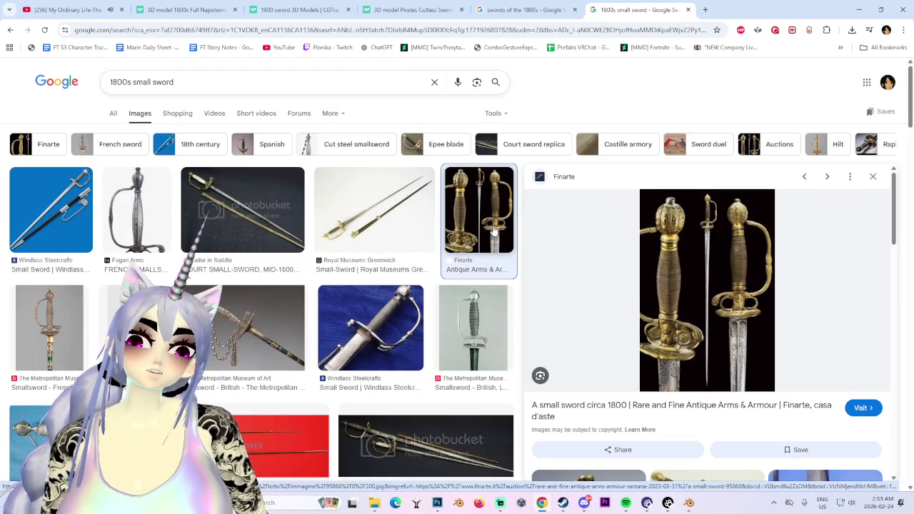
left_click(47, 219)
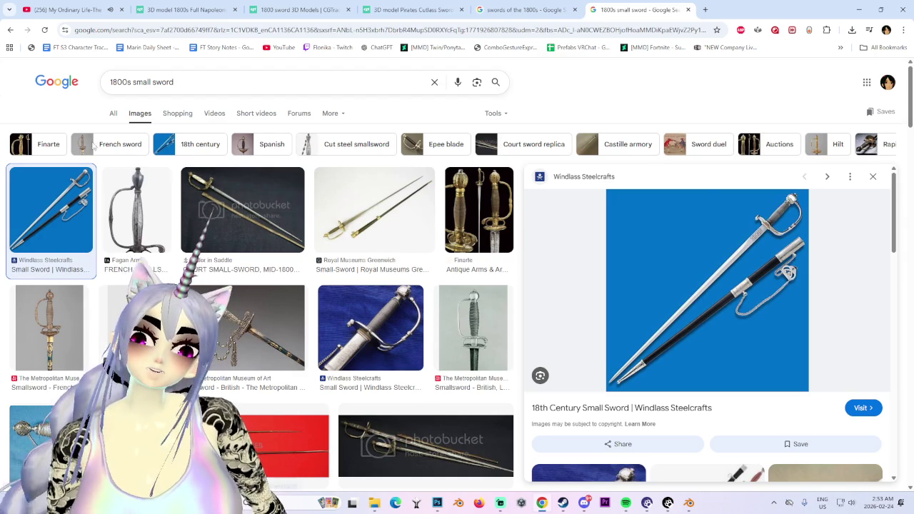
key("ctrl+1")
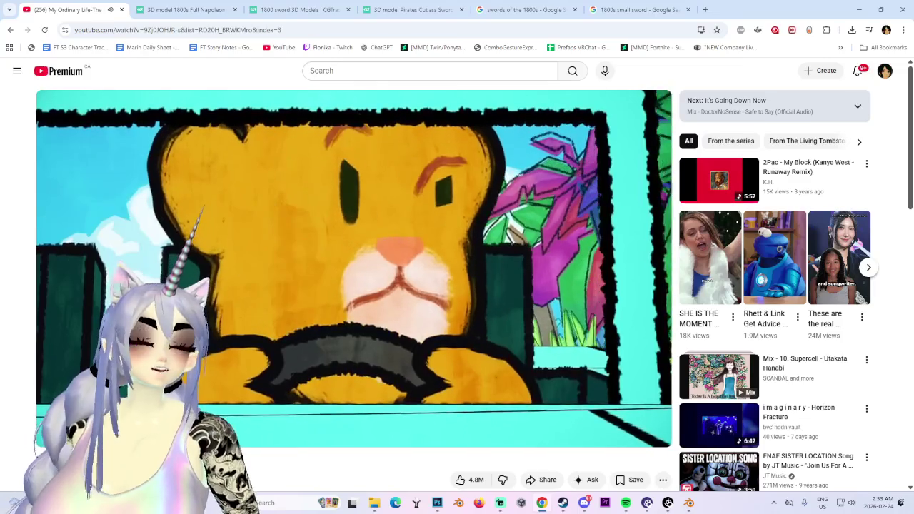
key("alt+Tab")
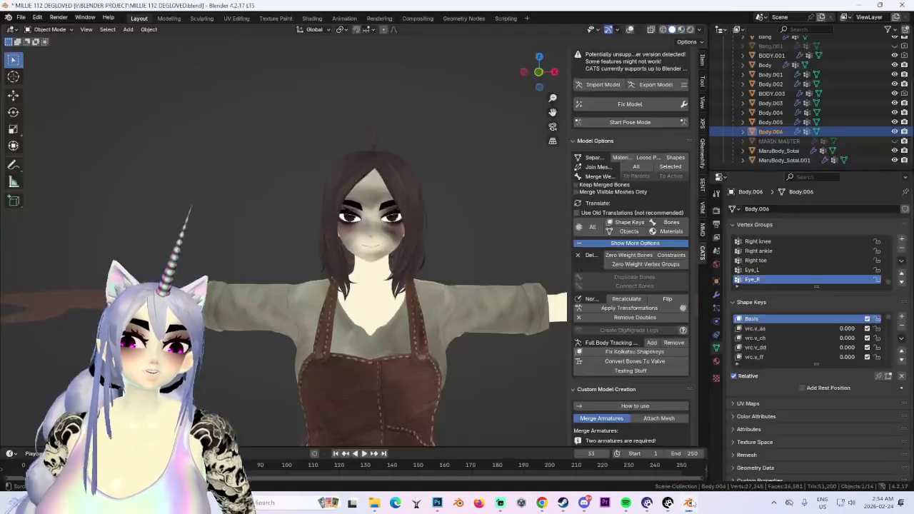
mouse_move(520, 383)
middle_mouse_down()
mouse_move(418, 365)
mouse_move(414, 333)
mouse_move(519, 343)
mouse_move(453, 346)
middle_mouse_up()
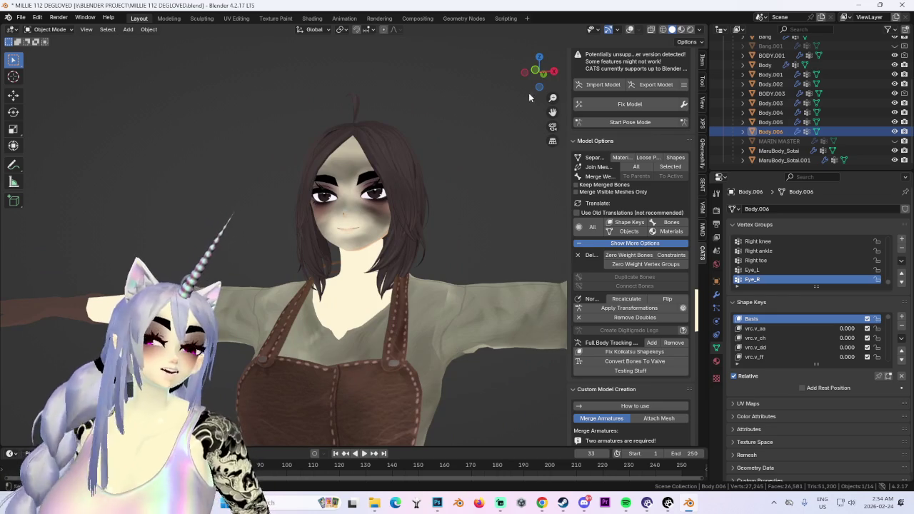
left_click_drag(548, 73, 416, 350)
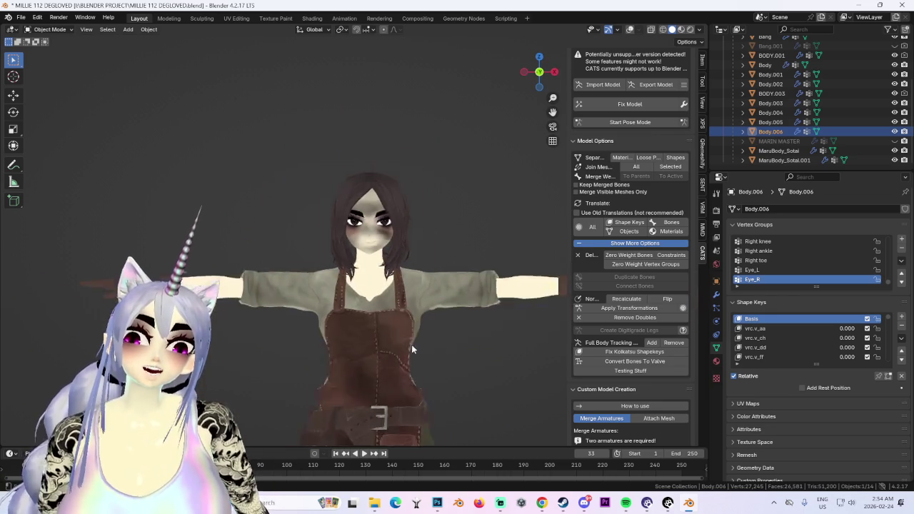
scroll(415, 345, "up", 3)
mouse_move(416, 345)
middle_mouse_down()
mouse_move(405, 321)
mouse_move(458, 289)
mouse_move(457, 273)
mouse_move(564, 102)
middle_mouse_up()
scroll(458, 273, "up", 2)
scroll(444, 275, "down", 1)
left_click(542, 73)
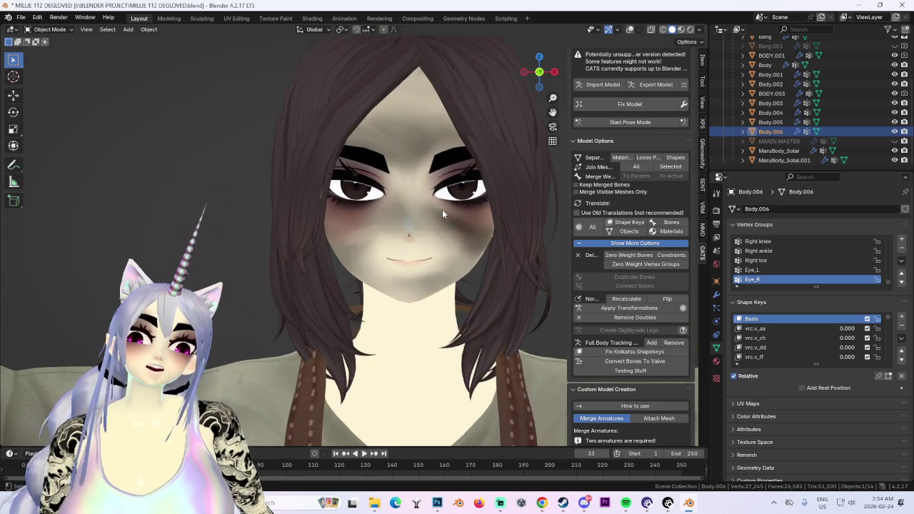
left_click(543, 503)
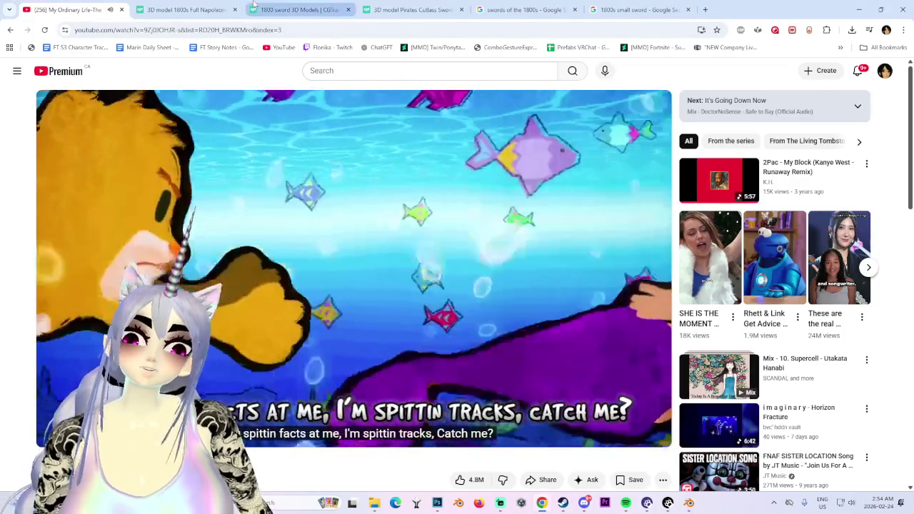
- Search CGTrader for 'small sword' and open the VINTAGE SMALL SWORD listing in its own tab
left_click(187, 9)
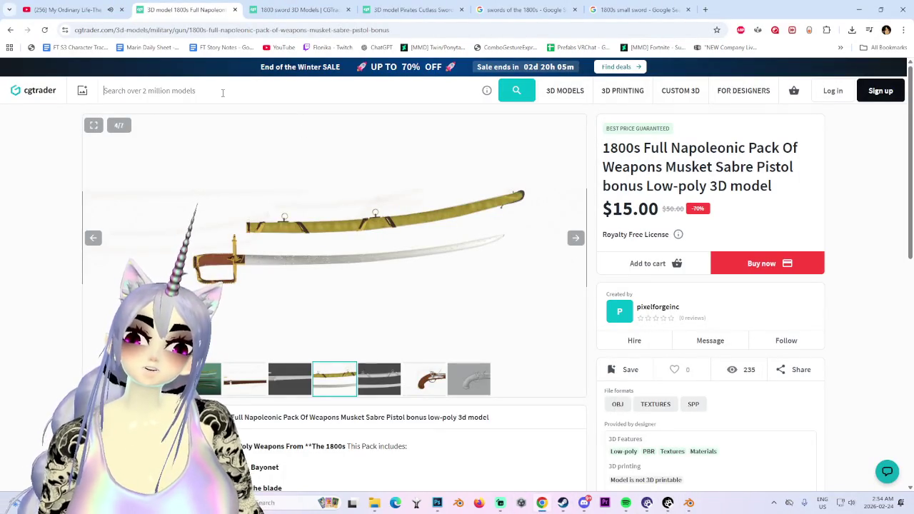
type("small sword")
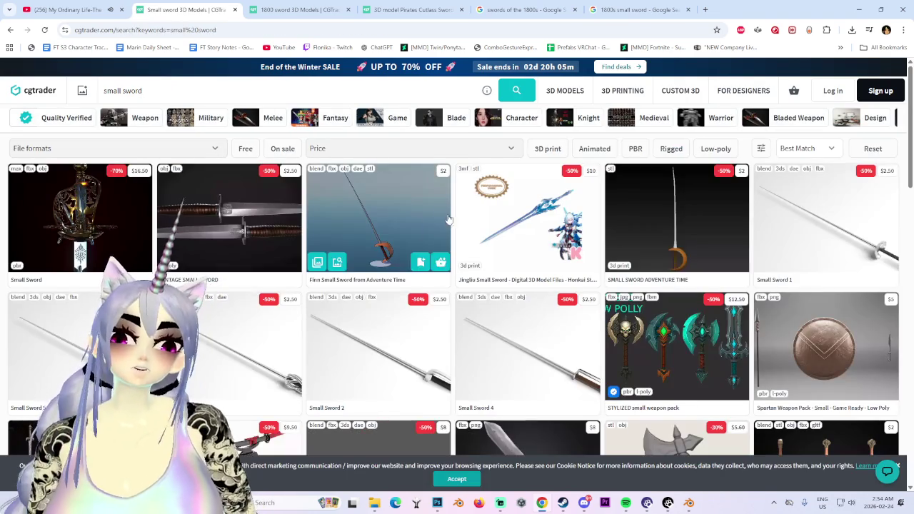
mouse_move(379, 347)
middle_click(236, 222)
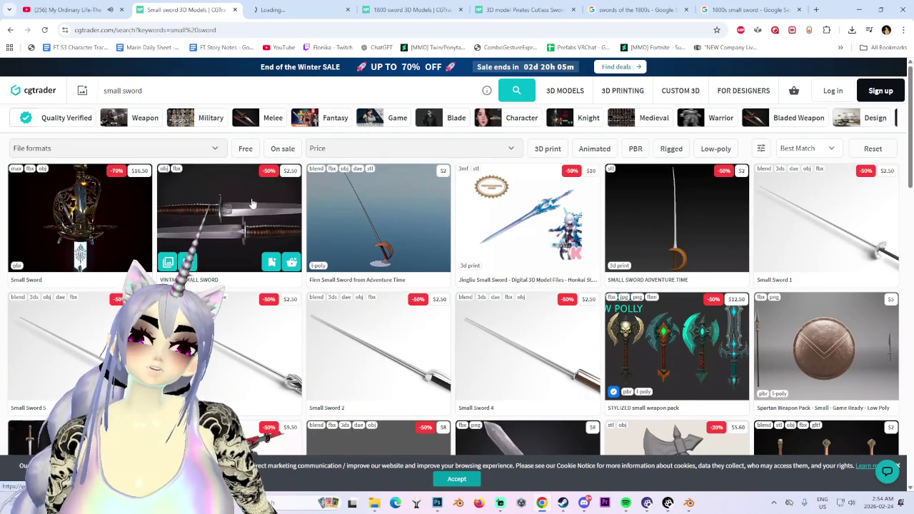
left_click(272, 9)
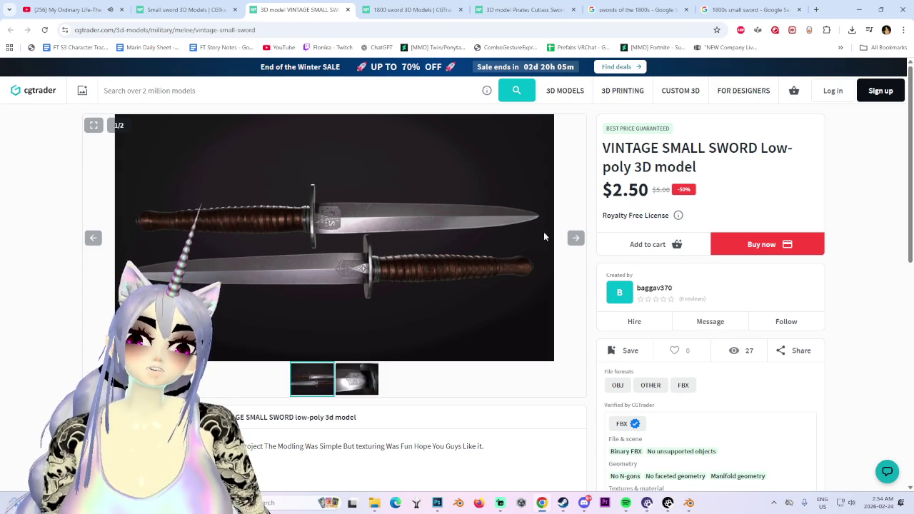
- Flip through the VINTAGE SMALL SWORD pictures and scroll its page, then return to the results
left_click(576, 237)
left_click(577, 237)
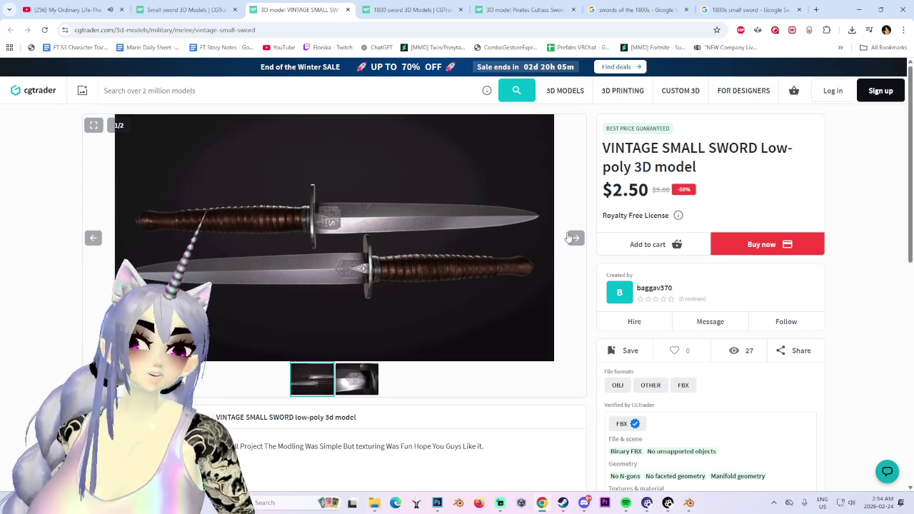
scroll(194, 239, "down", 5)
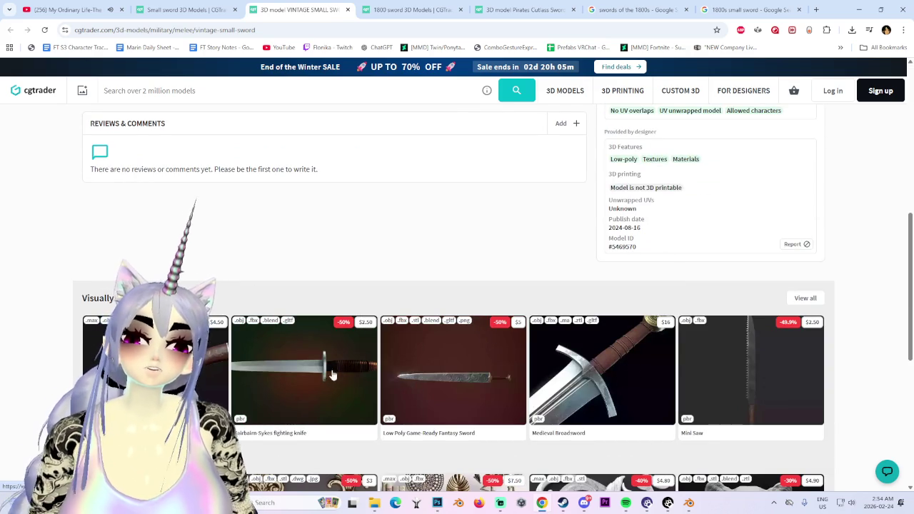
scroll(503, 371, "up", 3)
scroll(450, 232, "up", 3)
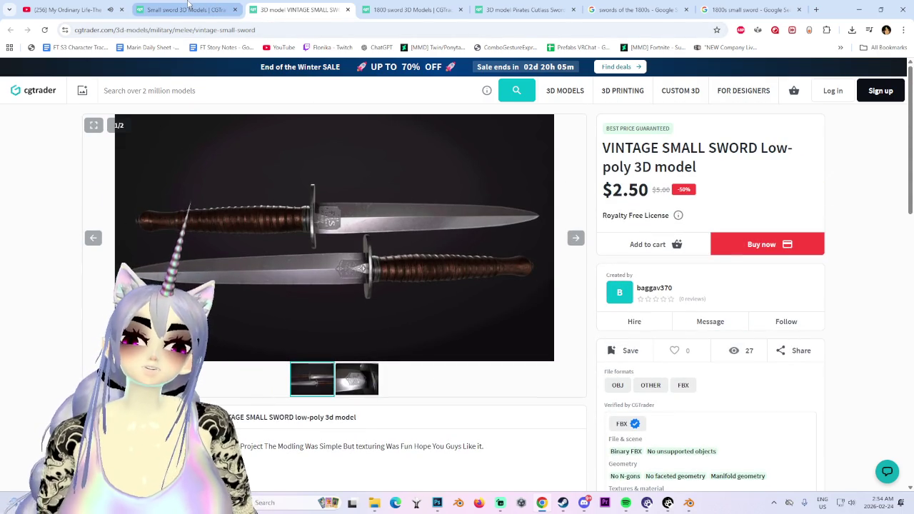
key("ctrl+shift+Tab")
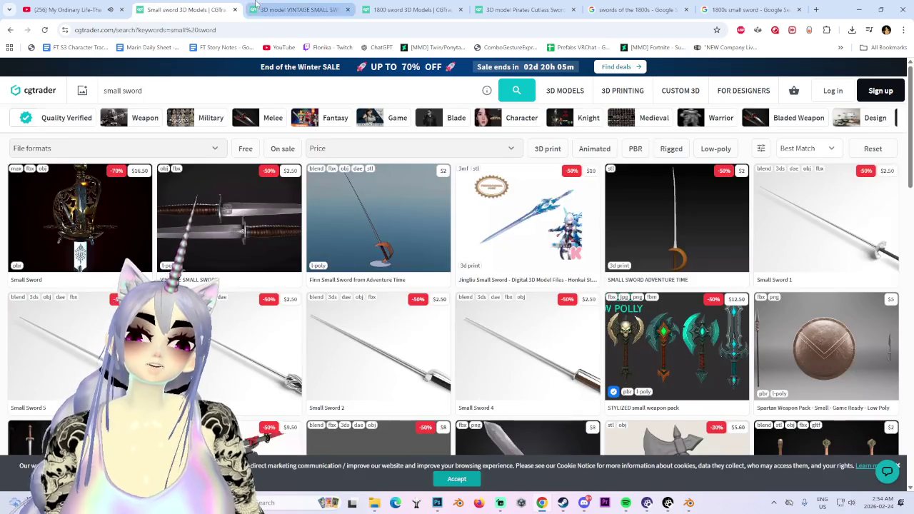
- Look at the VINTAGE SMALL SWORD listing again, then go back to the small sword results
left_click(255, 6)
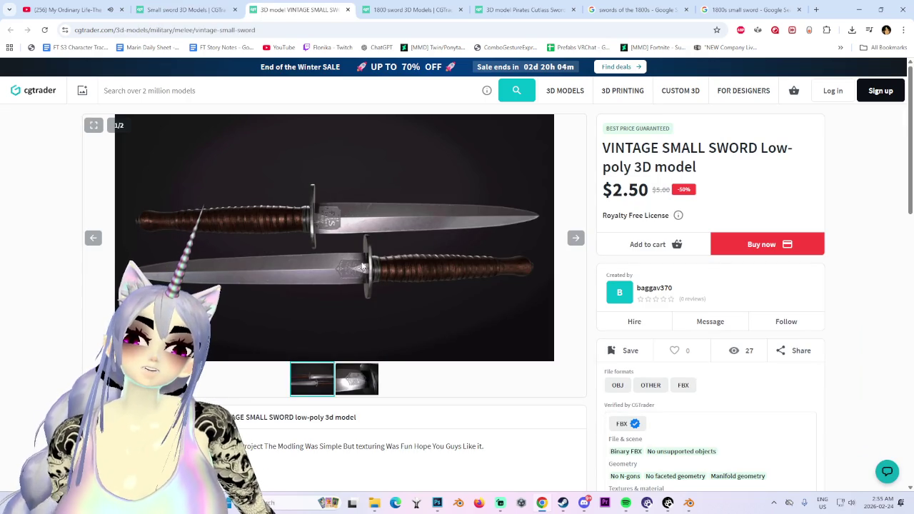
left_click(257, 10)
left_click(215, 10)
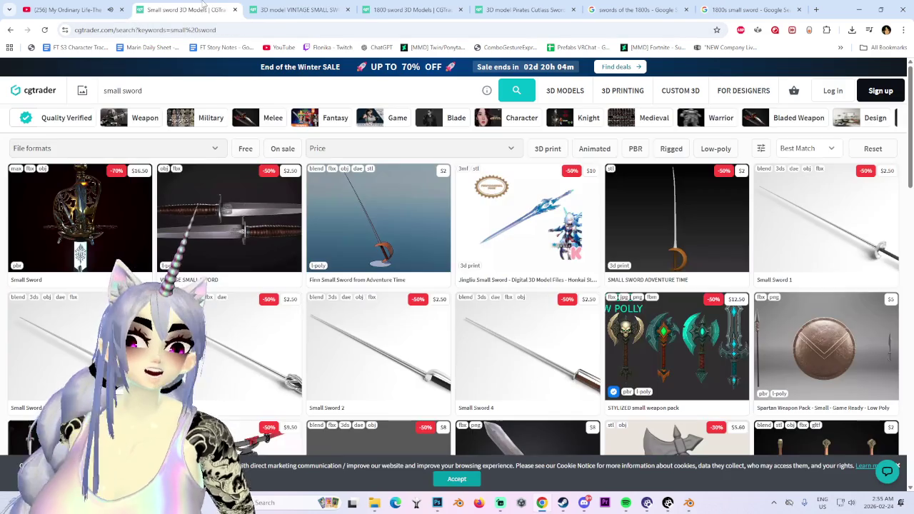
- Browse the small sword results and view the Small Sword model's fourth picture
scroll(257, 282, "down", 3)
scroll(257, 282, "down", 2)
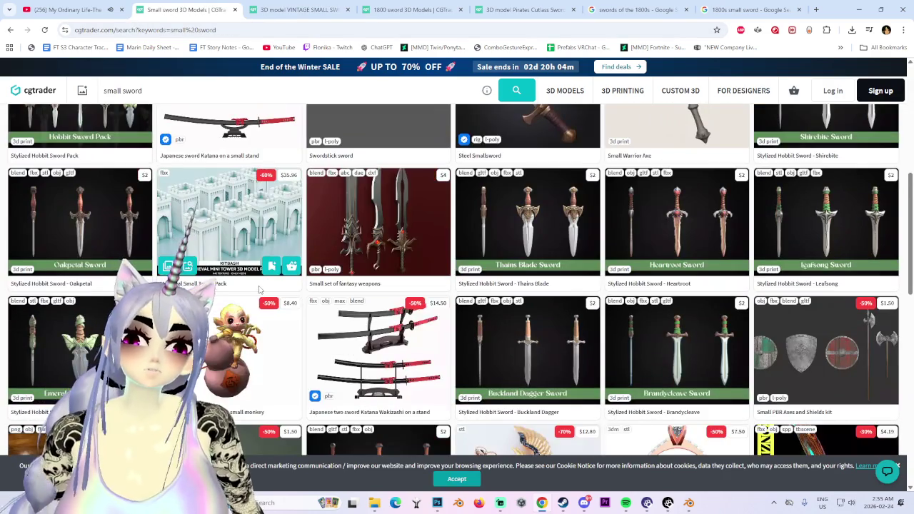
scroll(260, 289, "down", 3)
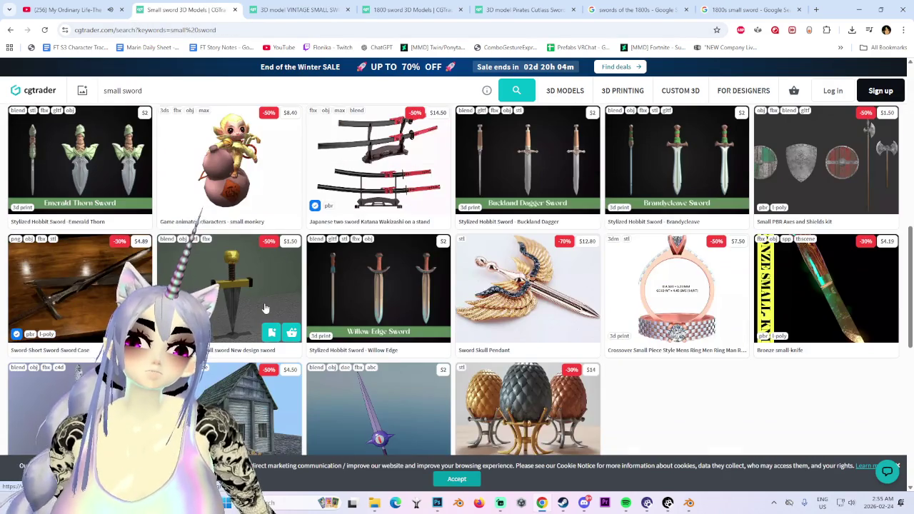
scroll(264, 309, "down", 2)
scroll(265, 321, "down", 5)
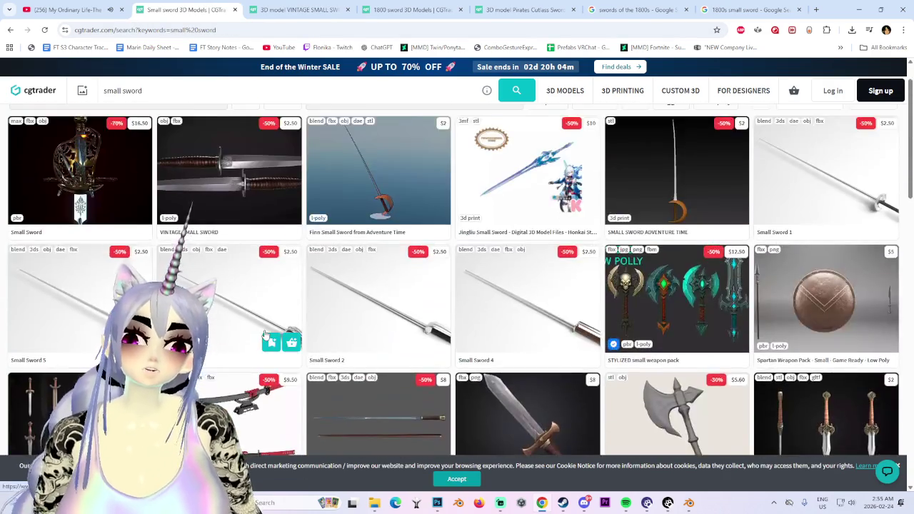
scroll(264, 335, "up", 1)
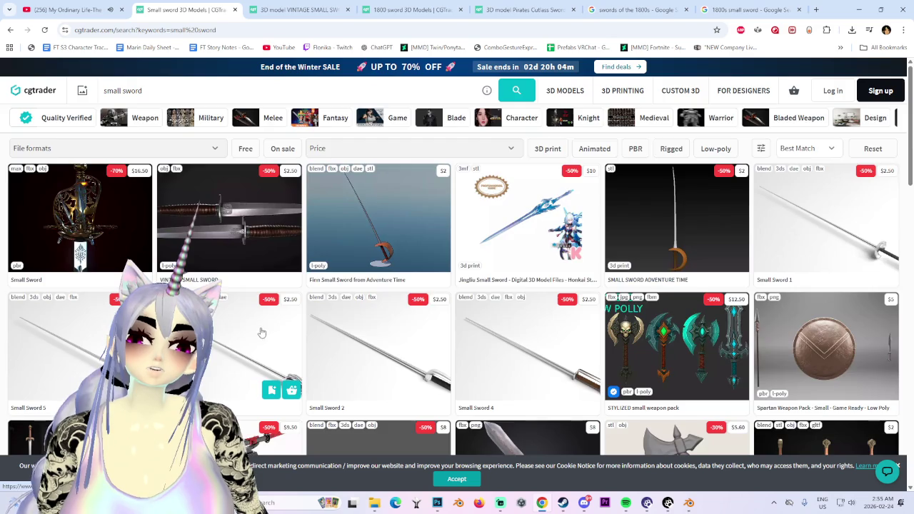
scroll(262, 333, "down", 5)
scroll(74, 220, "up", 5)
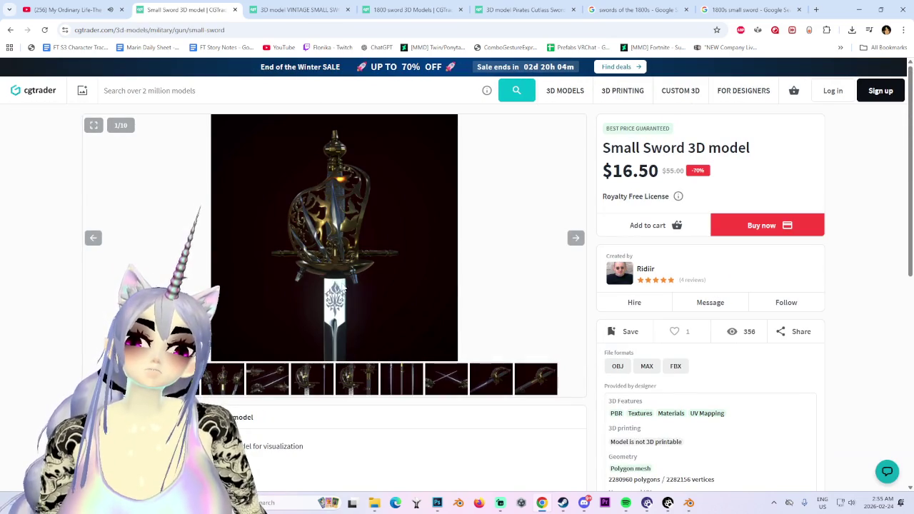
left_click(268, 378)
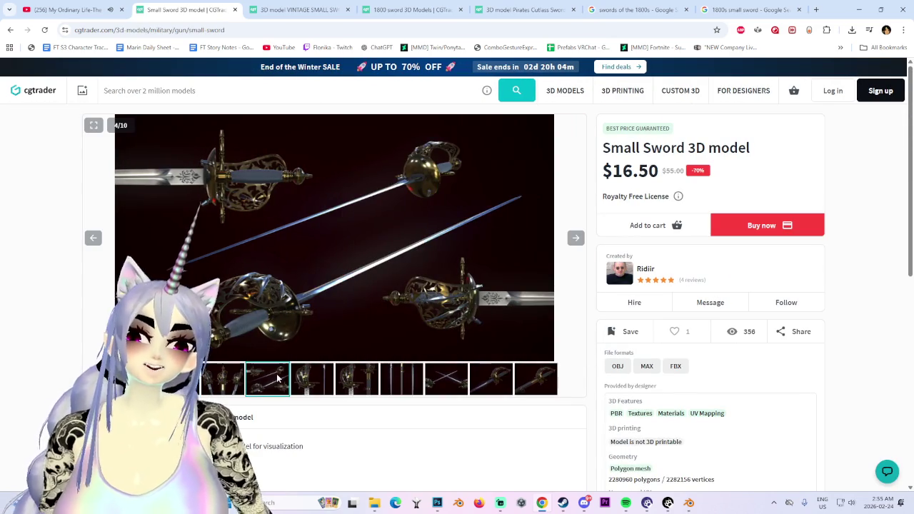
left_click(10, 29)
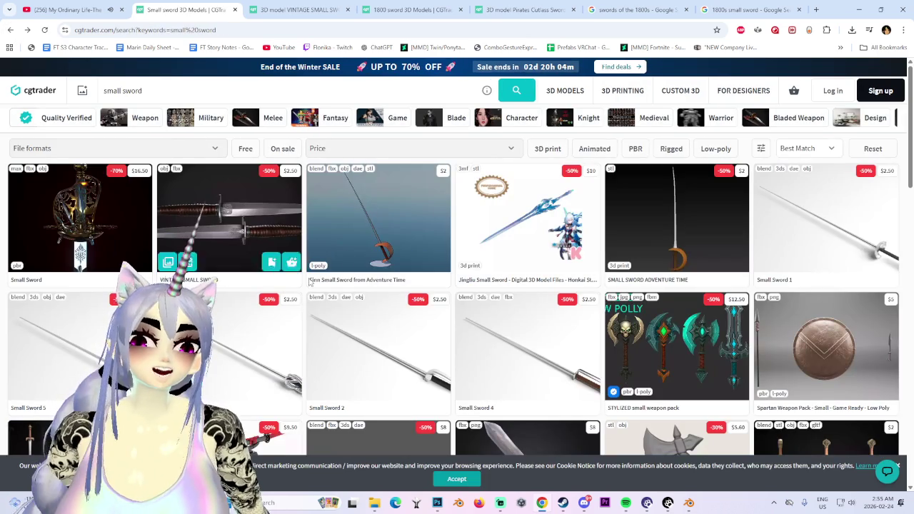
- Scroll through page 2 of the small sword results, then return to the 1800s small sword images
scroll(351, 268, "down", 3)
scroll(351, 268, "down", 5)
scroll(352, 267, "down", 4)
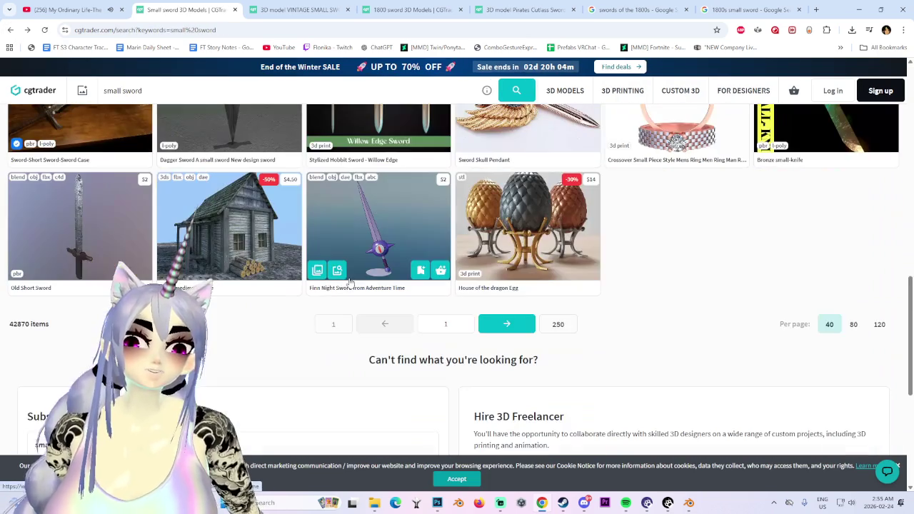
left_click(506, 324)
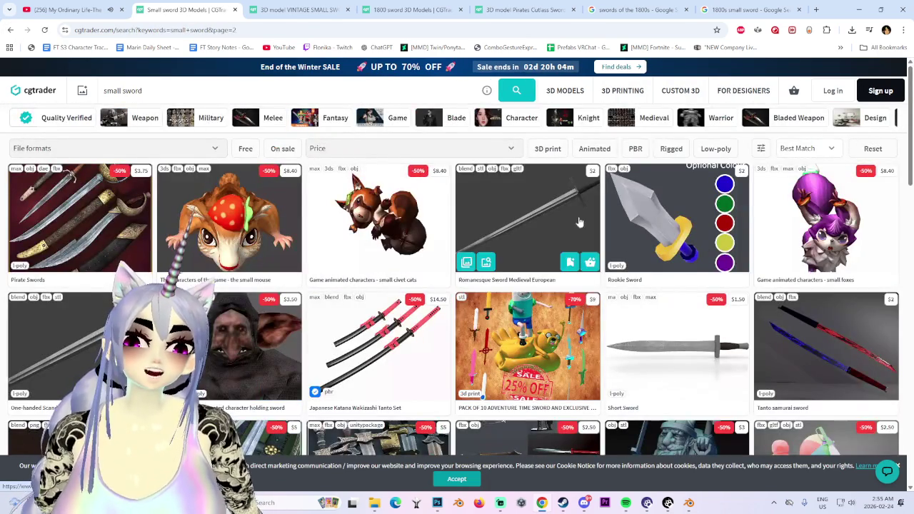
scroll(273, 355, "down", 3)
scroll(274, 356, "up", 3)
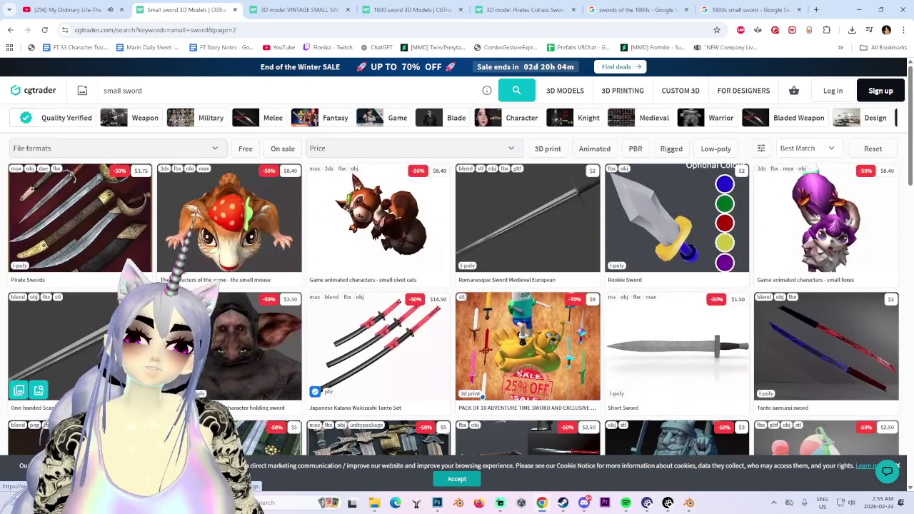
scroll(60, 357, "down", 3)
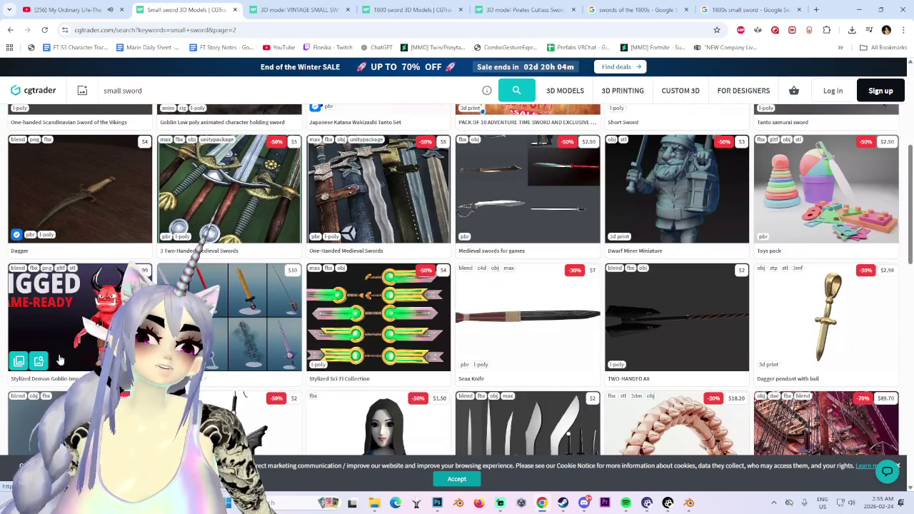
scroll(65, 372, "down", 3)
scroll(70, 381, "down", 3)
scroll(70, 384, "up", 3)
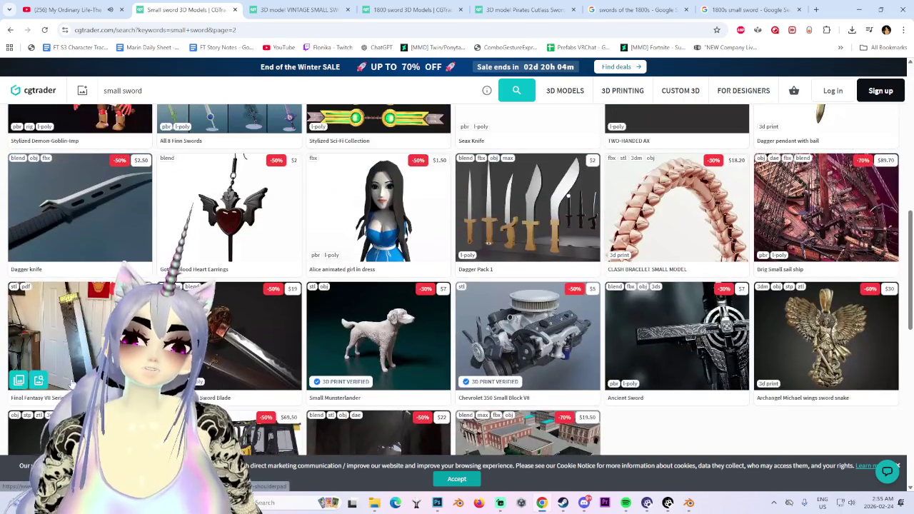
scroll(70, 386, "up", 2)
scroll(70, 384, "up", 5)
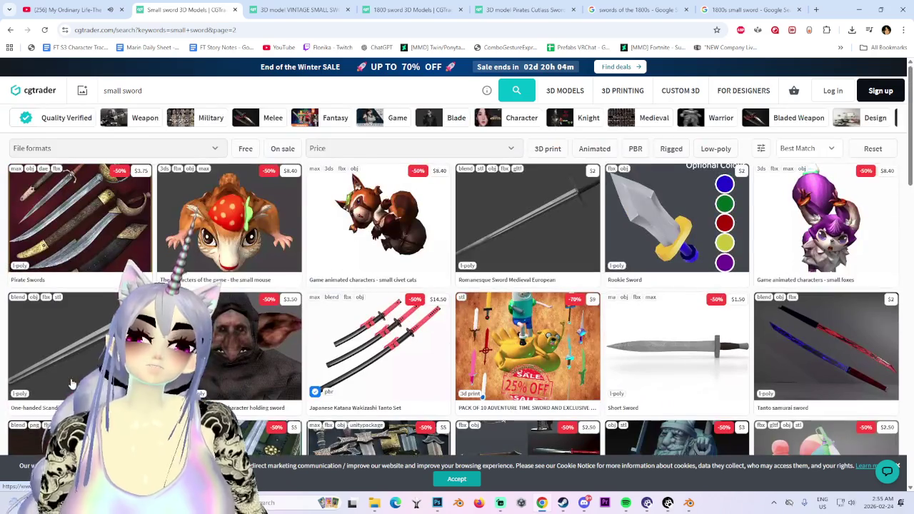
left_click(746, 10)
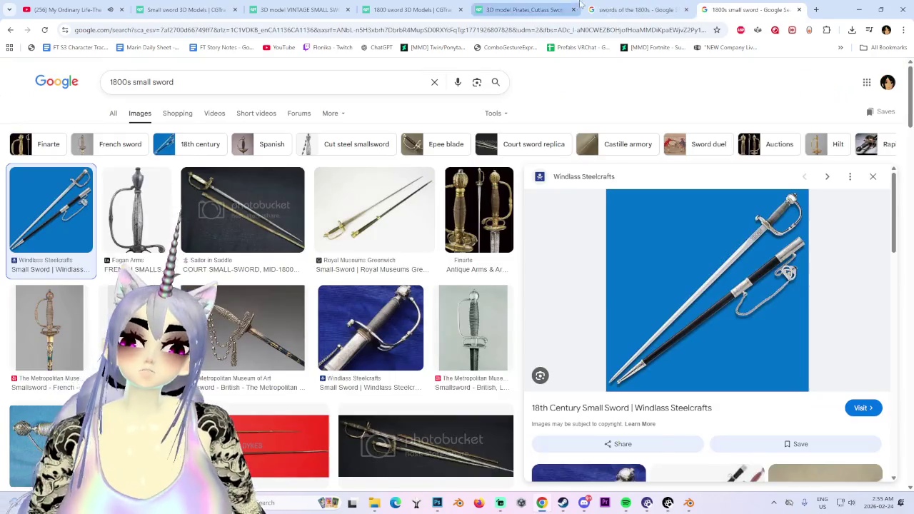
- Return to the 'swords of the 1800s' results and scroll the AI Overview's sword types
left_click(622, 10)
scroll(257, 286, "down", 3)
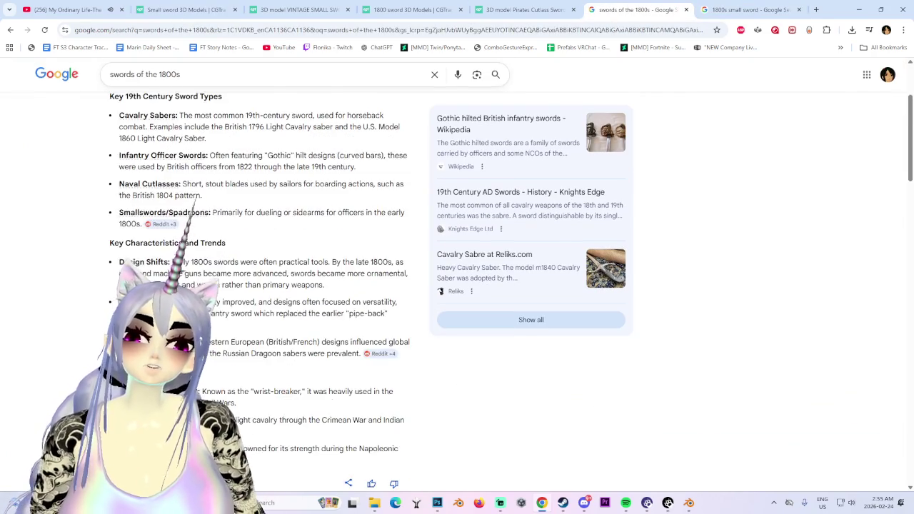
scroll(257, 286, "up", 2)
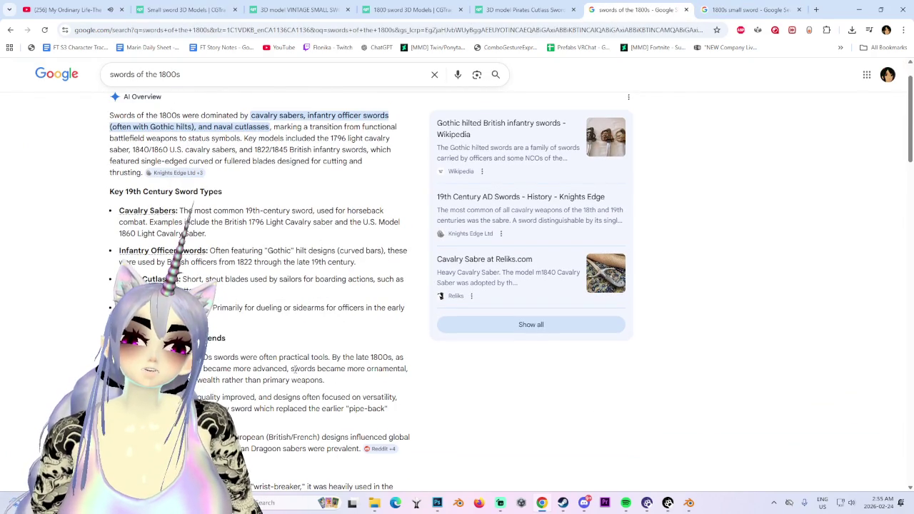
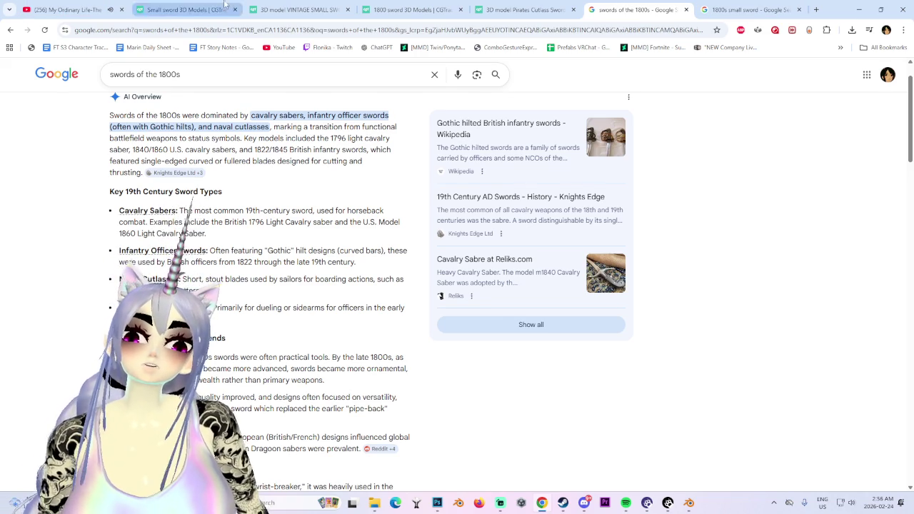
- From the Small sword results, replace the search text with 'cutlass' and run the search
left_click(184, 9)
left_click(91, 153)
left_click(90, 154)
left_click_drag(143, 90, 33, 85)
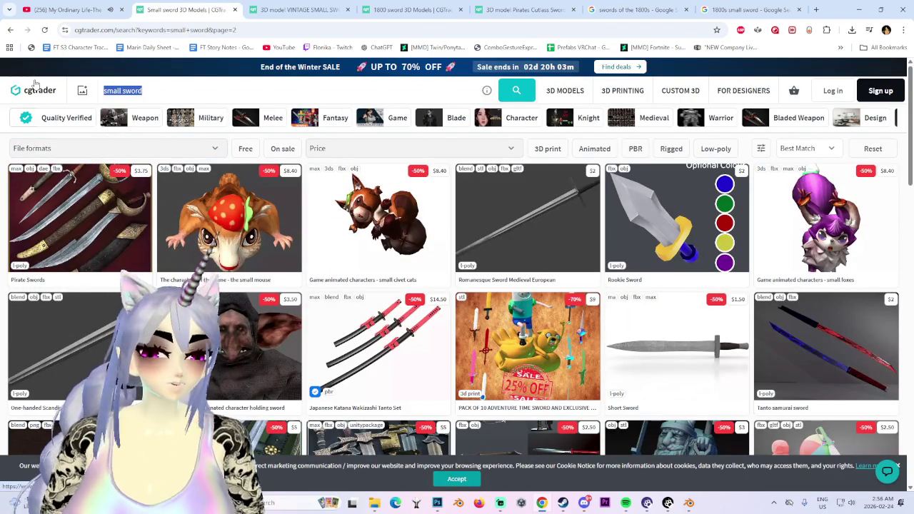
type("cutlass")
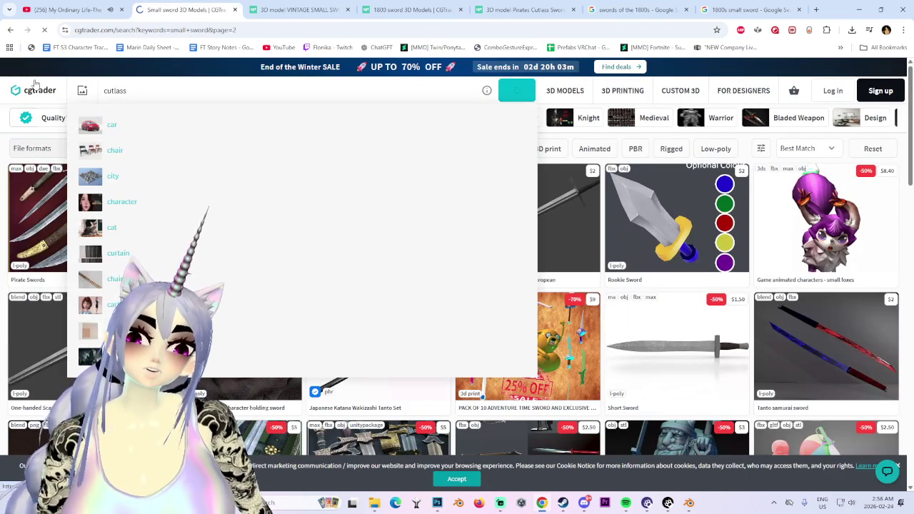
key("Return")
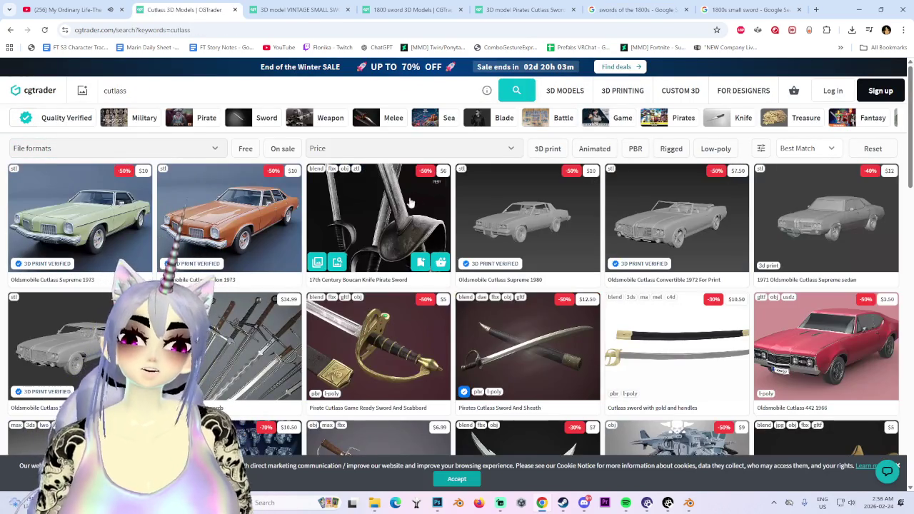
- Browse the 17th Century Boucan Knife Pirate Sword images (3rd, 8th, 7th), then return to results
left_click(377, 221)
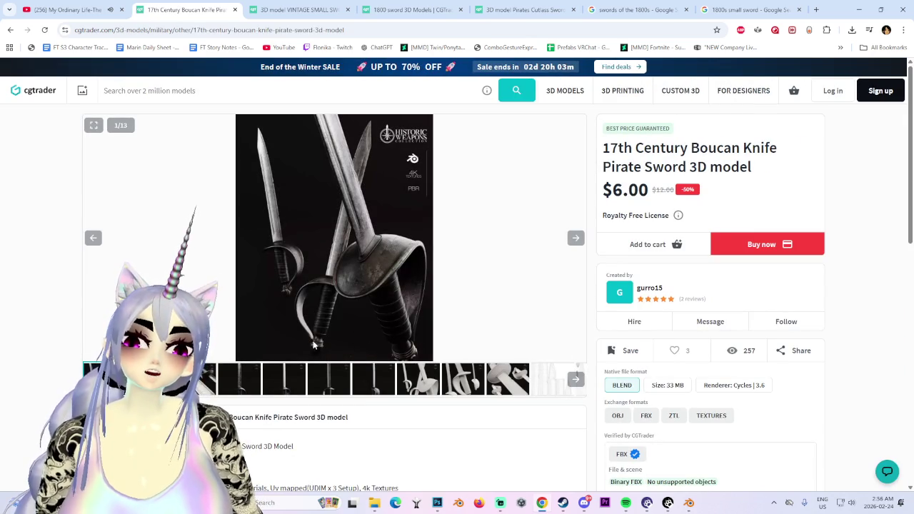
left_click(207, 378)
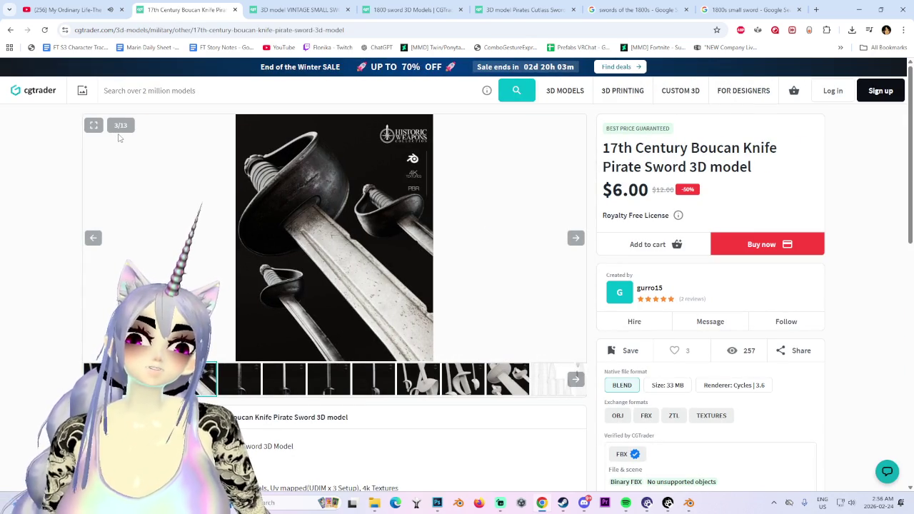
left_click(423, 381)
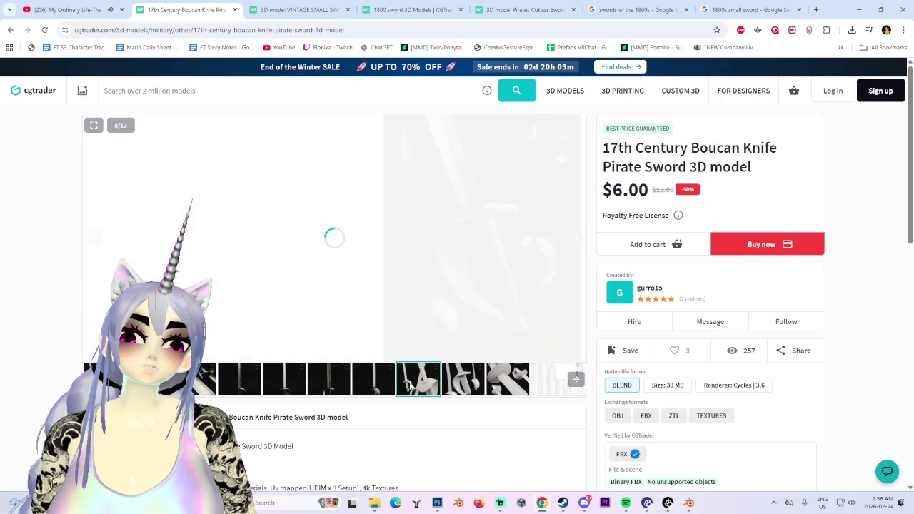
left_click(375, 379)
left_click(68, 9)
left_click(184, 9)
left_click(11, 30)
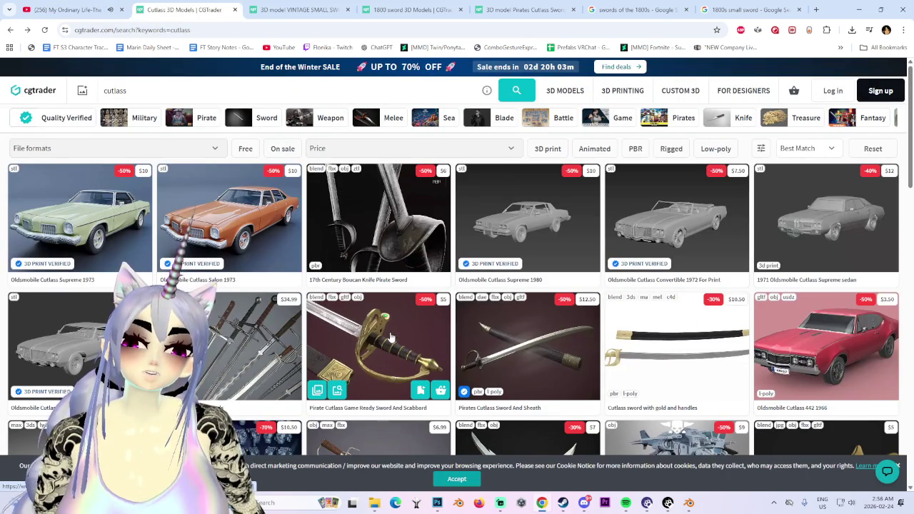
mouse_move(528, 346)
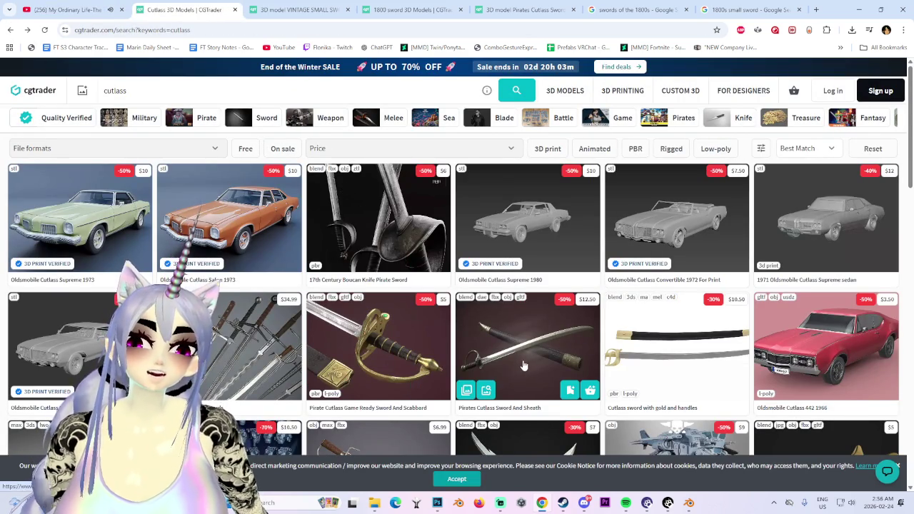
- Open the Cutlass listing in a background tab, preview it, and return to the cutlass results
scroll(512, 276, "down", 1)
scroll(540, 286, "down", 3)
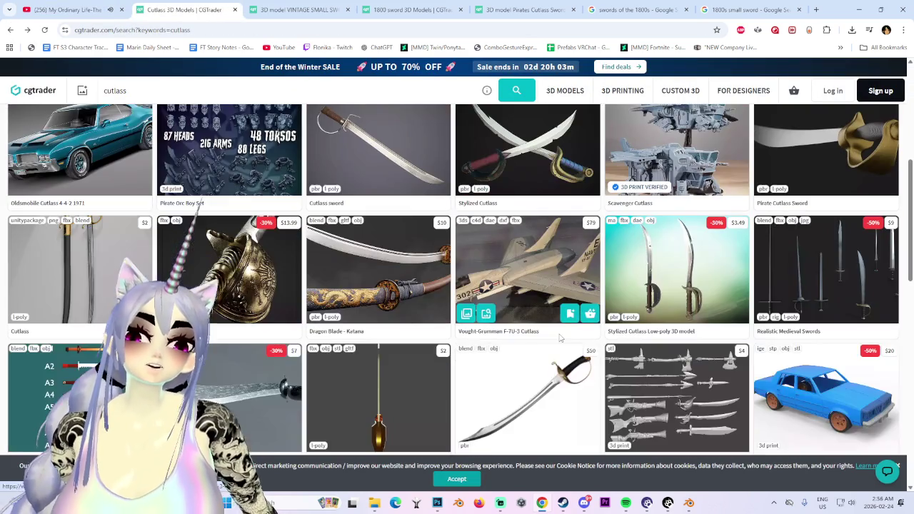
scroll(486, 313, "down", 3)
scroll(38, 360, "up", 3)
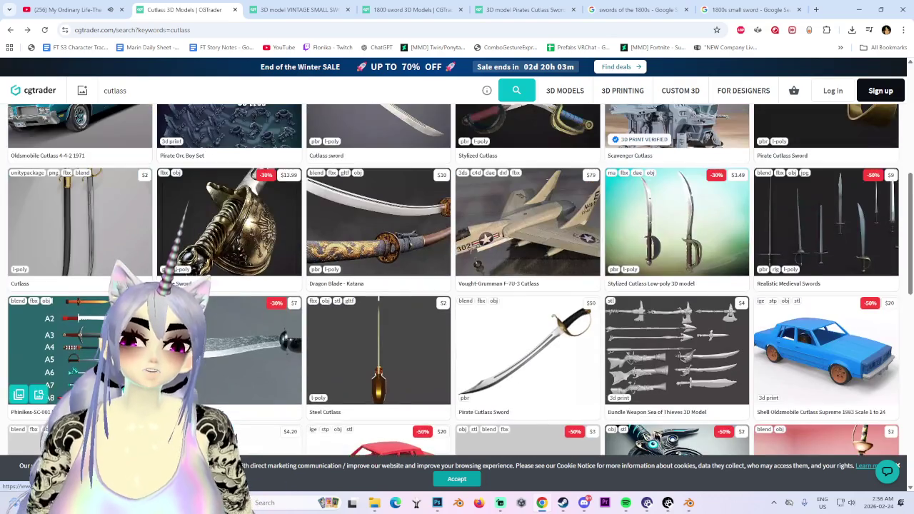
scroll(39, 361, "up", 1)
middle_click(82, 327)
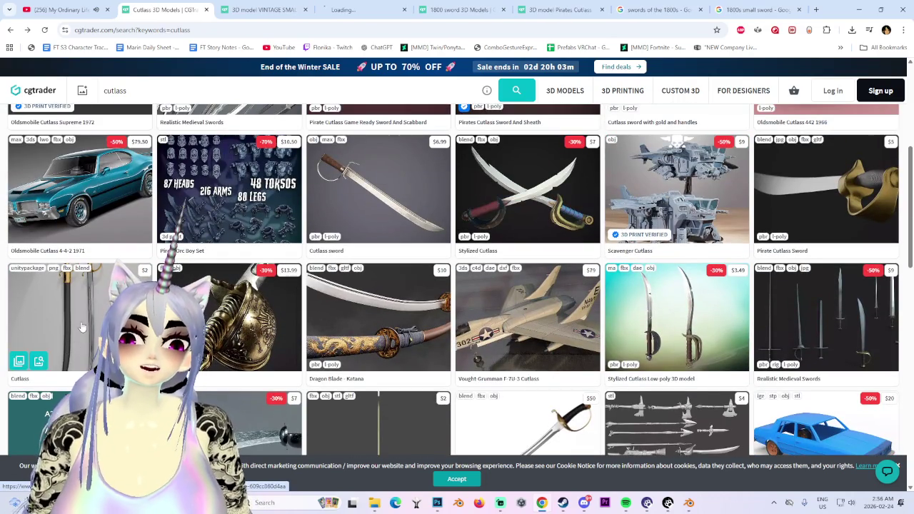
left_click(268, 6)
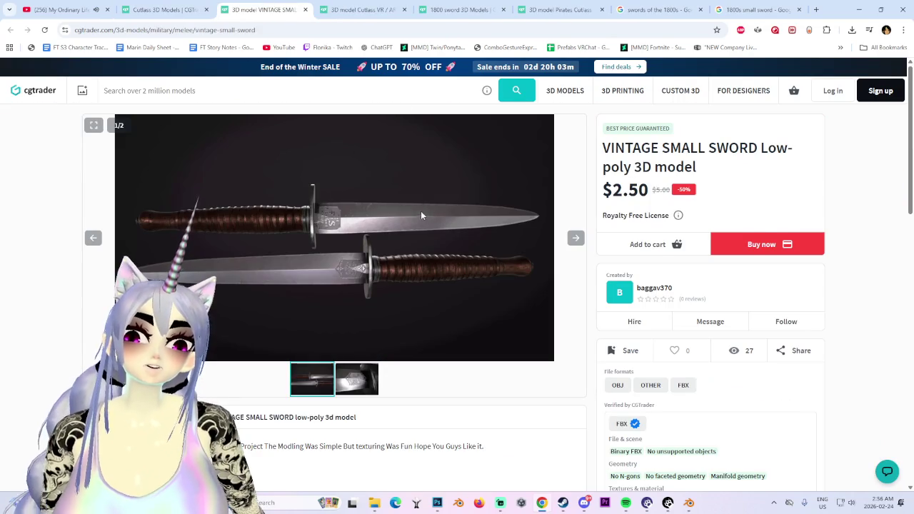
left_click(365, 7)
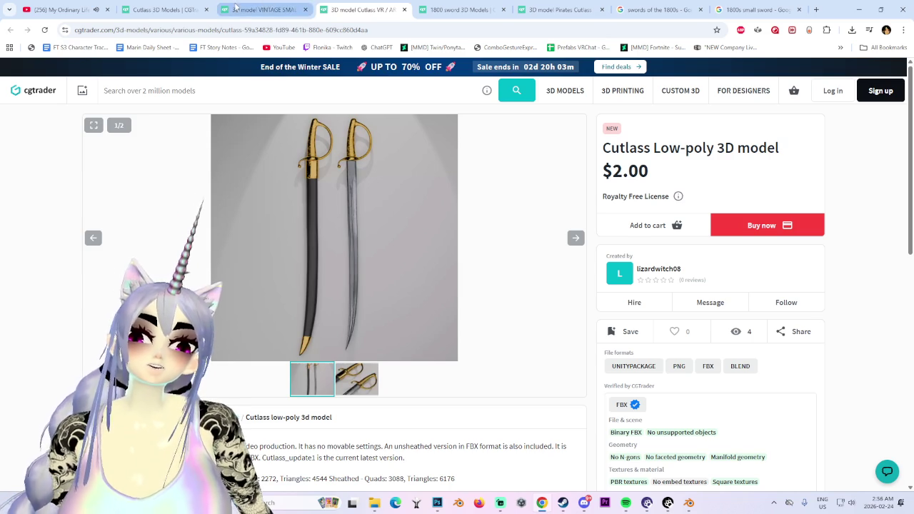
left_click(263, 9)
left_click(171, 6)
- Open the Cutlass sword Low-poly listing in a new tab and view it
scroll(354, 336, "down", 2)
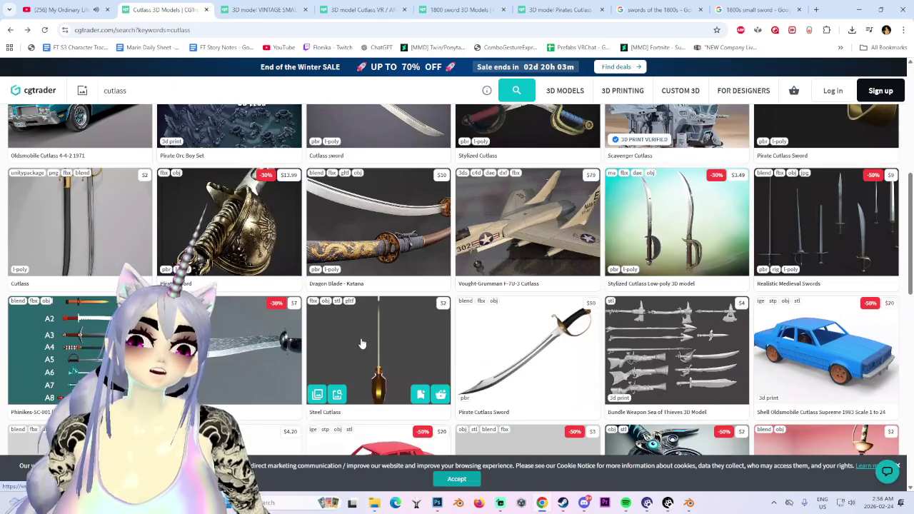
scroll(327, 349, "down", 2)
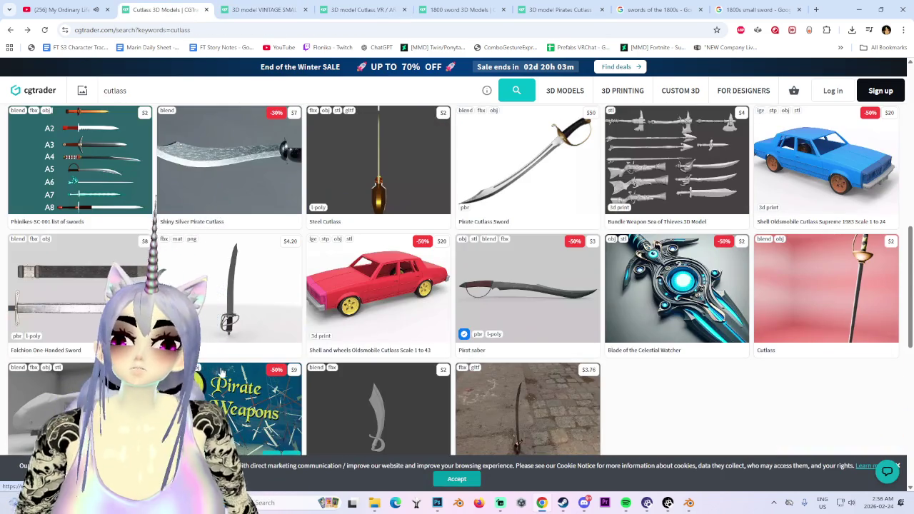
scroll(206, 379, "down", 3)
scroll(206, 380, "up", 6)
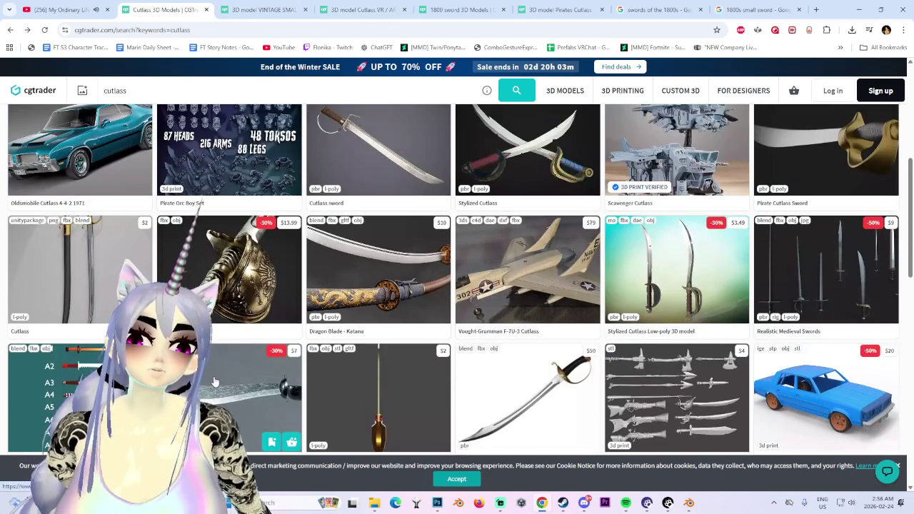
scroll(215, 382, "up", 2)
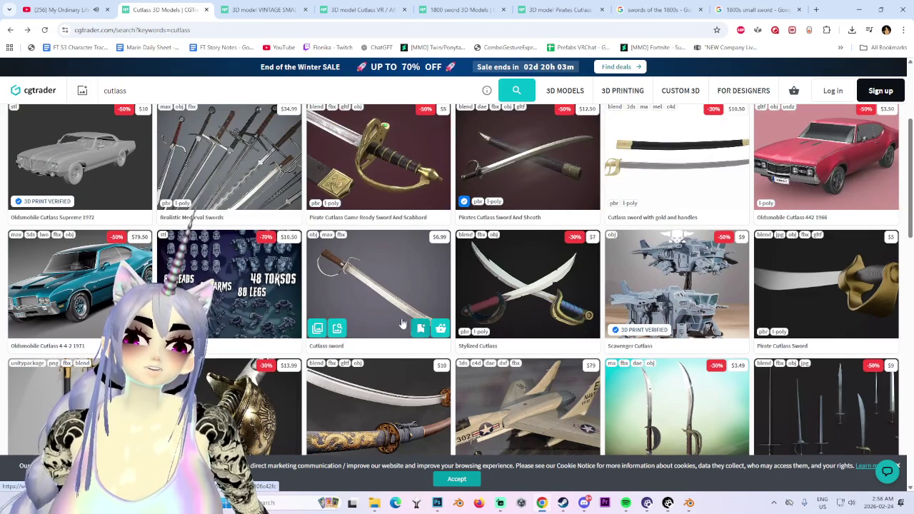
middle_click(368, 283)
left_click(413, 9)
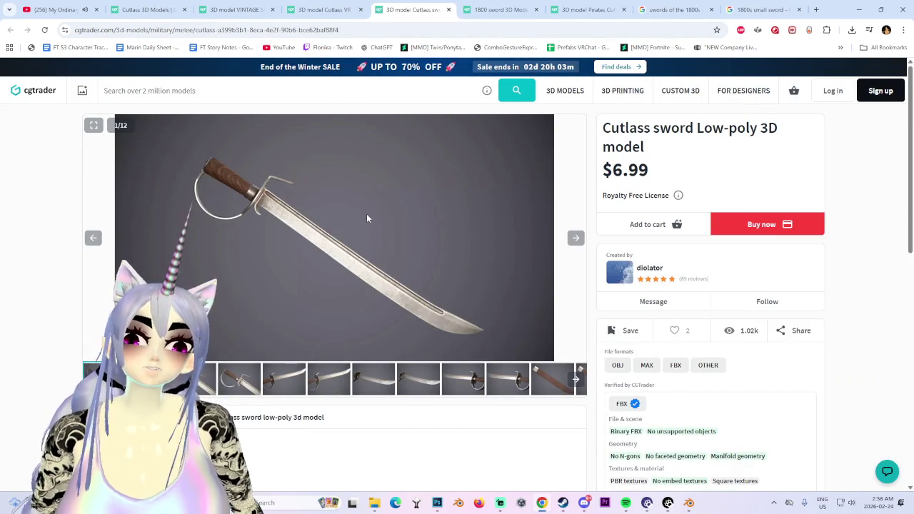
left_click(202, 386)
left_click(239, 379)
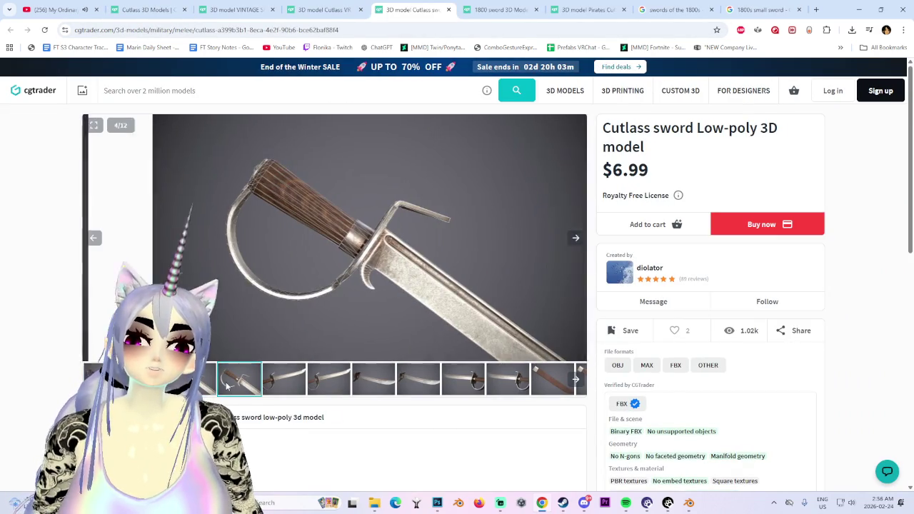
left_click(552, 379)
left_click(514, 383)
left_click(464, 391)
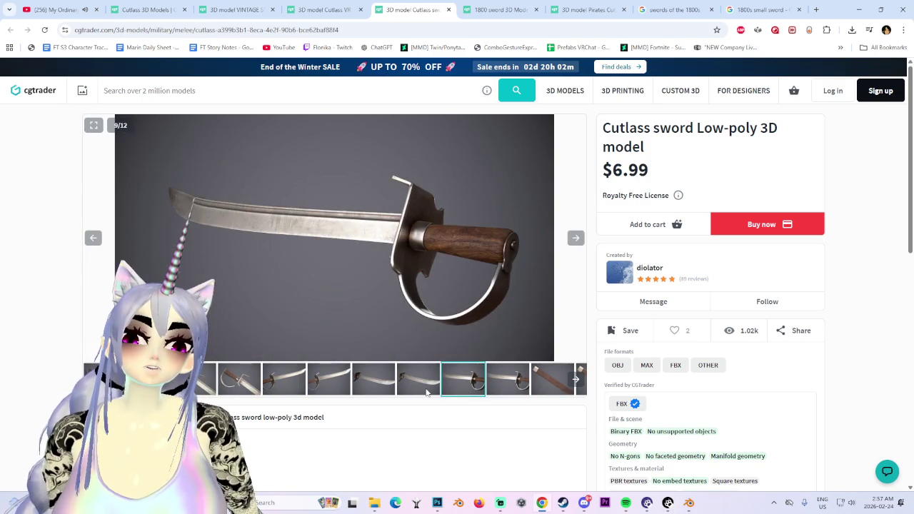
left_click(427, 392)
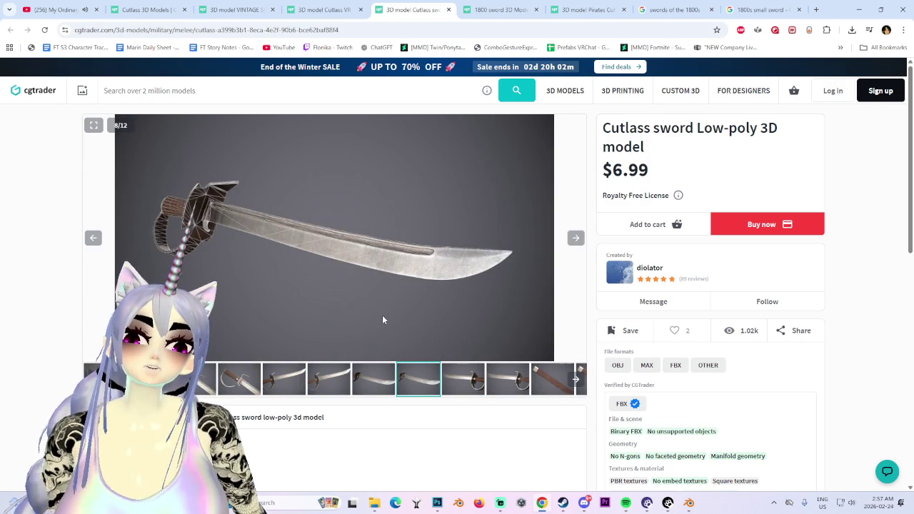
left_click(337, 387)
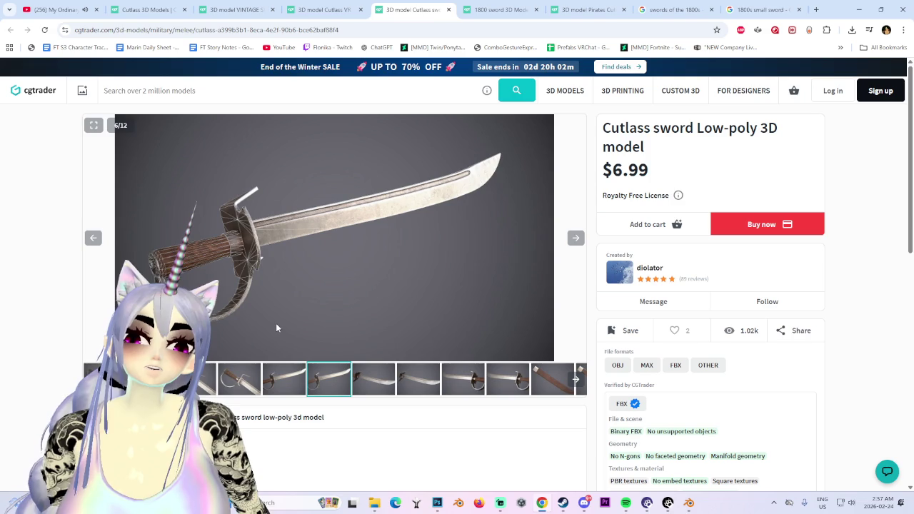
left_click(284, 379)
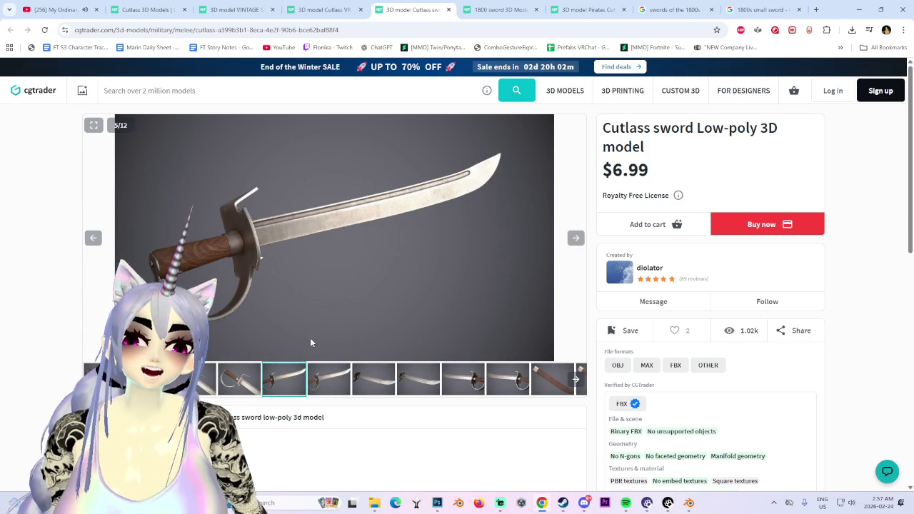
left_click(576, 379)
left_click(506, 392)
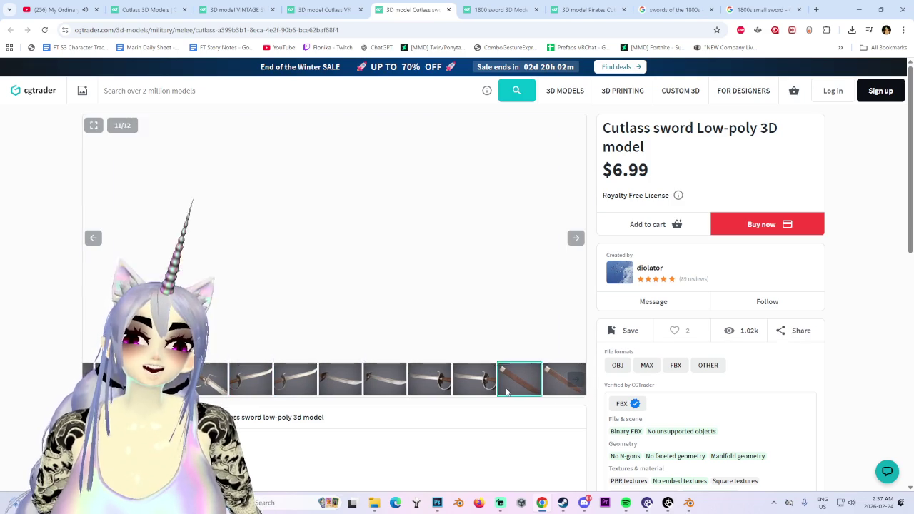
left_click(468, 387)
left_click(315, 387)
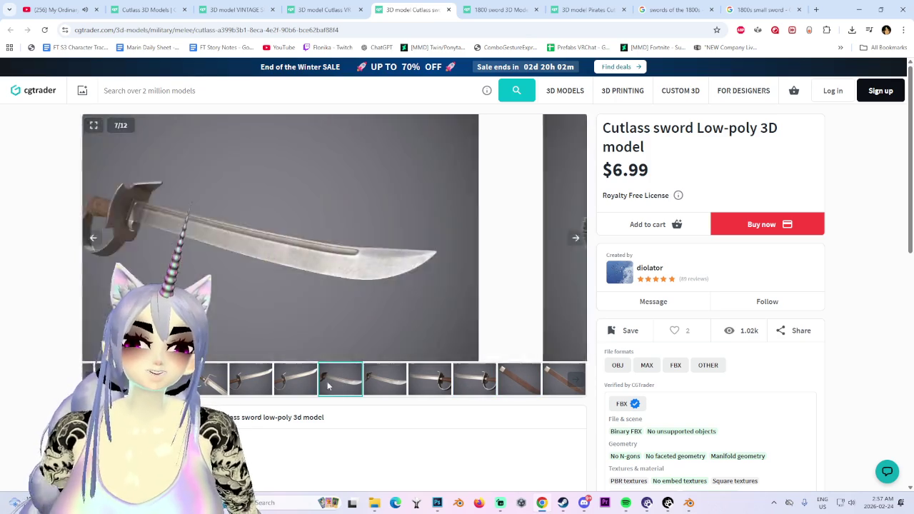
left_click(321, 9)
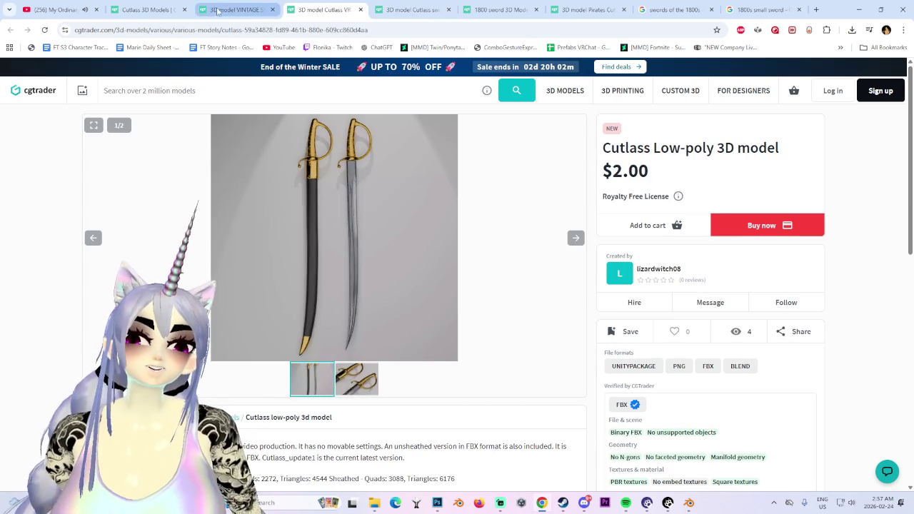
left_click(225, 13)
left_click(146, 9)
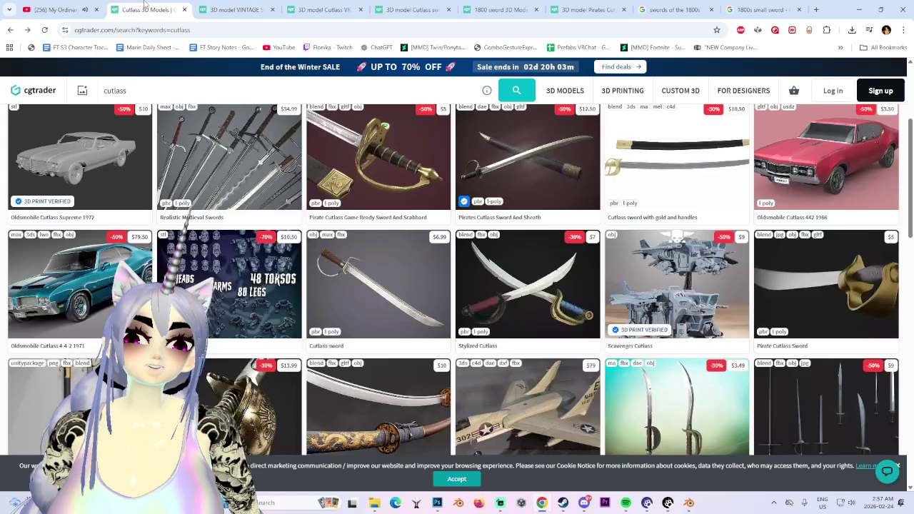
scroll(401, 272, "up", 2)
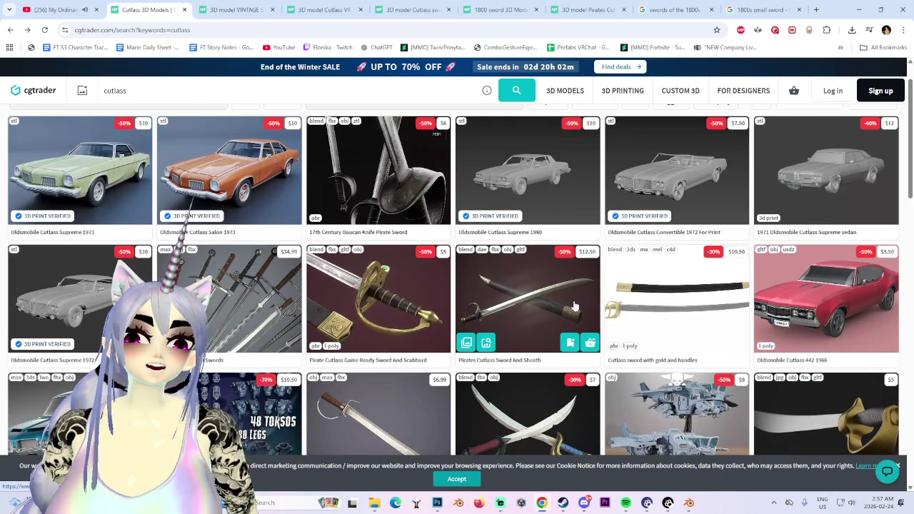
- View the Pirate Cutlass Game Ready Sword And Scabbard listing's scabbard image, then return to results
left_click(392, 286)
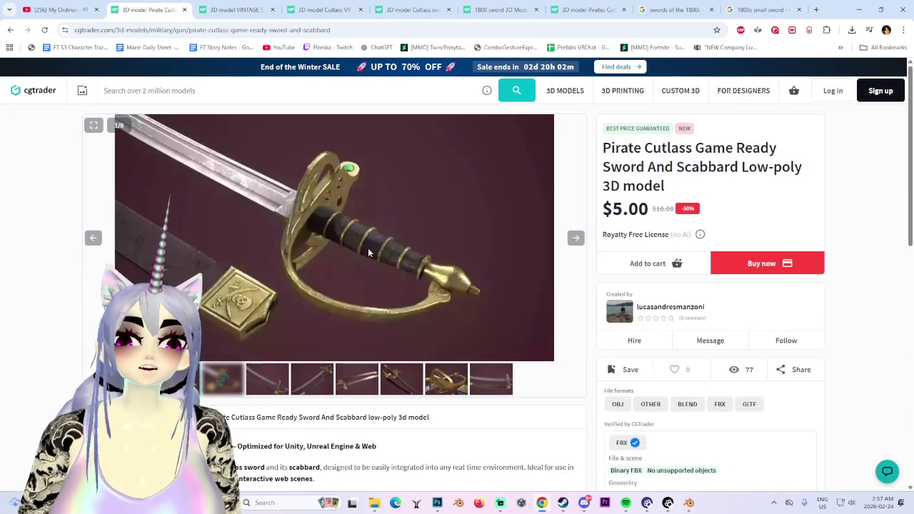
left_click(263, 385)
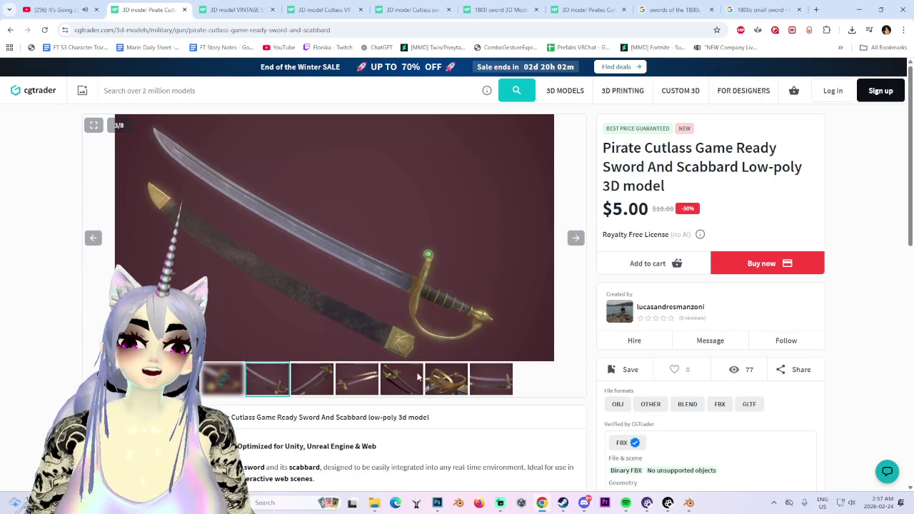
left_click(10, 29)
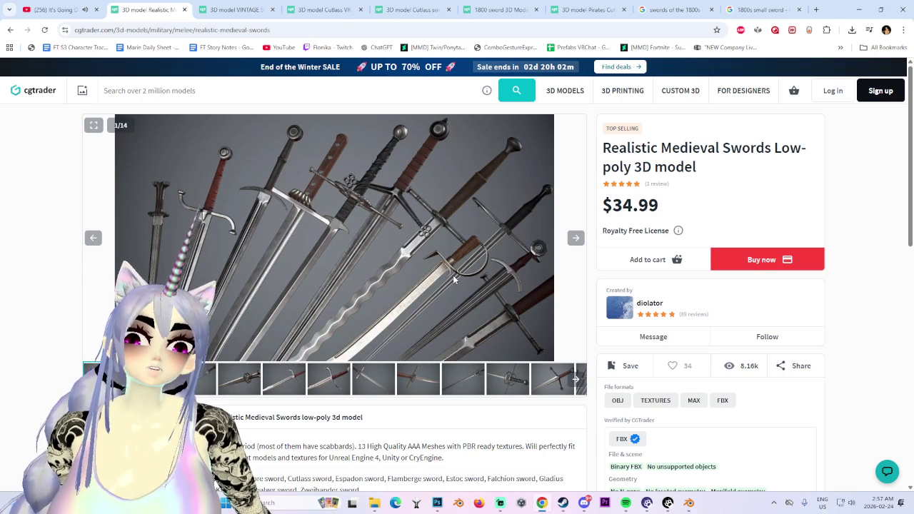
- View Realistic Medieval Swords images 11 and 13 and open the creator's profile in background
left_click(576, 238)
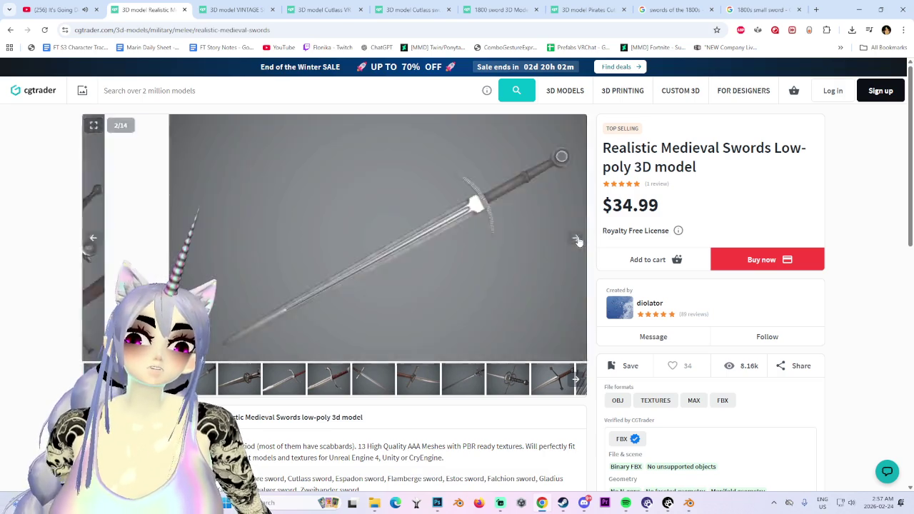
left_click(565, 381)
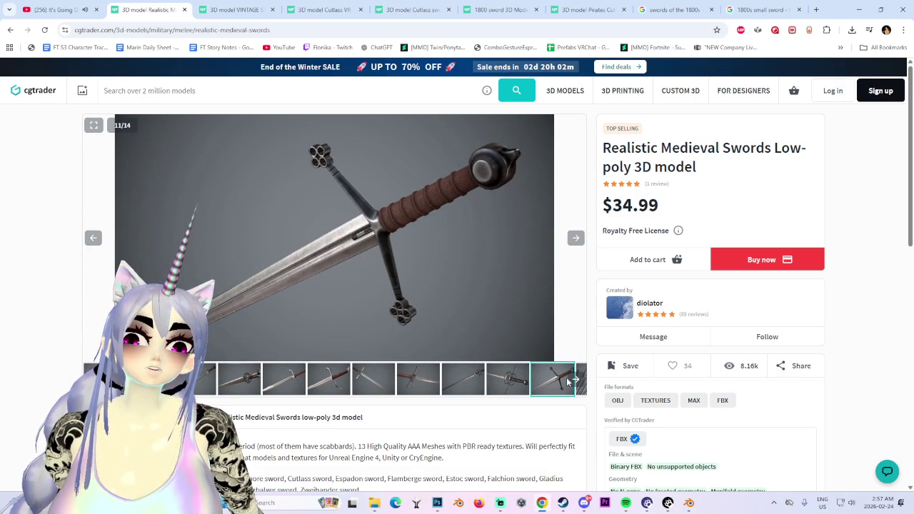
left_click(575, 381)
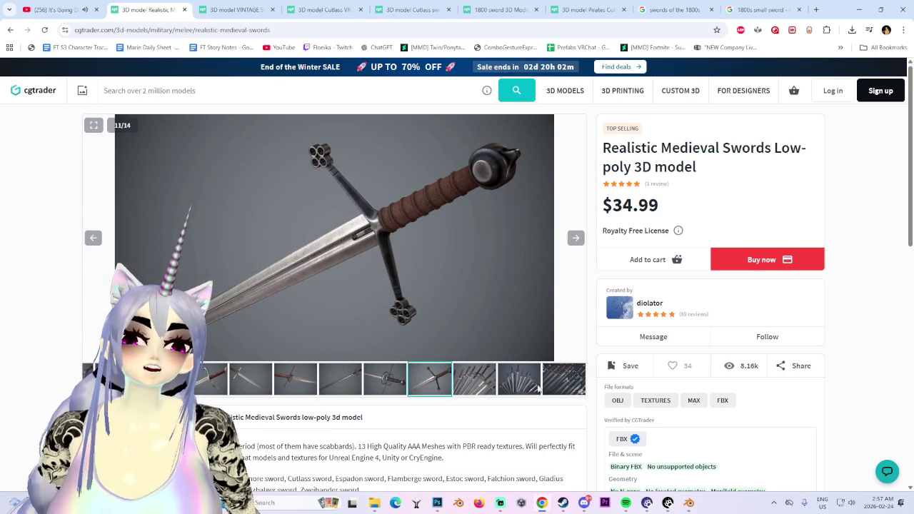
left_click(516, 384)
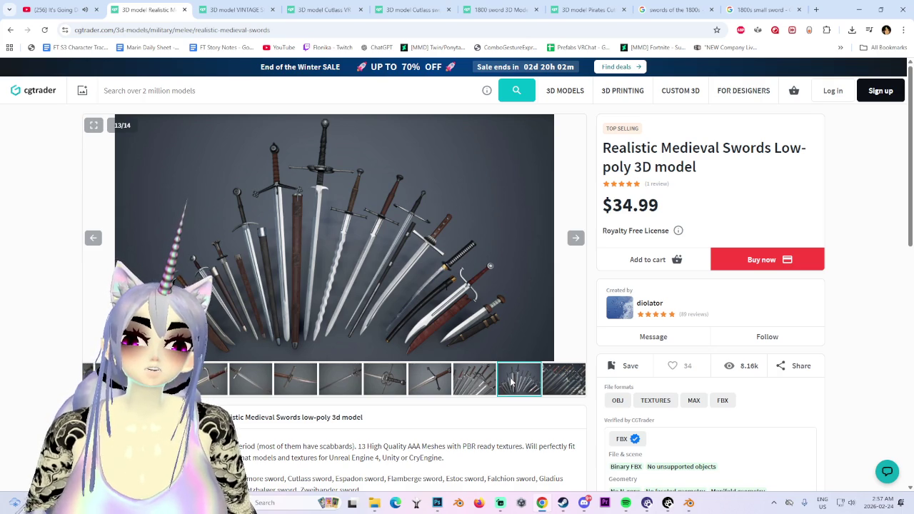
middle_click(650, 303)
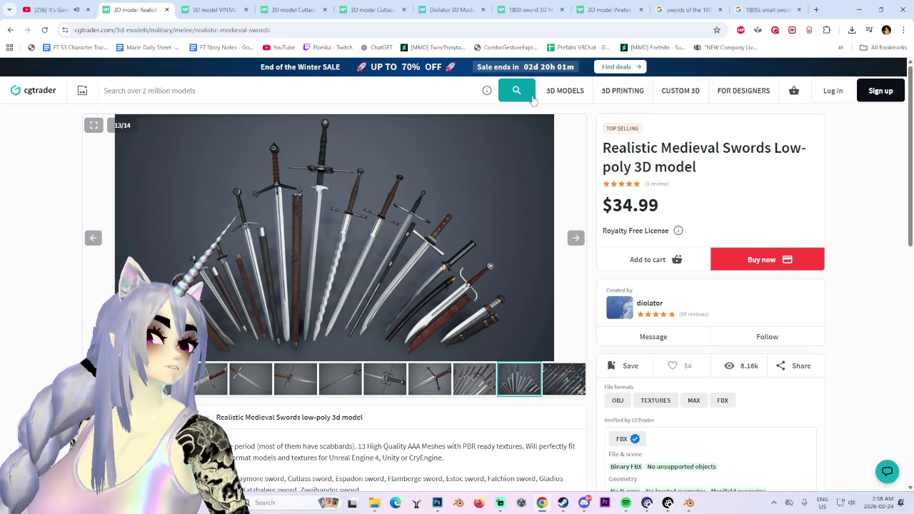
left_click(214, 10)
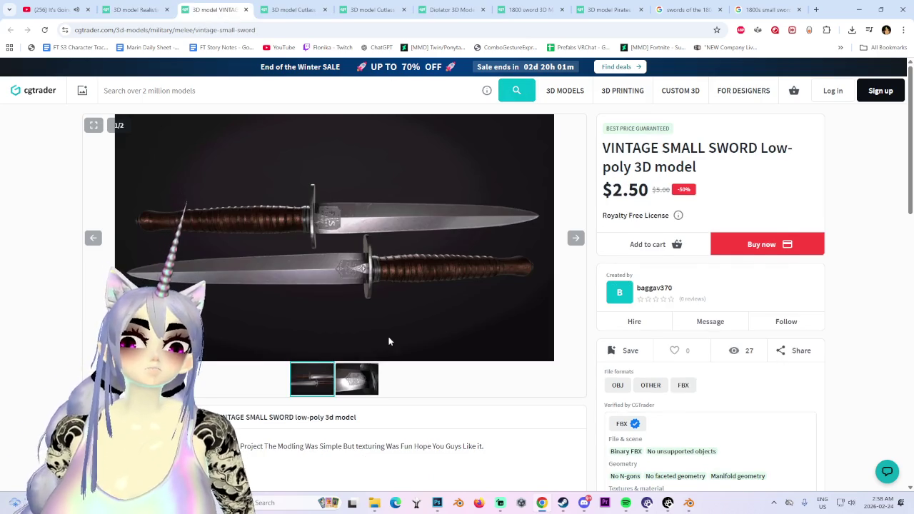
- Switch to the creator's profile page and scroll through its reviews
left_click(293, 9)
left_click(430, 6)
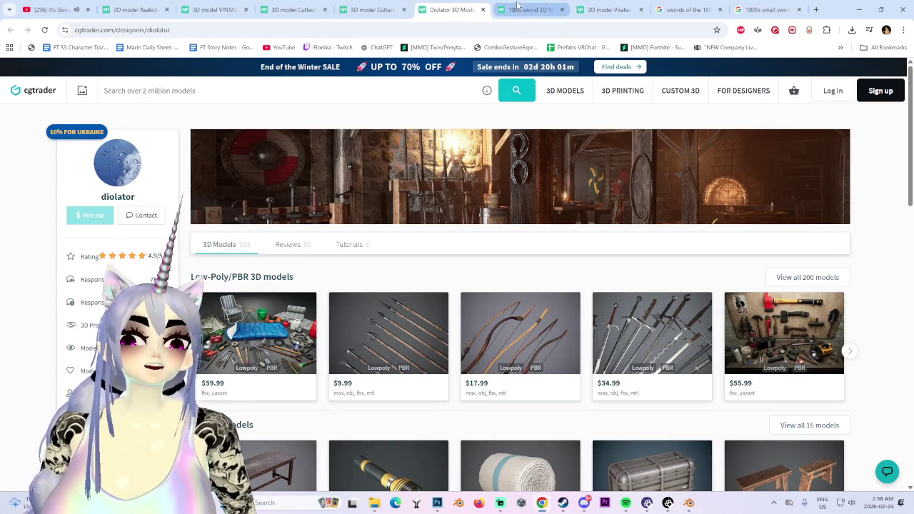
scroll(504, 399, "down", 3)
scroll(496, 395, "down", 3)
scroll(496, 395, "up", 1)
scroll(496, 395, "down", 3)
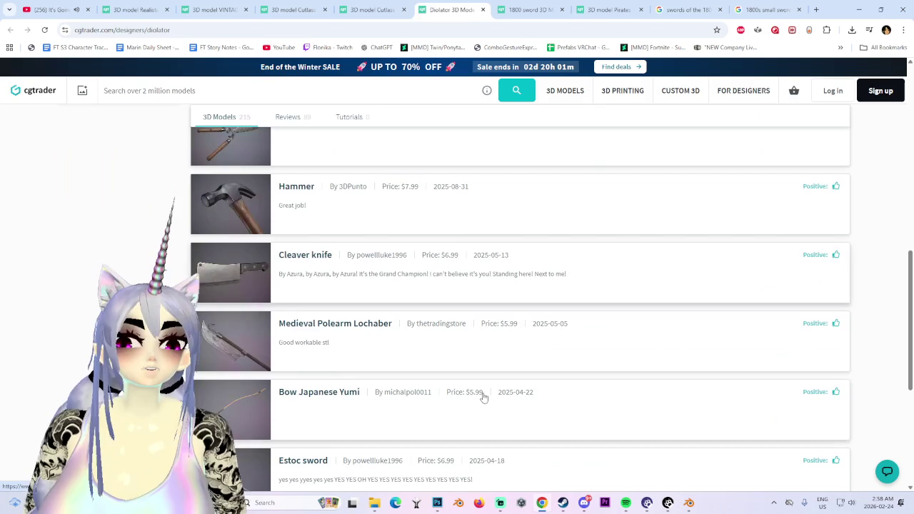
scroll(481, 394, "up", 2)
scroll(479, 372, "up", 4)
scroll(479, 373, "up", 2)
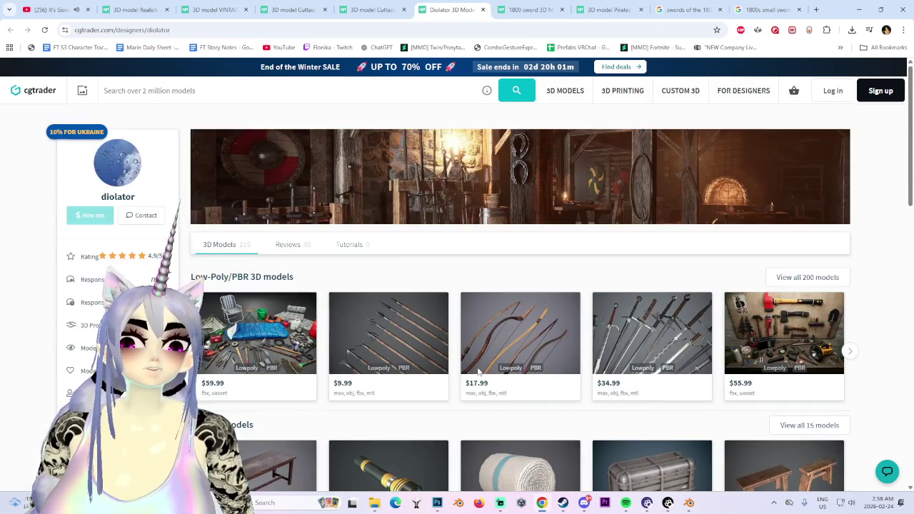
scroll(469, 378, "down", 8)
scroll(465, 378, "down", 3)
scroll(461, 380, "up", 2)
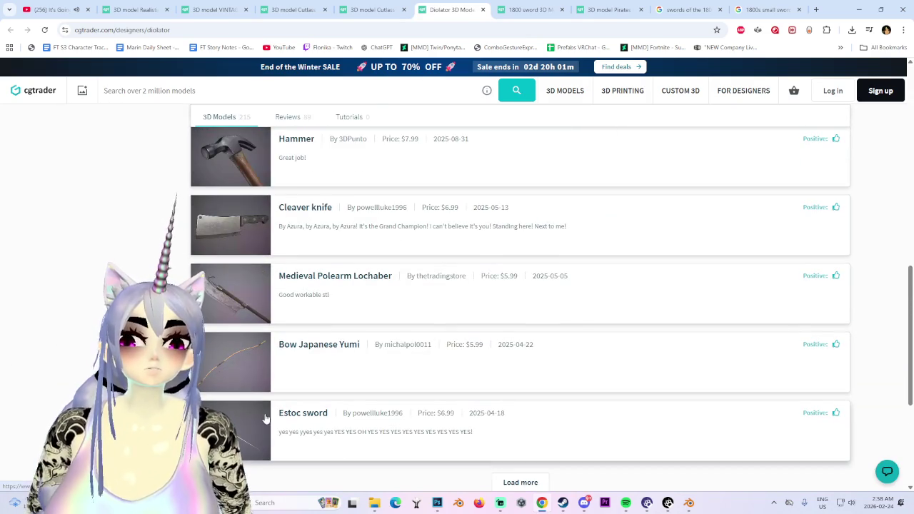
- Open the Estoc sword model from a review, view its 10th image, and close it
left_click(253, 443)
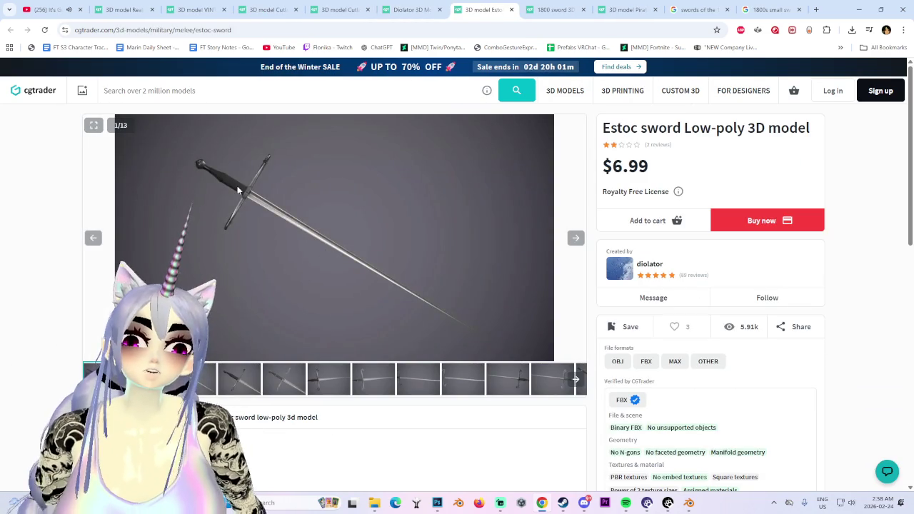
left_click(553, 378)
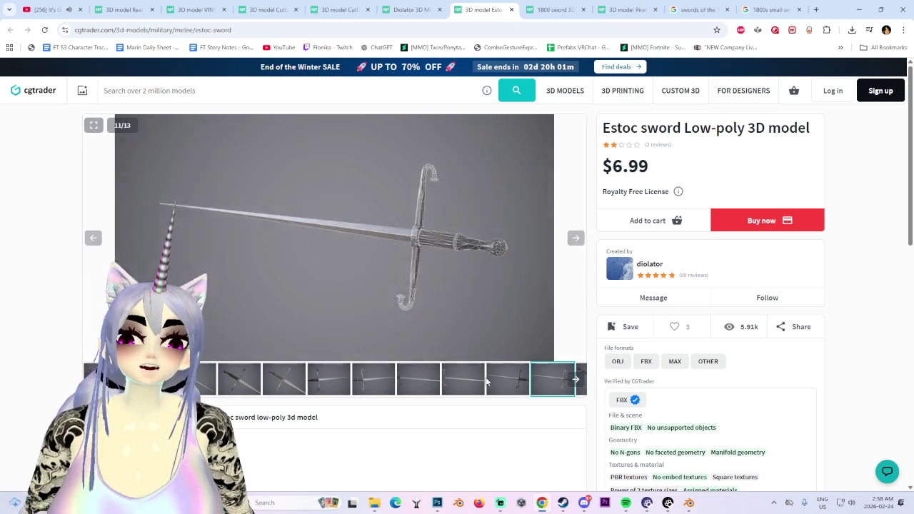
left_click(488, 382)
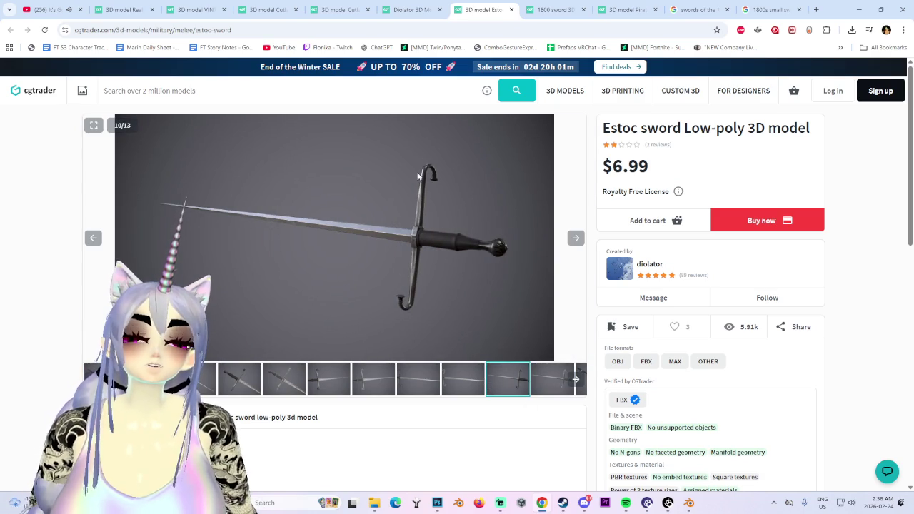
middle_click(495, 5)
- Page the creator's model carousel forward and back, then return to the 1800 sword results
scroll(320, 250, "up", 2)
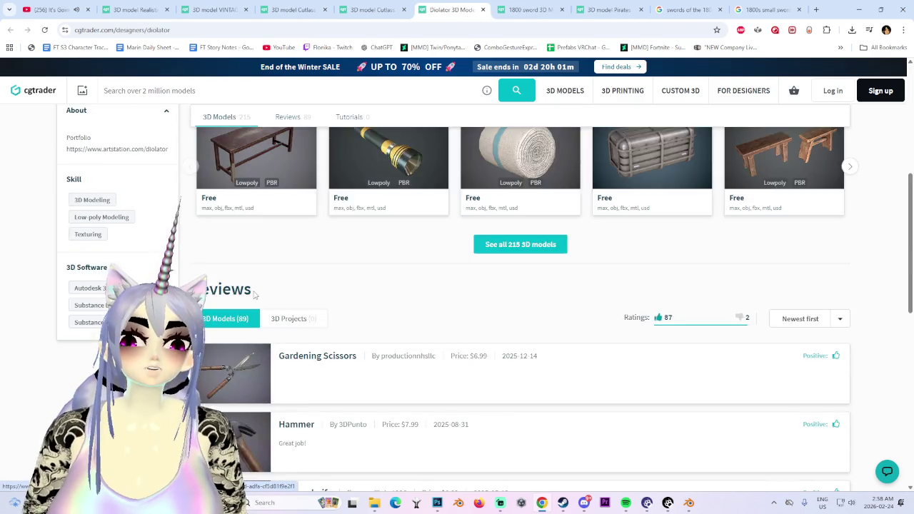
scroll(271, 343, "up", 3)
scroll(278, 341, "up", 2)
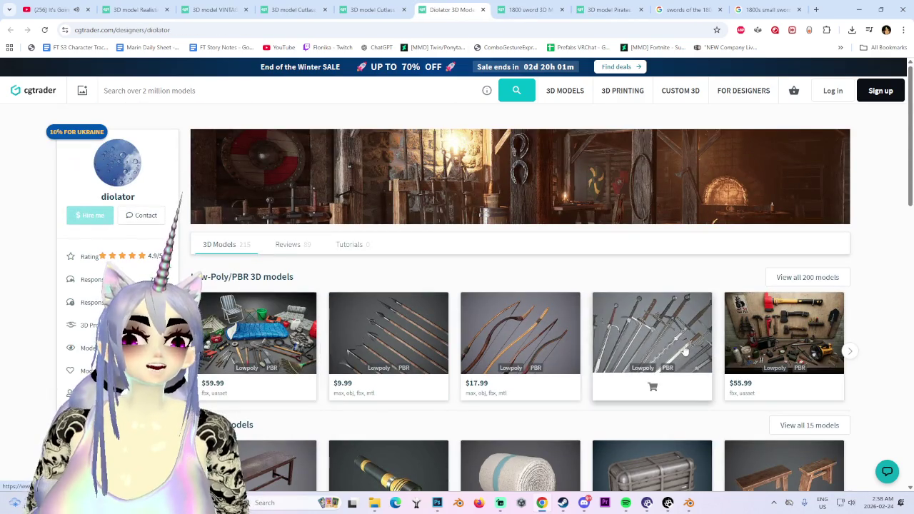
left_click(850, 351)
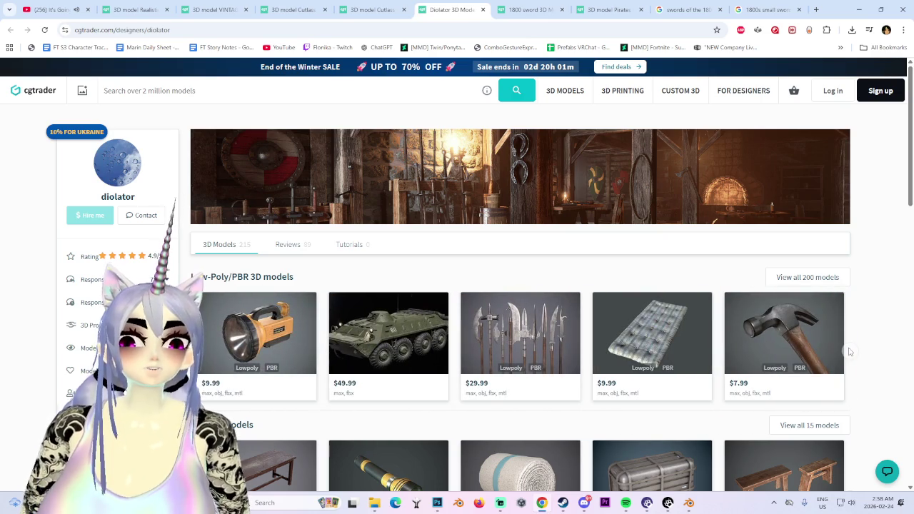
left_click(850, 351)
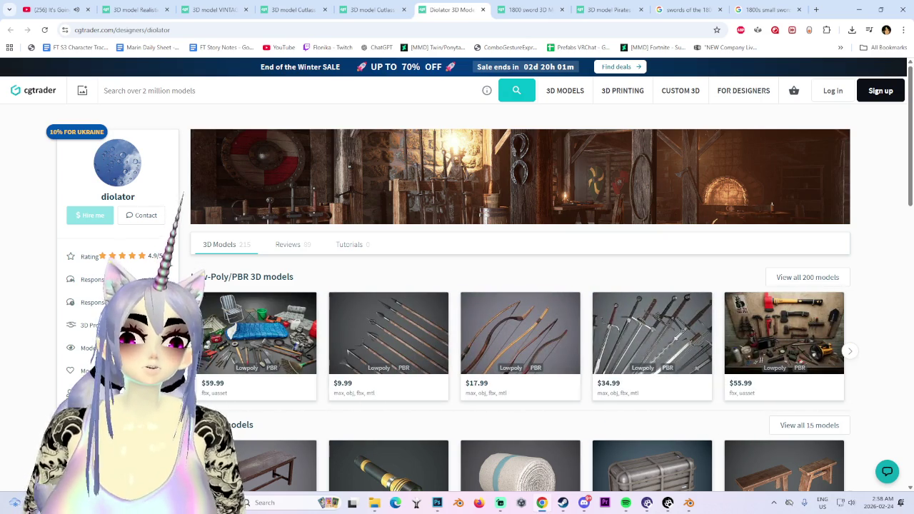
left_click(529, 9)
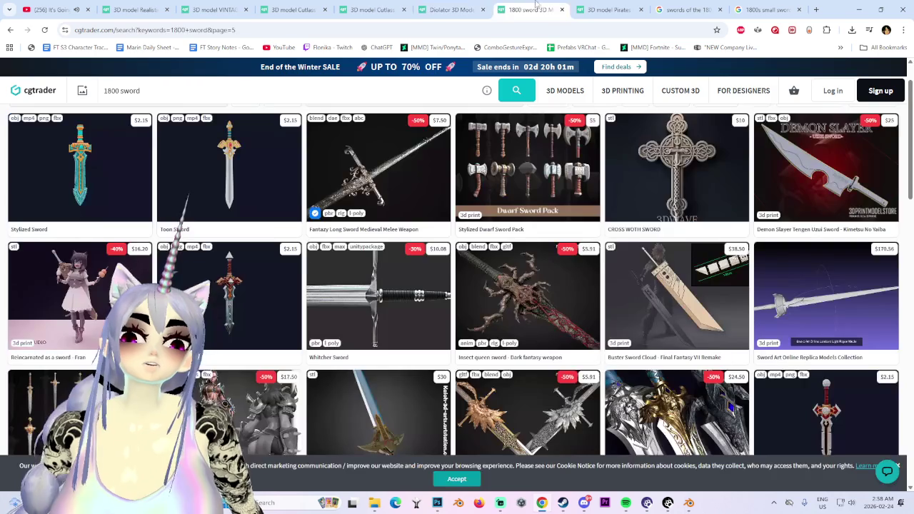
- Open the Rapier sword PBR 3d model listing and view hilt images 14, 10 and 9
scroll(570, 406, "down", 3)
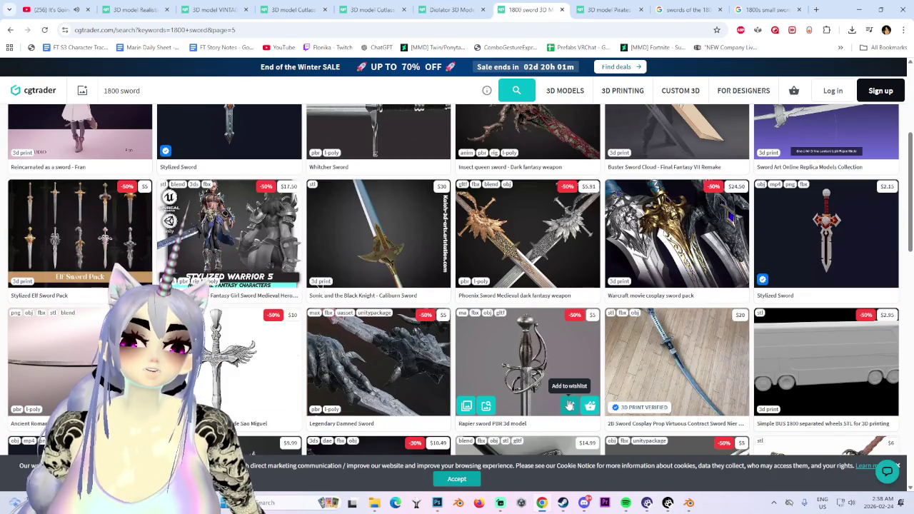
left_click(527, 367)
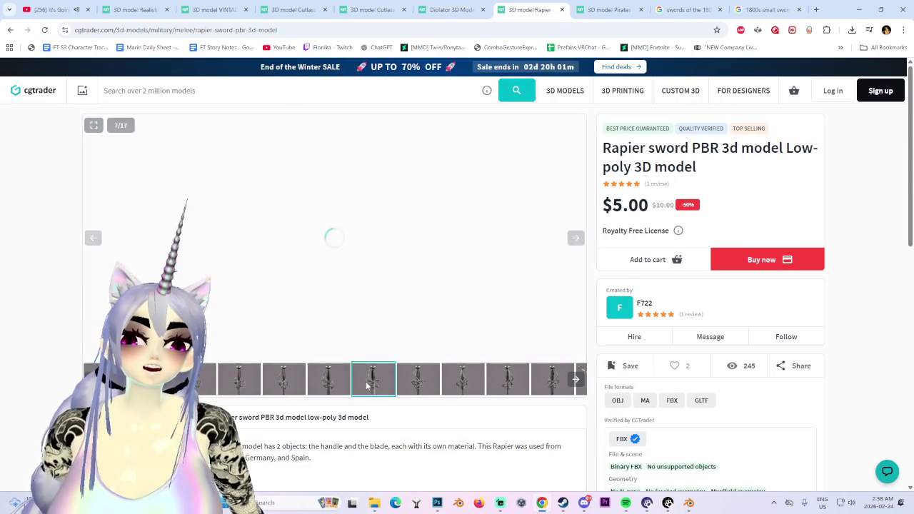
left_click(552, 379)
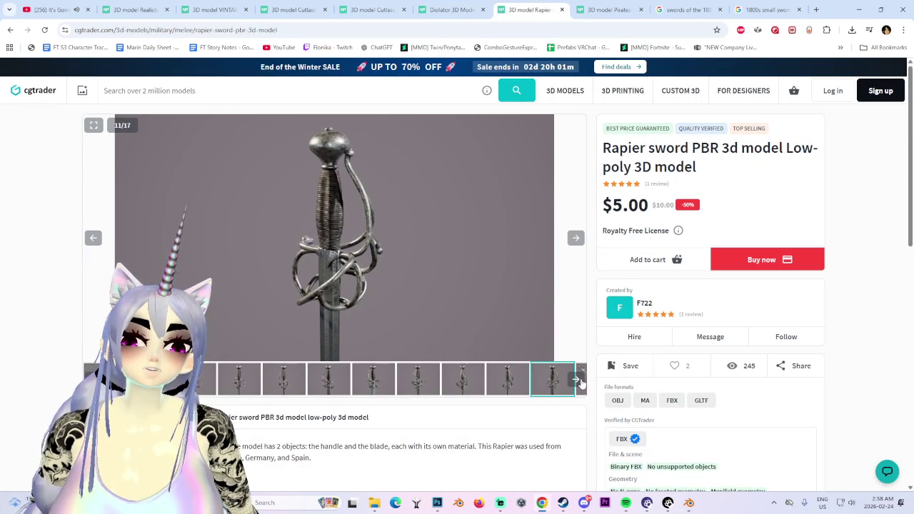
left_click(579, 379)
left_click(508, 383)
left_click(556, 378)
left_click(429, 380)
left_click(385, 381)
left_click(295, 380)
left_click(251, 377)
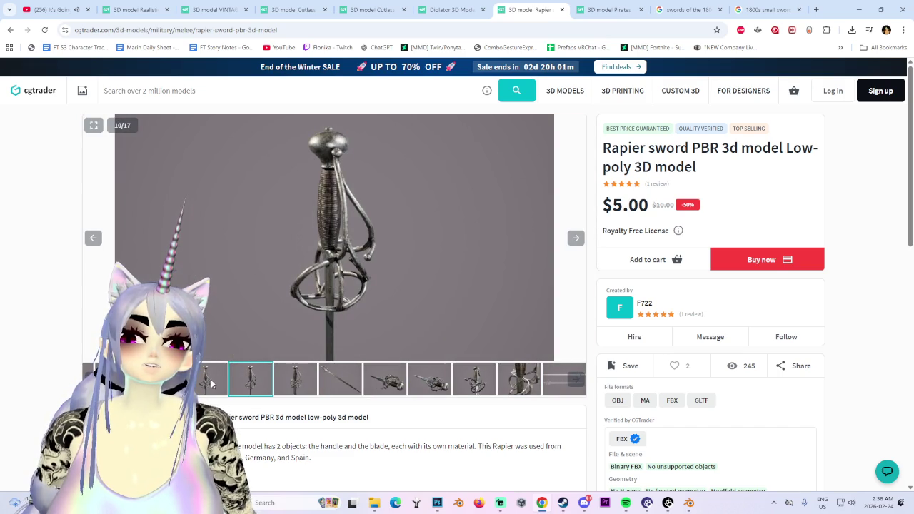
left_click(212, 384)
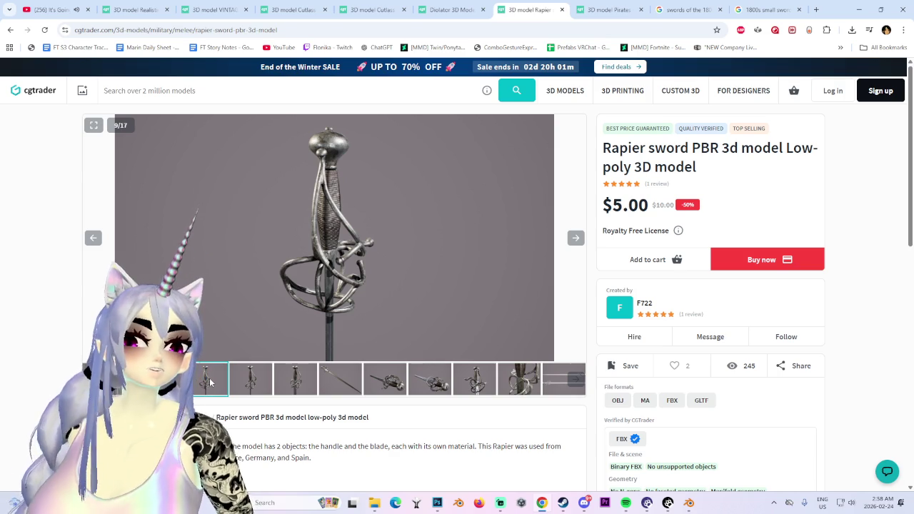
left_click(452, 9)
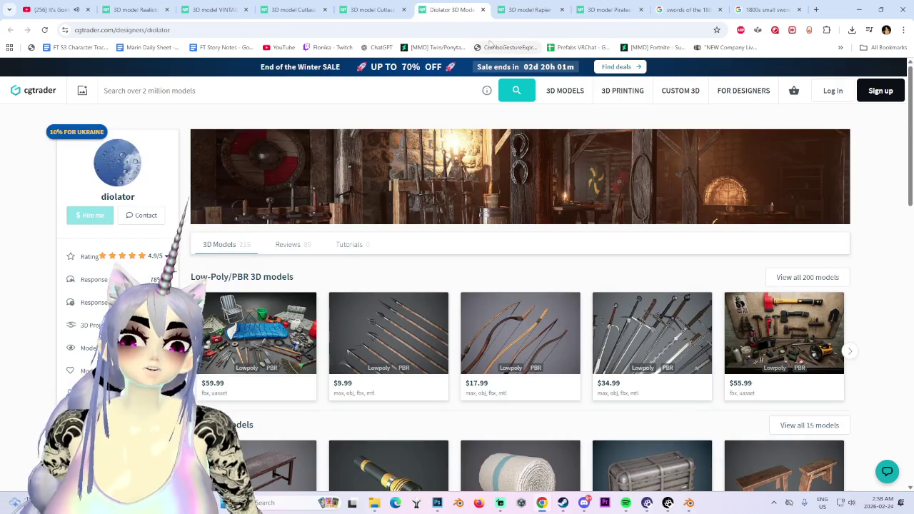
scroll(471, 171, "down", 2)
scroll(520, 296, "up", 2)
left_click(622, 9)
key("ctrl+w")
key("ctrl+shift+t")
key("ctrl+w")
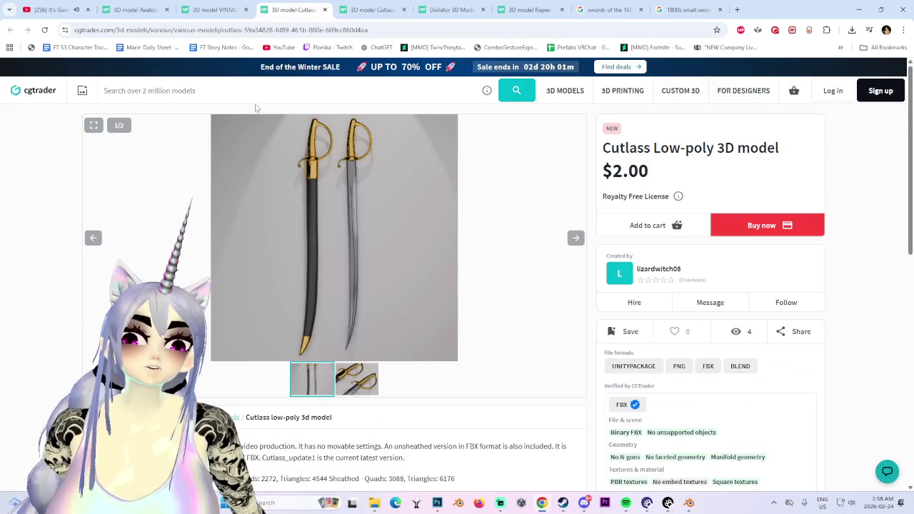
left_click(230, 8)
left_click(125, 7)
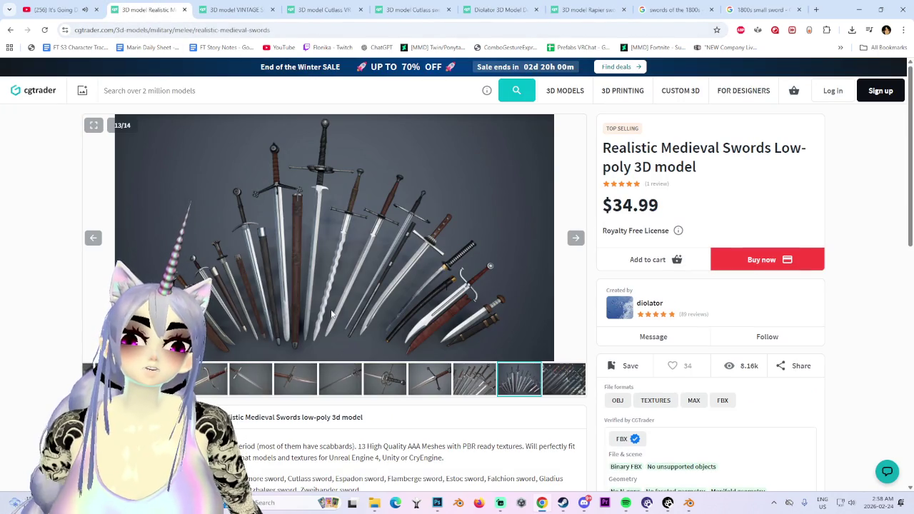
scroll(332, 314, "down", 4)
scroll(101, 136, "up", 3)
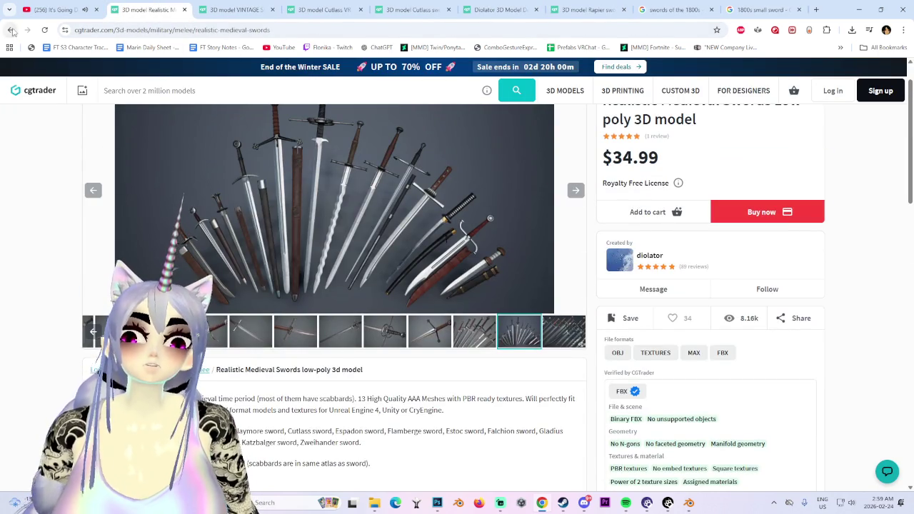
left_click(11, 30)
scroll(553, 285, "down", 2)
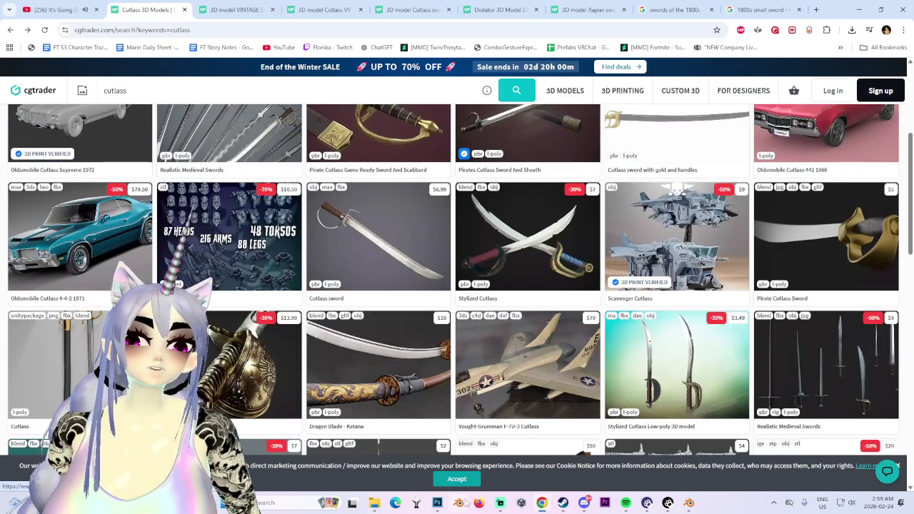
left_click(542, 503)
left_click(542, 503)
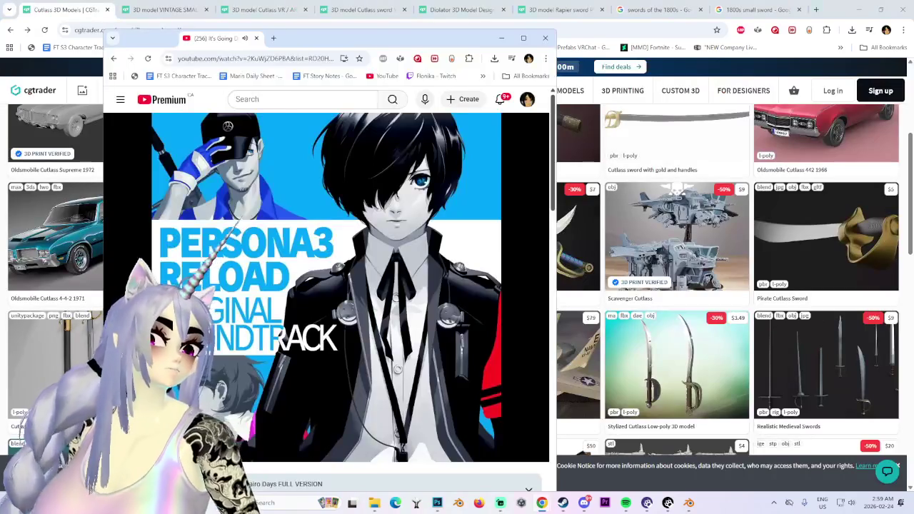
left_click_drag(81, 5, 4, 14)
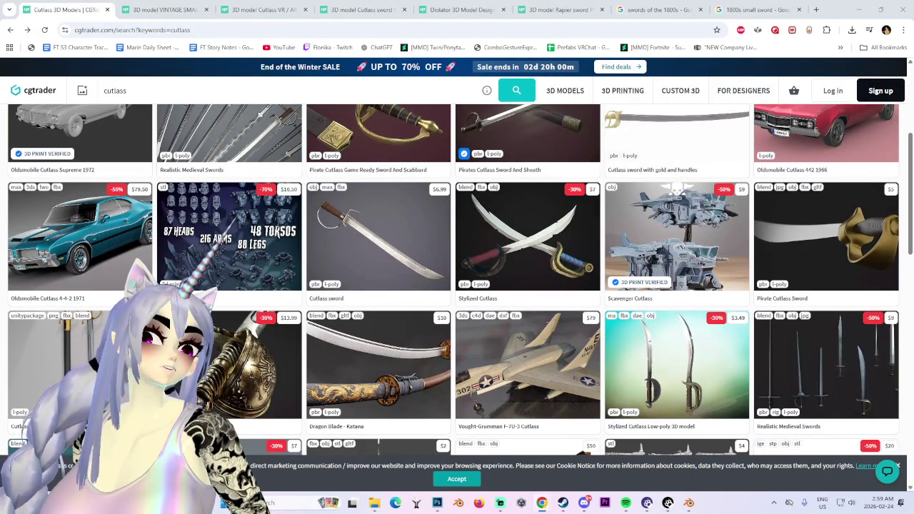
mouse_move(528, 365)
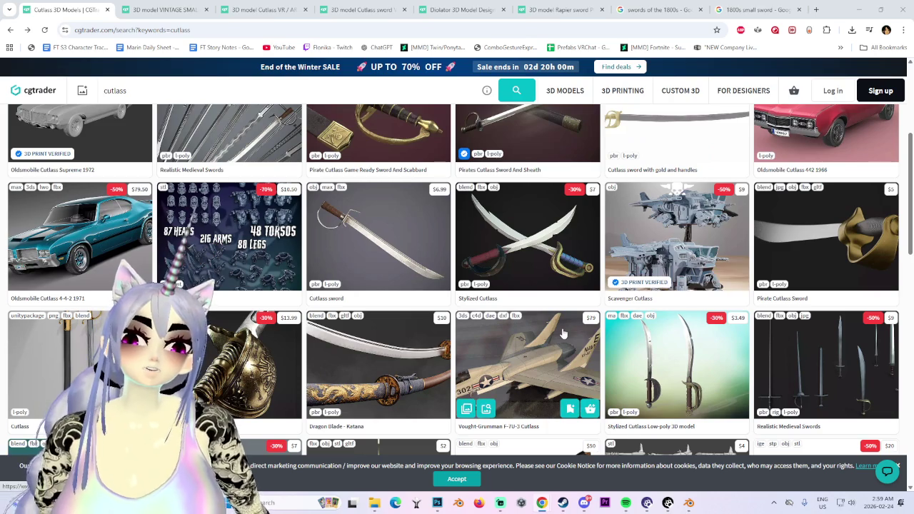
scroll(563, 334, "down", 3)
scroll(560, 337, "down", 4)
mouse_move(528, 321)
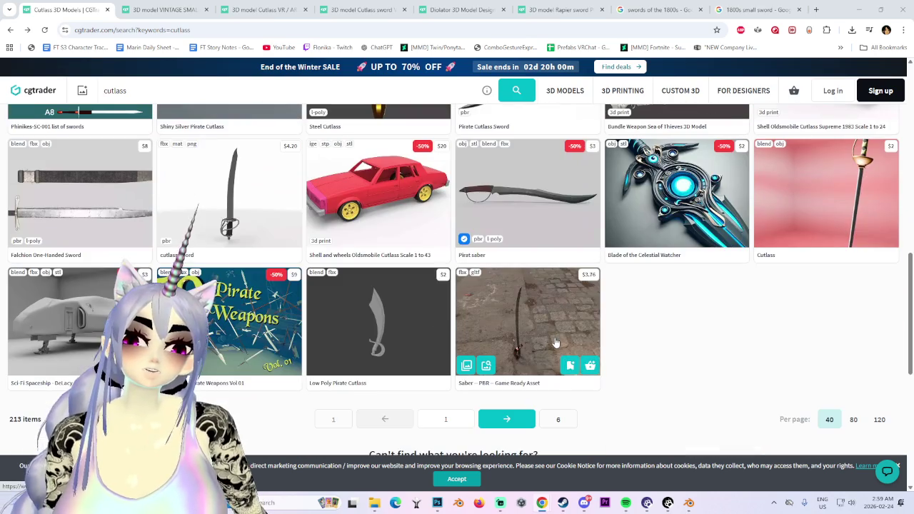
scroll(555, 346, "up", 3)
scroll(554, 347, "up", 5)
scroll(543, 386, "up", 6)
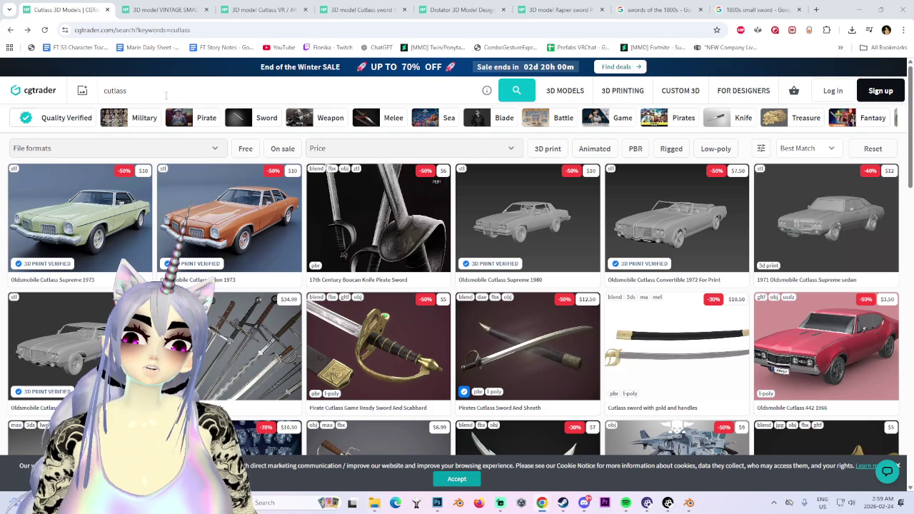
- Search CGTrader for 'sabre' and go to the second page of results
type("sabre")
key("Return")
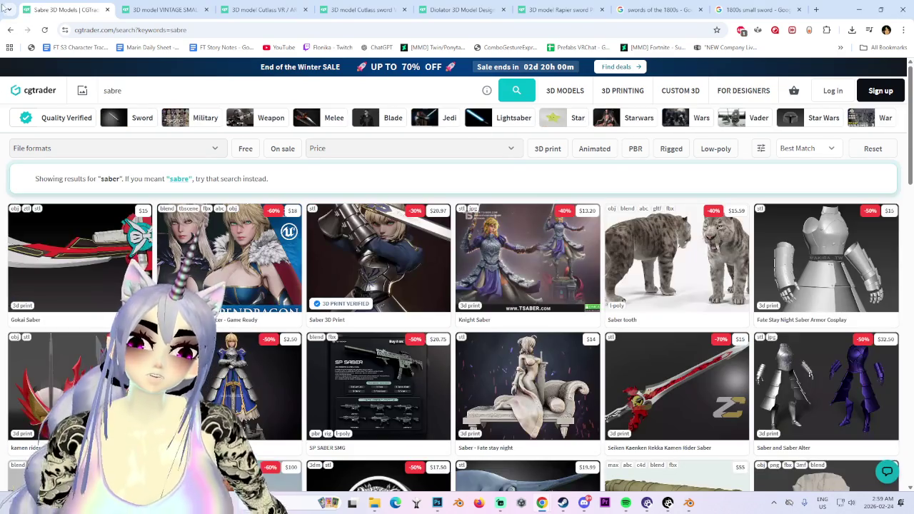
scroll(225, 236, "down", 3)
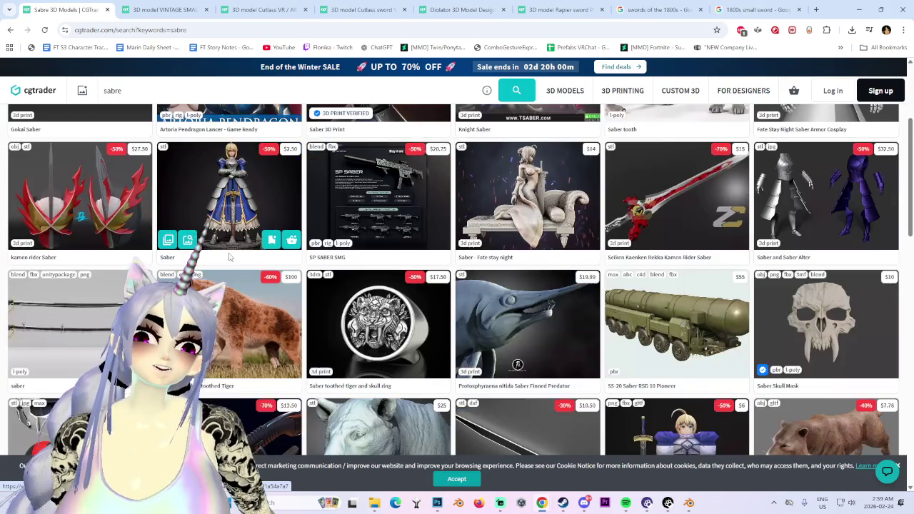
scroll(236, 254, "down", 3)
scroll(250, 277, "down", 3)
scroll(250, 266, "down", 3)
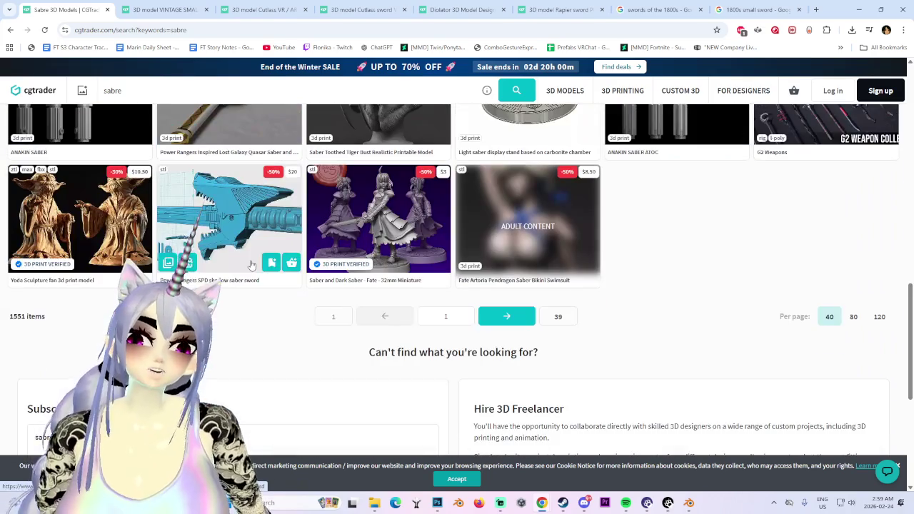
left_click(505, 316)
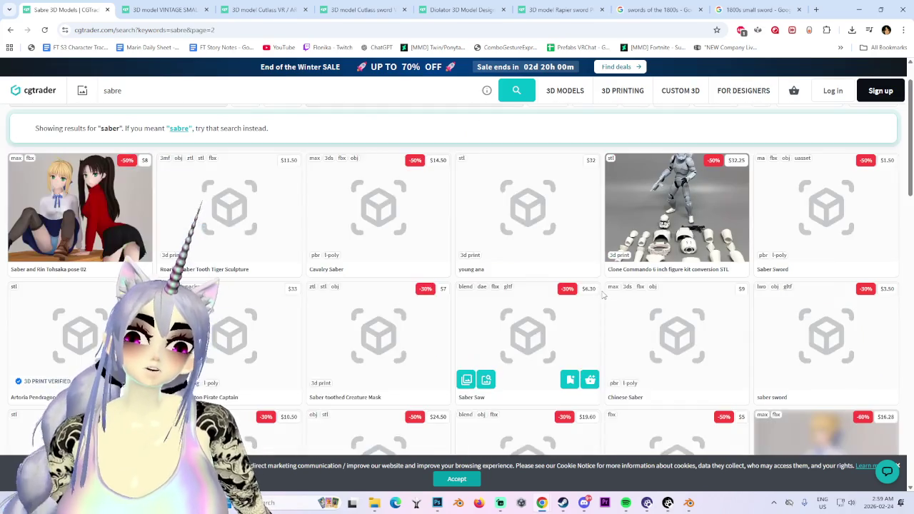
mouse_move(379, 208)
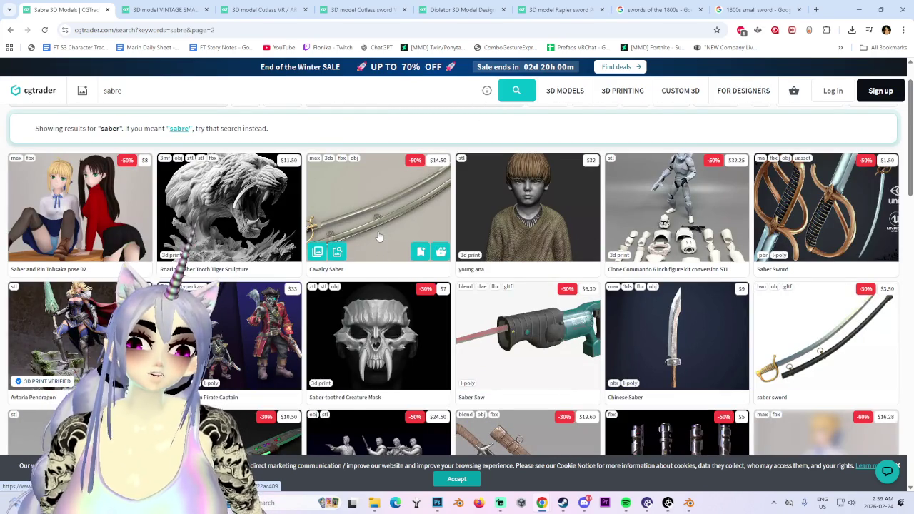
- Open the Pirate Saber listing in a separate tab, look at it, then close it
scroll(379, 237, "down", 2)
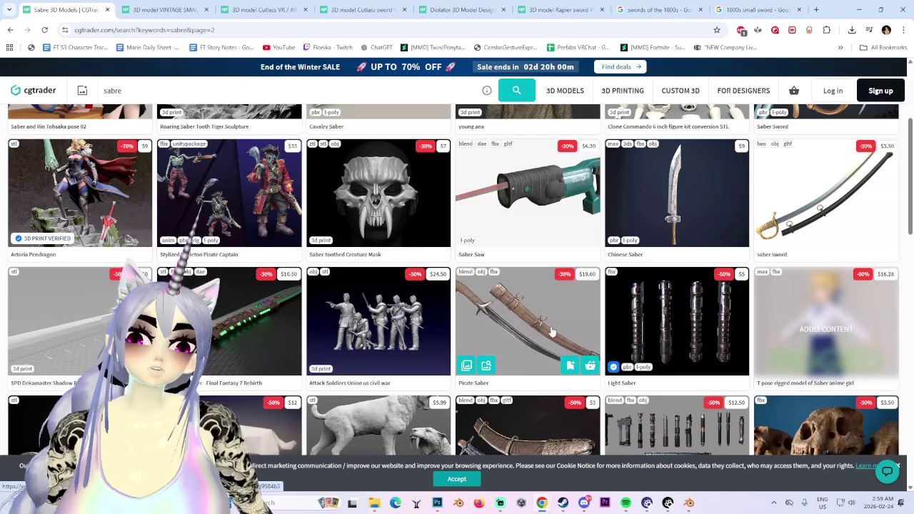
scroll(514, 318, "down", 1)
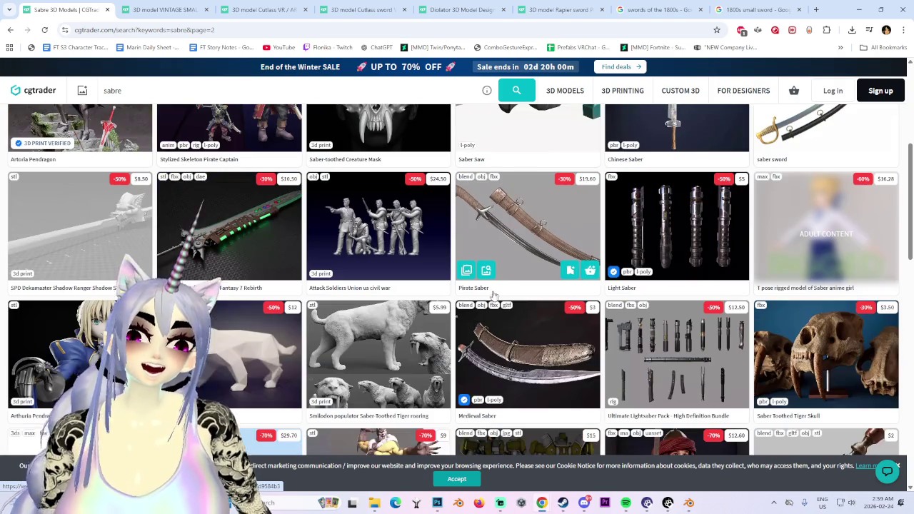
middle_click(518, 222)
scroll(518, 222, "down", 2)
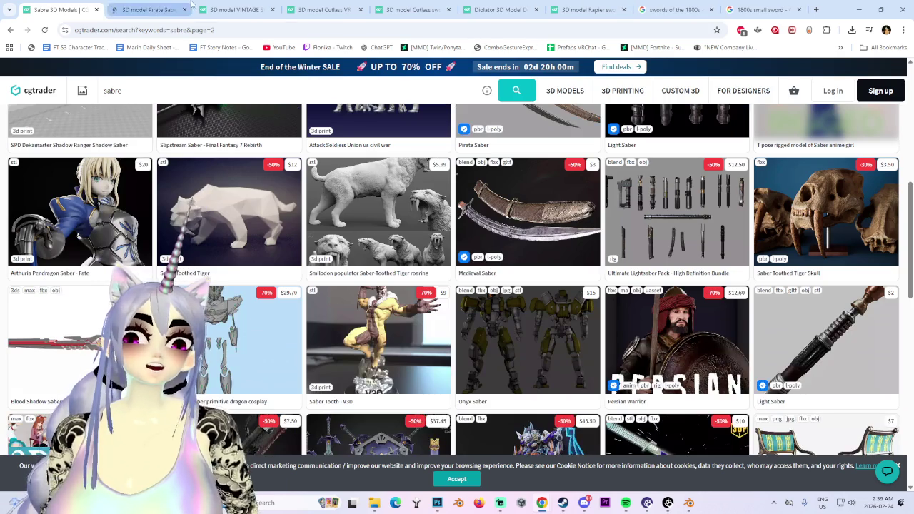
left_click(154, 9)
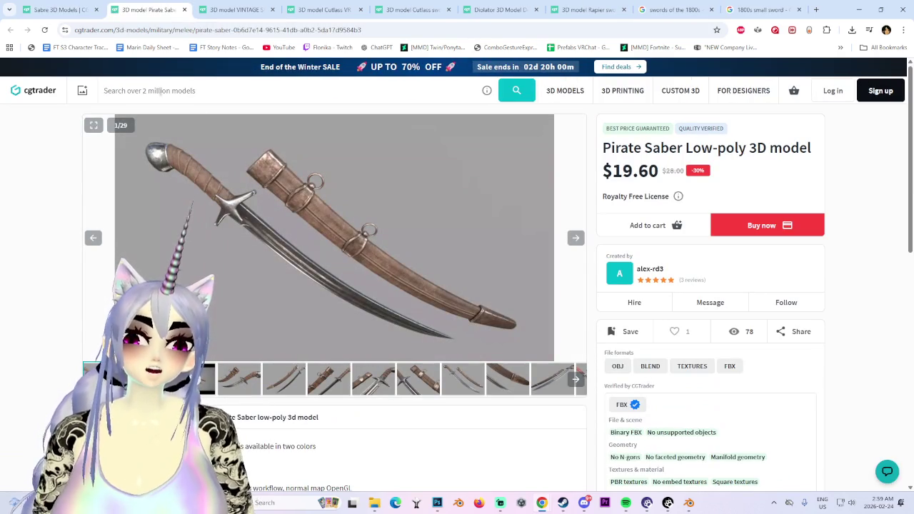
key("ctrl+w")
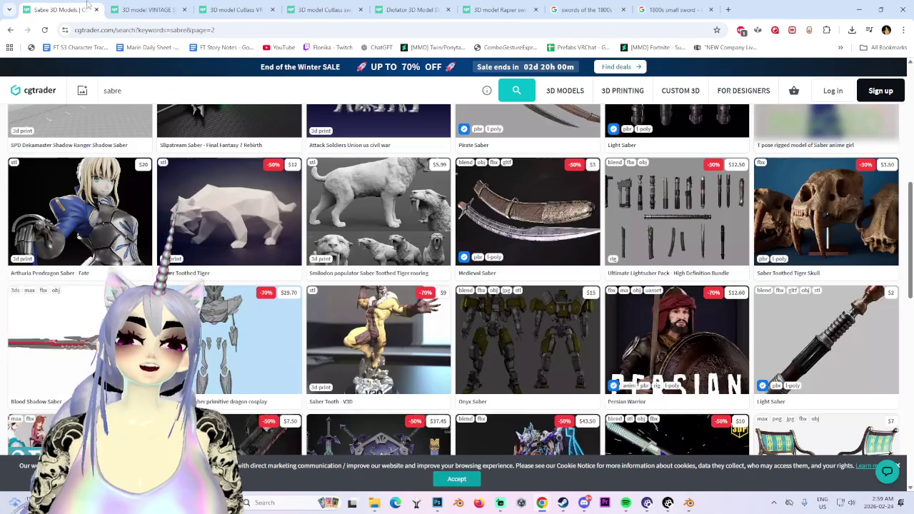
- Go to results page 3 and view the Realistic Saber listing before returning
scroll(500, 328, "down", 3)
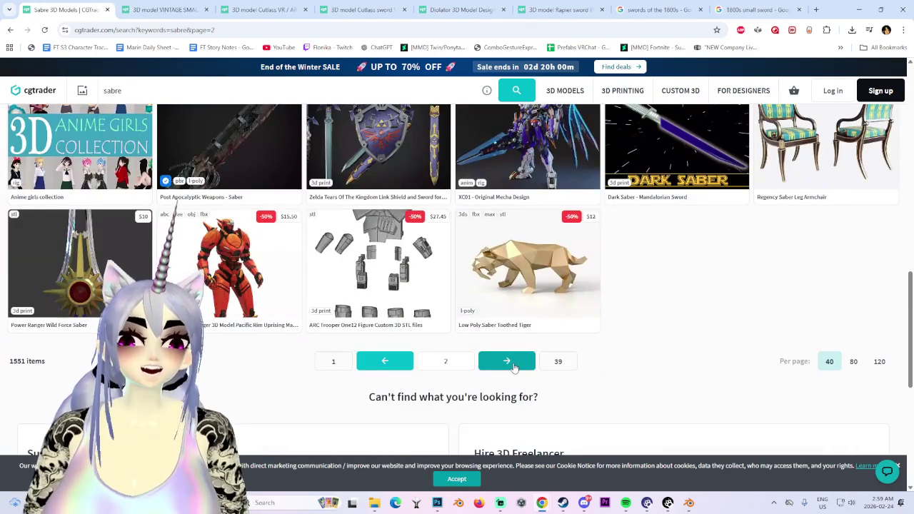
left_click(514, 367)
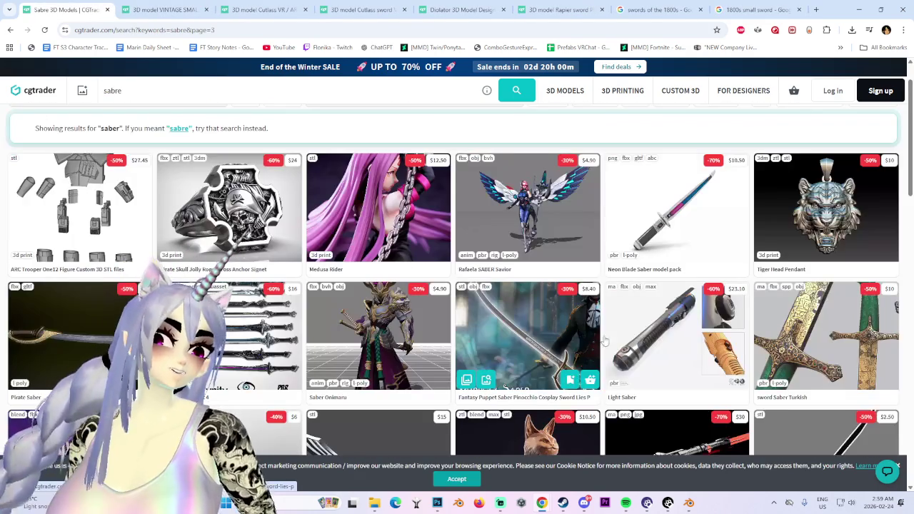
scroll(608, 315, "down", 3)
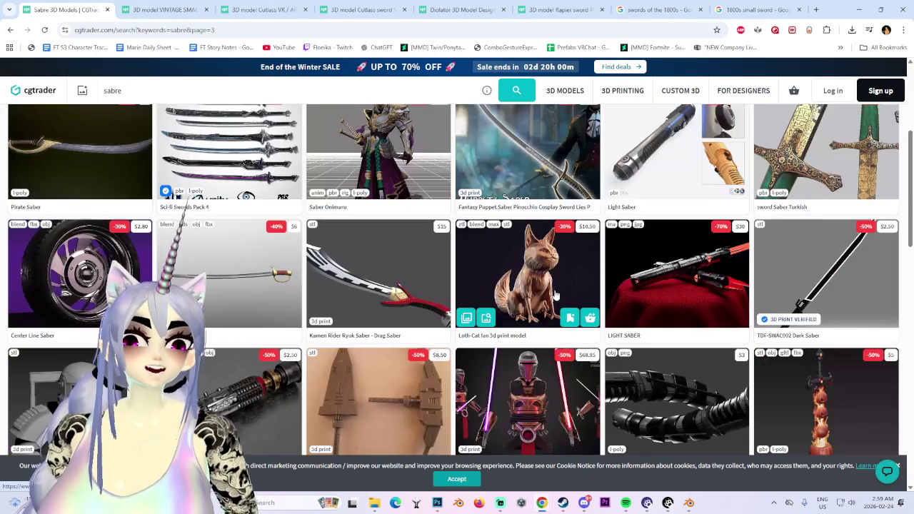
scroll(567, 295, "down", 1)
scroll(564, 297, "down", 2)
scroll(561, 300, "down", 2)
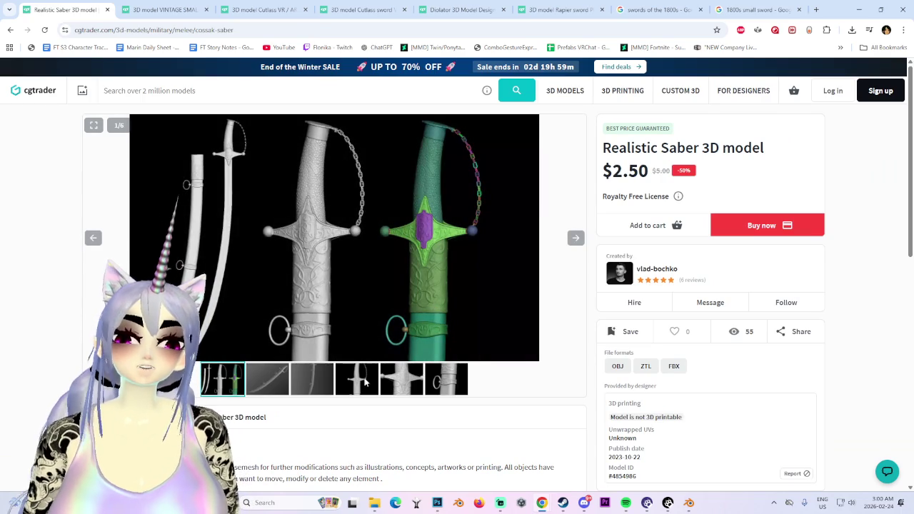
left_click(10, 30)
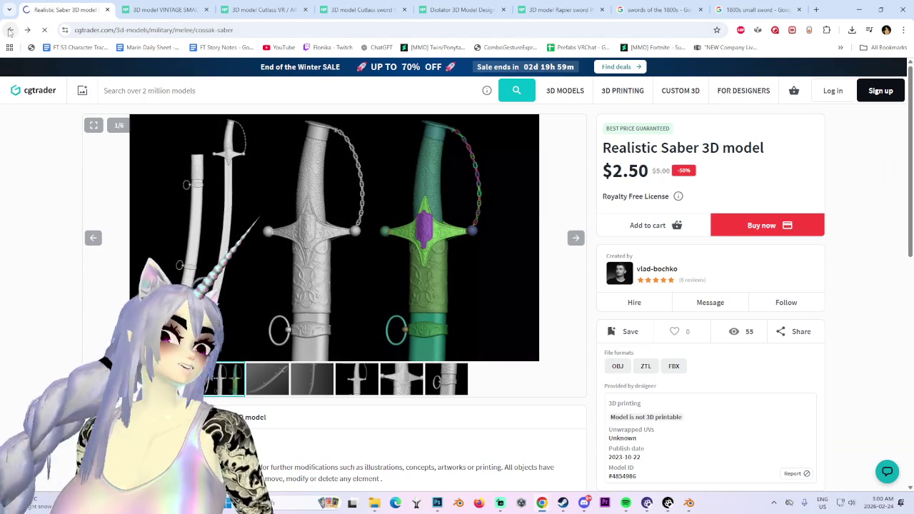
scroll(478, 235, "down", 10)
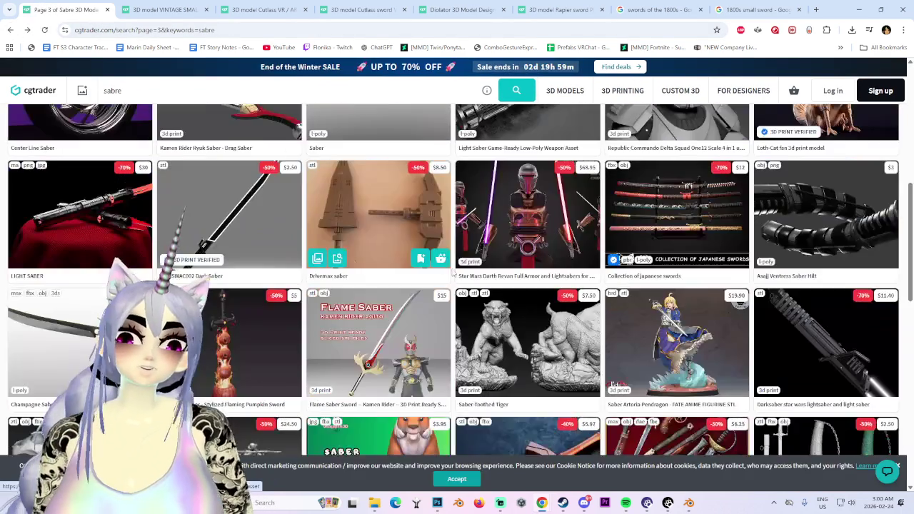
scroll(457, 322, "down", 4)
scroll(449, 420, "down", 2)
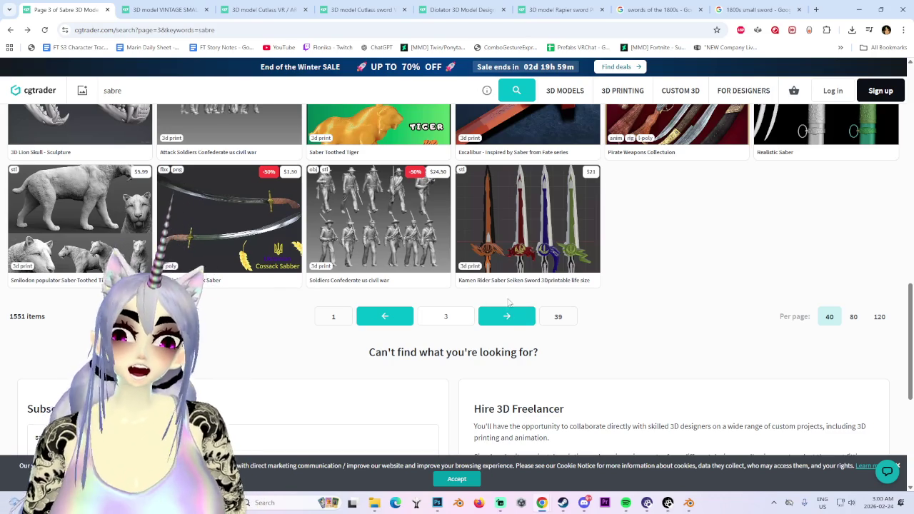
- Browse the fourth page of sabre results, then switch to the 1800s small sword Google search
left_click(516, 322)
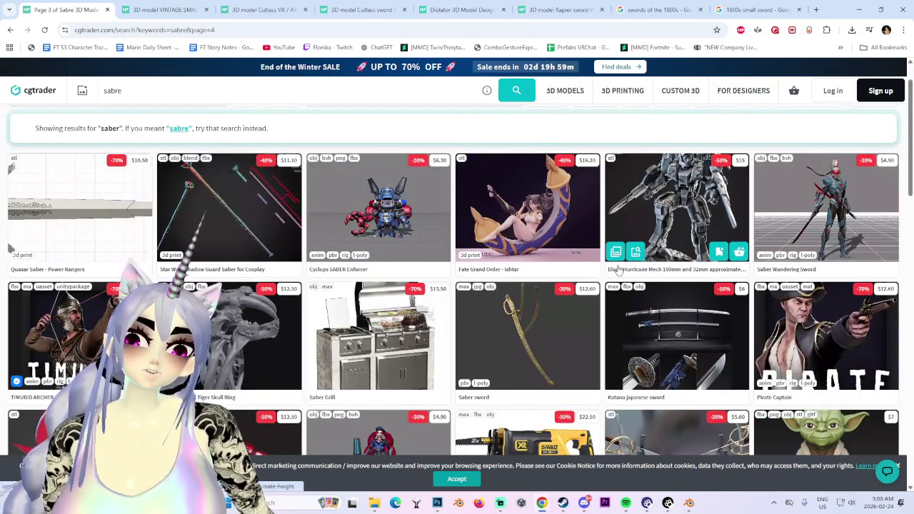
scroll(493, 355, "down", 3)
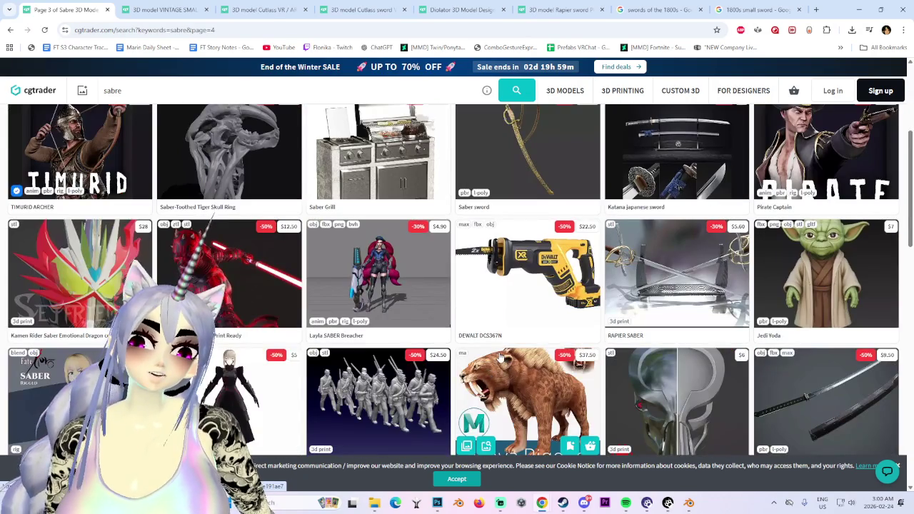
scroll(500, 355, "up", 2)
scroll(578, 296, "down", 3)
scroll(580, 310, "down", 2)
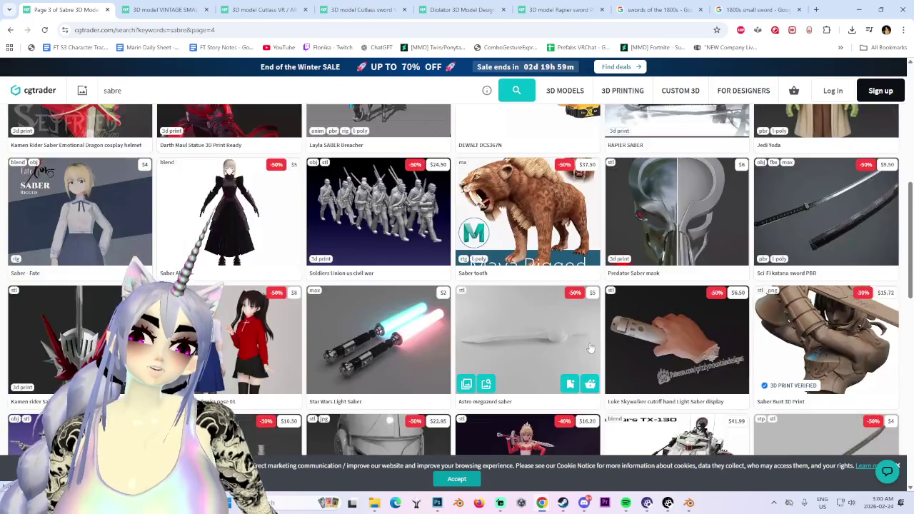
scroll(584, 329, "down", 3)
scroll(590, 355, "down", 3)
scroll(590, 355, "up", 3)
scroll(564, 349, "up", 5)
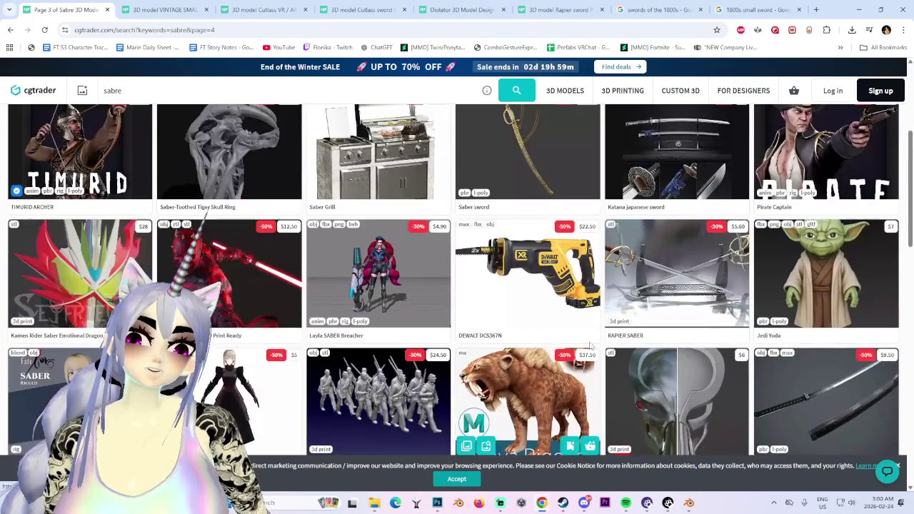
scroll(491, 330, "down", 4)
scroll(493, 343, "down", 8)
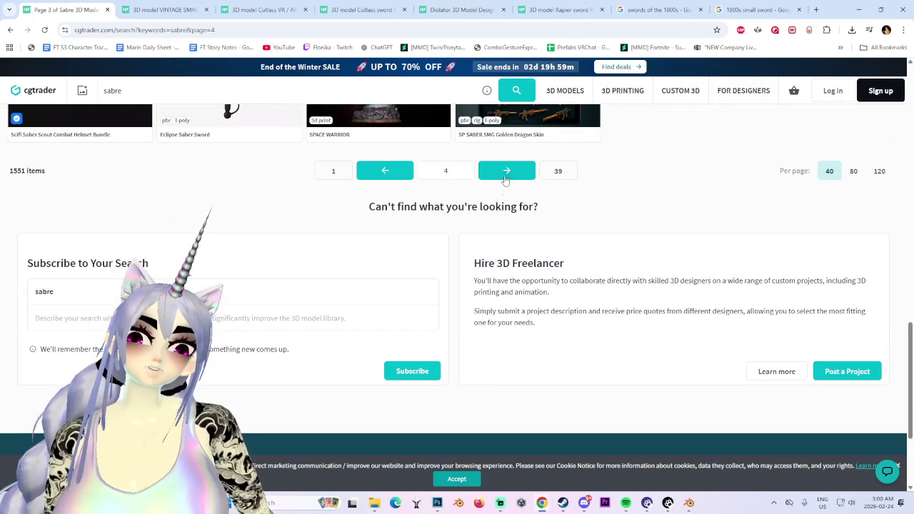
key("ctrl+shift+Tab")
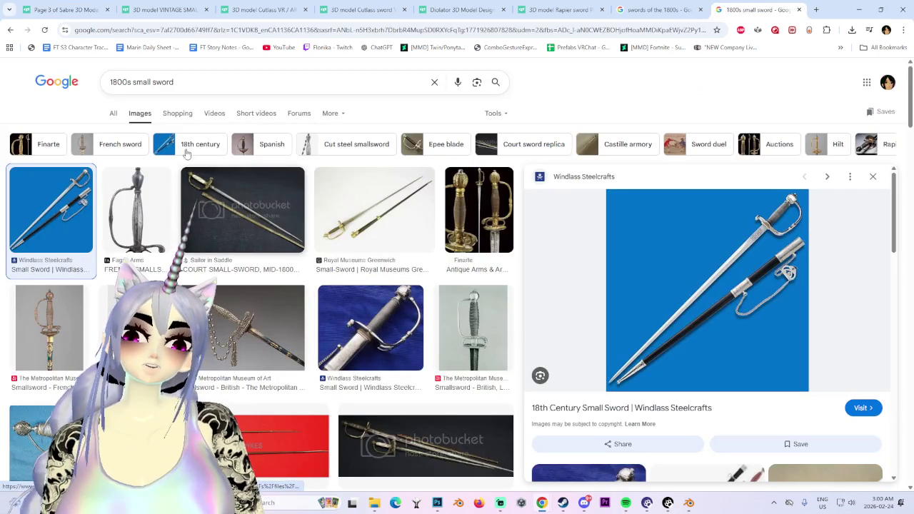
- Open Wikipedia's 'Small sword' article from Google's All results and enlarge a sword photo
left_click(110, 114)
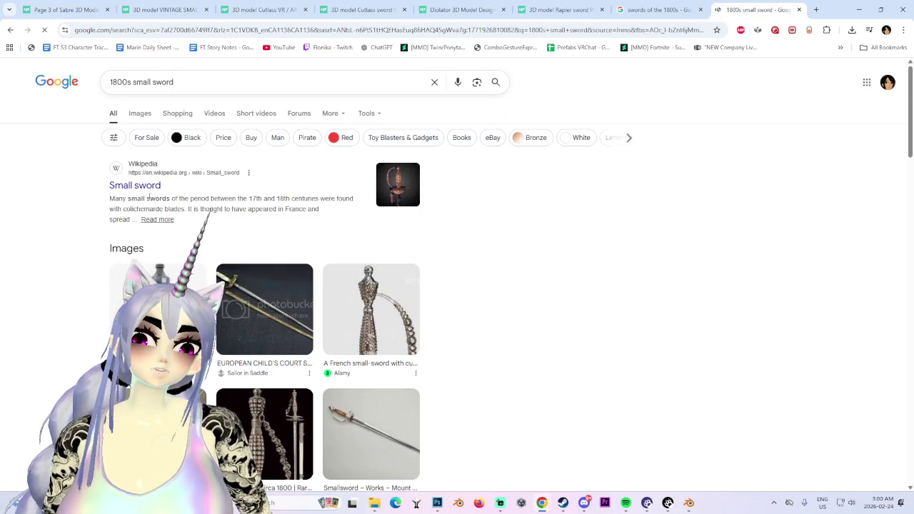
left_click(137, 186)
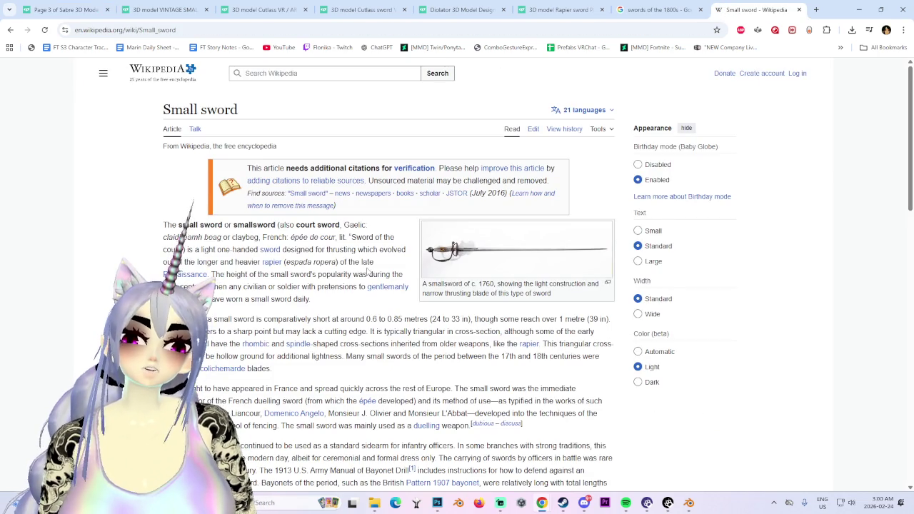
scroll(524, 335, "down", 2)
scroll(506, 379, "down", 5)
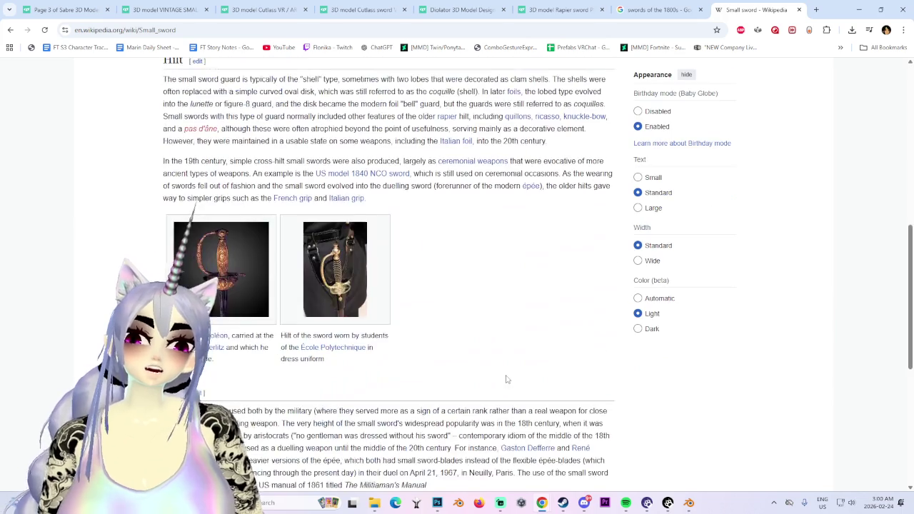
scroll(507, 372, "down", 4)
scroll(504, 368, "down", 2)
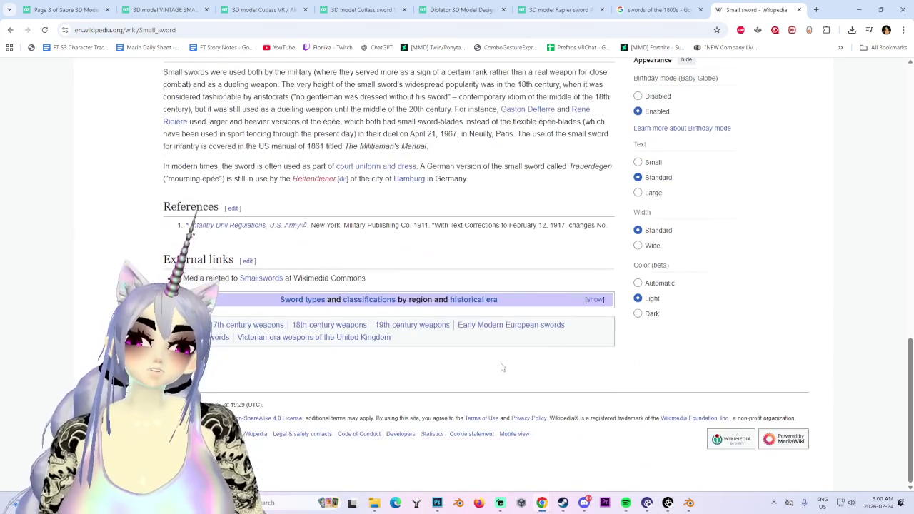
scroll(500, 367, "up", 5)
scroll(496, 361, "up", 5)
scroll(486, 356, "up", 2)
left_click(483, 265)
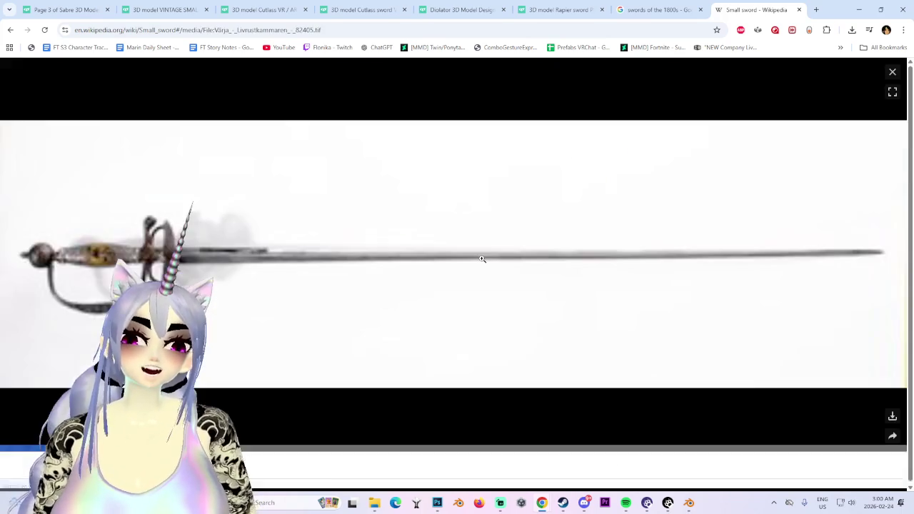